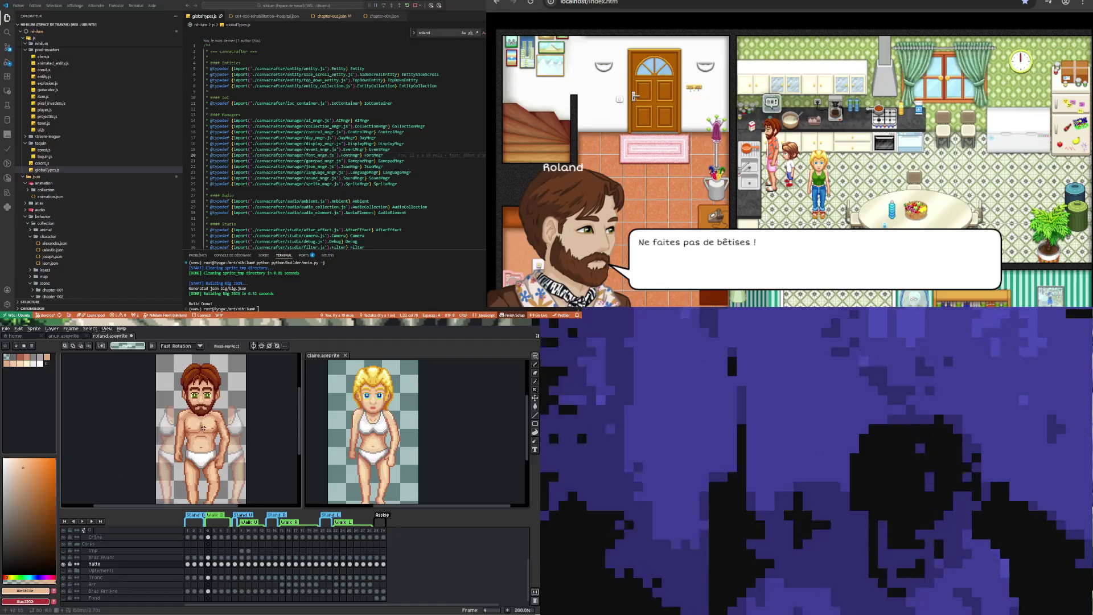
Make the Bras Arrière layer the active layer for editing
scroll(203, 427, down, 2)
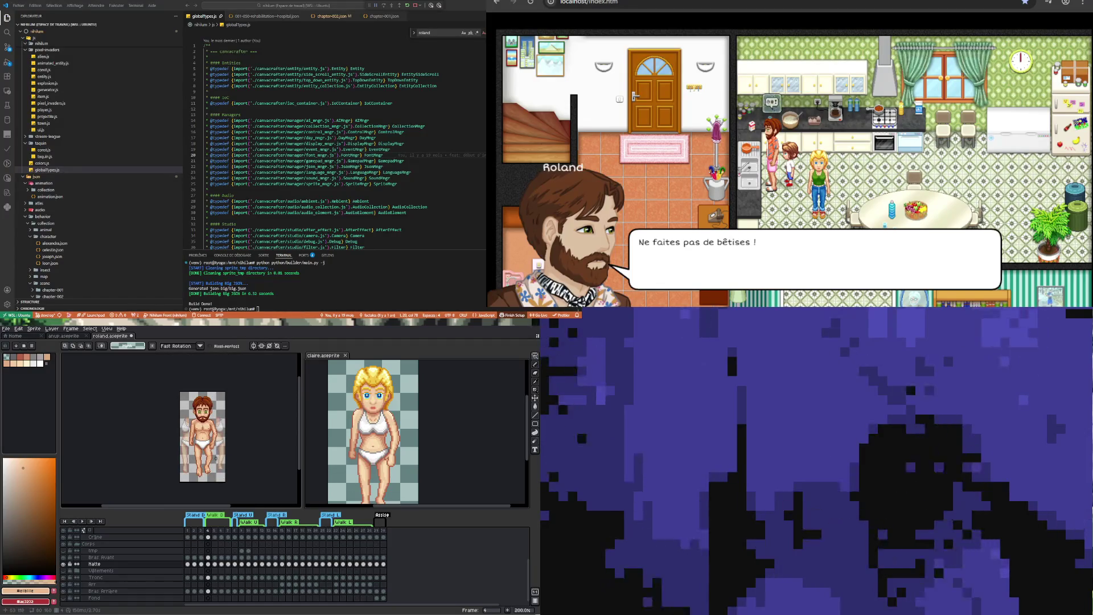
scroll(210, 452, up, 3)
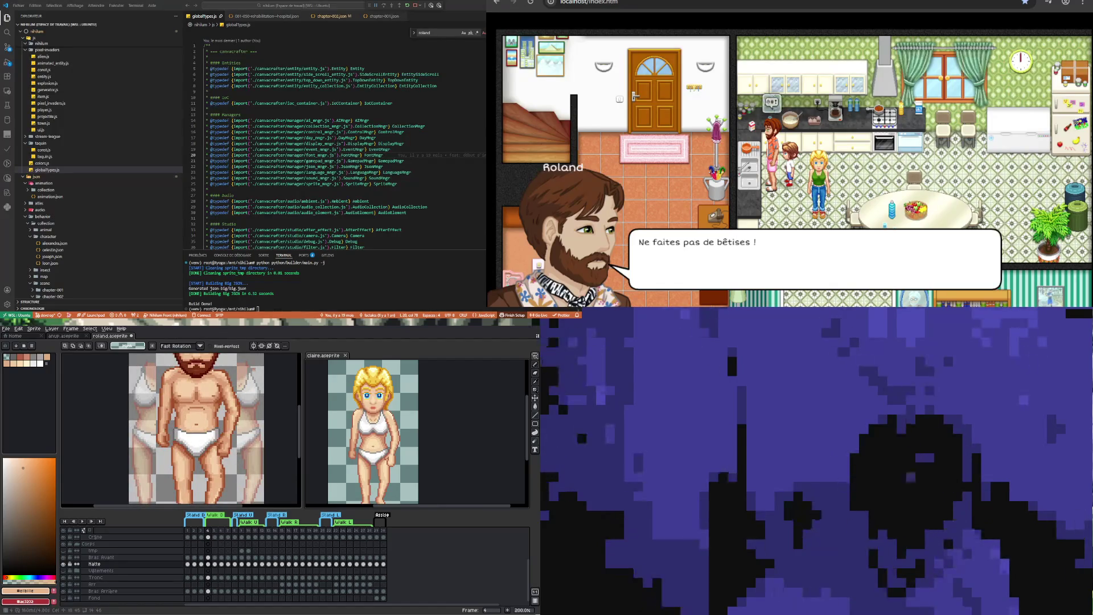
click(208, 591)
Zoom onto Roland's torso and sample a dark skin shade from his body
scroll(175, 436, up, 2)
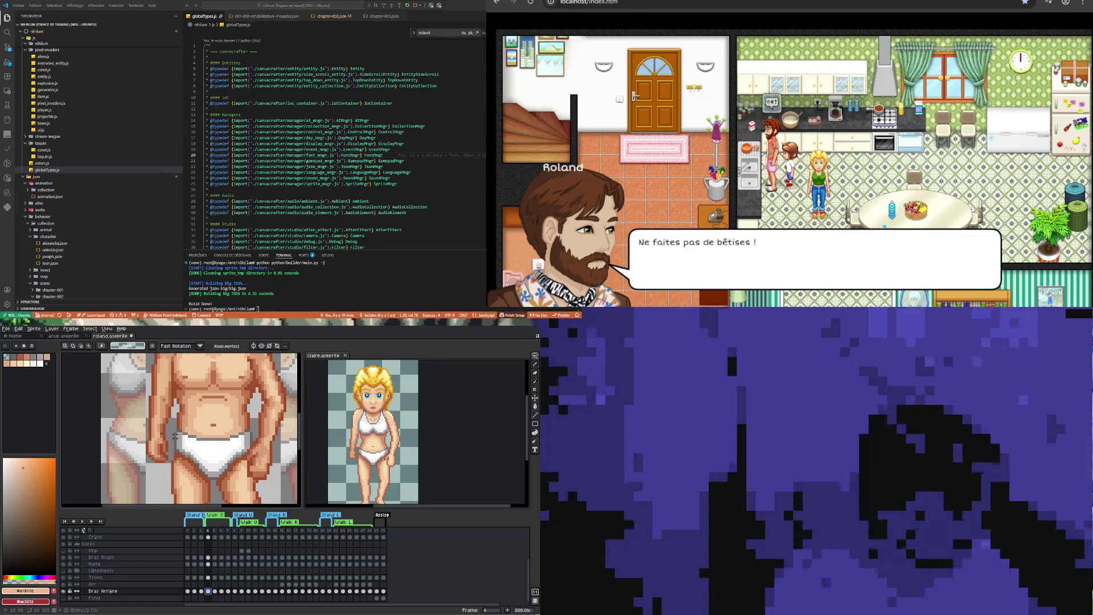
key(i)
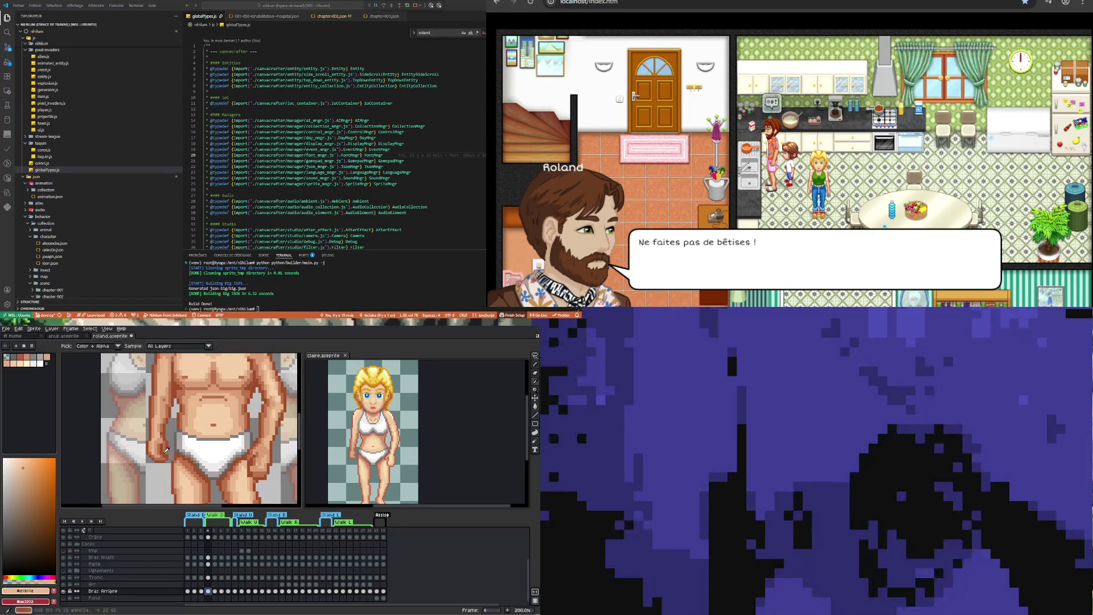
click(166, 453)
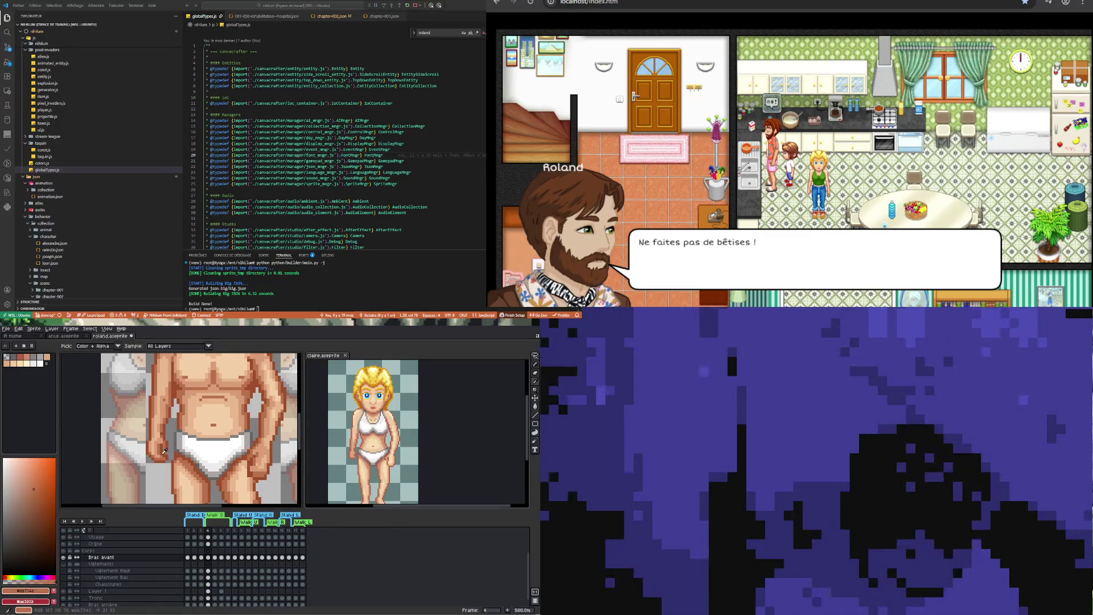
Repaint the front arm beside the hip with mid and dark skin tones sampled from the body
key(b)
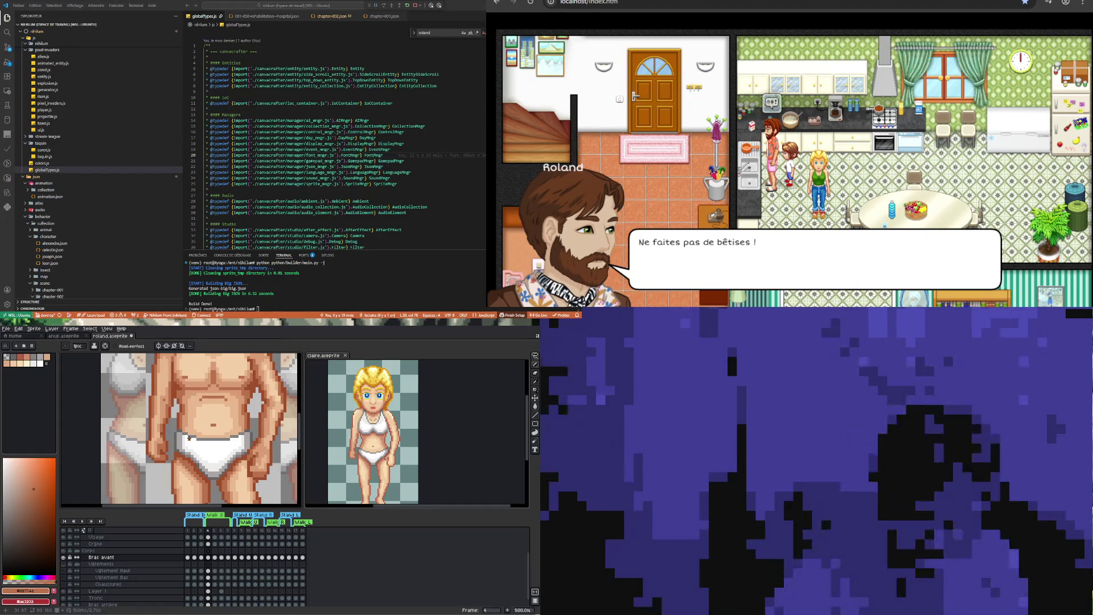
key(i)
click(161, 439)
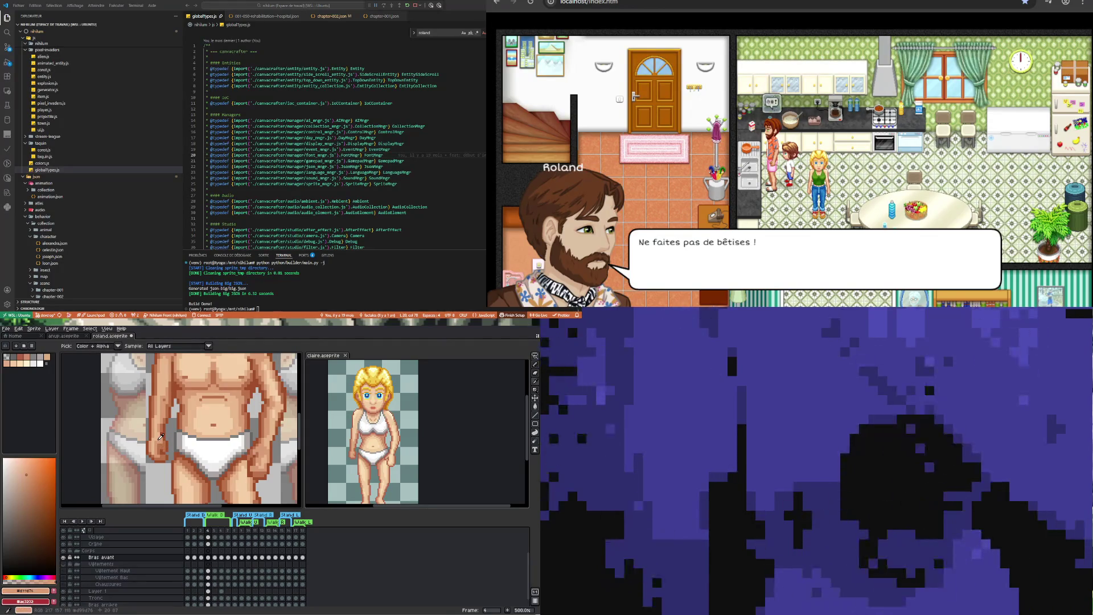
key(b)
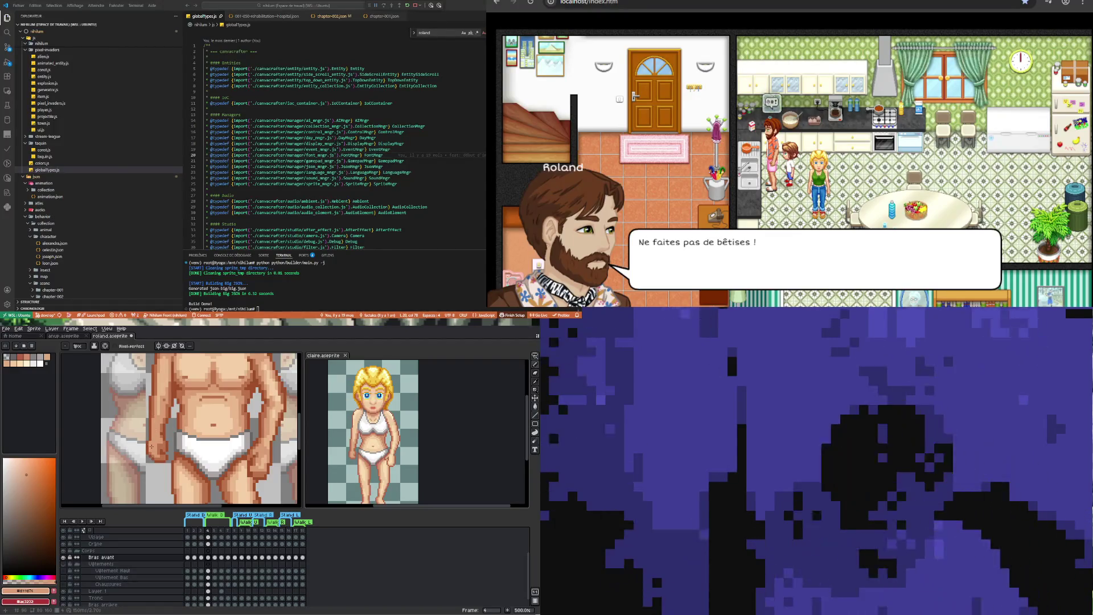
key(i)
click(162, 444)
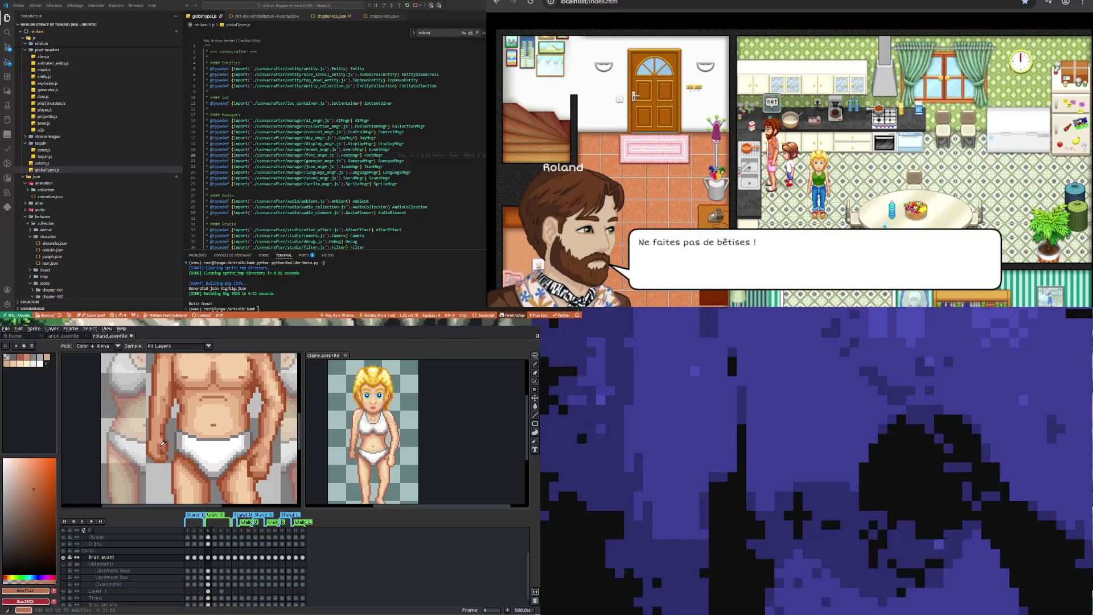
key(b)
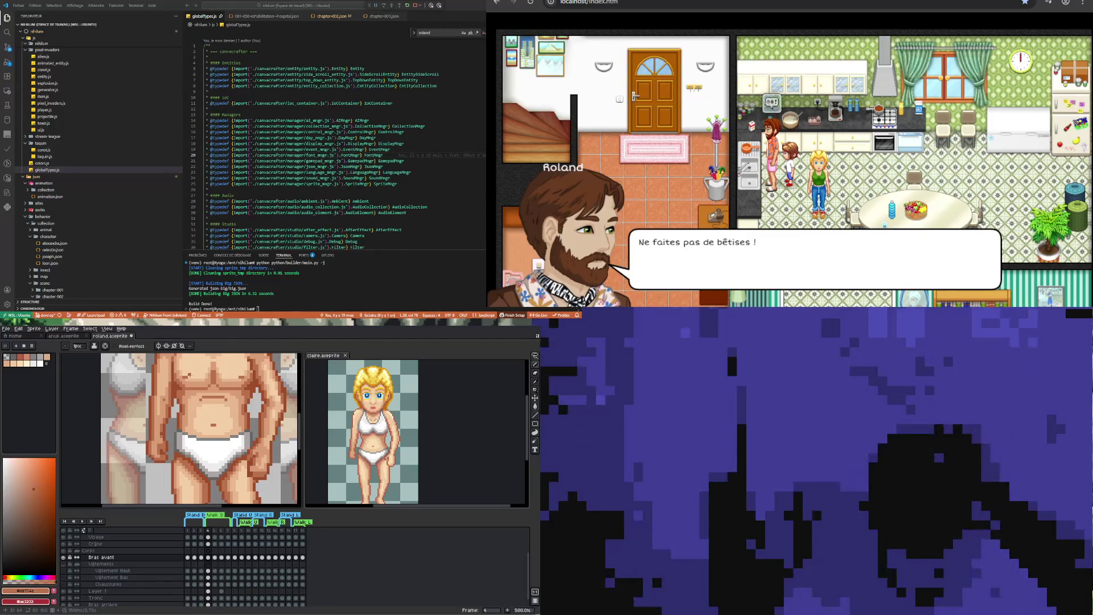
Finish the arm with more sampled mid and dark skin pixels, then zoom out to the whole sprite
key(i)
click(164, 406)
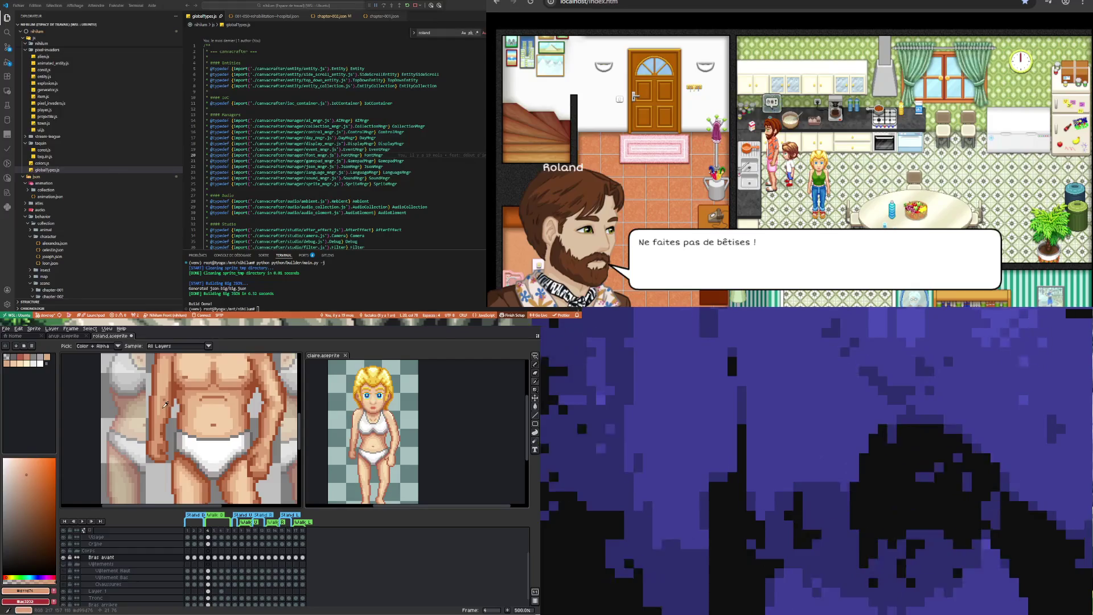
key(b)
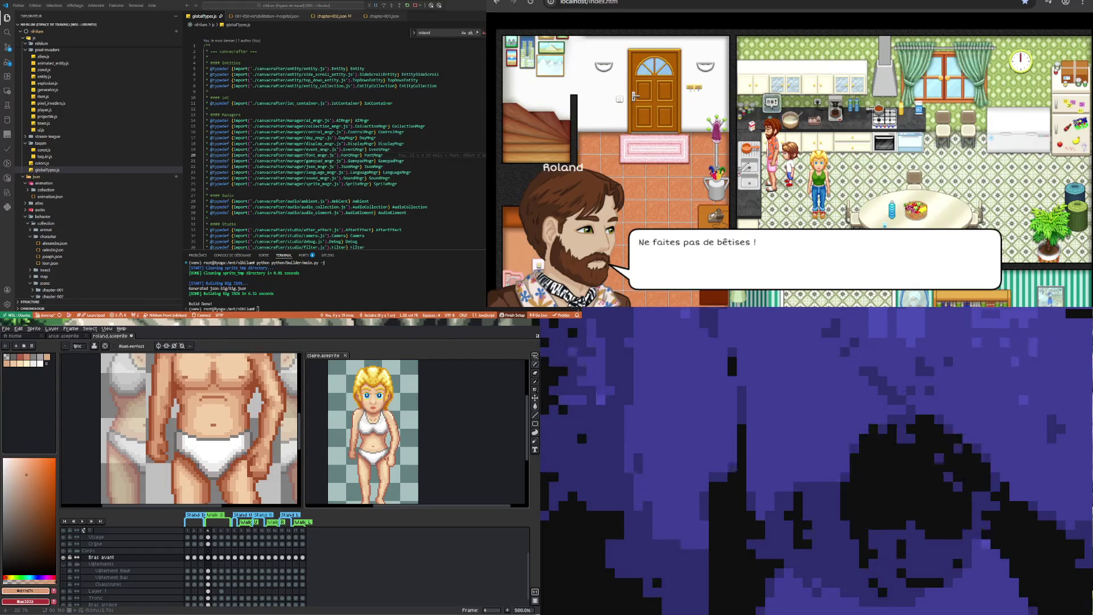
alt+click(169, 402)
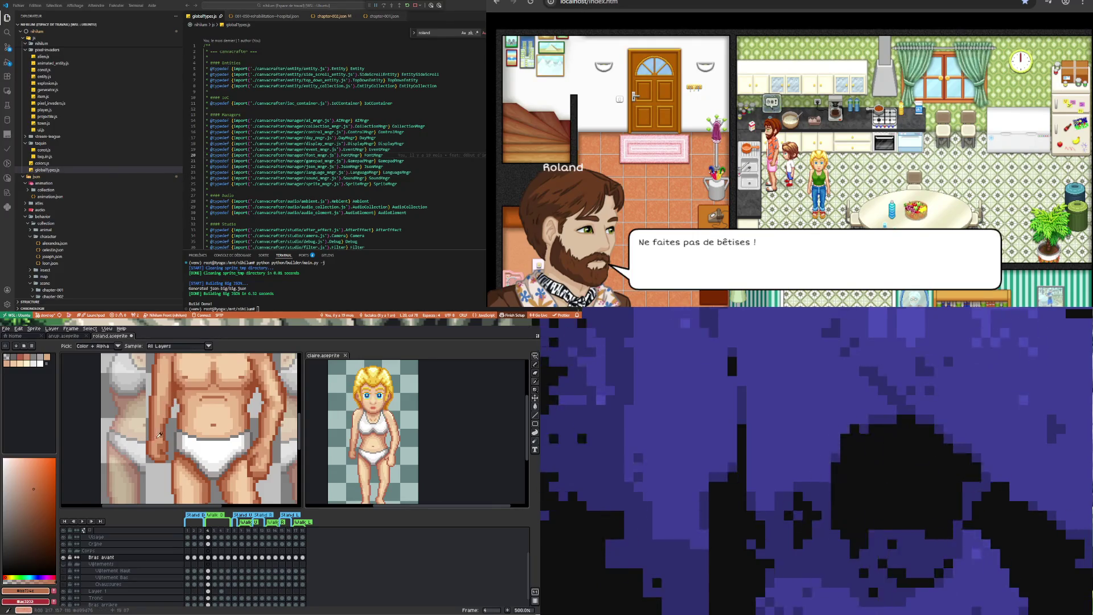
key(b)
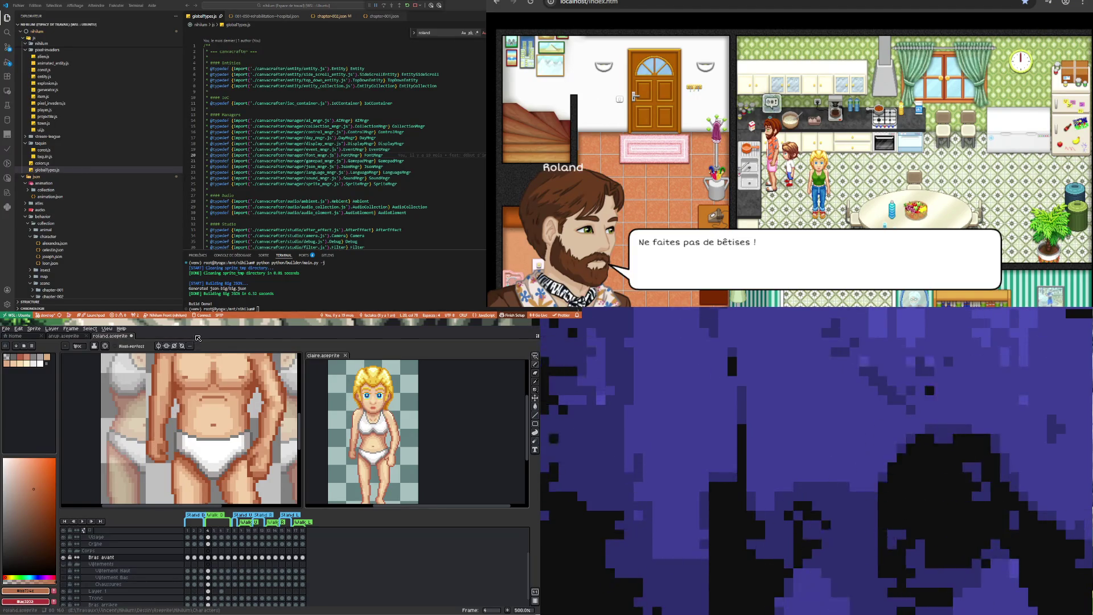
key(minus)
key(minus)
key(minus)
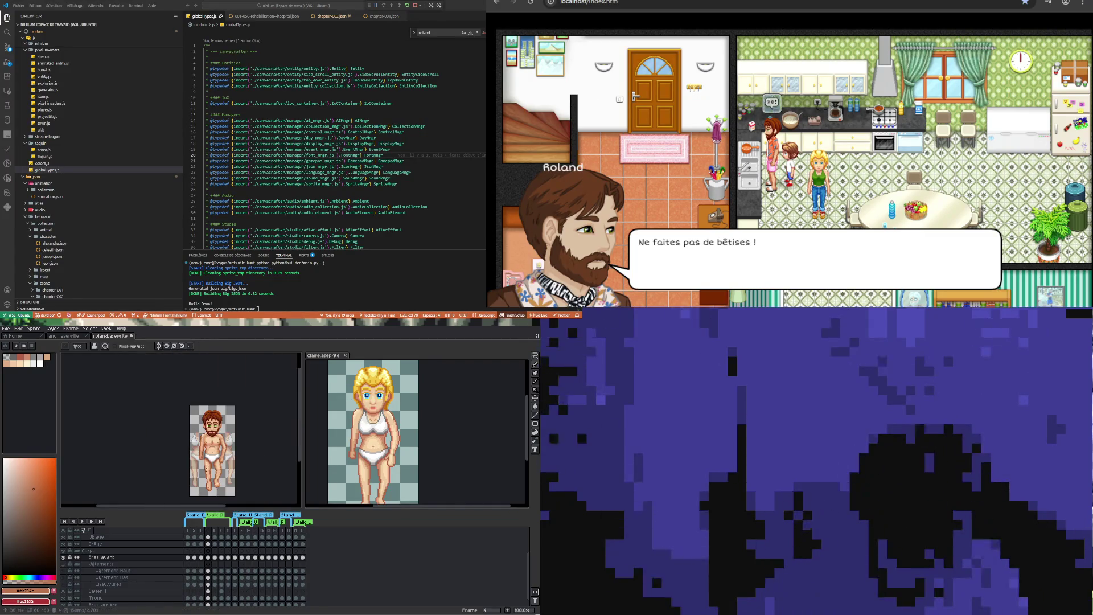
Zoom to 300% and paint the right-side arm with a light skin tone sampled from the body
scroll(207, 468, up, 1)
scroll(218, 449, up, 1)
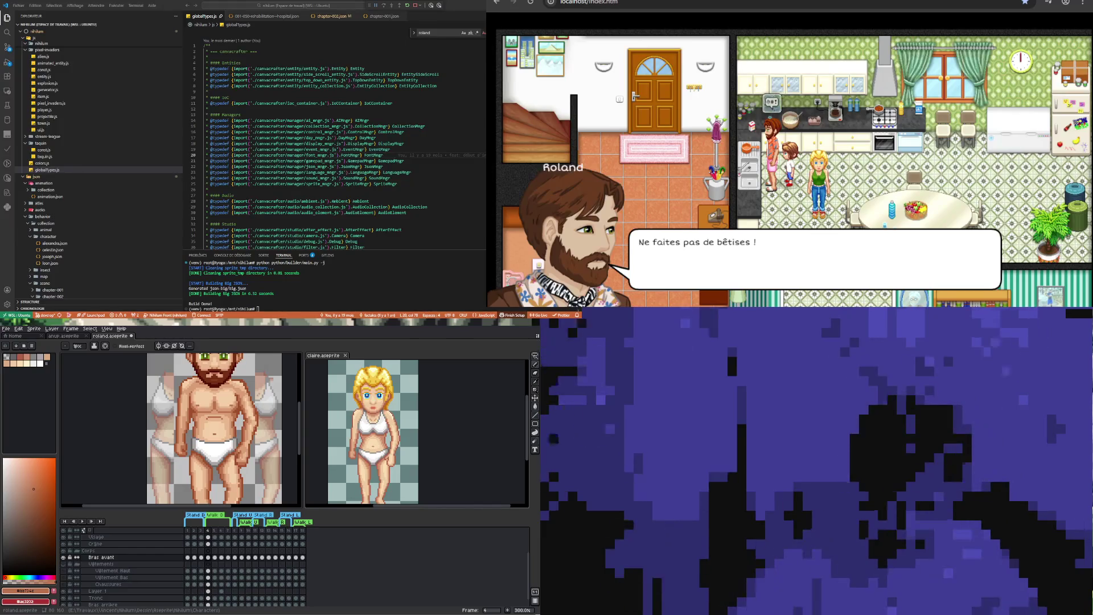
key(i)
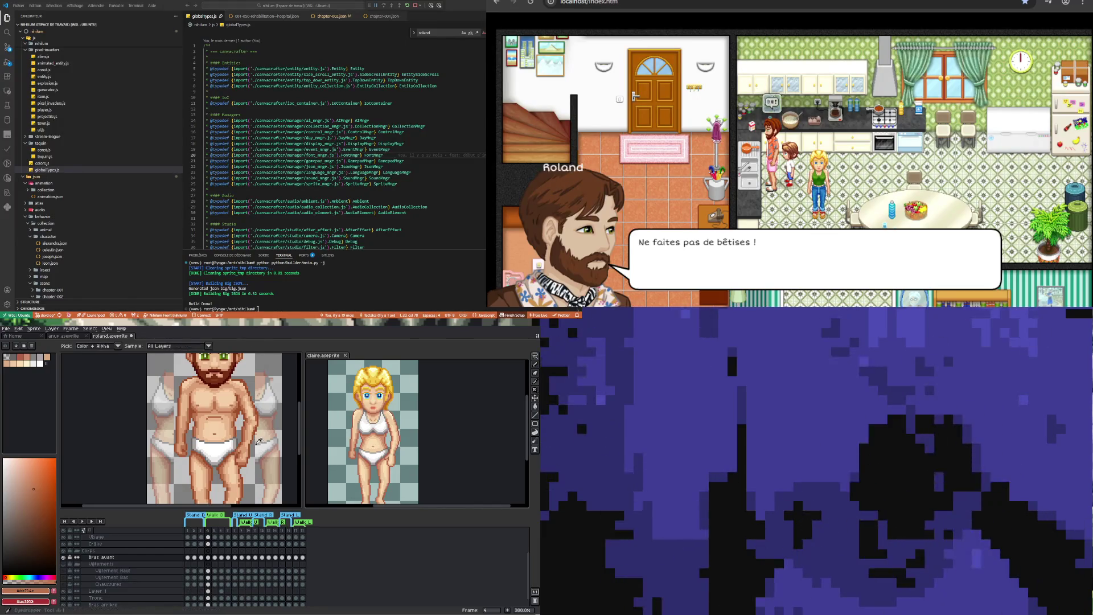
click(246, 401)
key(b)
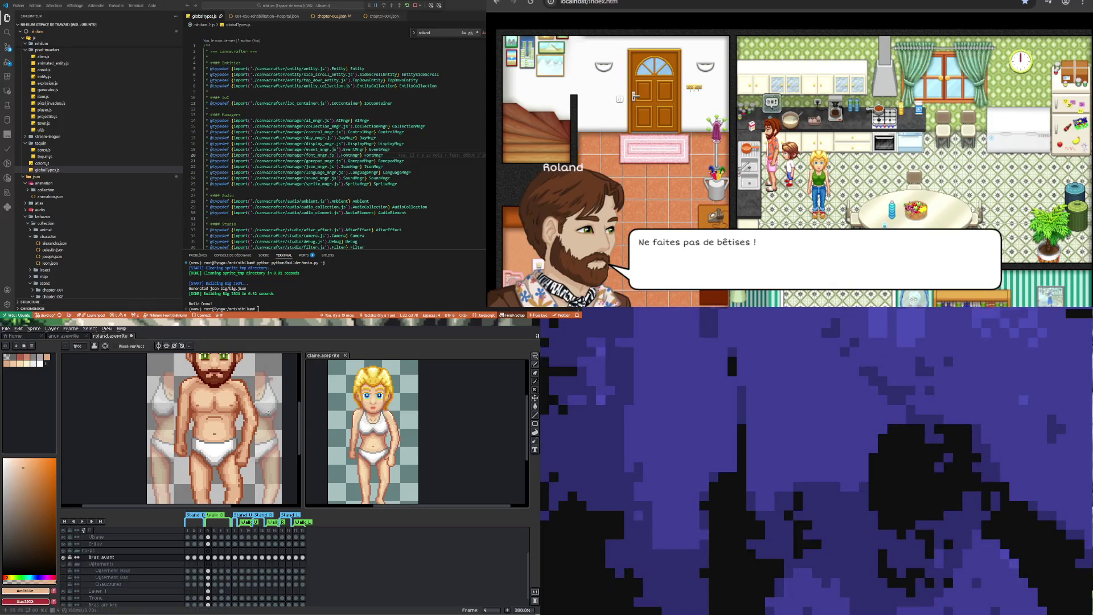
key(i)
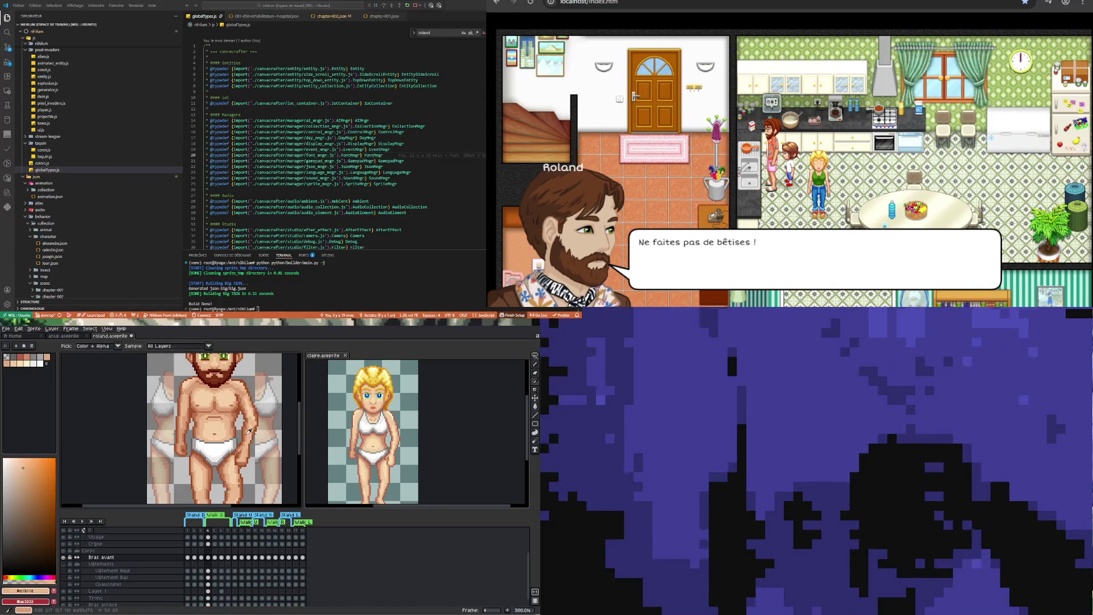
Shade the right-side arm with #e19d76, a #f3c7a9 highlight and a slightly darker skin tone
click(256, 409)
key(b)
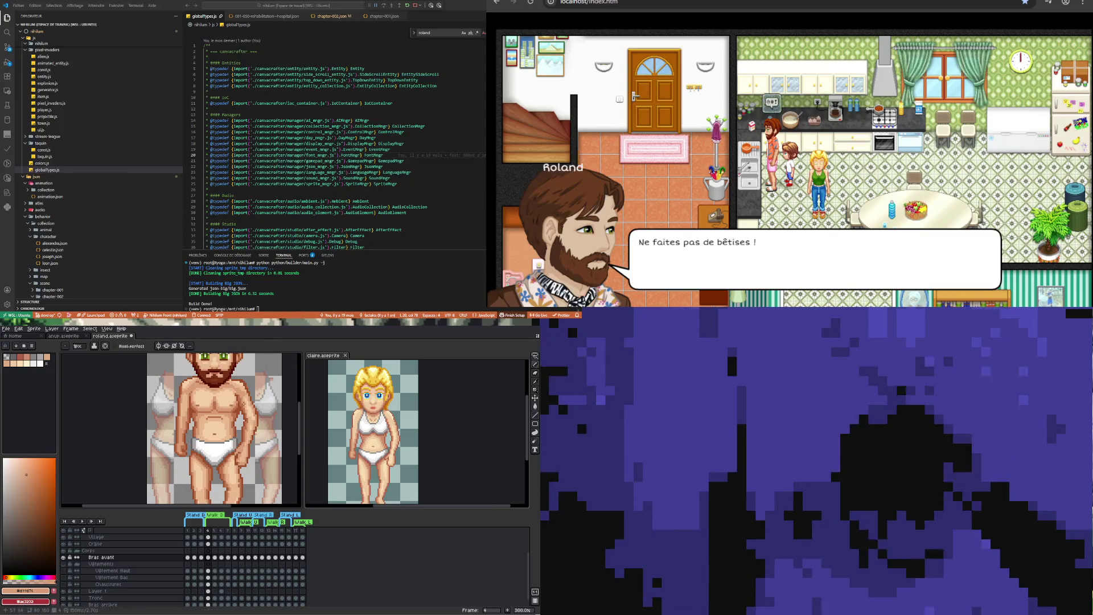
alt+click(253, 409)
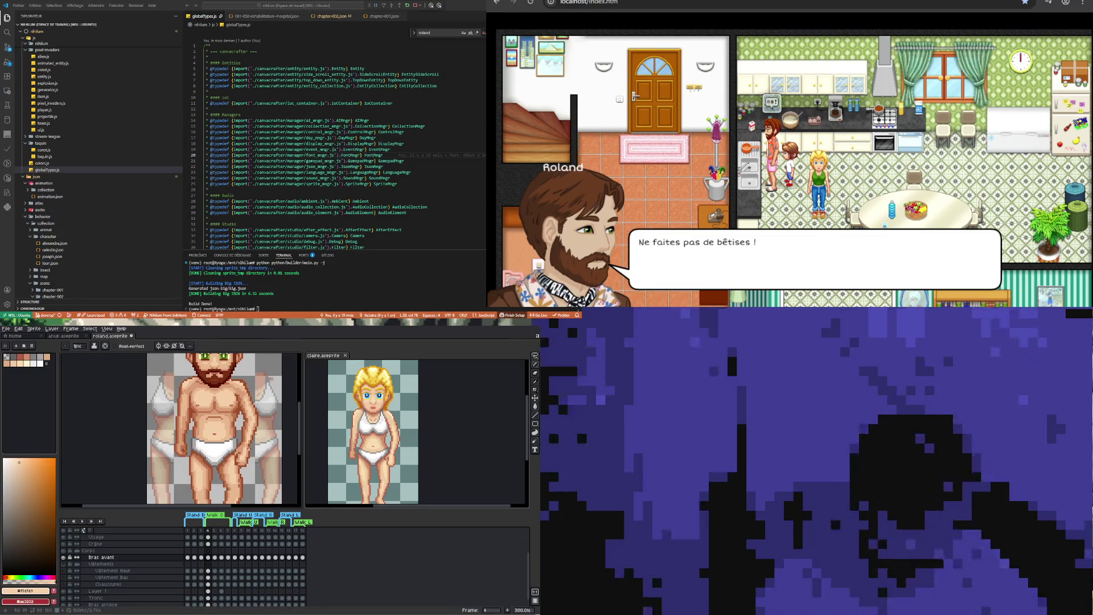
key(i)
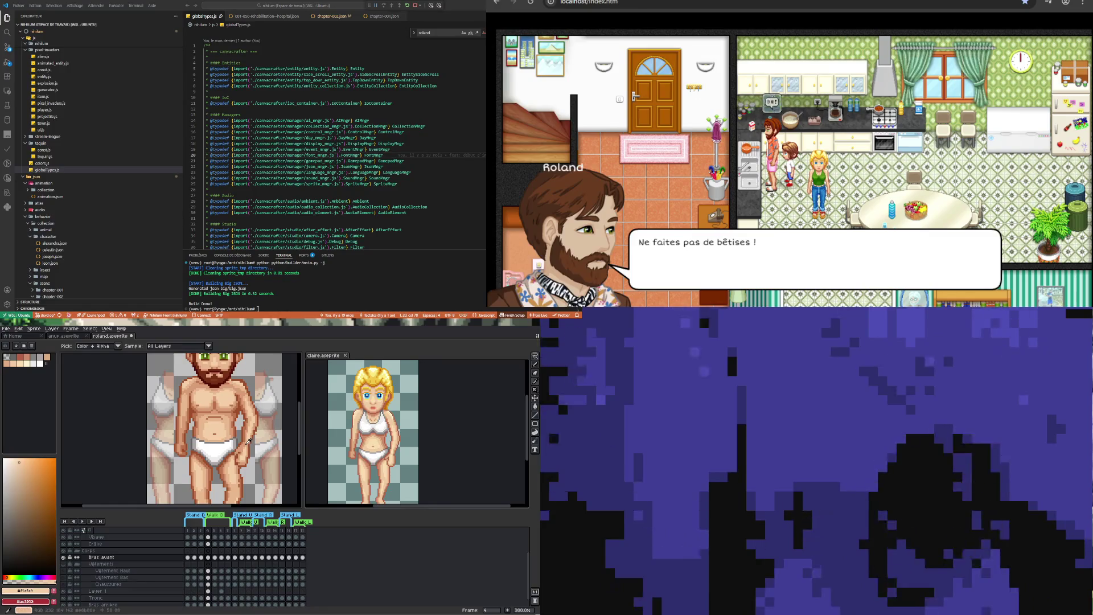
click(249, 441)
key(b)
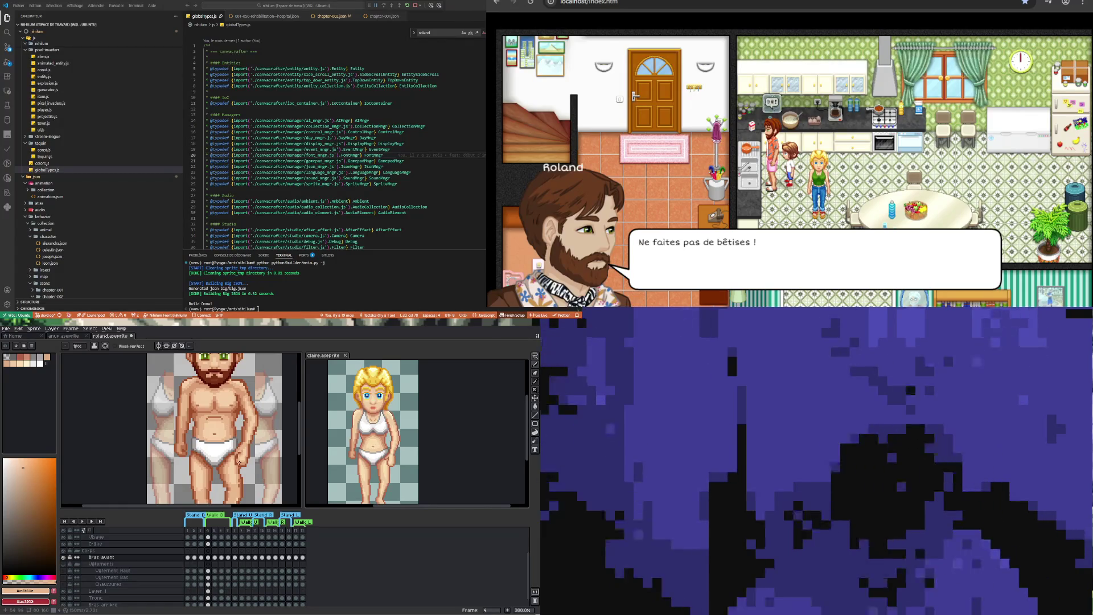
Zoom out to compare Roland with Claire, zoom to 300% on the legs, and select the Tronc layer
scroll(241, 471, down, 5)
scroll(239, 465, up, 2)
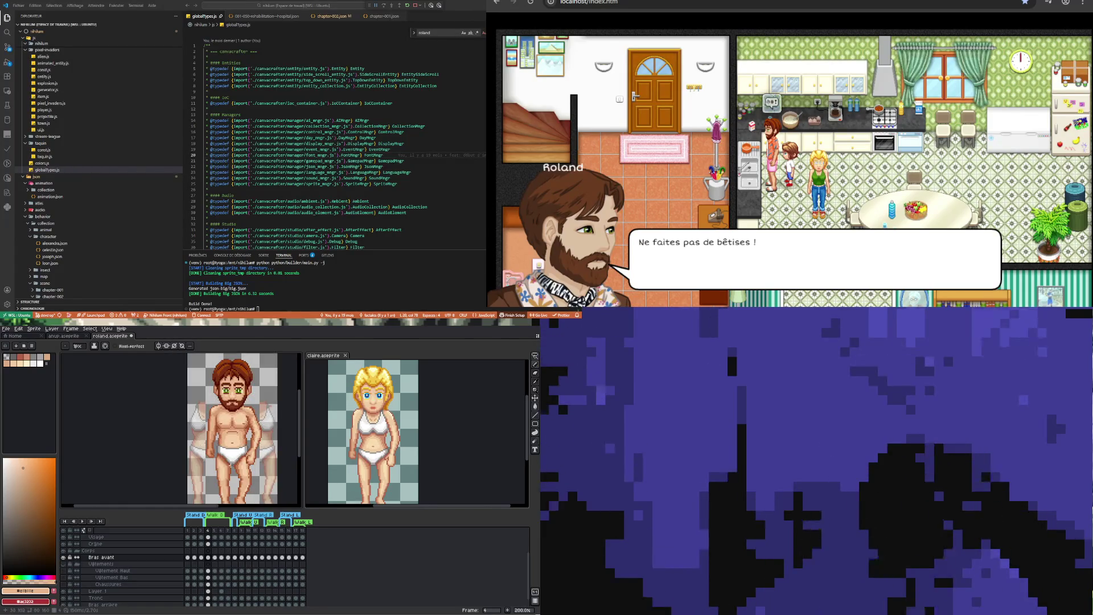
scroll(236, 458, down, 1)
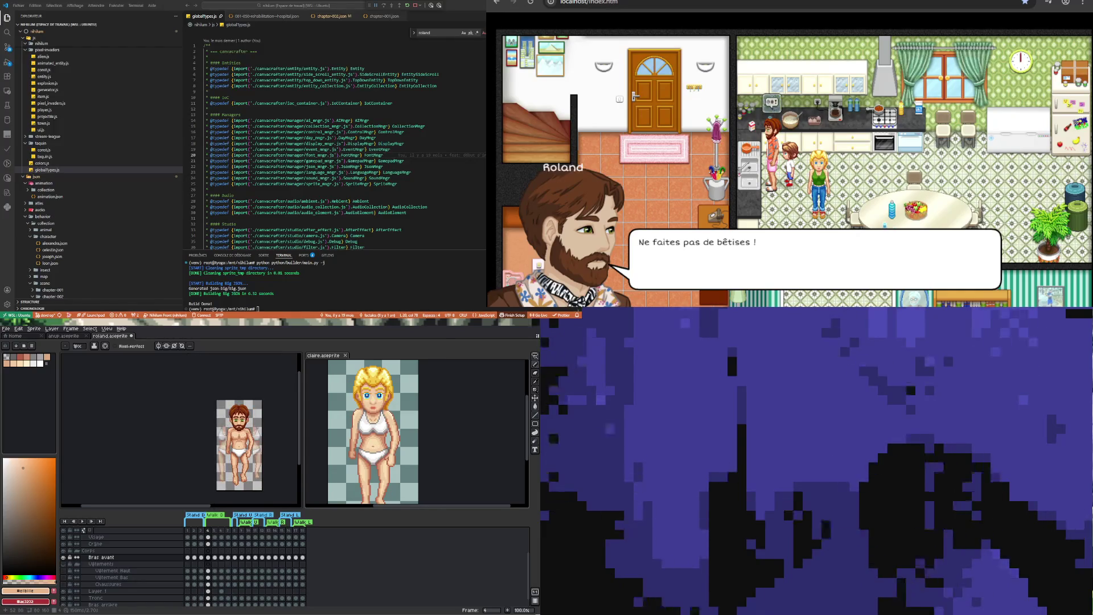
scroll(360, 483, down, 1)
scroll(360, 483, up, 1)
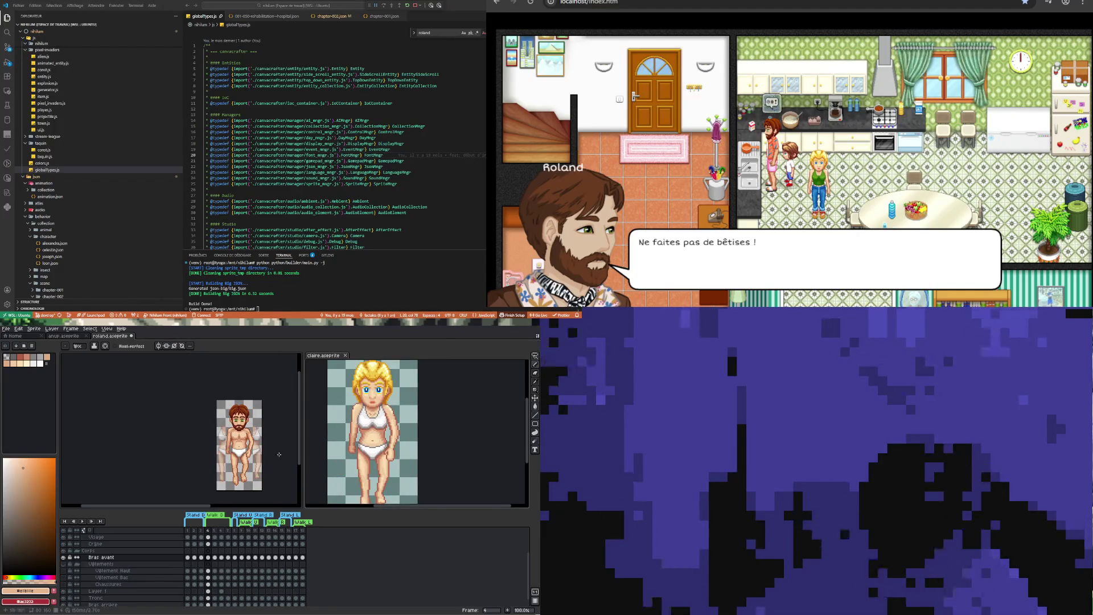
scroll(245, 477, up, 1)
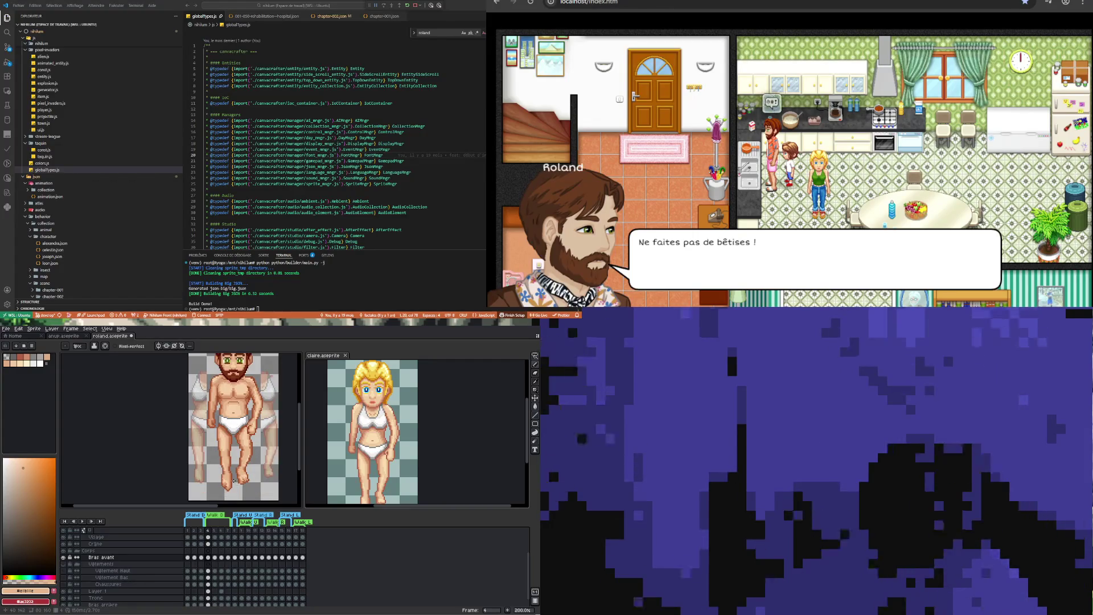
scroll(234, 481, up, 1)
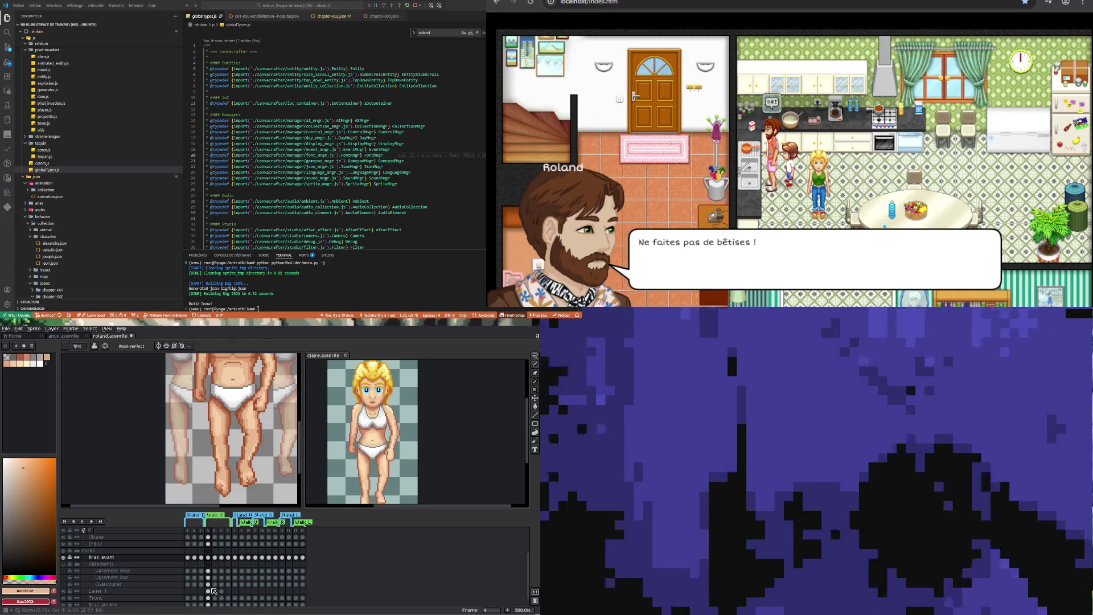
scroll(218, 597, down, 1)
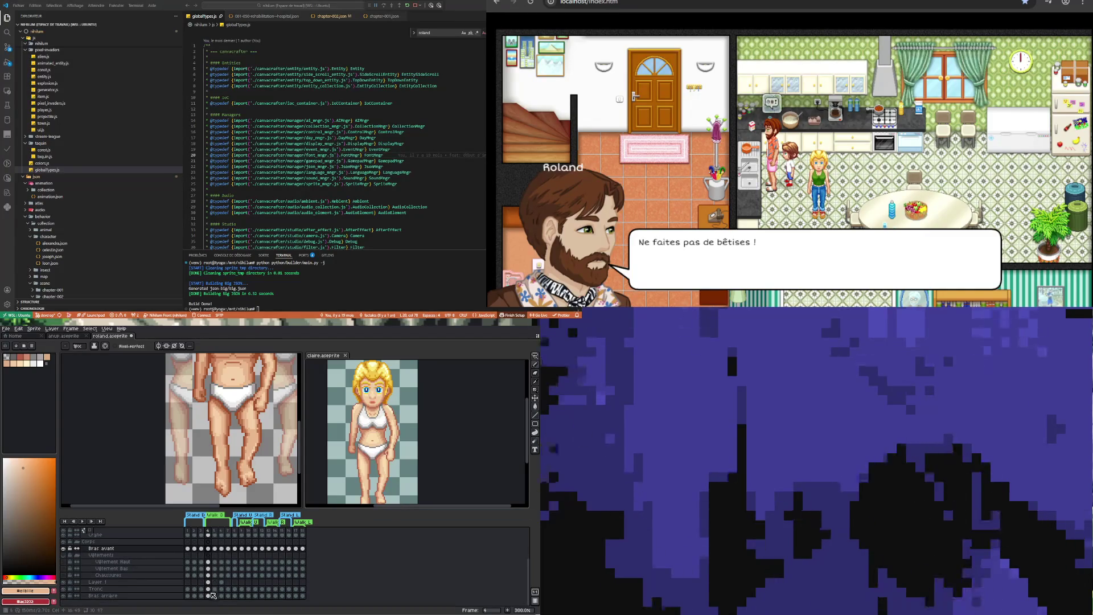
click(208, 589)
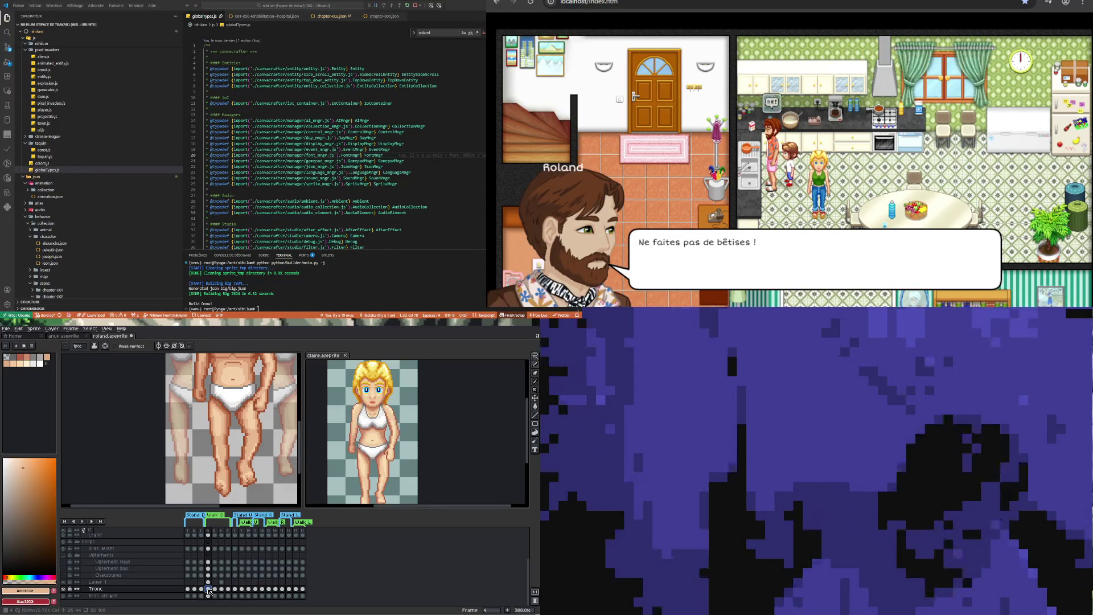
Sample the pale skin tone from the leg and redraw Roland's leg pixels with the Pencil
click(535, 381)
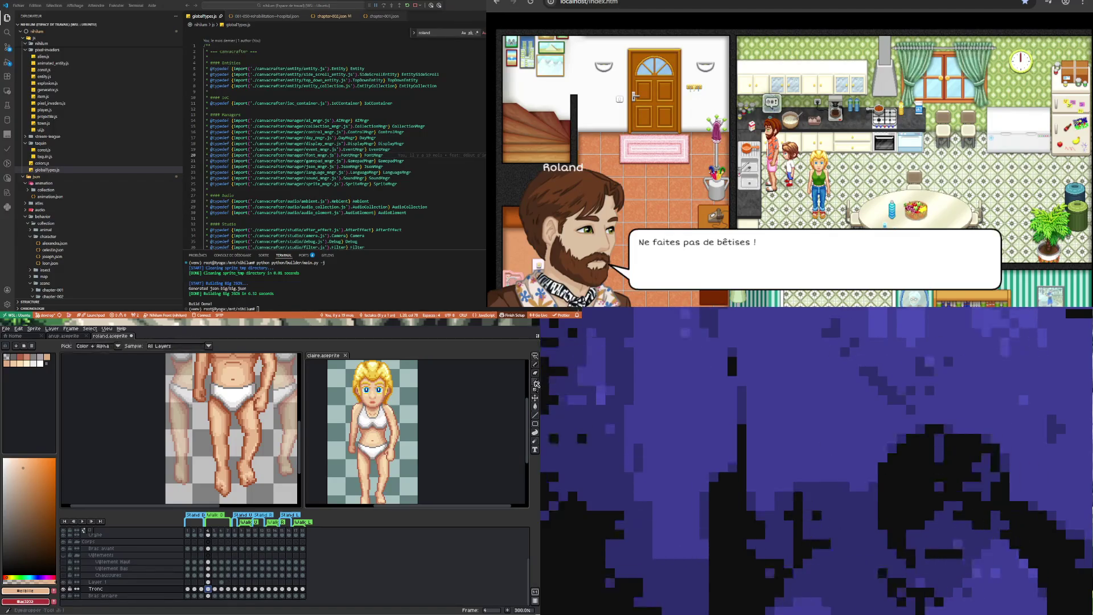
click(255, 419)
key(b)
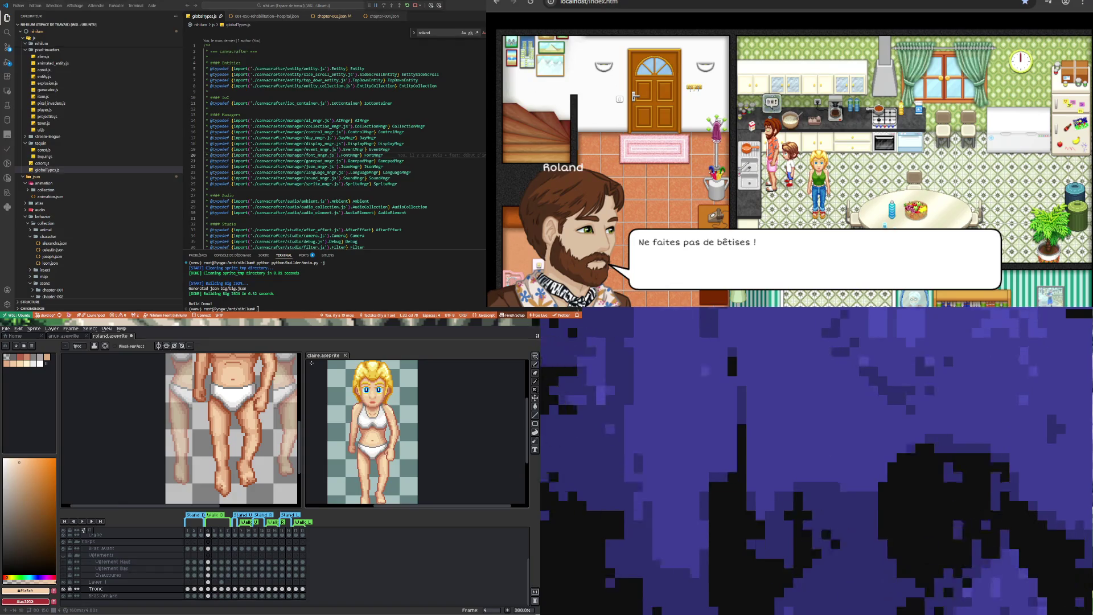
scroll(236, 436, down, 3)
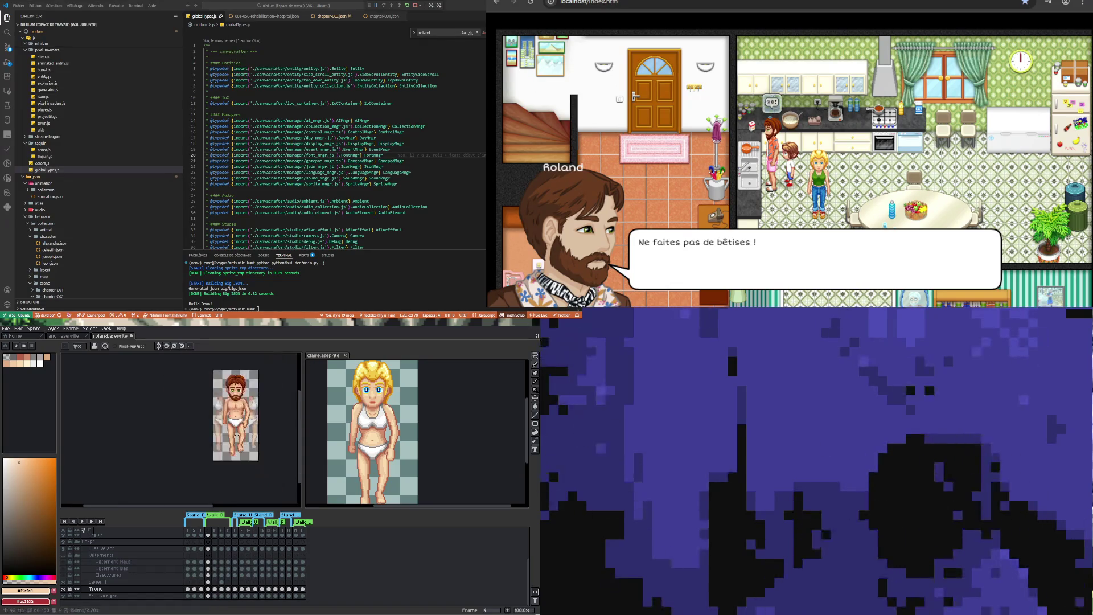
Redraw the leg outlines with a sampled brown outline shade, erasing stray pixels
scroll(231, 419, up, 5)
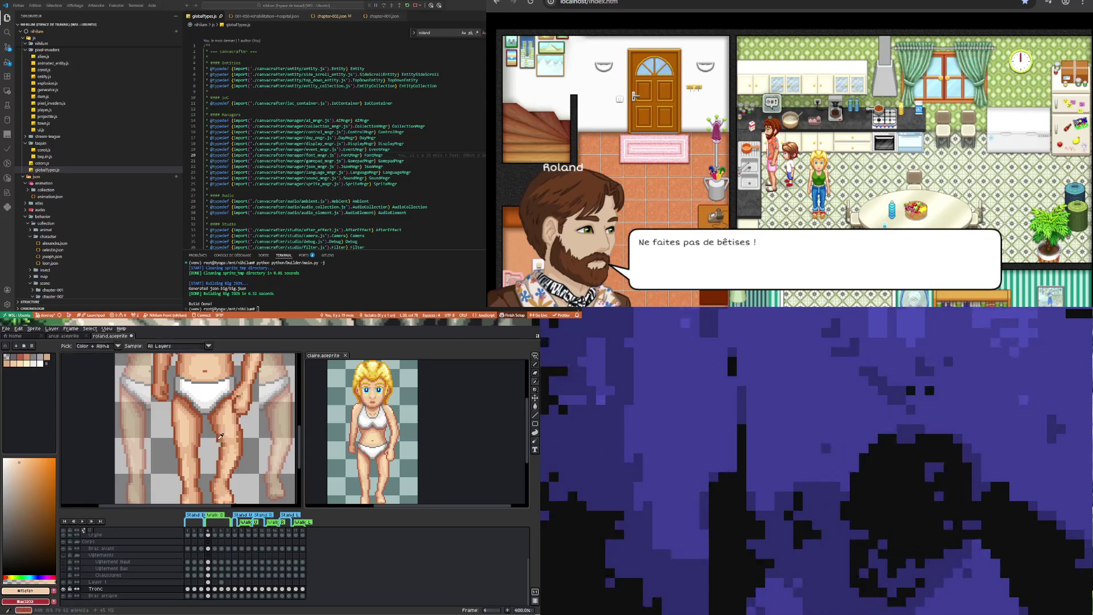
alt+click(220, 436)
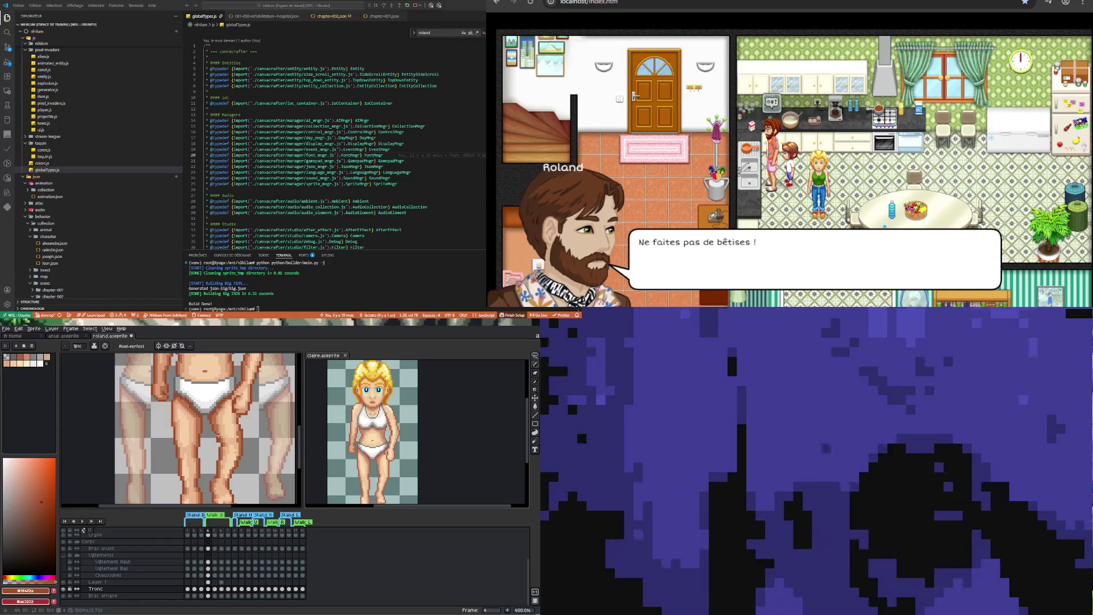
key(e)
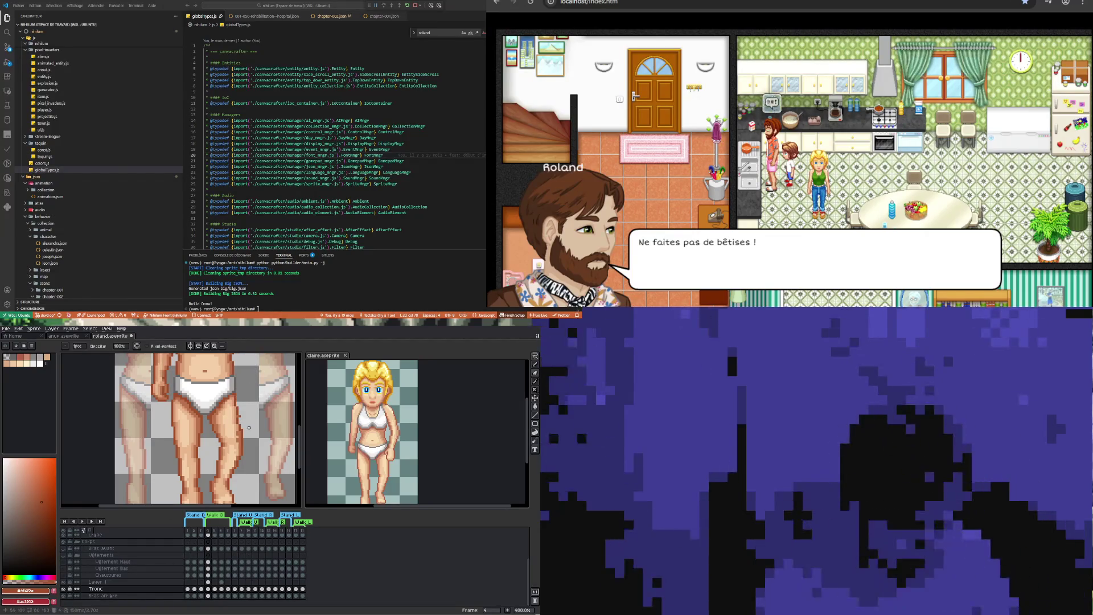
key(i)
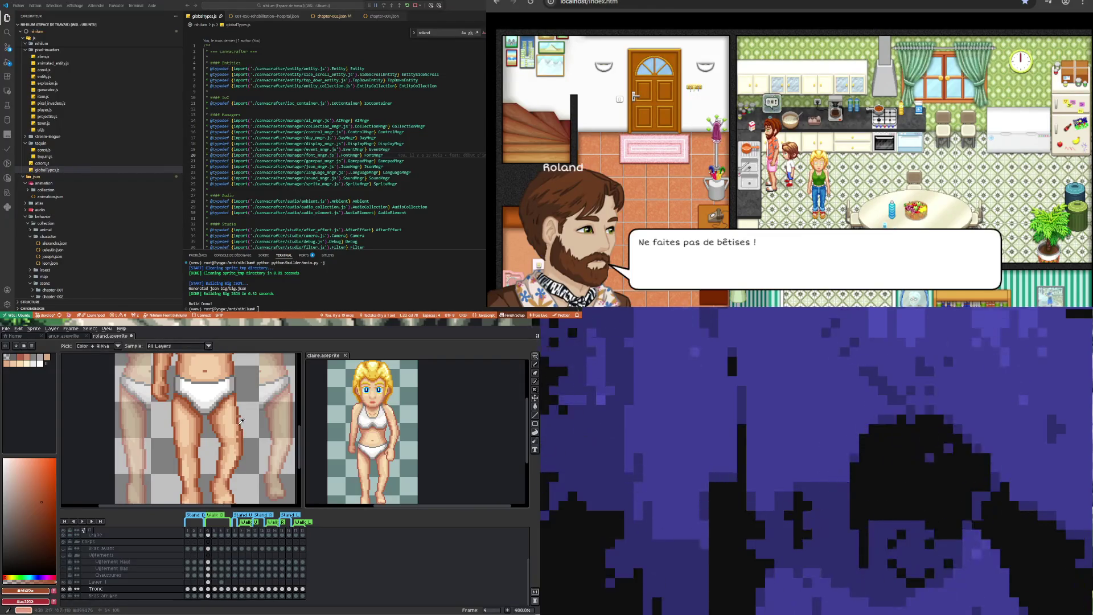
key(b)
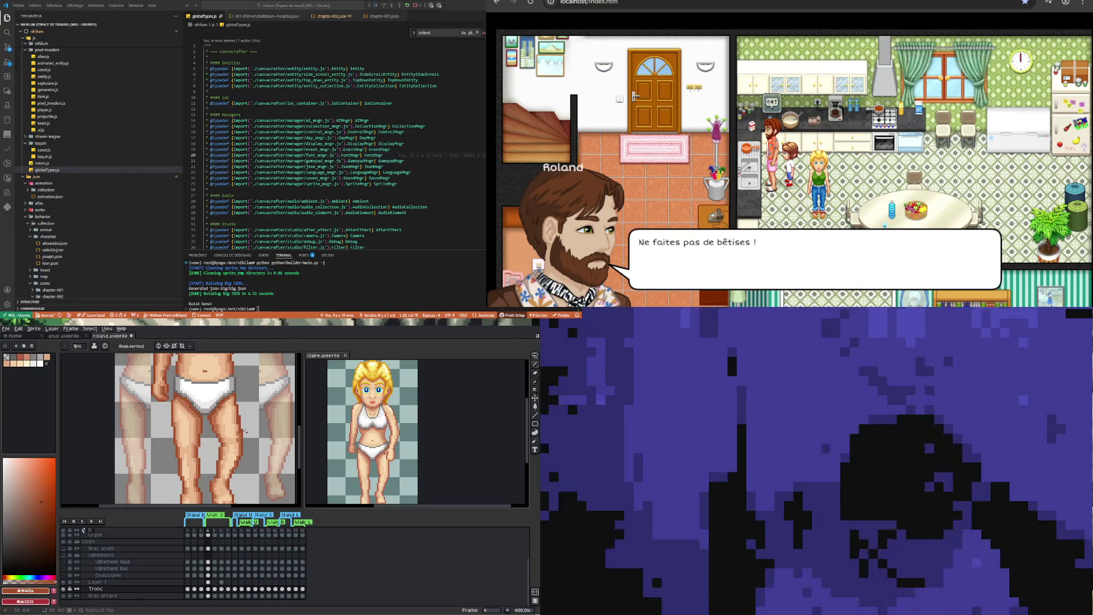
key(e)
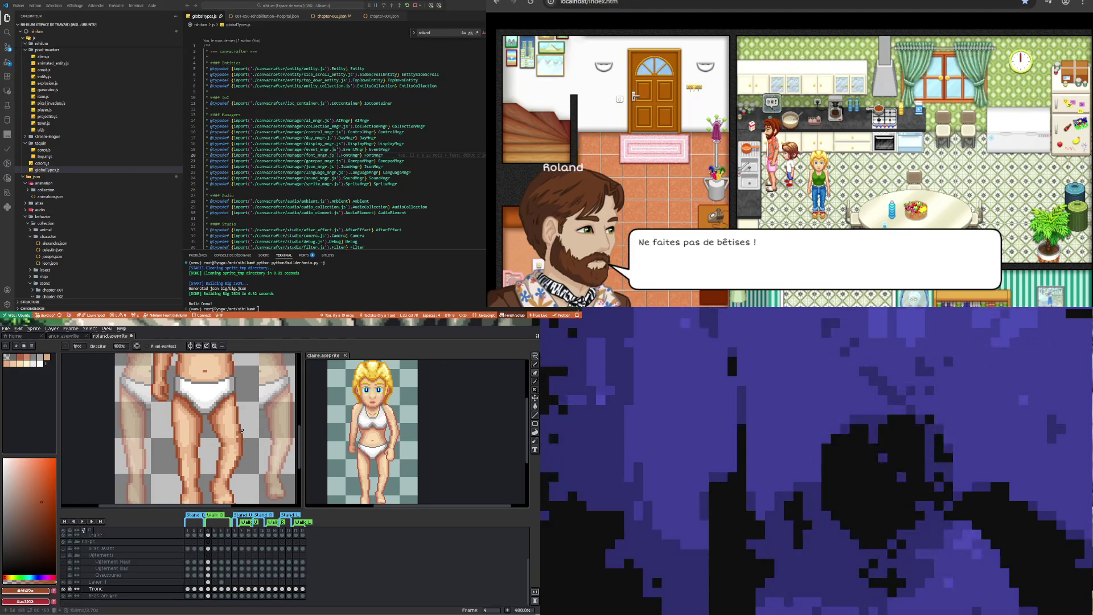
key(i)
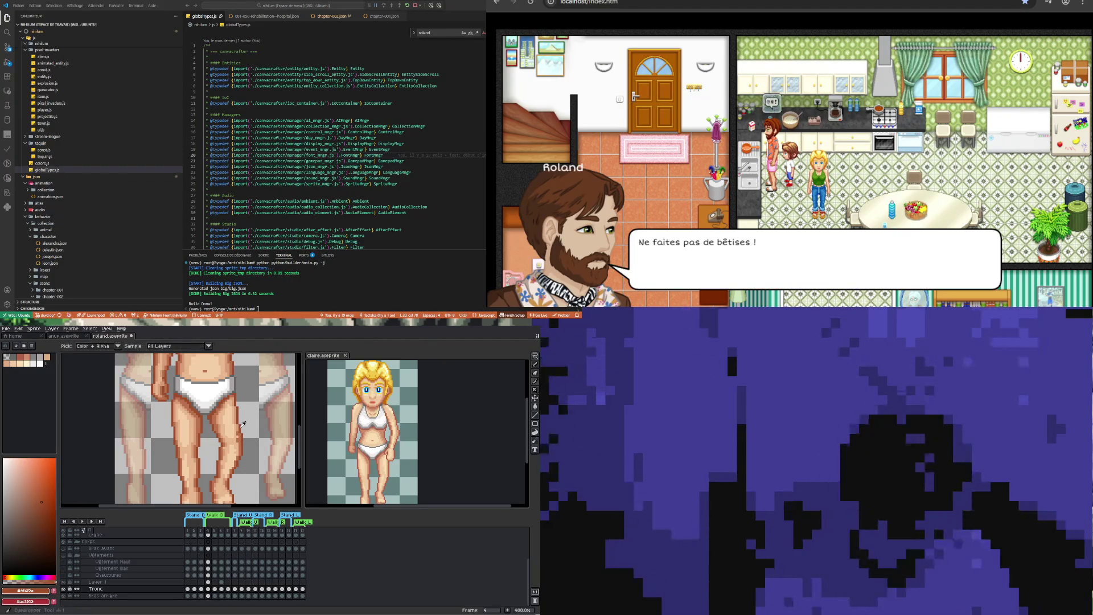
key(b)
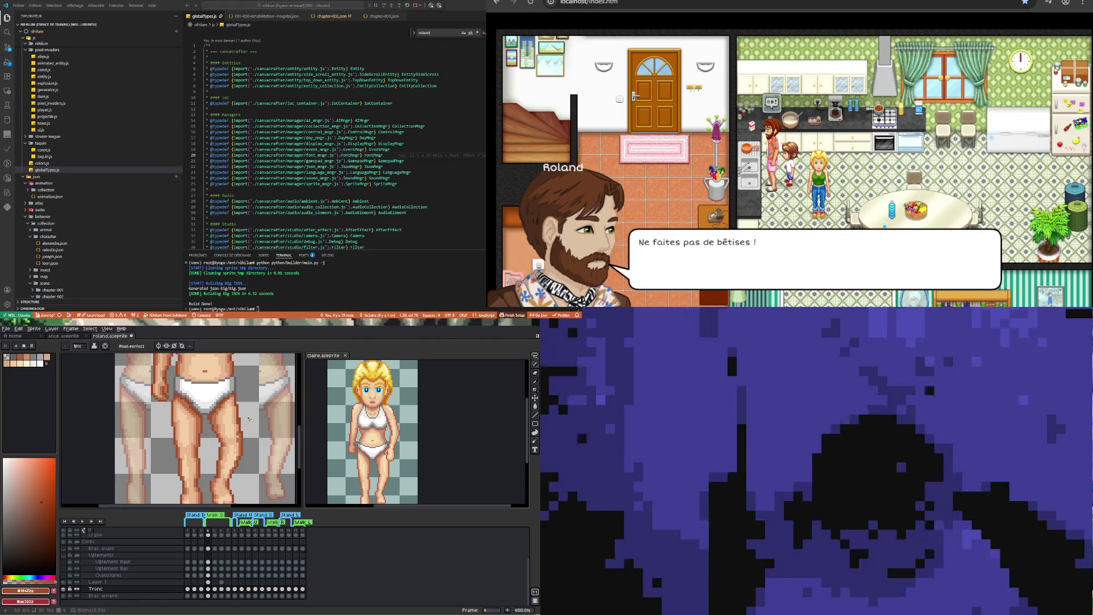
Reshade the legs with skin tones sampled from the leg, defining the knees
key(i)
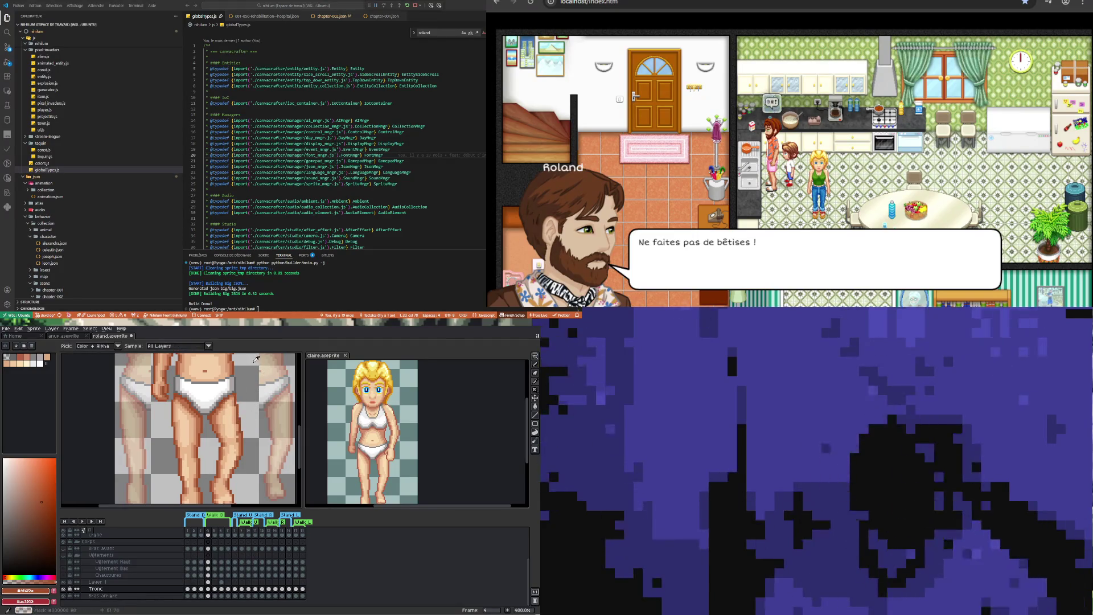
click(238, 406)
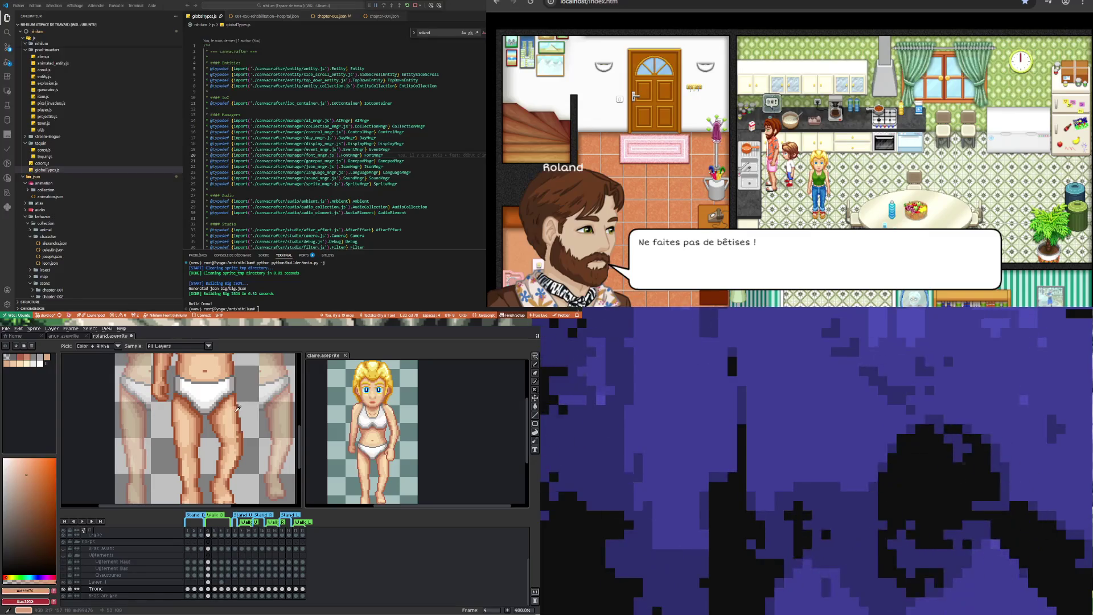
key(b)
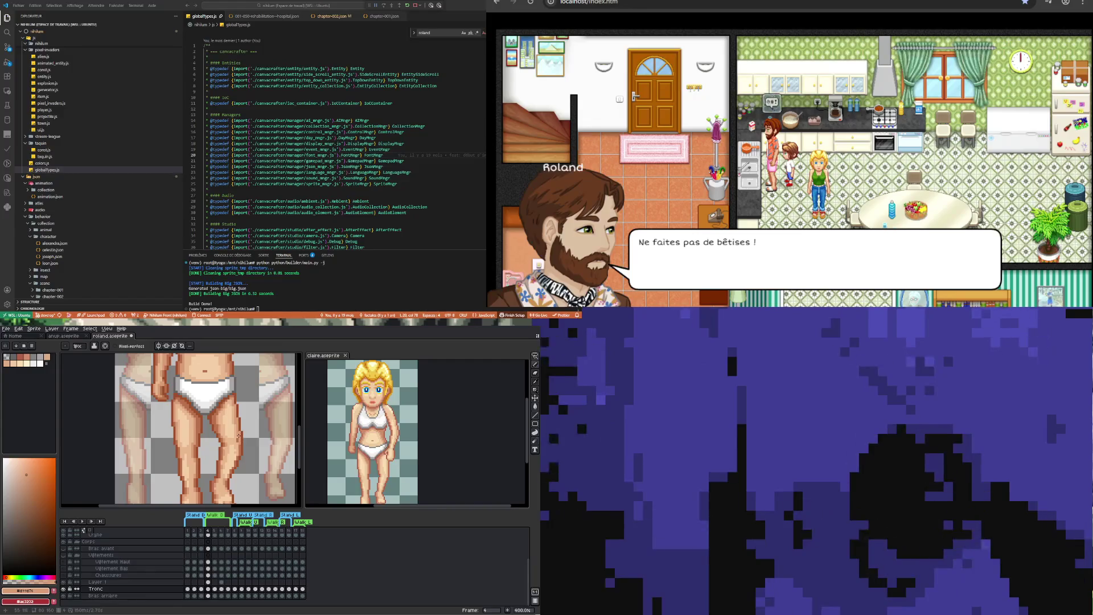
alt+click(238, 438)
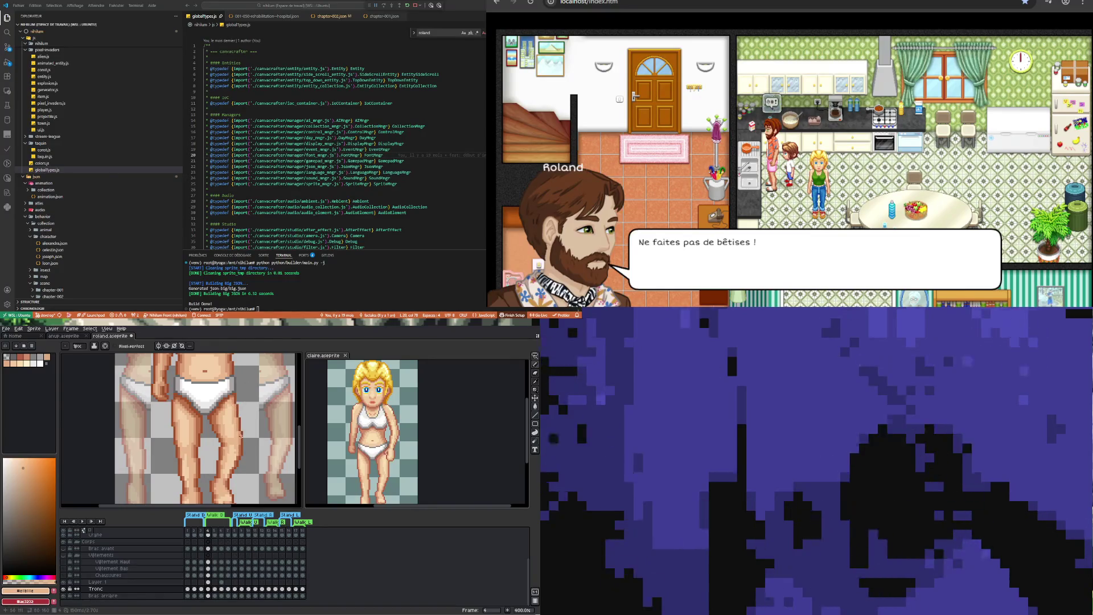
key(i)
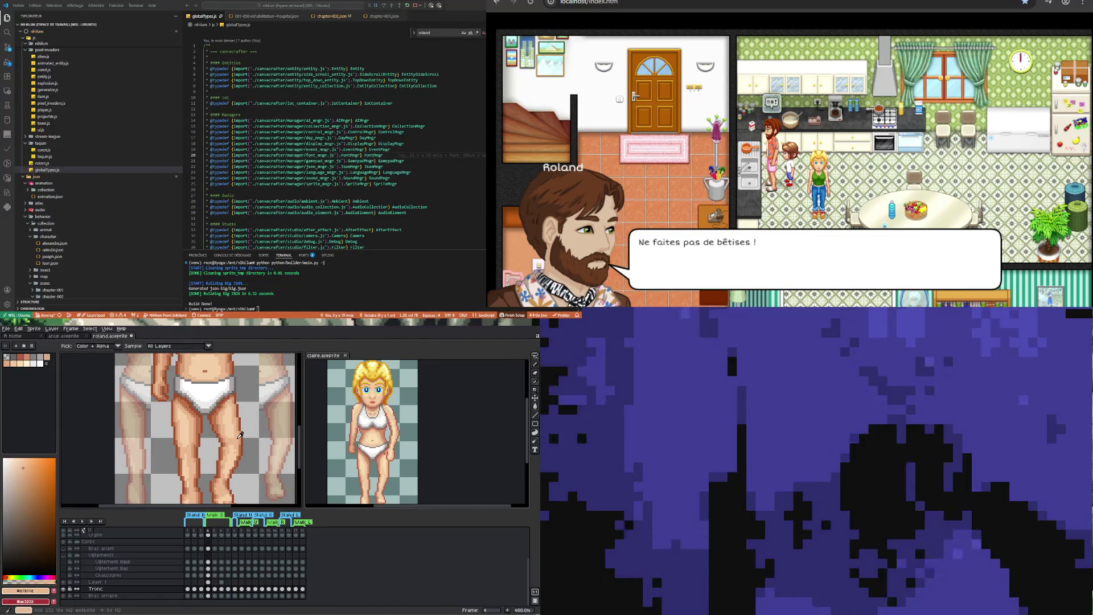
key(b)
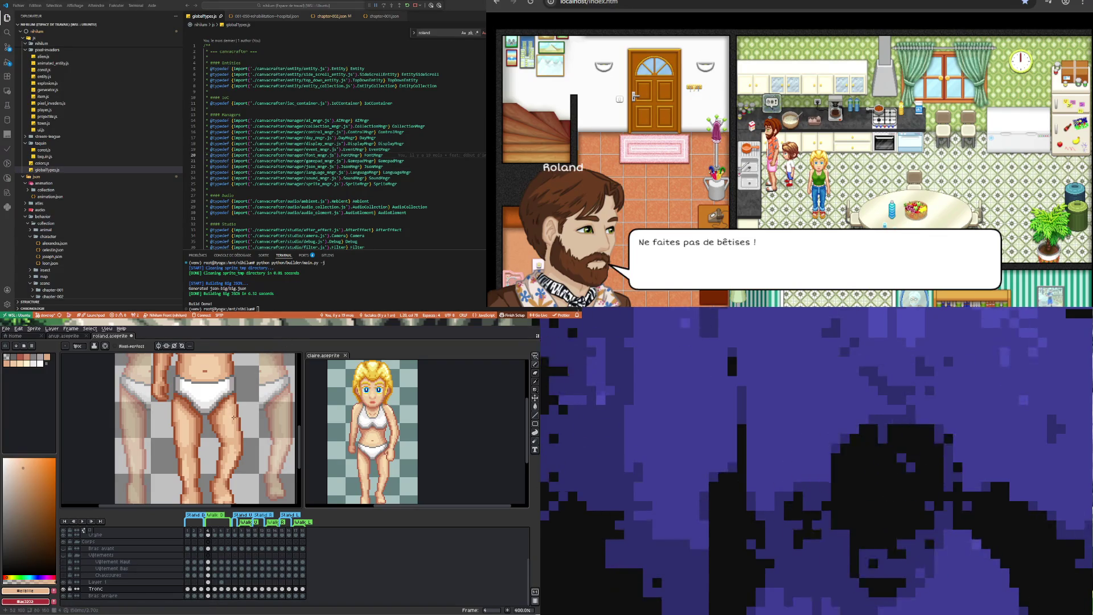
key(i)
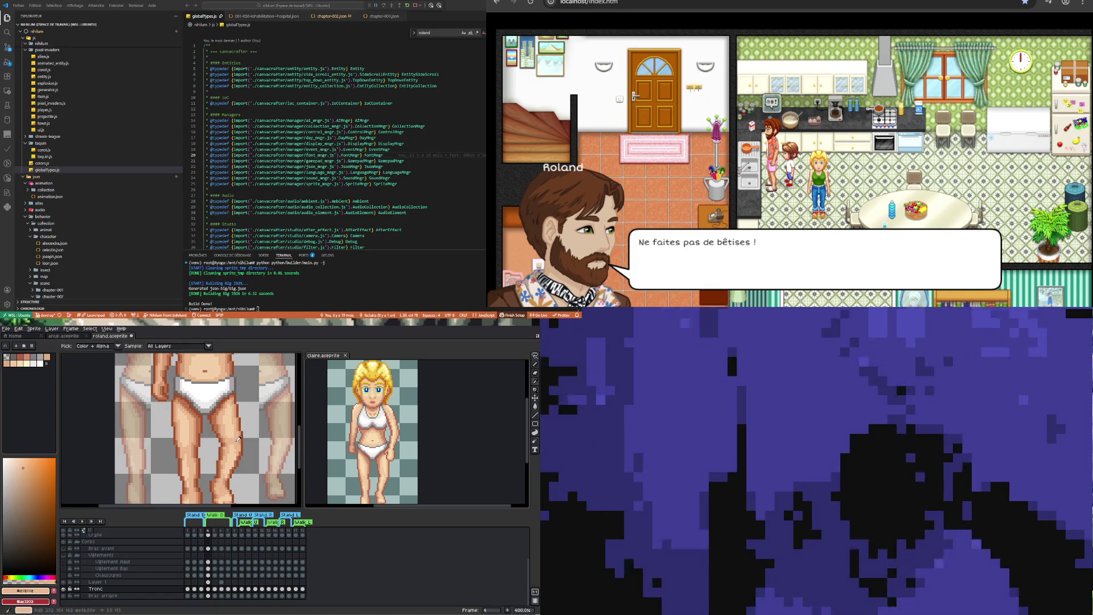
key(b)
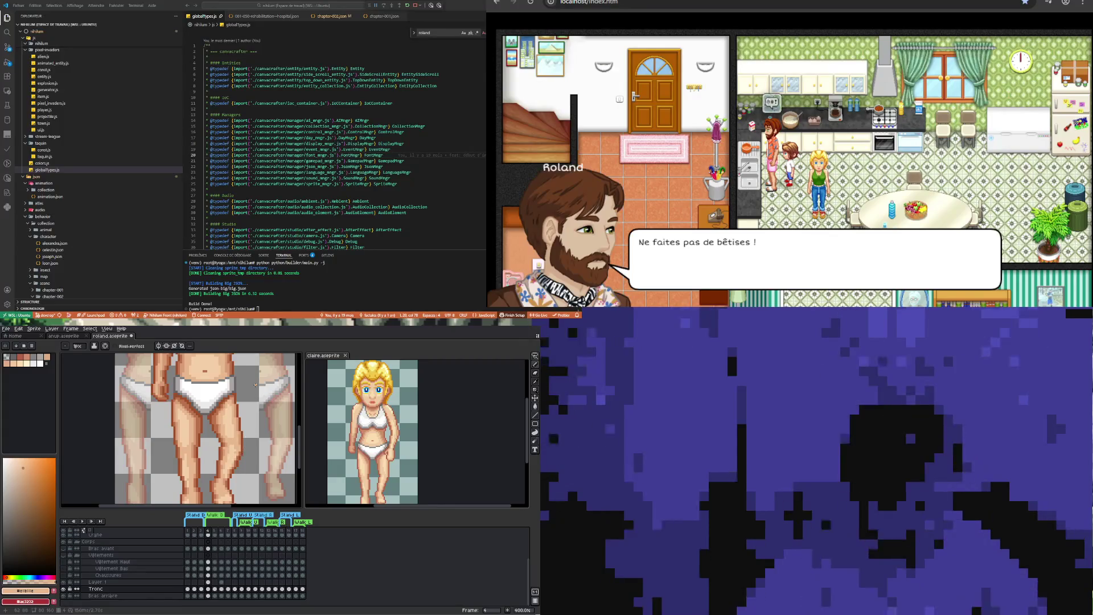
Hide the Bras avant layer and flip between frames 4 and 5 to compare Roland's poses
scroll(231, 357, down, 3)
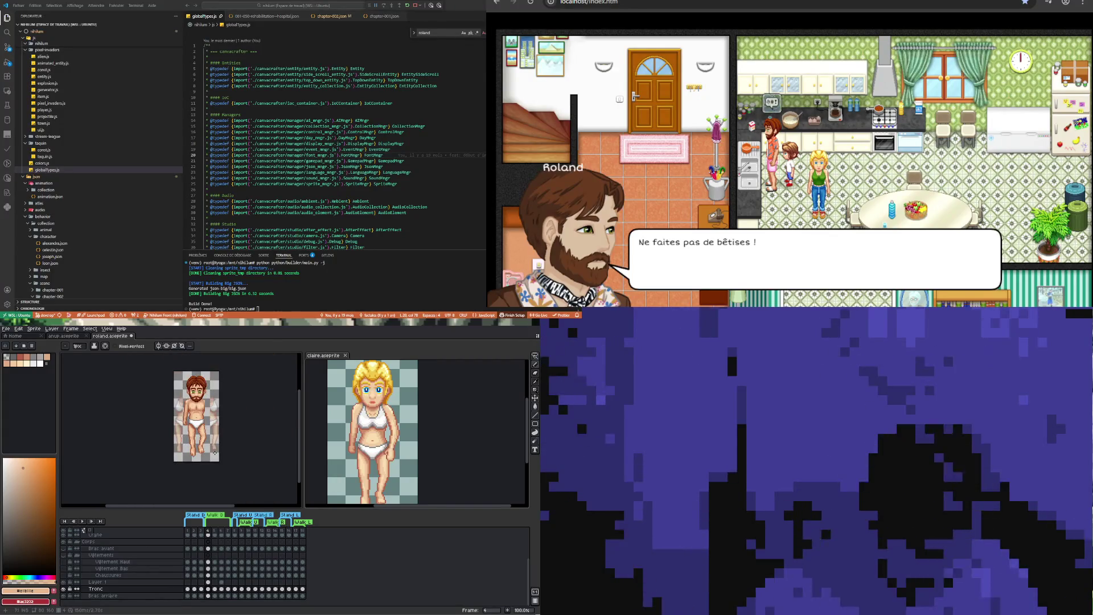
scroll(215, 453, up, 1)
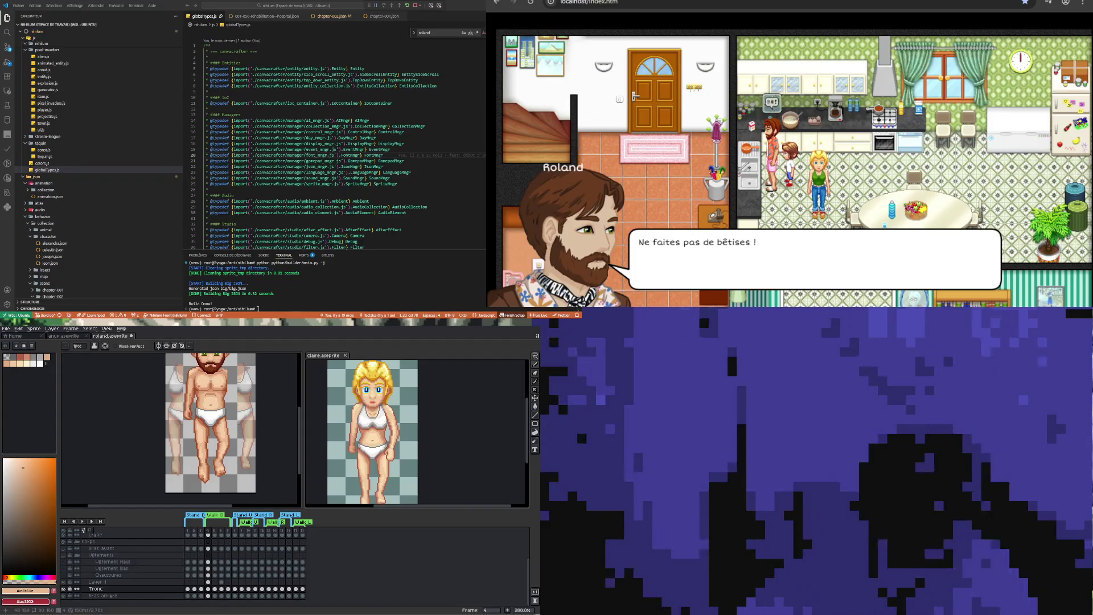
click(64, 548)
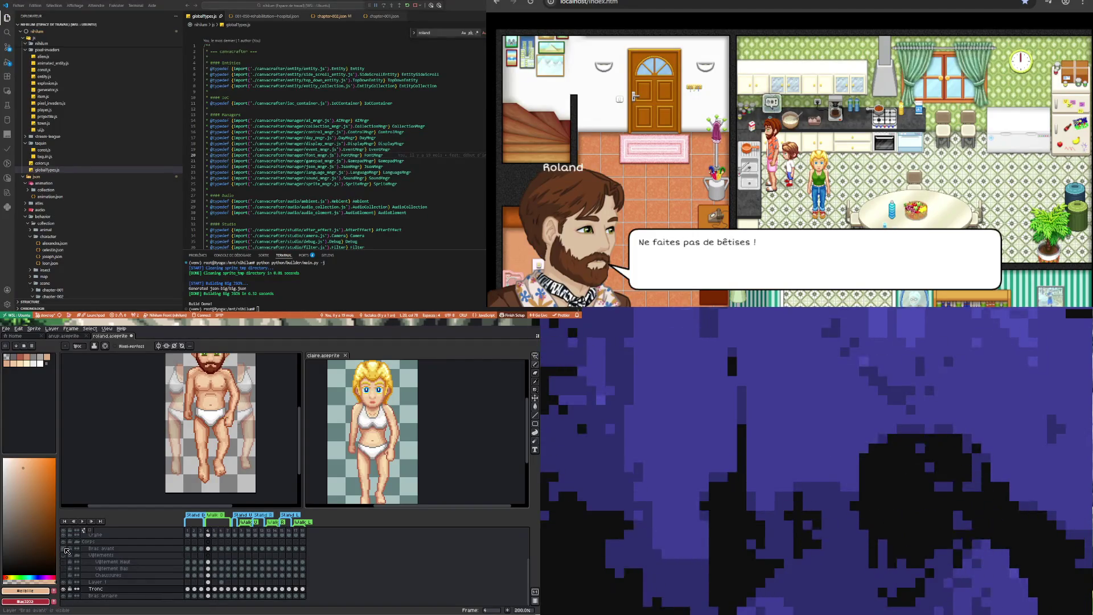
scroll(224, 437, down, 1)
scroll(195, 423, up, 1)
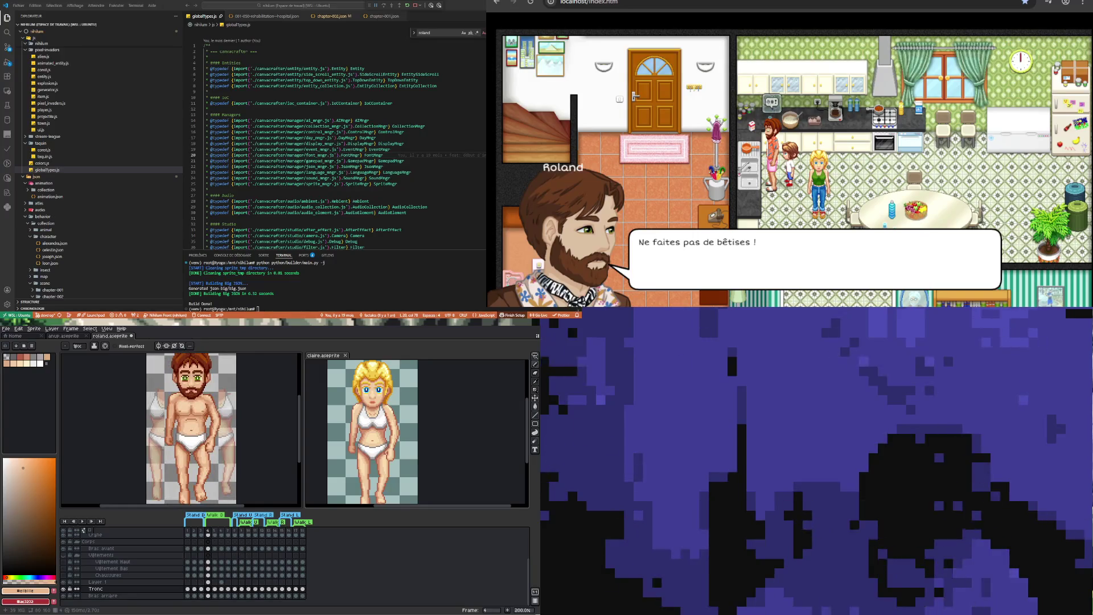
click(215, 549)
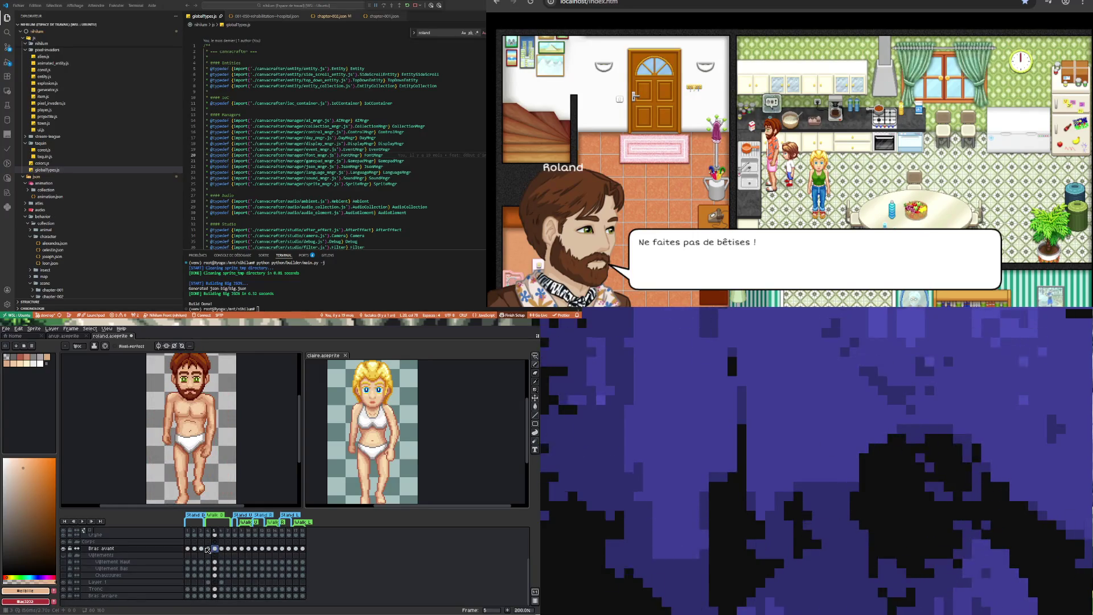
click(208, 548)
click(216, 549)
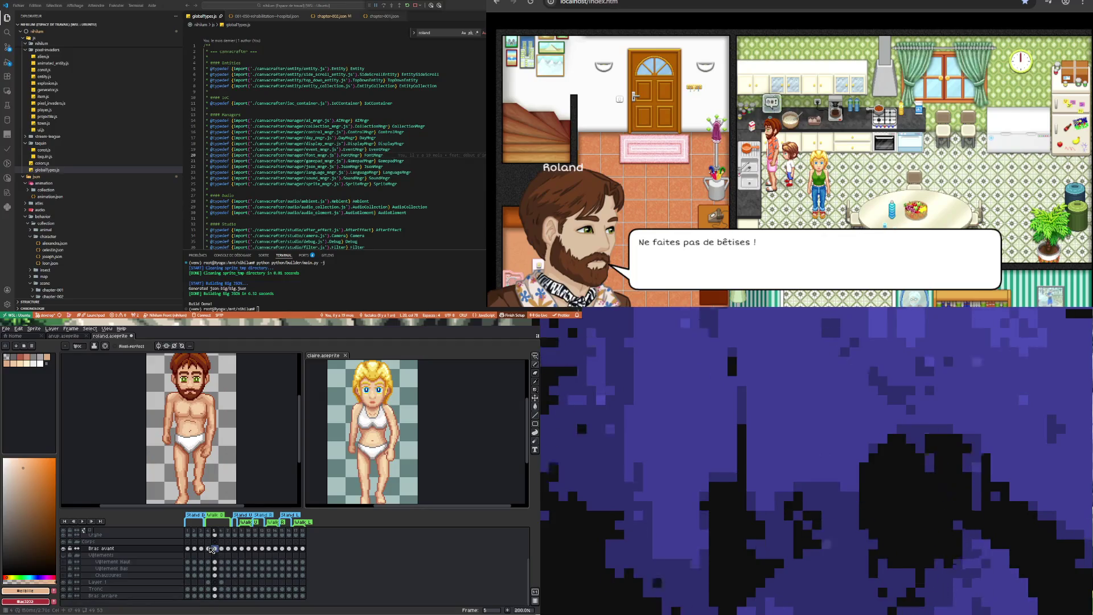
click(208, 549)
key(minus)
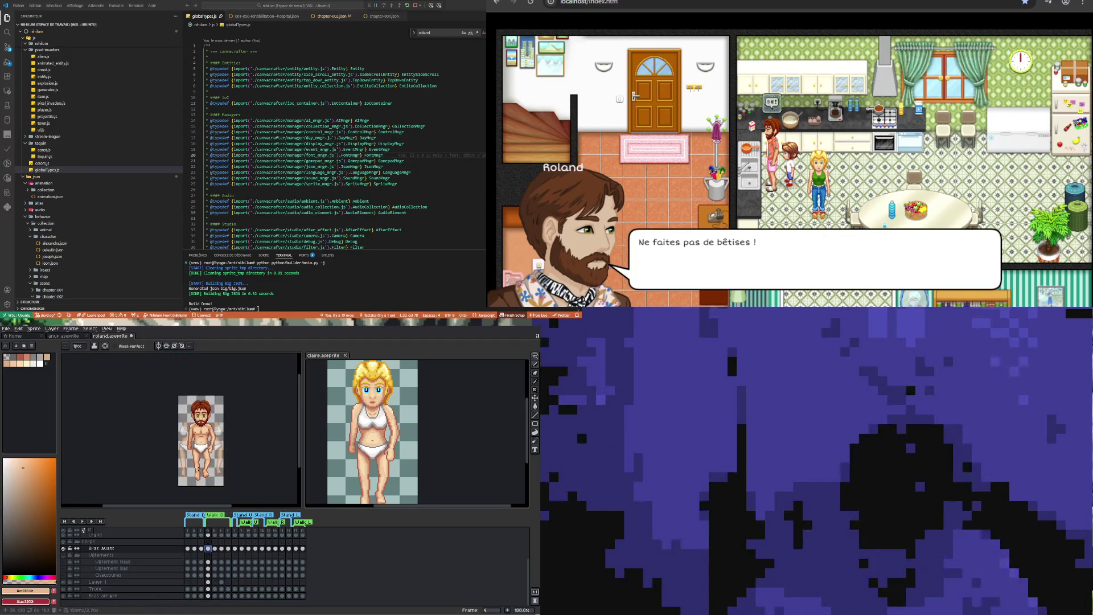
key(plus)
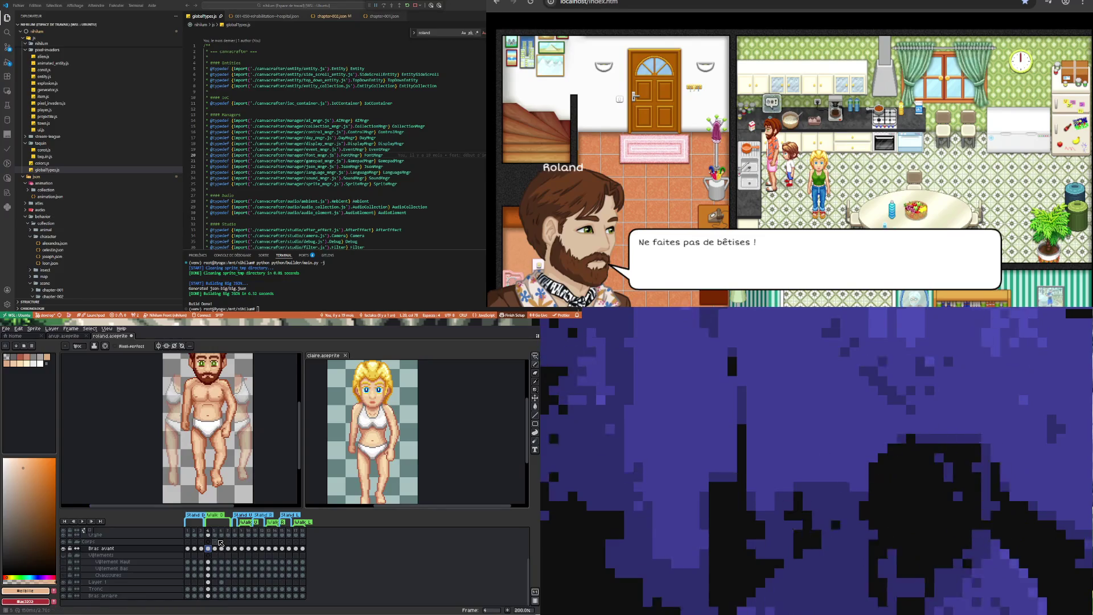
Hide the neighbouring-frame ghosts and compare frames 4 and 5 on the Chaussures layer
scroll(232, 449, down, 1)
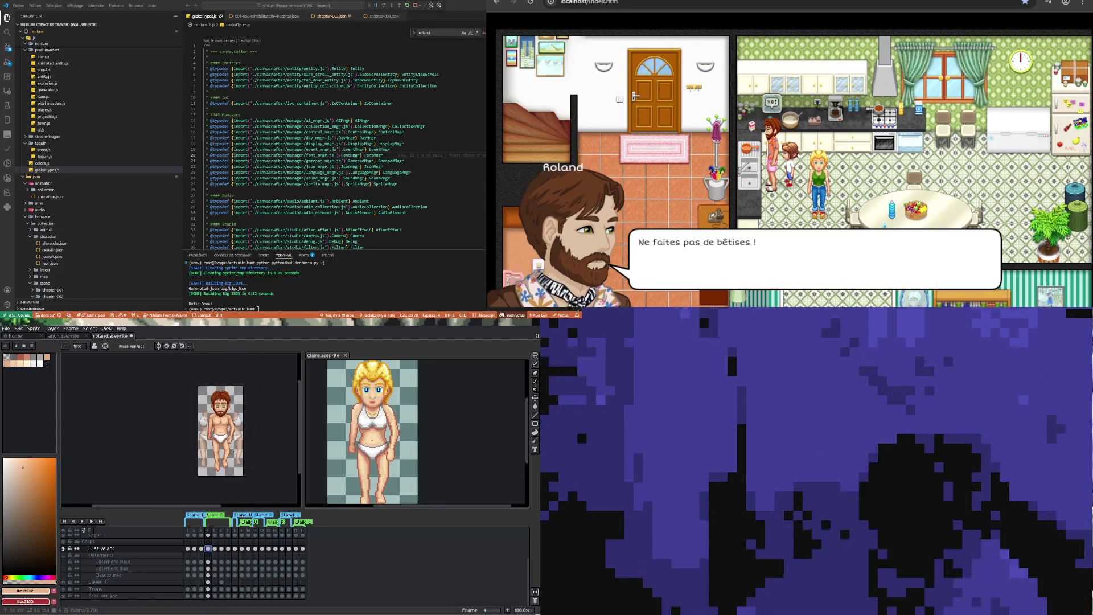
scroll(212, 437, up, 1)
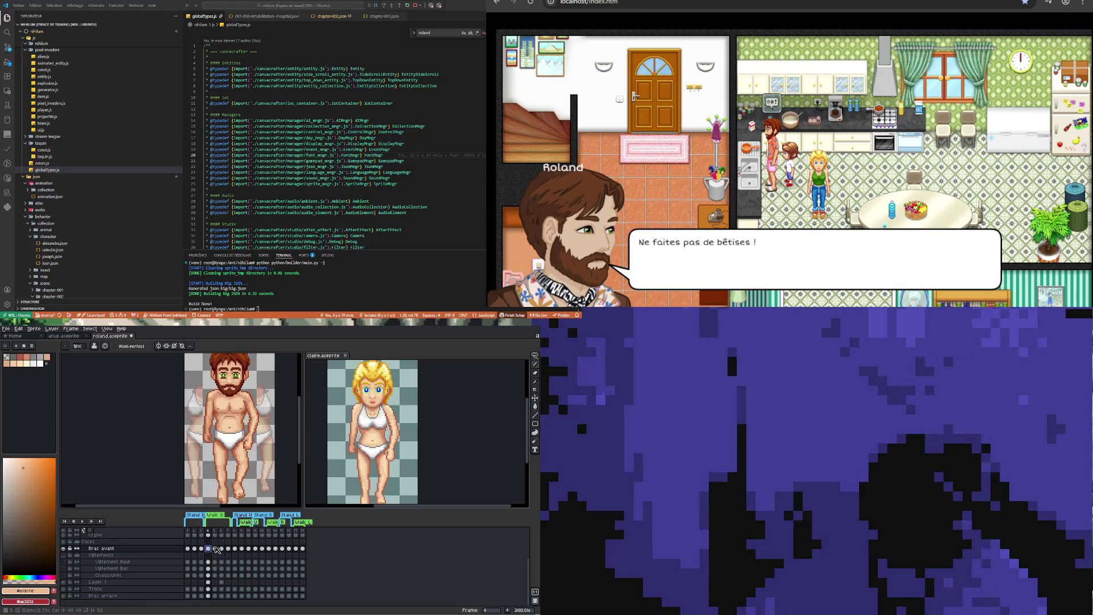
click(215, 548)
click(209, 549)
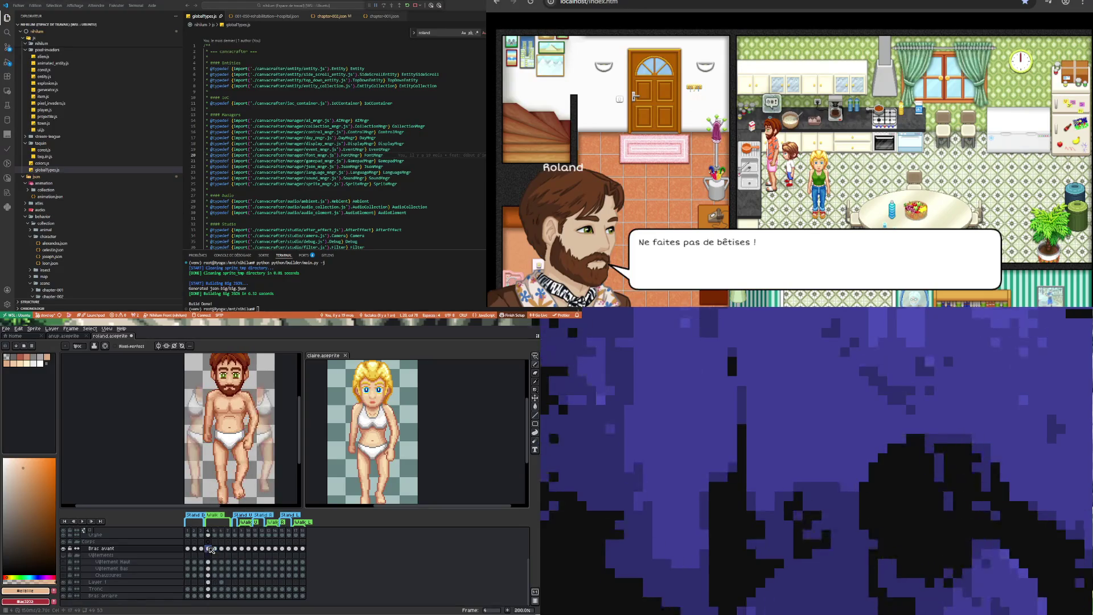
click(208, 581)
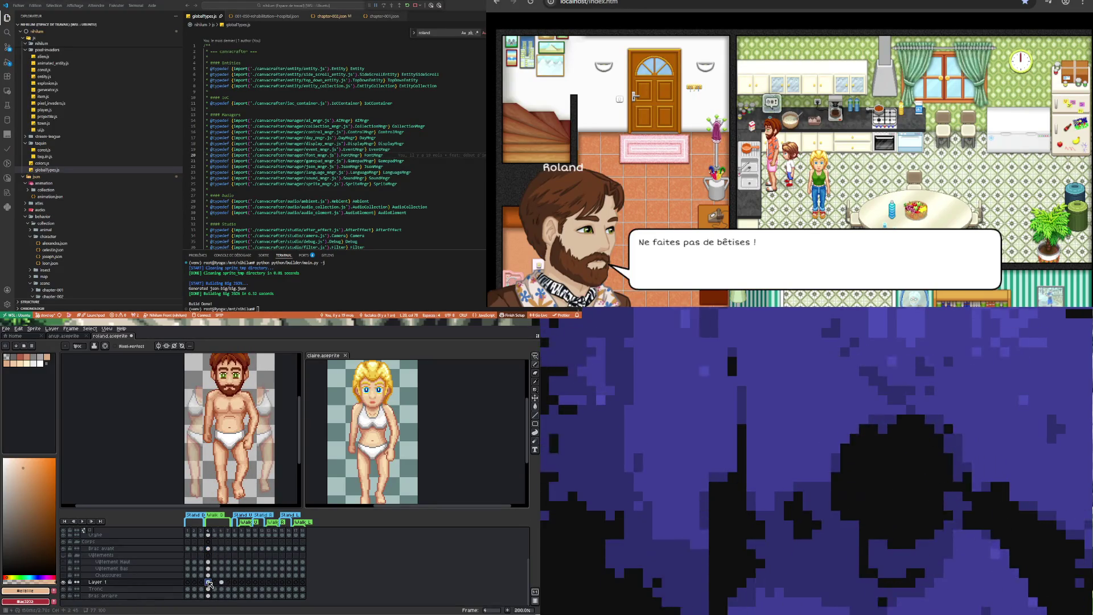
key(Delete)
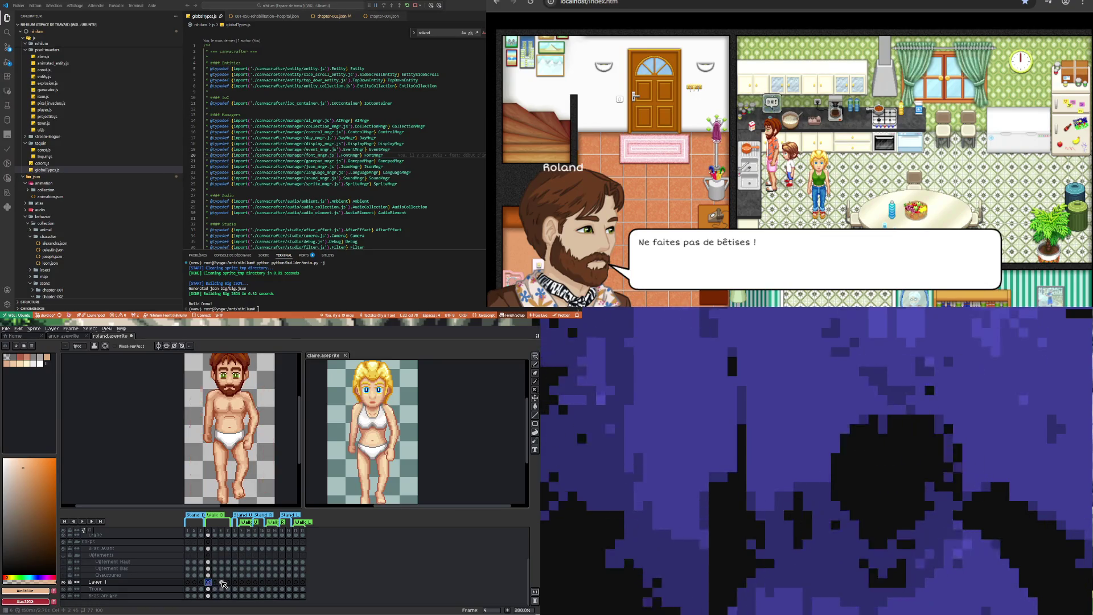
click(216, 575)
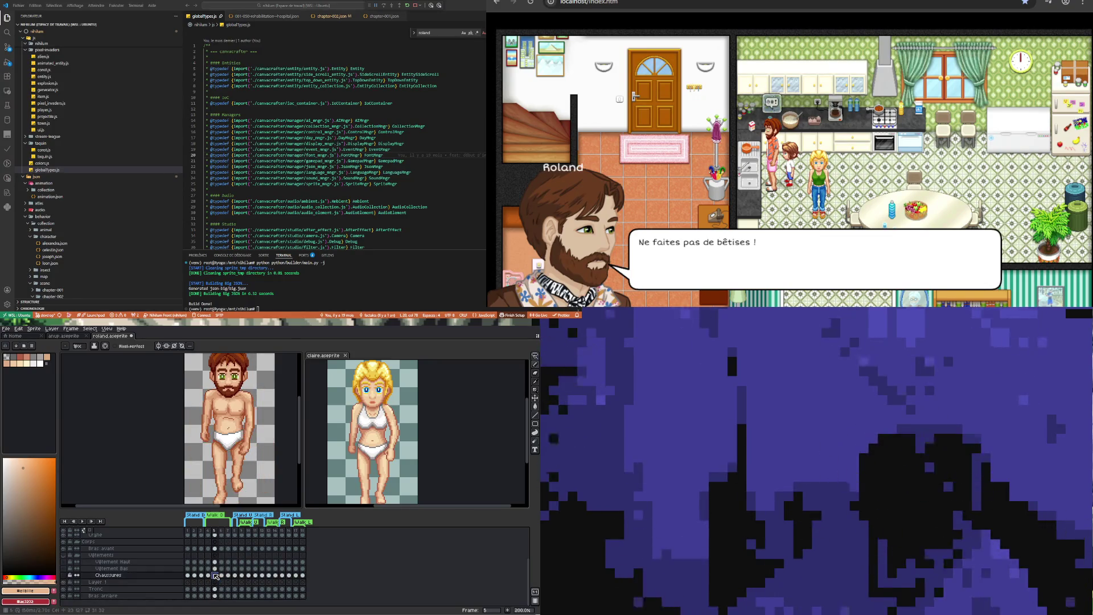
key(Left)
key(Right)
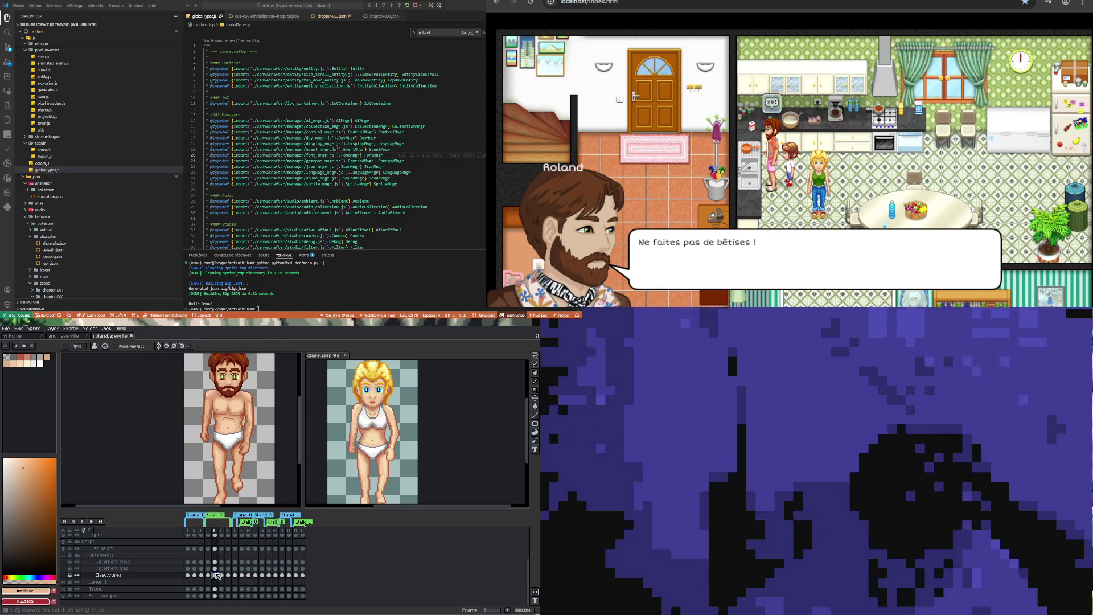
key(Left)
key(Right)
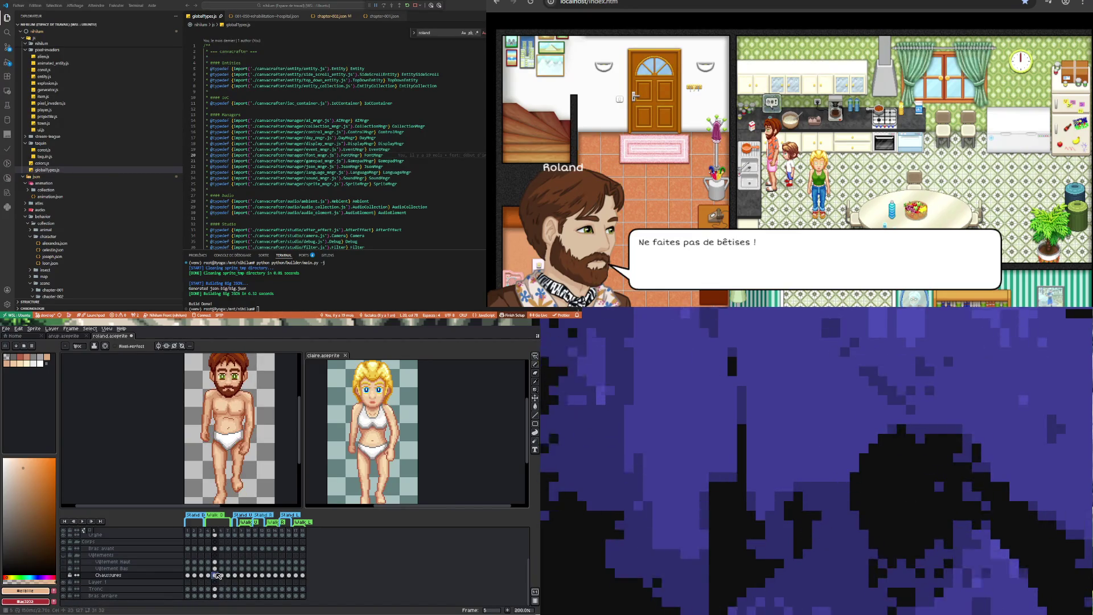
click(210, 575)
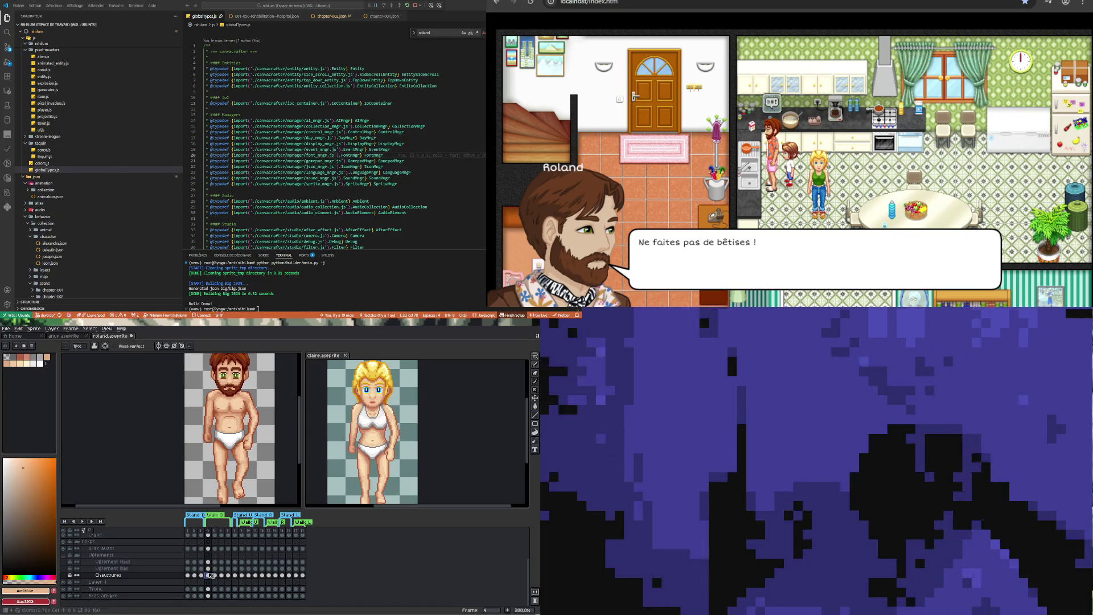
Return to frame 5 of Roland's walk and switch to claire.aseprite for reference
scroll(257, 449, down, 2)
scroll(258, 449, up, 2)
scroll(407, 450, down, 2)
scroll(407, 450, up, 2)
scroll(245, 444, down, 2)
scroll(245, 443, up, 2)
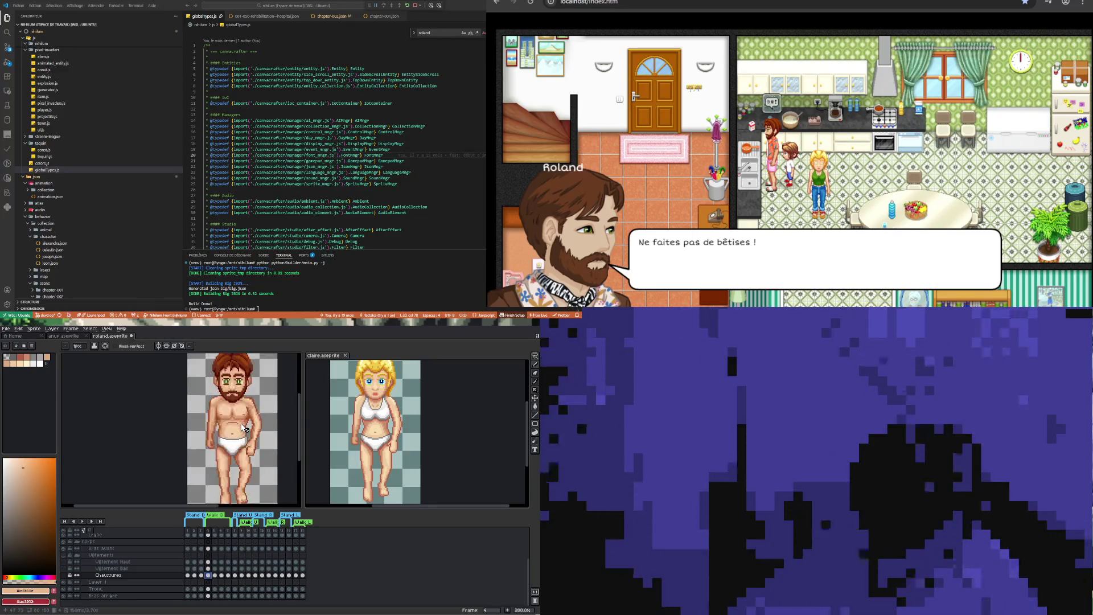
click(216, 575)
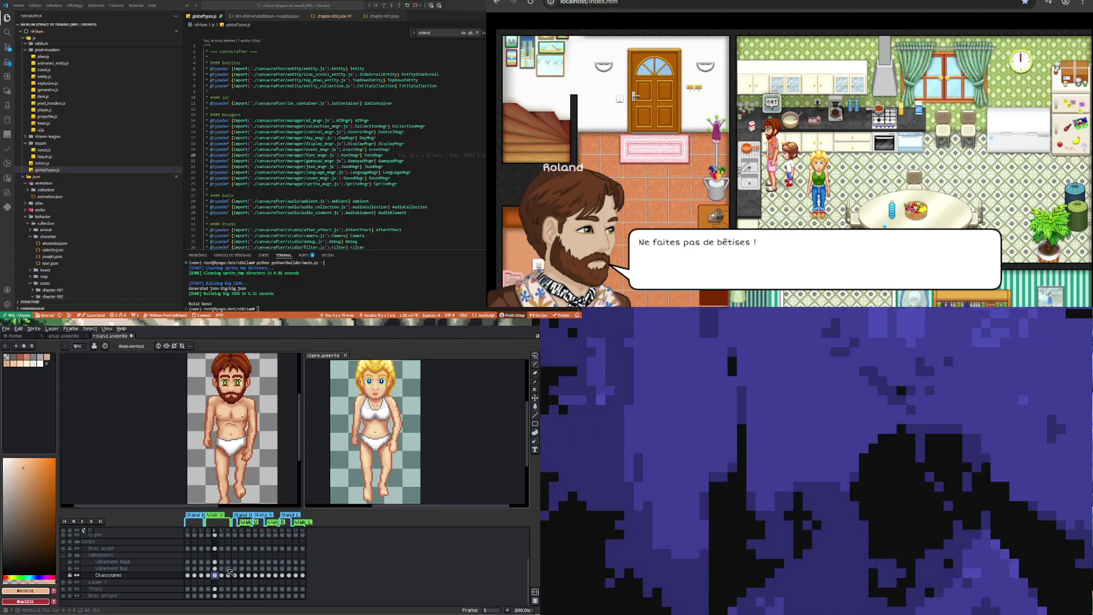
key(ctrl+Tab)
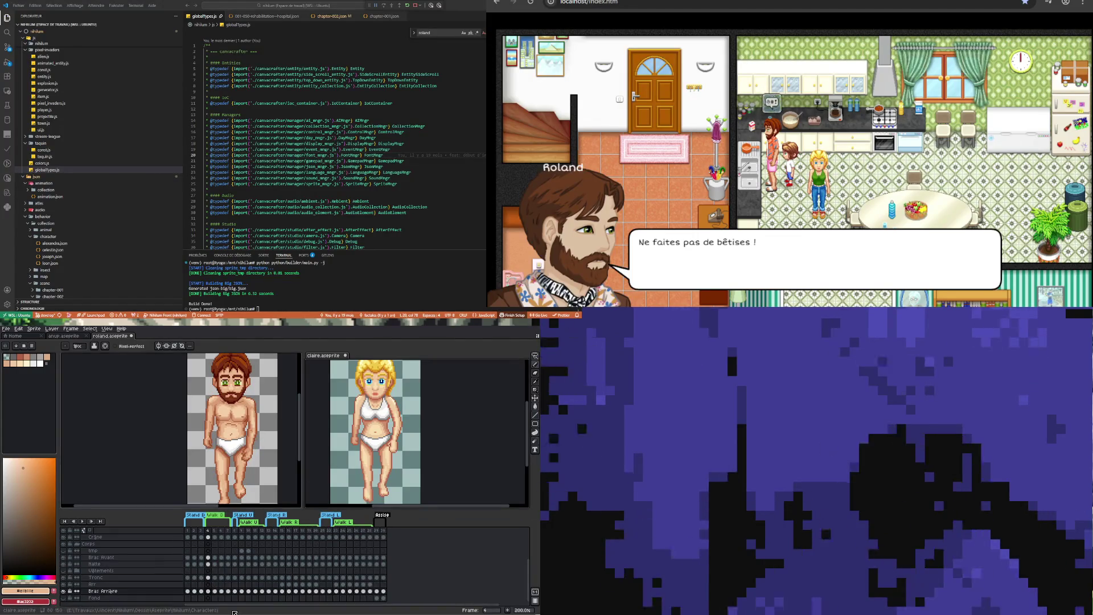
View Claire's frame 5 pose, then compare Roland's frames 4 and 5
click(215, 577)
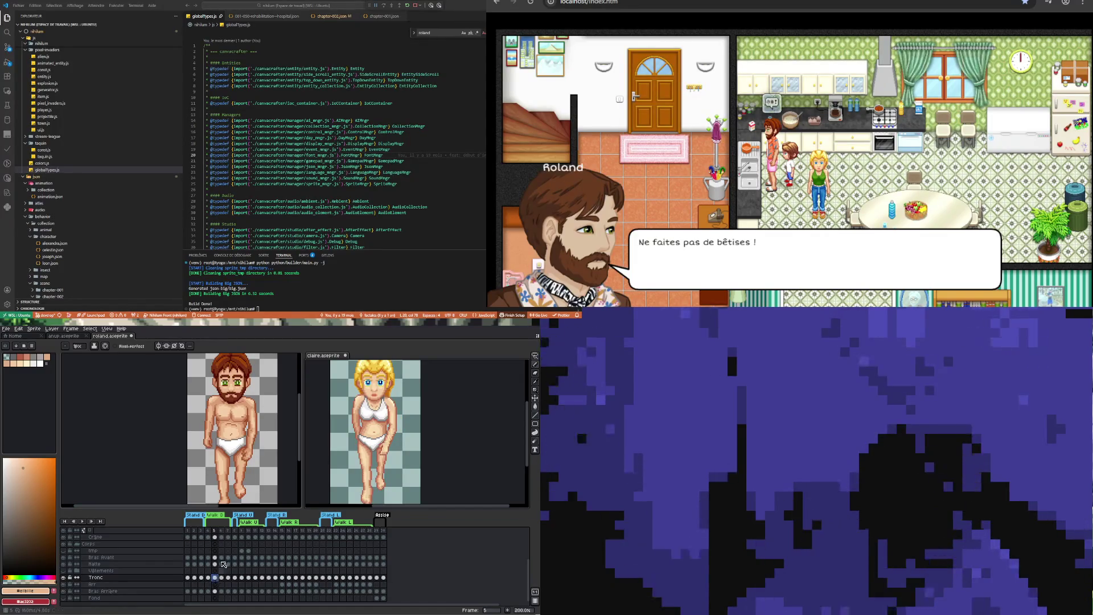
click(294, 450)
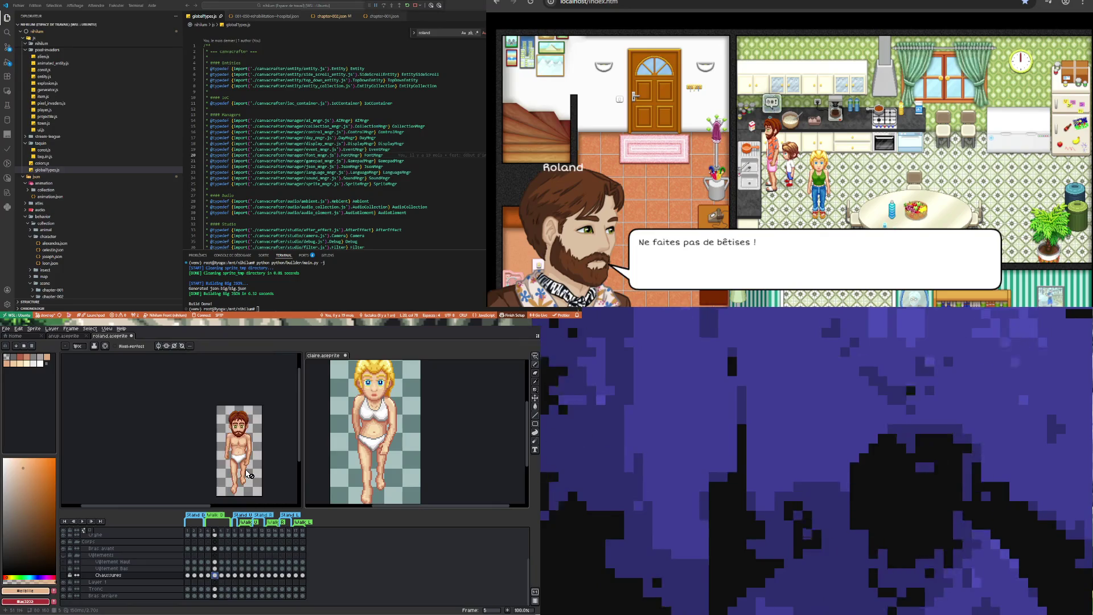
click(209, 575)
click(216, 576)
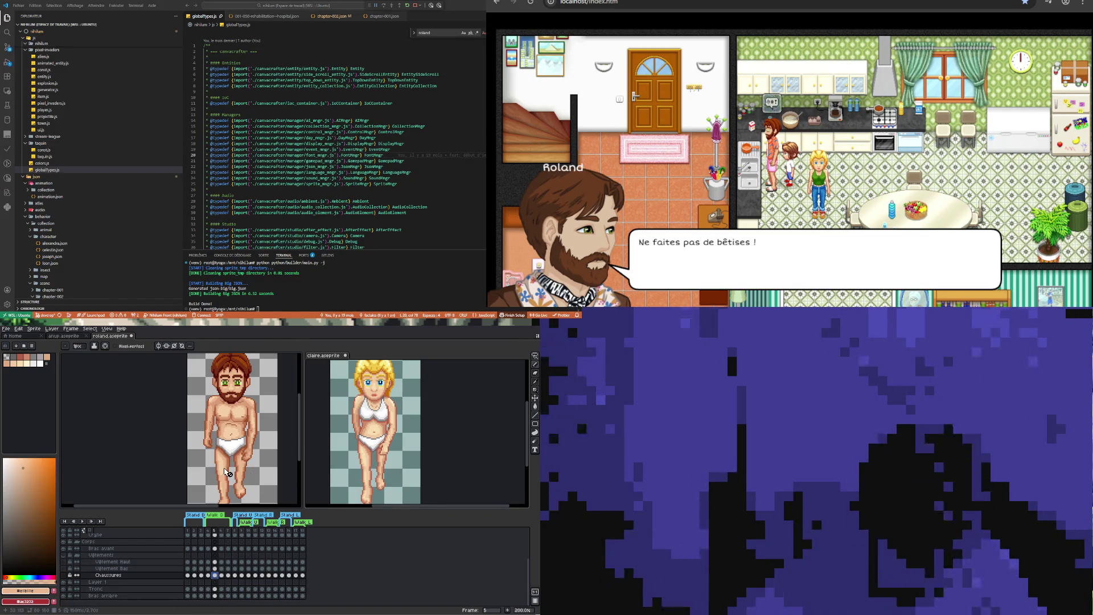
Check the front arm on frames 4 and 5, ending on Roland's Bras avant frame 5 cel
click(217, 548)
click(64, 549)
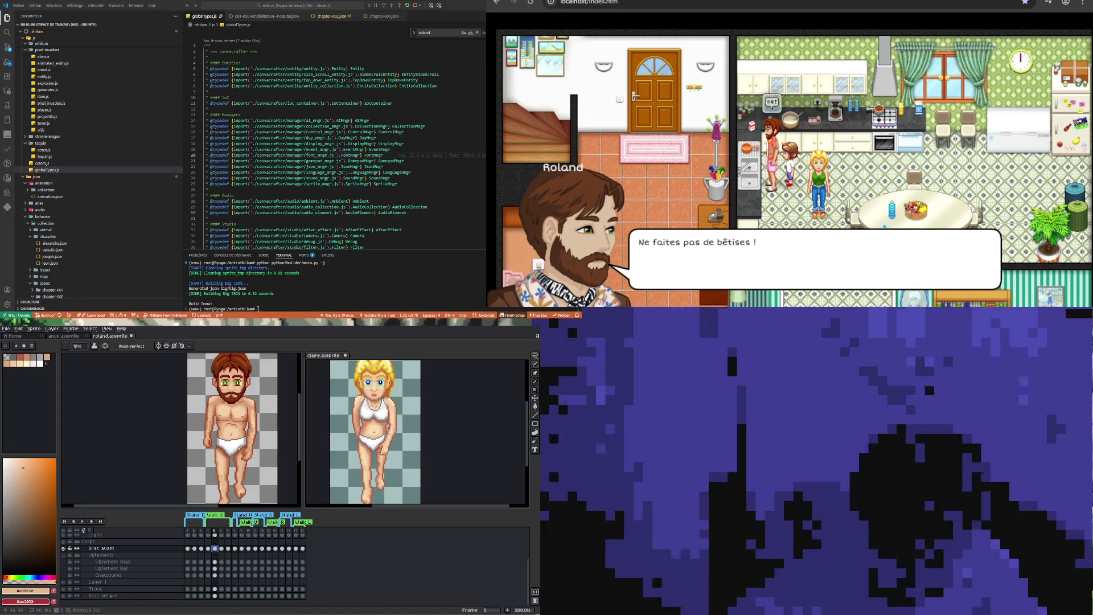
key(Left)
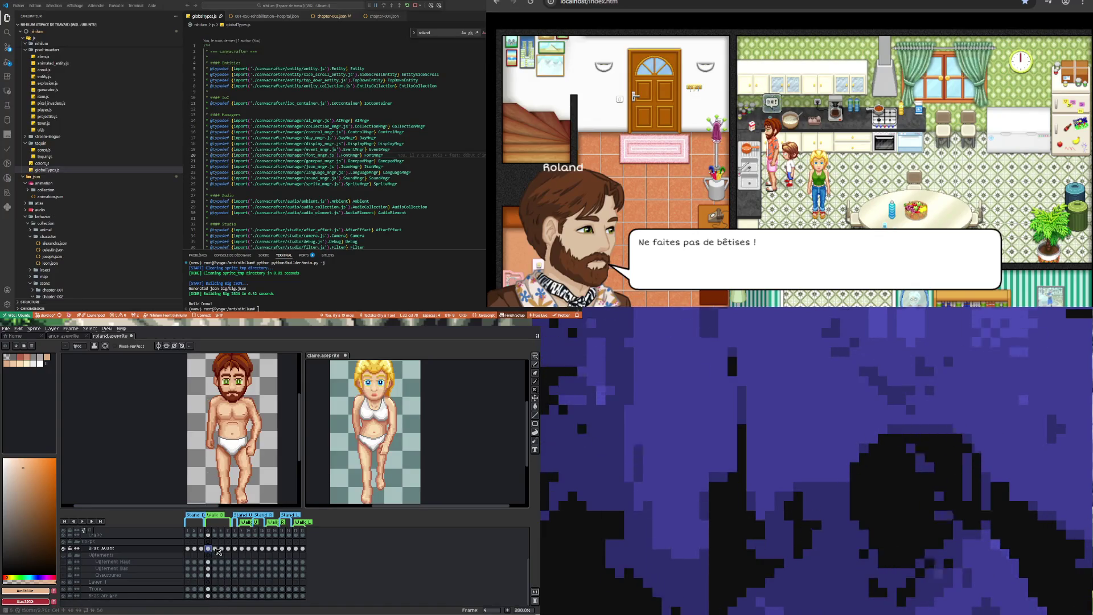
key(Right)
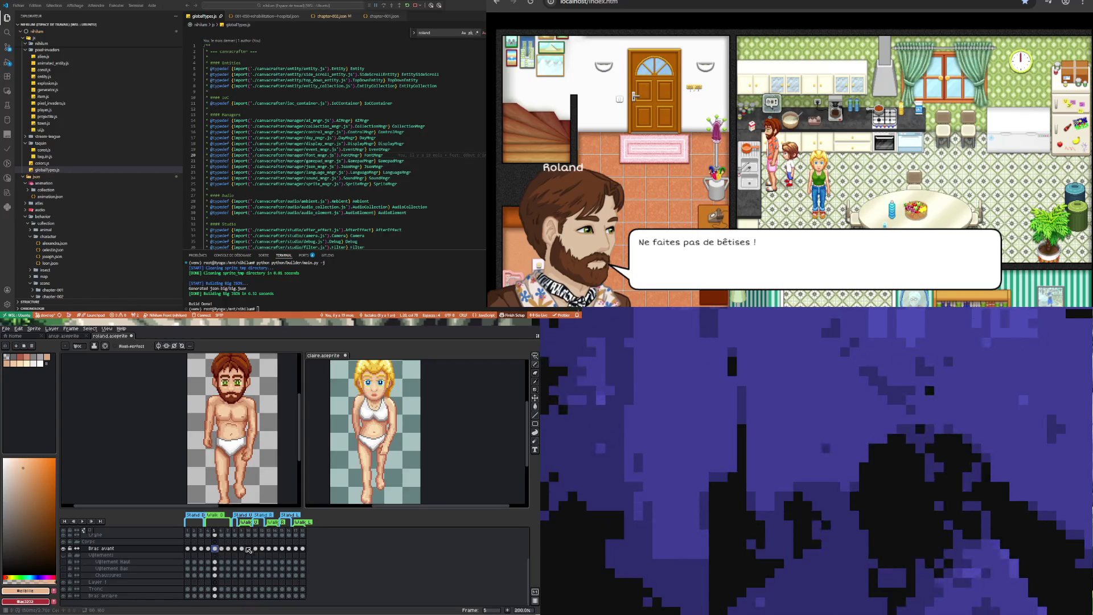
click(209, 557)
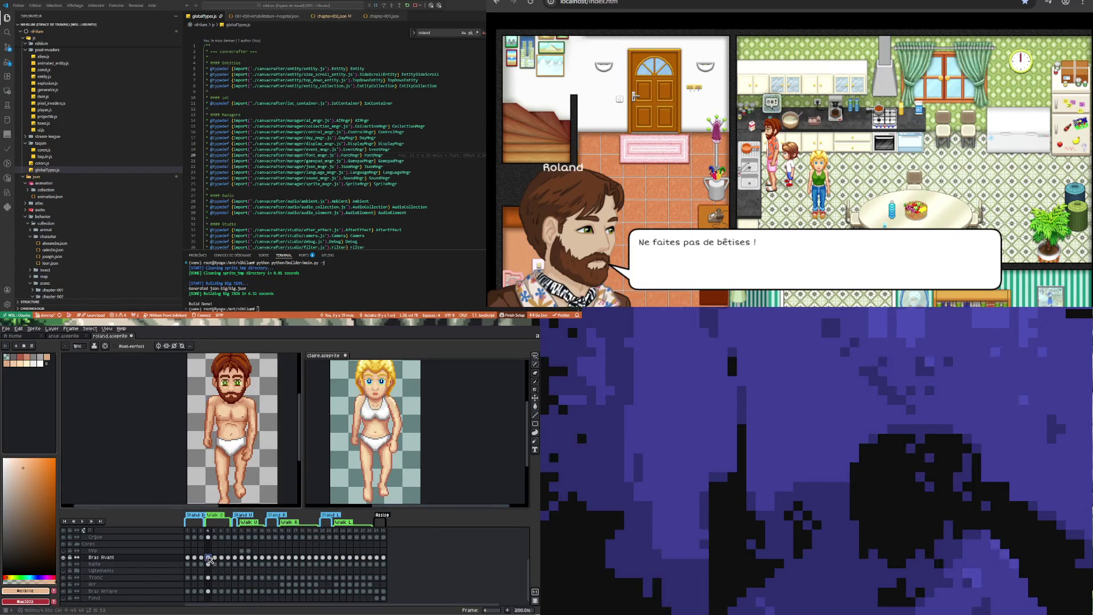
click(215, 558)
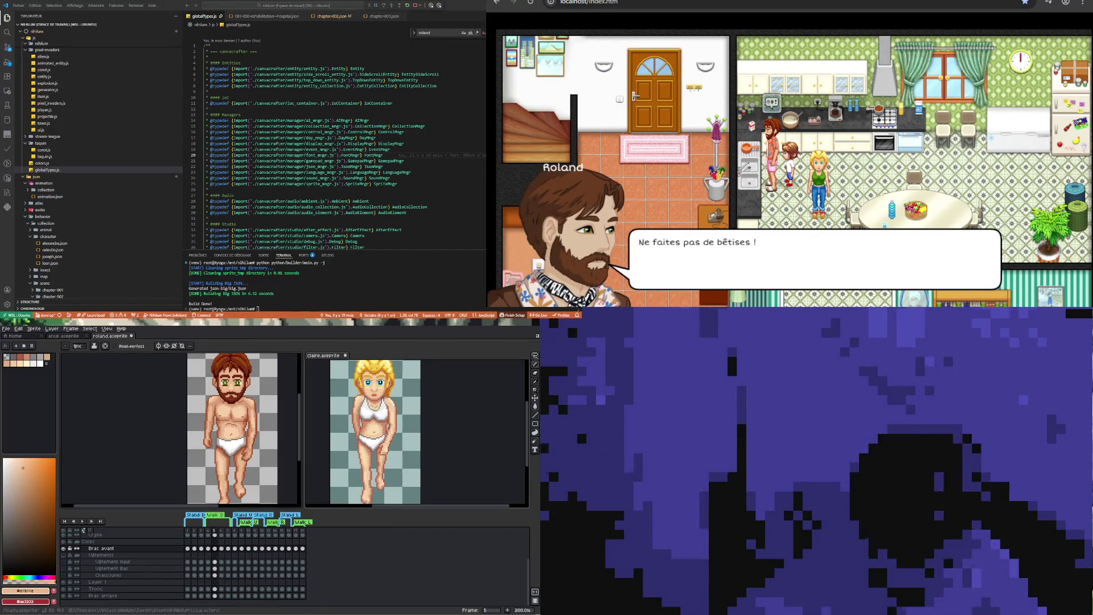
key(ctrl+z)
click(209, 548)
click(214, 549)
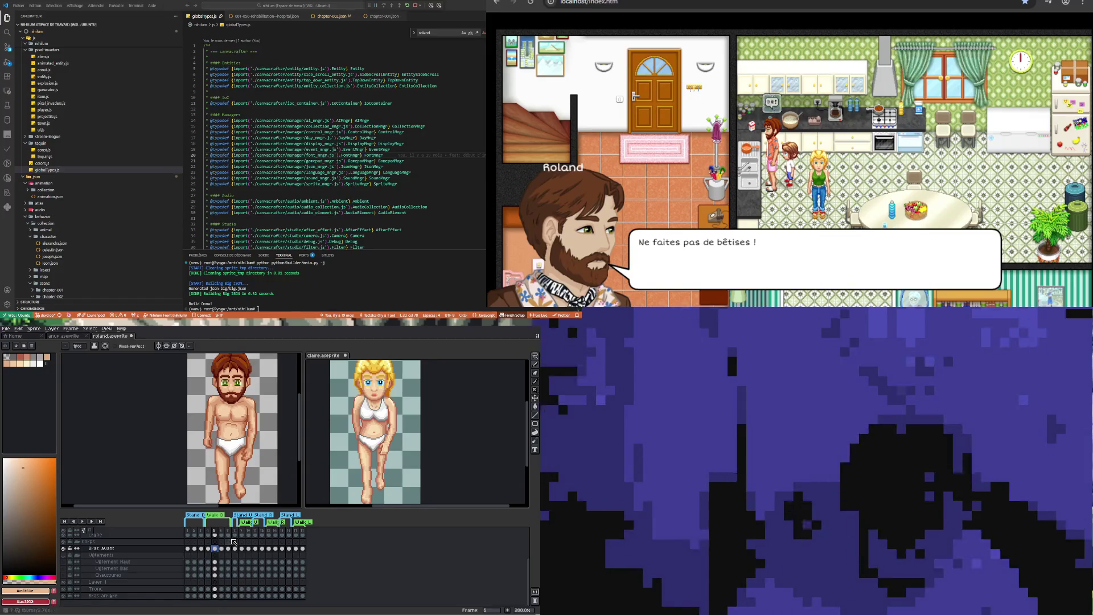
click(535, 355)
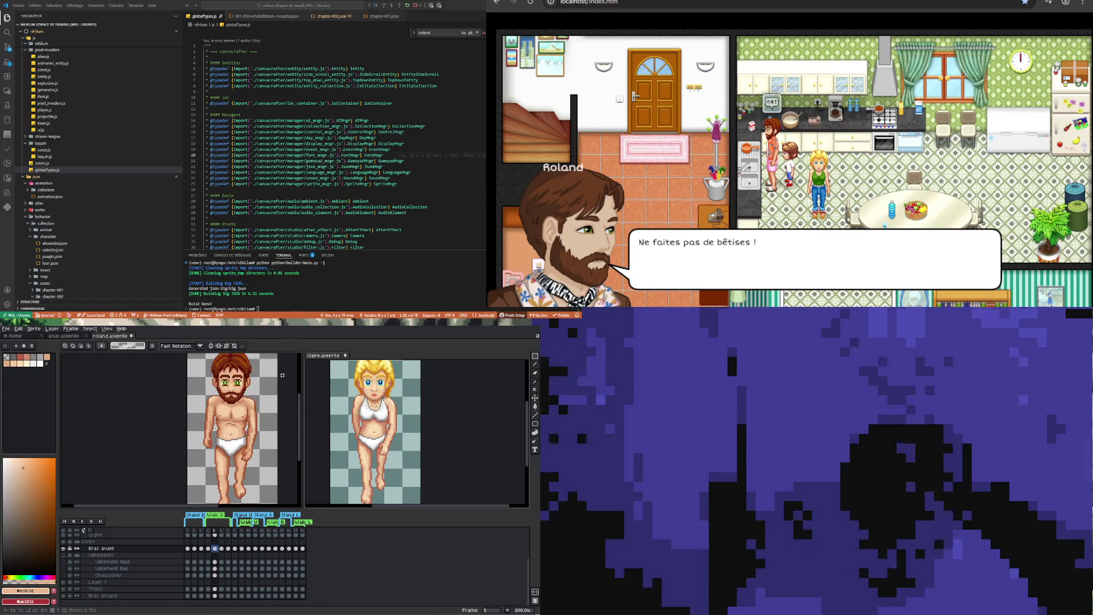
Try a selection and transform around Roland's arm and leg, then clear it
drag(269, 382, 227, 473)
key(ctrl+t)
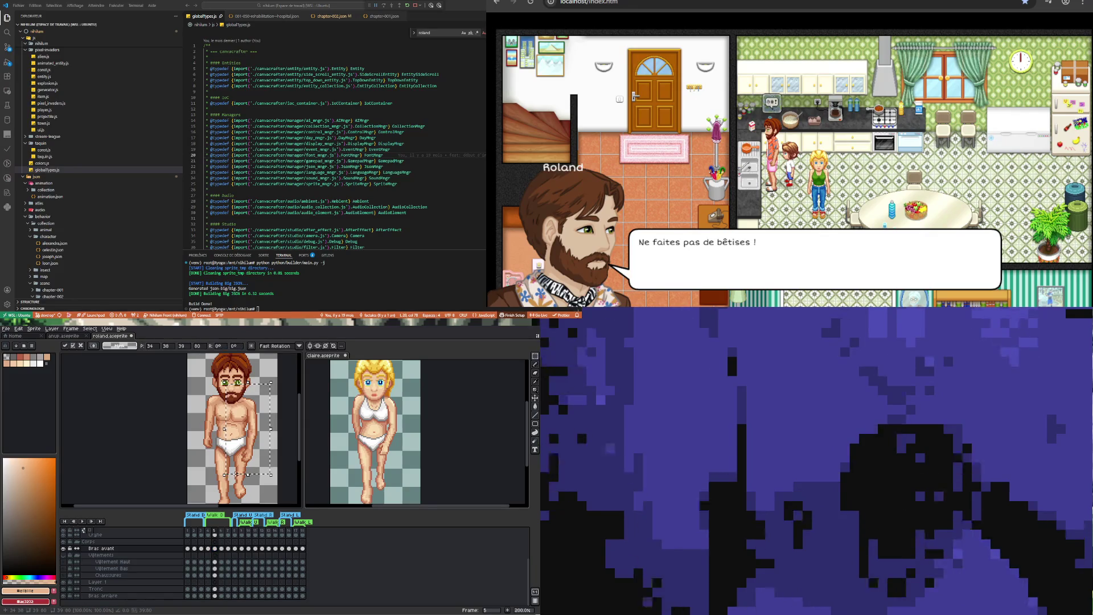
key(Return)
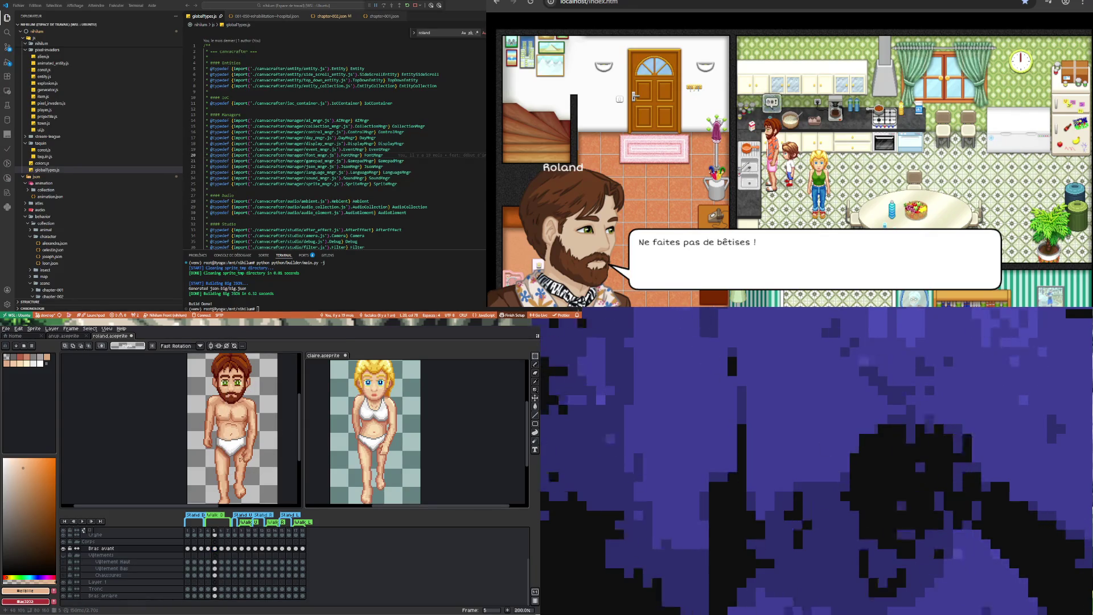
drag(230, 469, 269, 432)
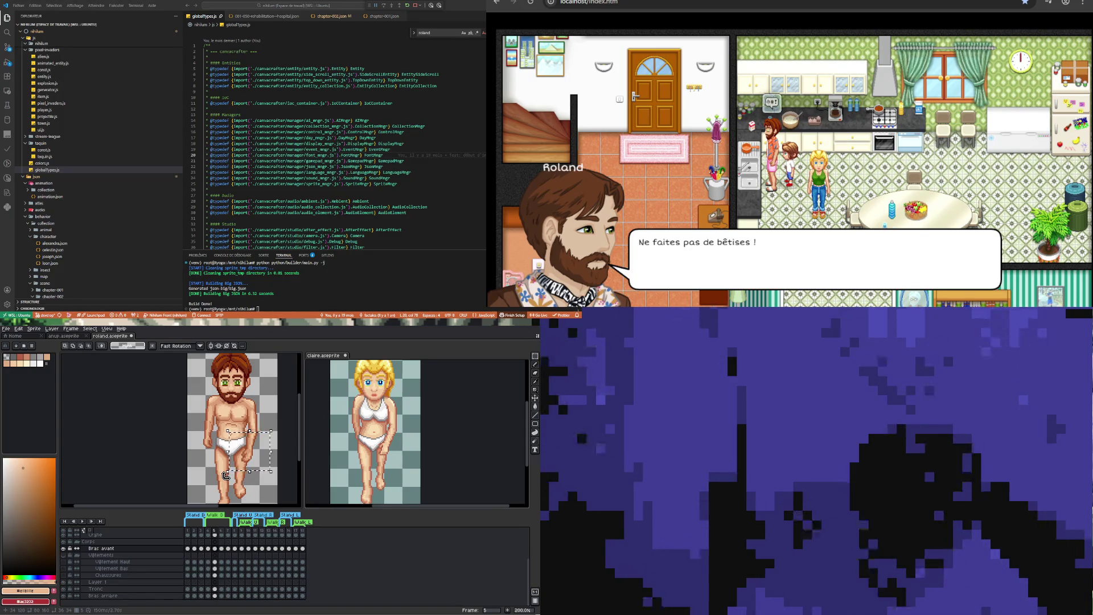
click(240, 460)
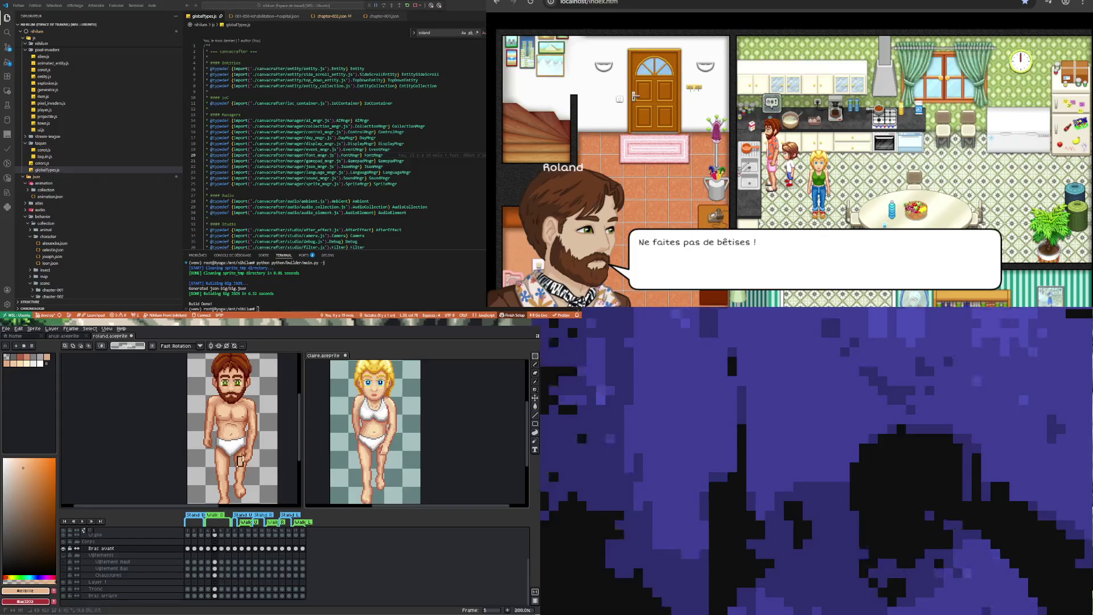
Rotate the part beside the front leg about -7° and nudge it into place
drag(258, 431, 234, 477)
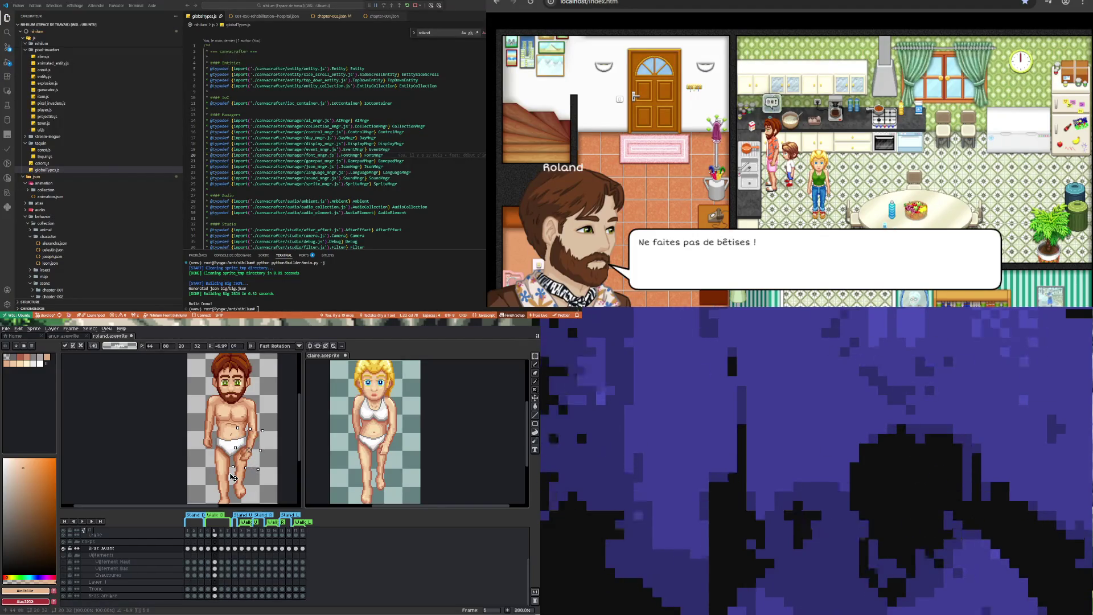
key(Left)
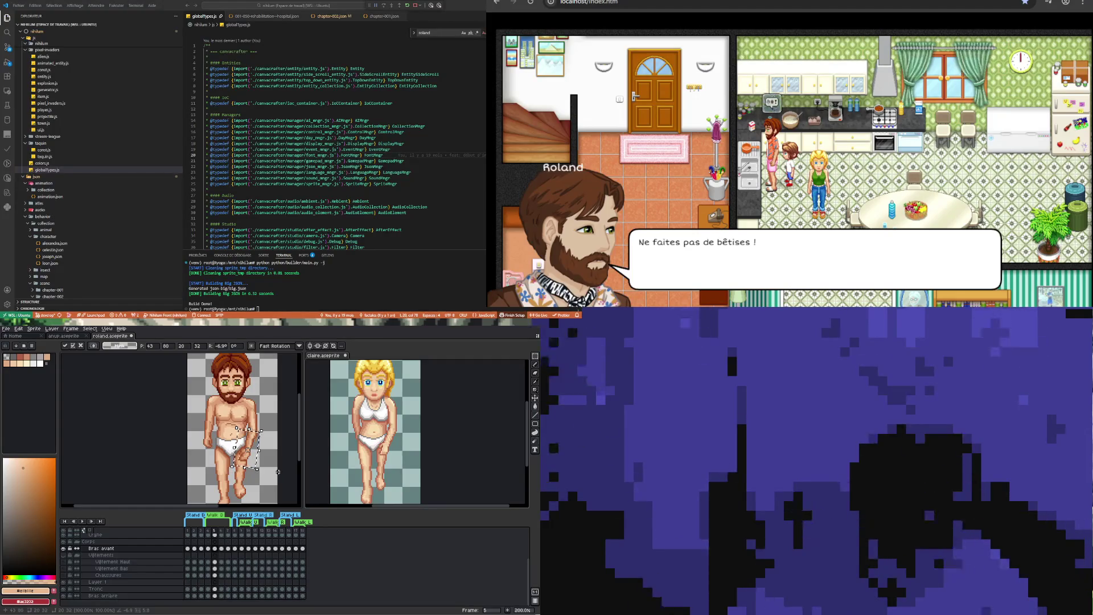
key(Down)
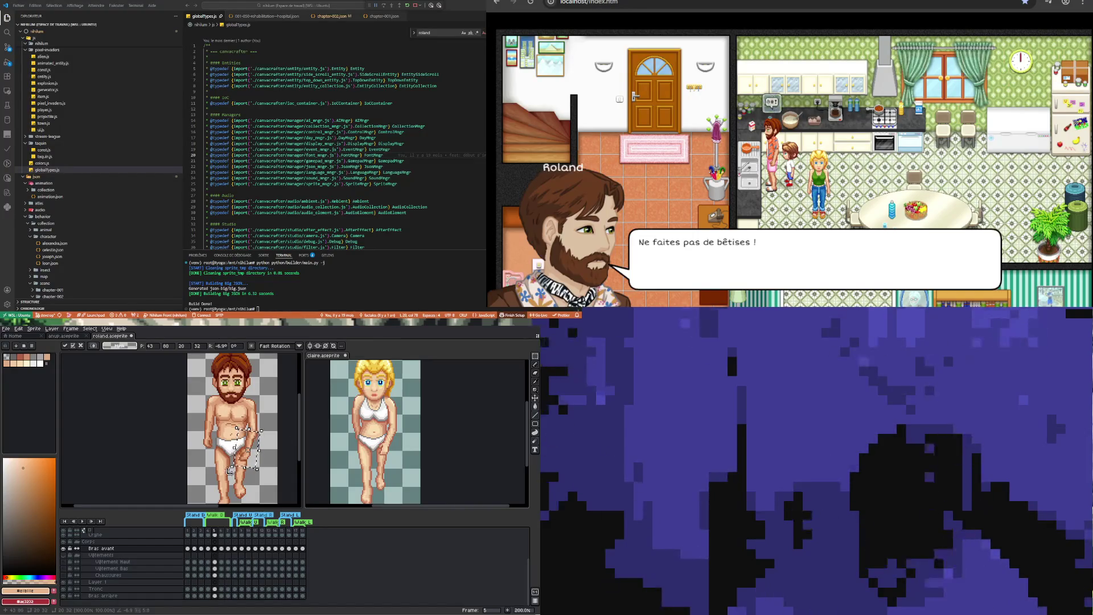
key(Left)
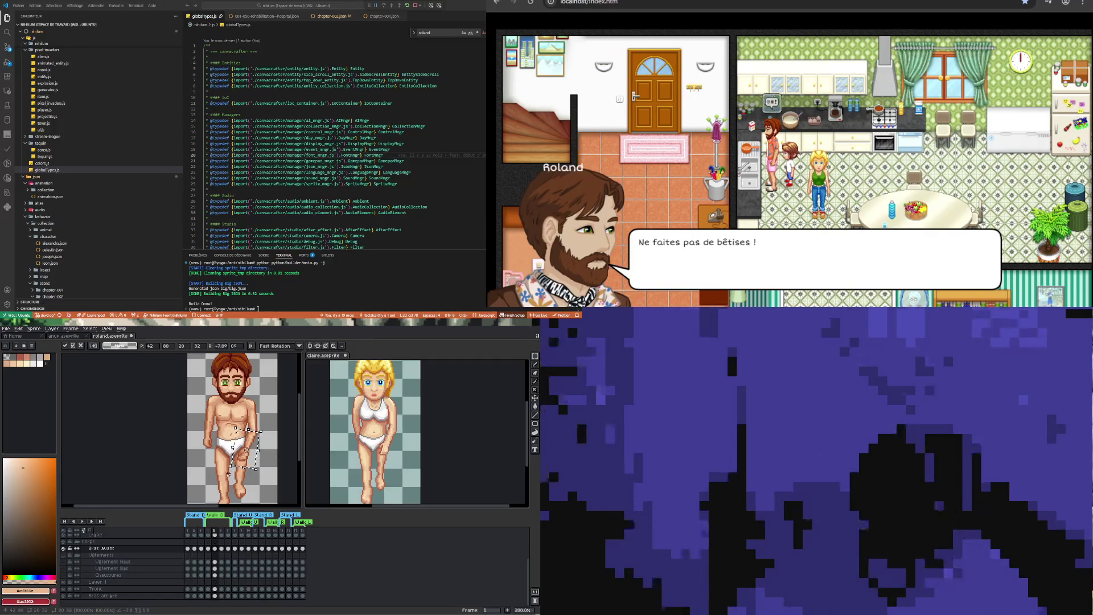
key(Right)
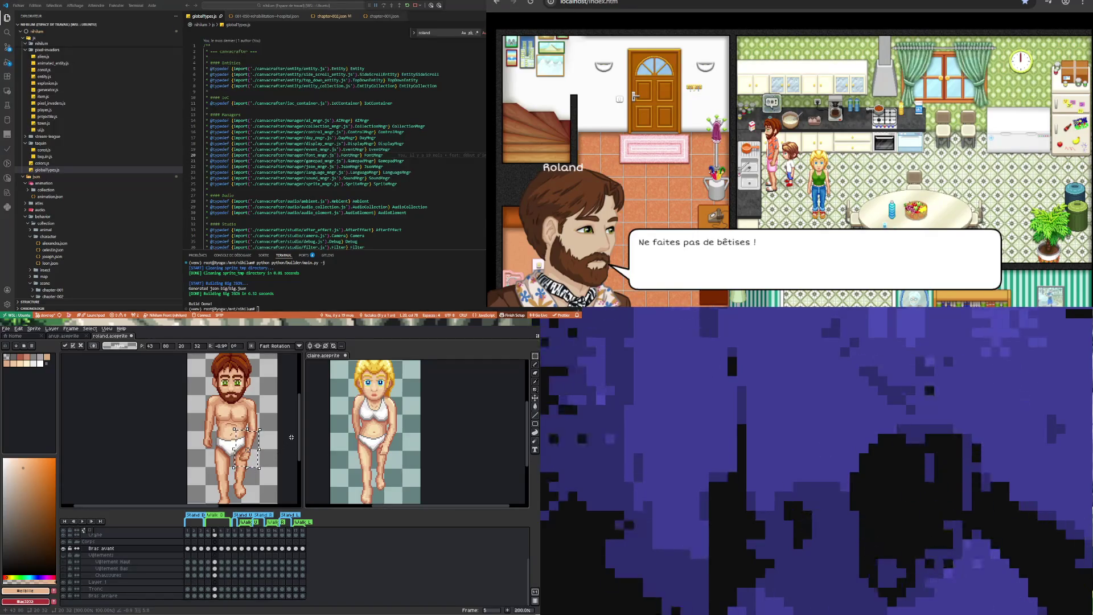
key(Right)
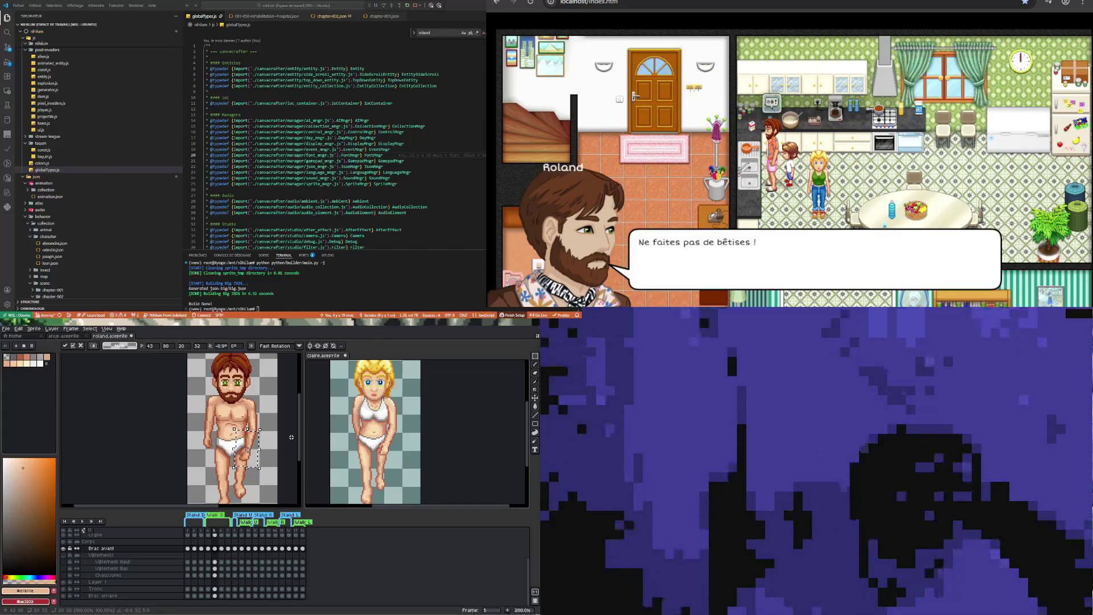
key(Up)
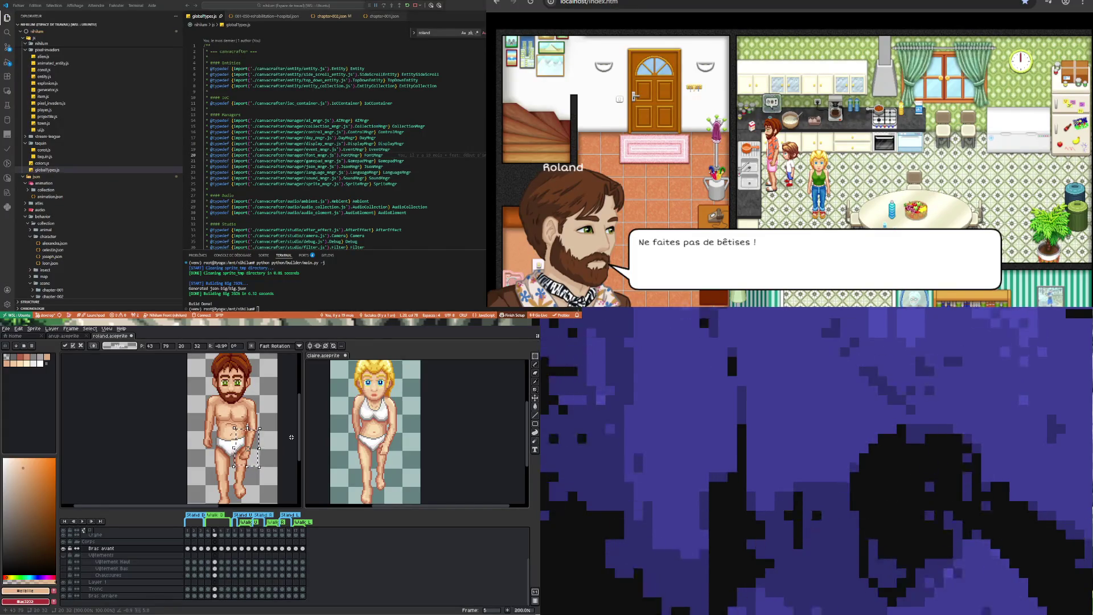
key(Return)
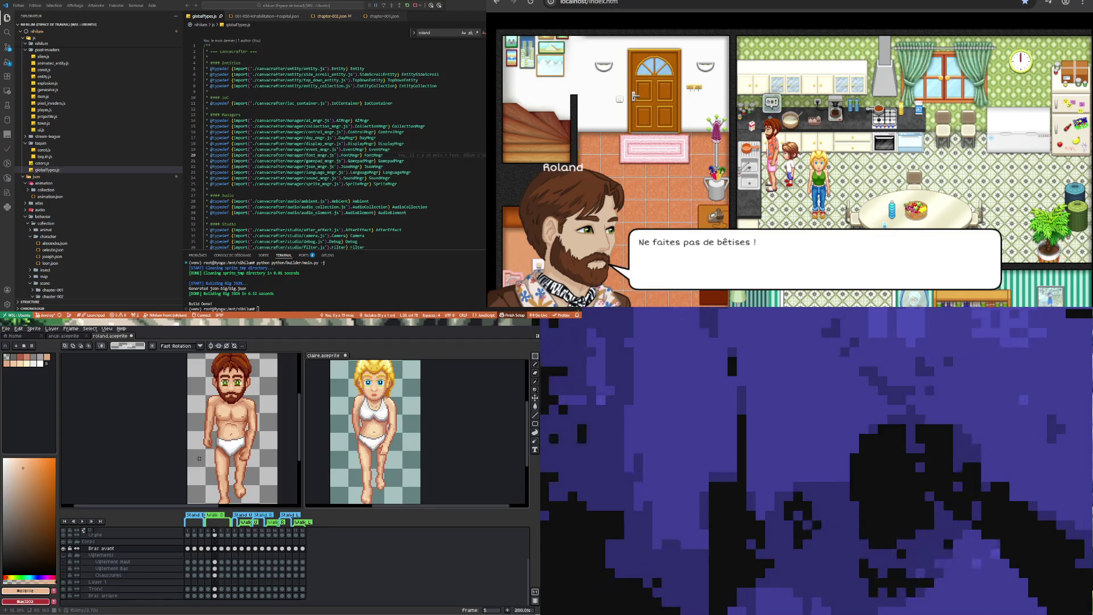
Select Roland's back arm beside his hip on the Bras arrière layer and rotate it 23.7°
drag(198, 461, 223, 425)
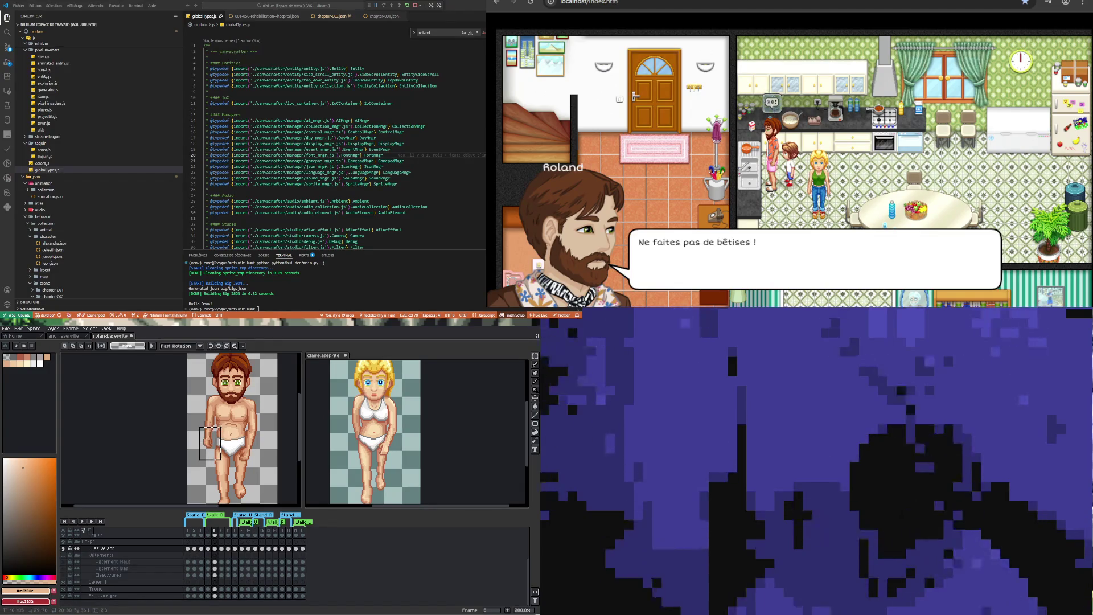
click(214, 595)
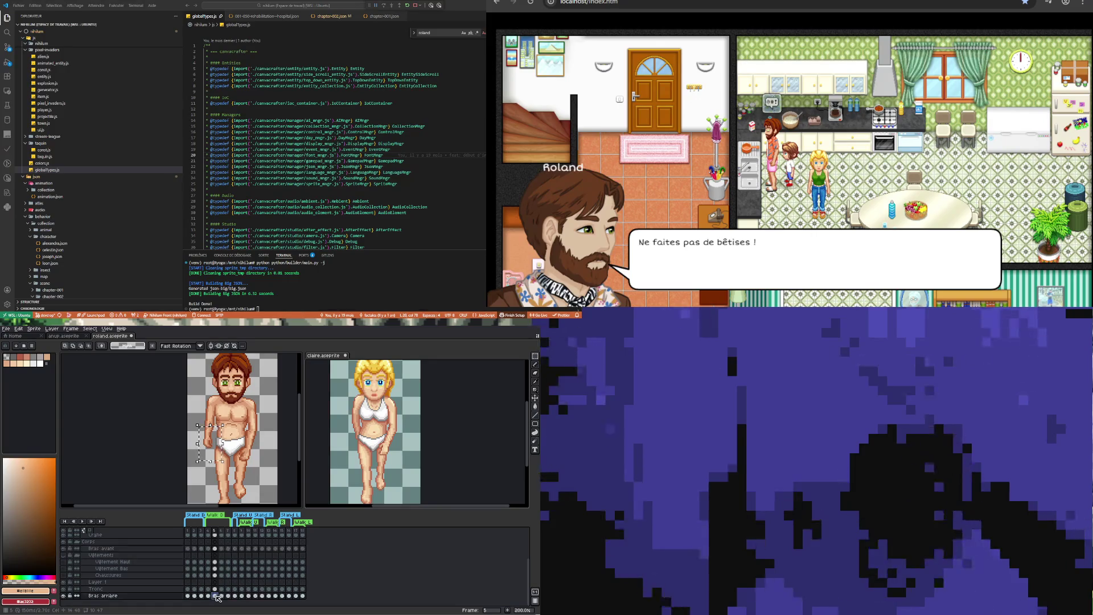
click(203, 452)
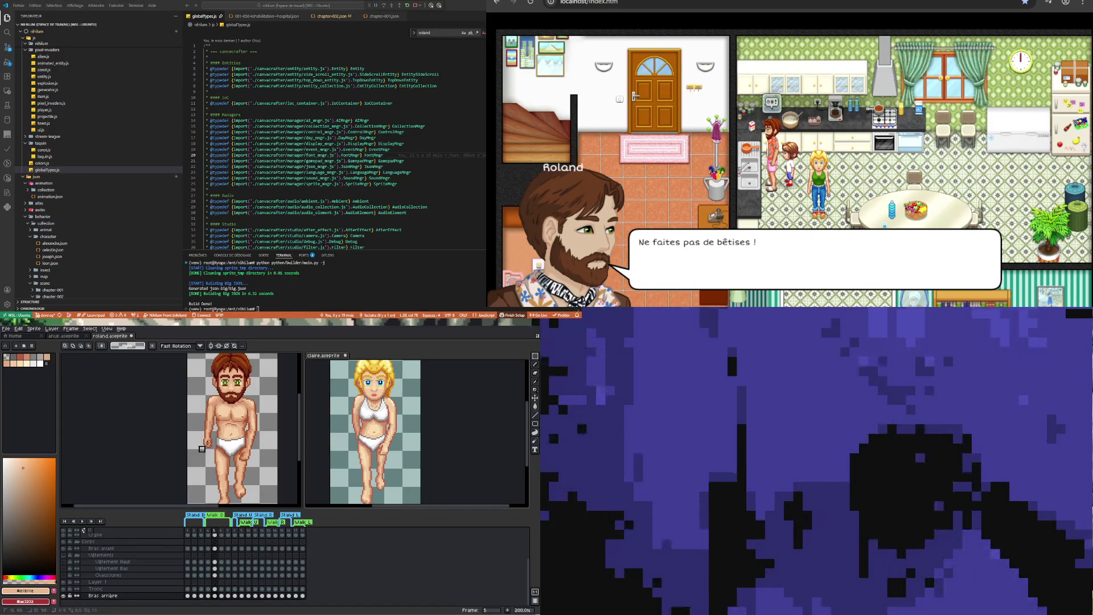
drag(199, 452, 218, 424)
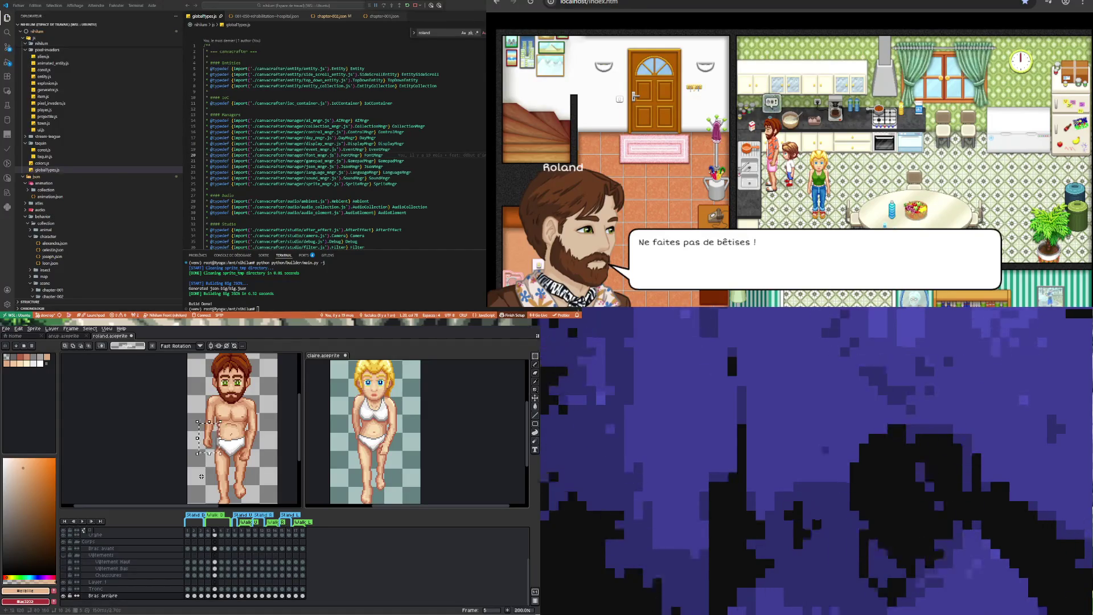
drag(197, 460, 222, 437)
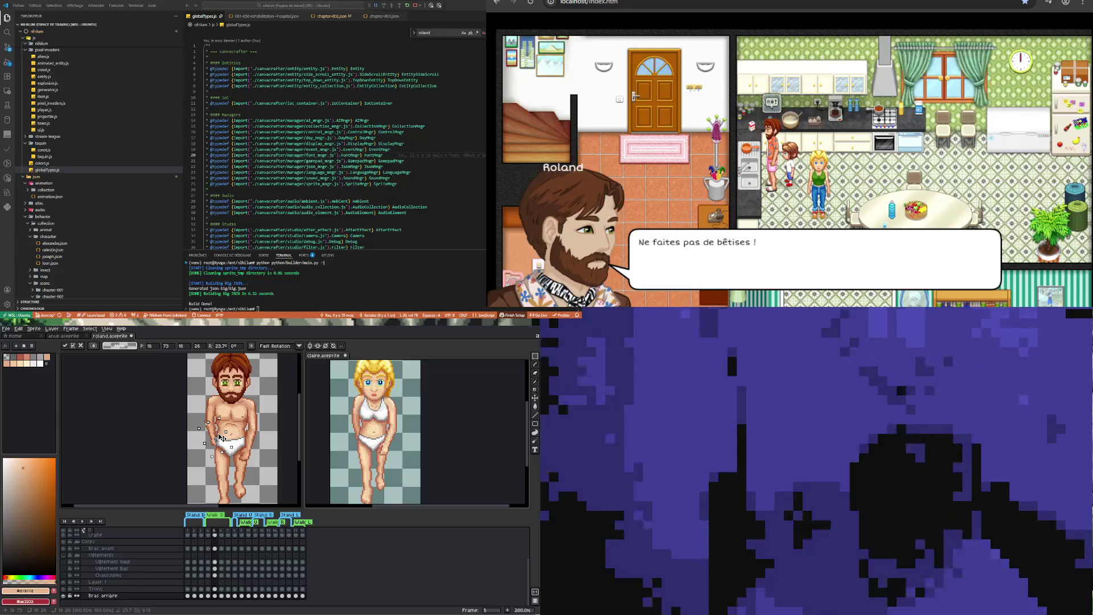
Nudge the rotated arm one pixel right and down, apply it, then show Claire's frame 5 front arm
drag(221, 438, 221, 439)
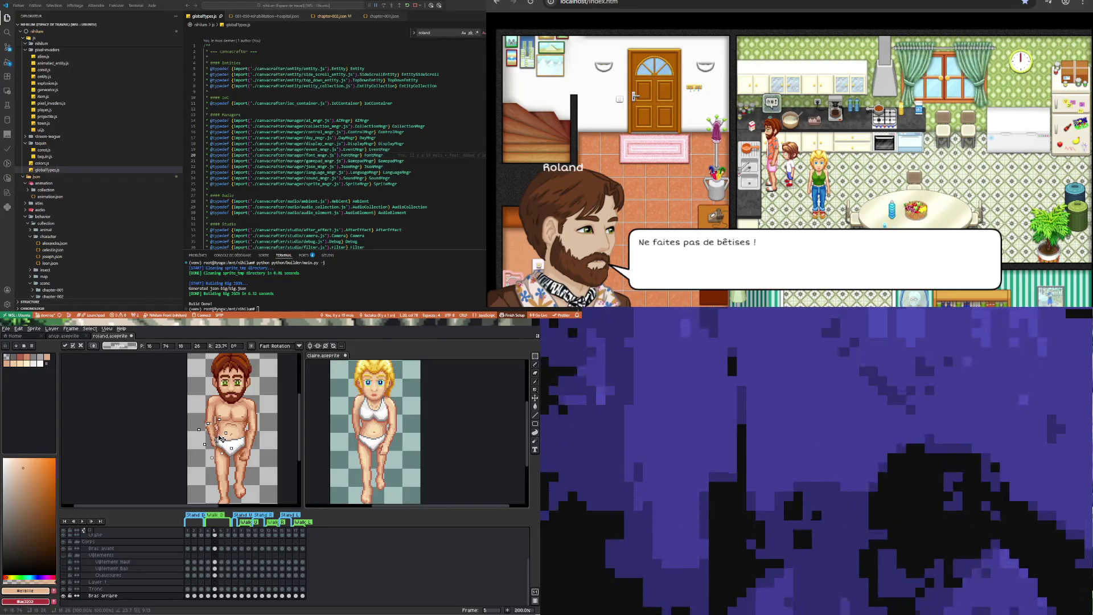
click(206, 398)
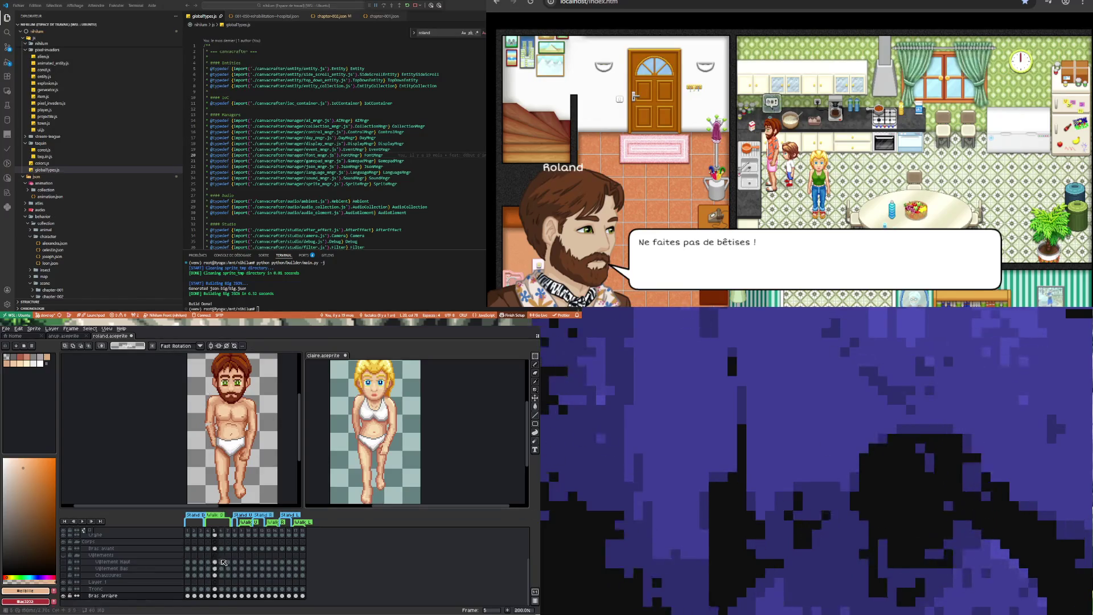
key(ctrl+Tab)
click(216, 559)
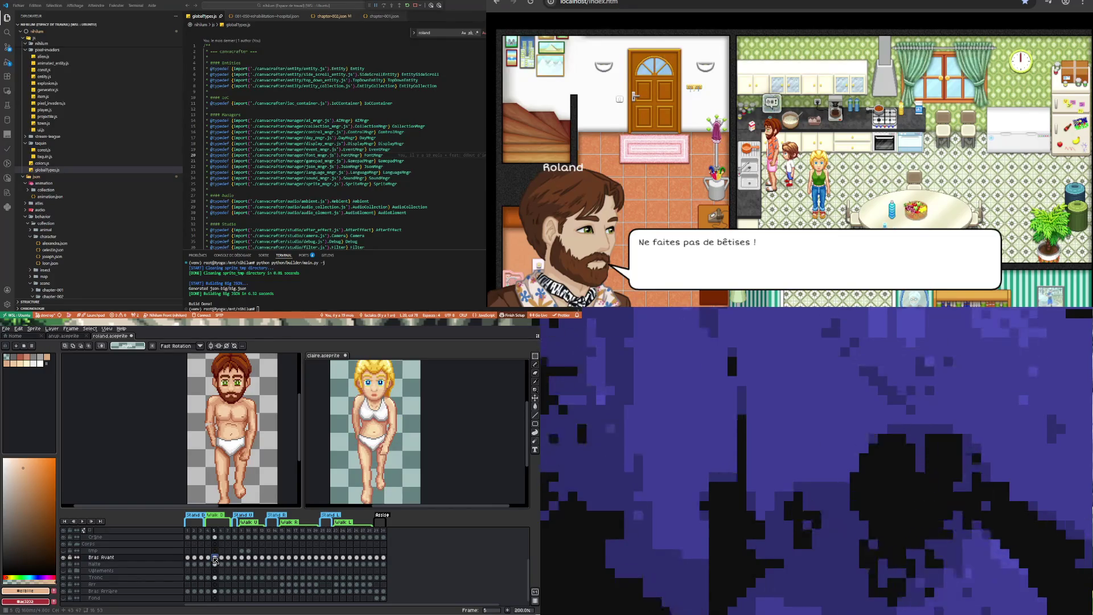
Flip Roland's sprite between frames 4 and 5 to compare the poses
click(164, 420)
click(209, 562)
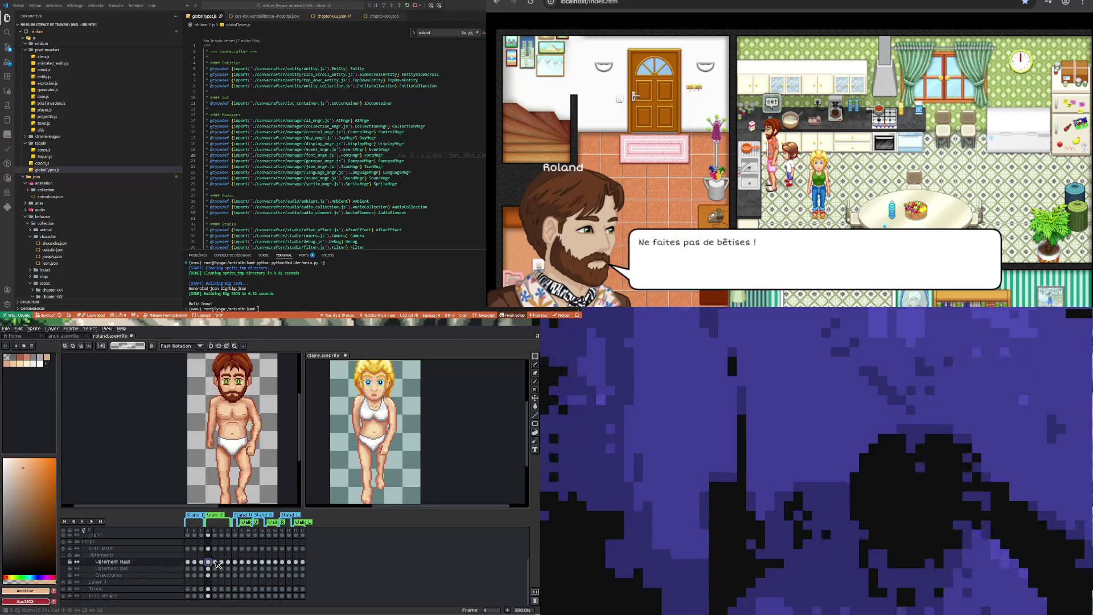
click(215, 561)
click(207, 562)
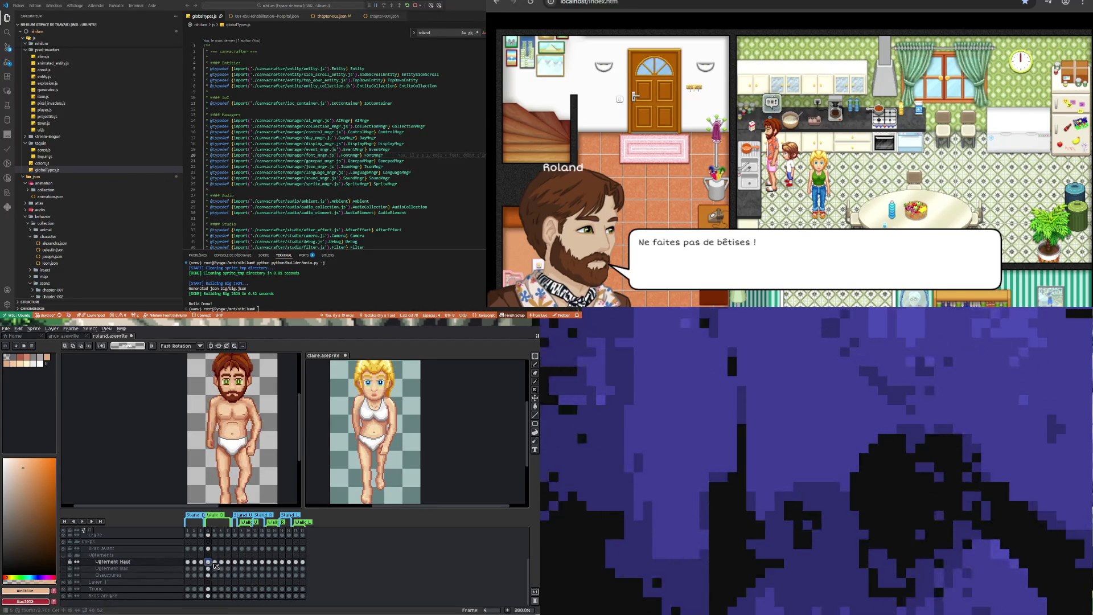
click(214, 561)
Flip Claire's front arm between frames 4 and 5 for comparison
key(ctrl+Tab)
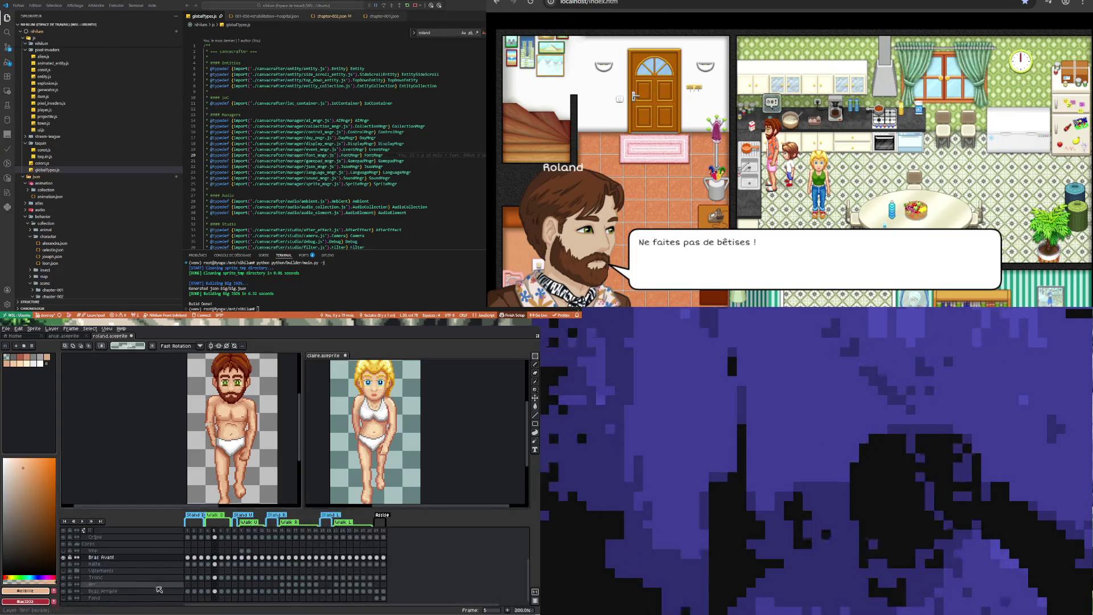
click(210, 557)
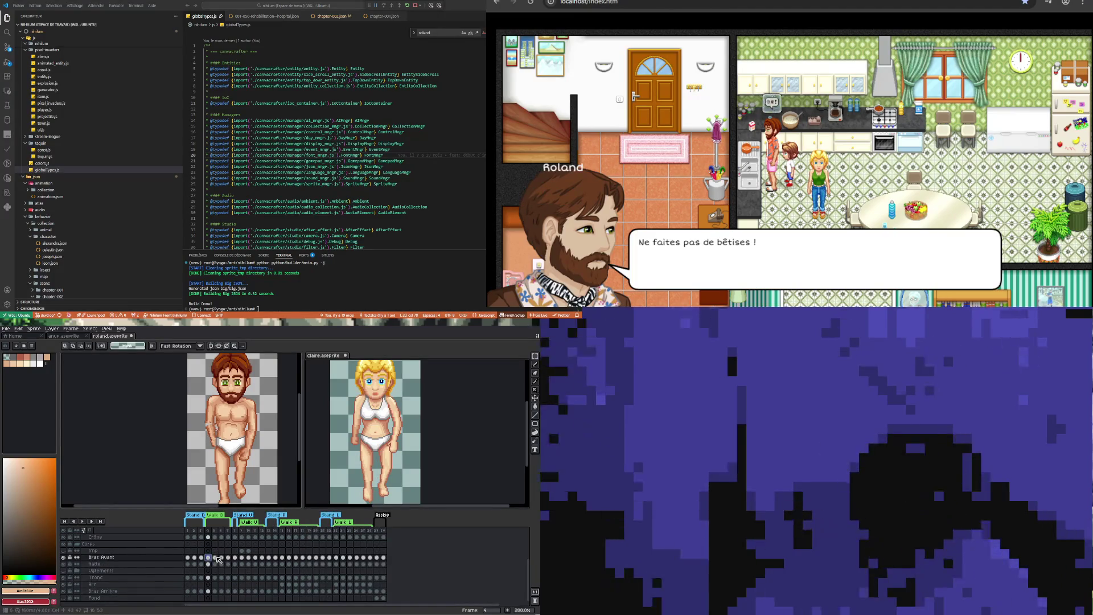
click(216, 558)
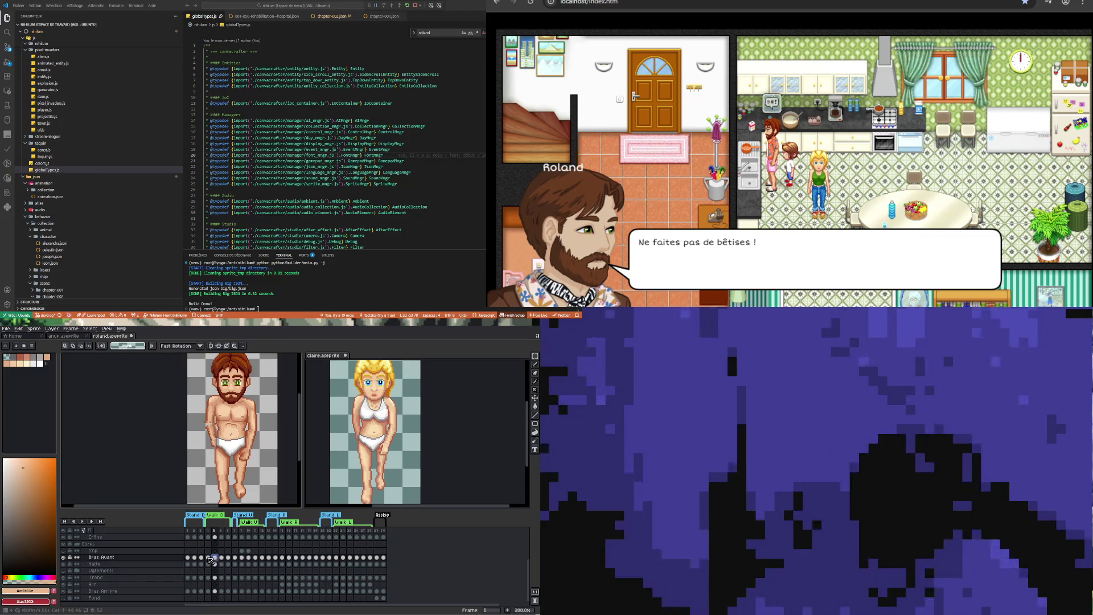
key(Left)
click(216, 558)
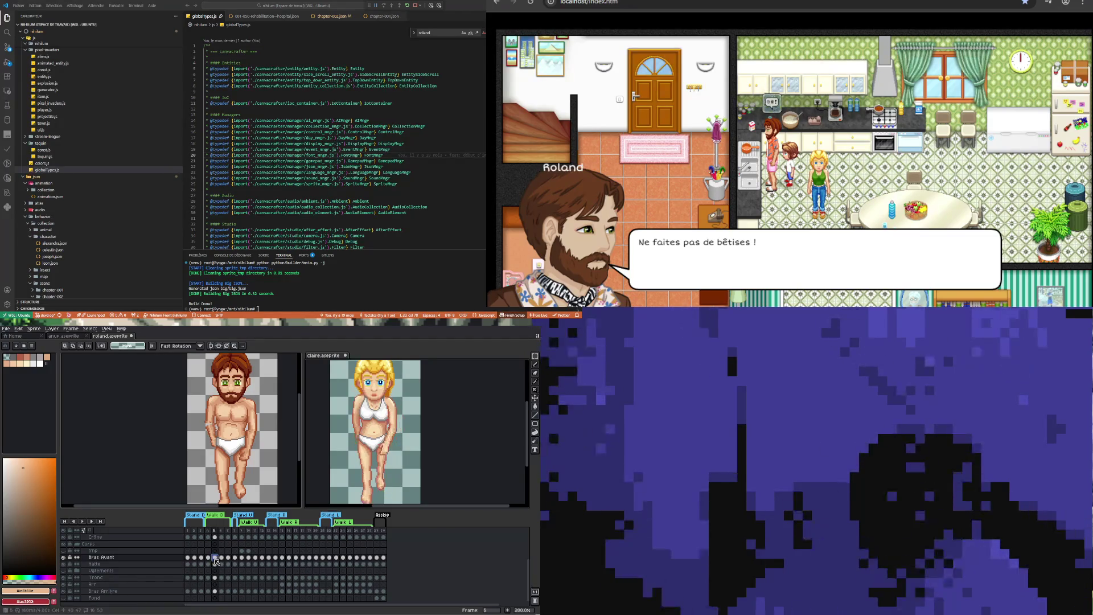
click(211, 558)
click(215, 557)
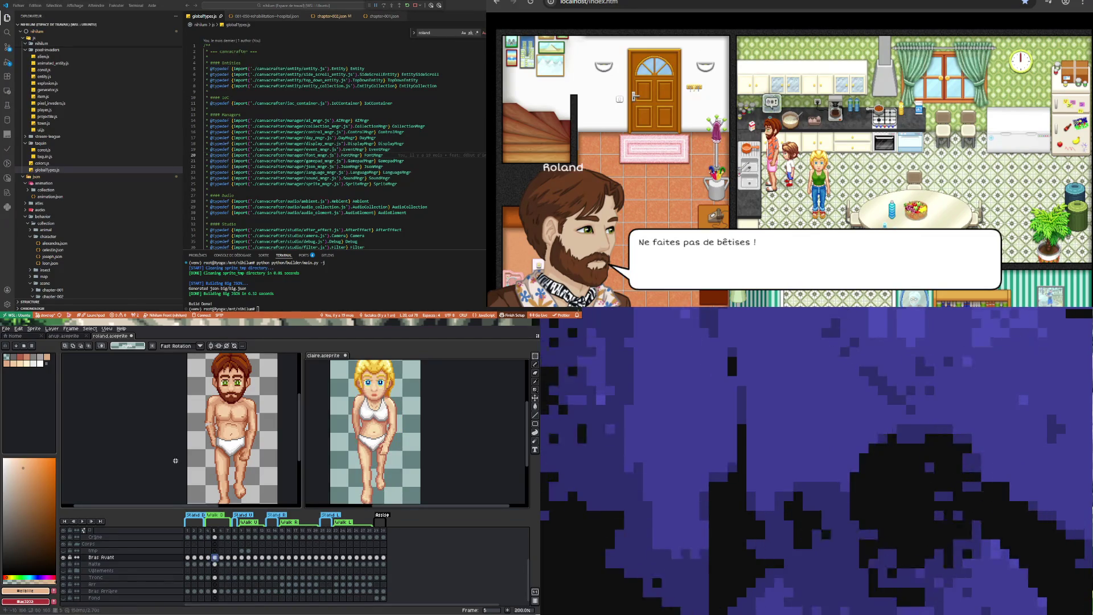
Return to Roland and show his upper clothing cel on frame 5
key(ctrl+Tab)
click(208, 562)
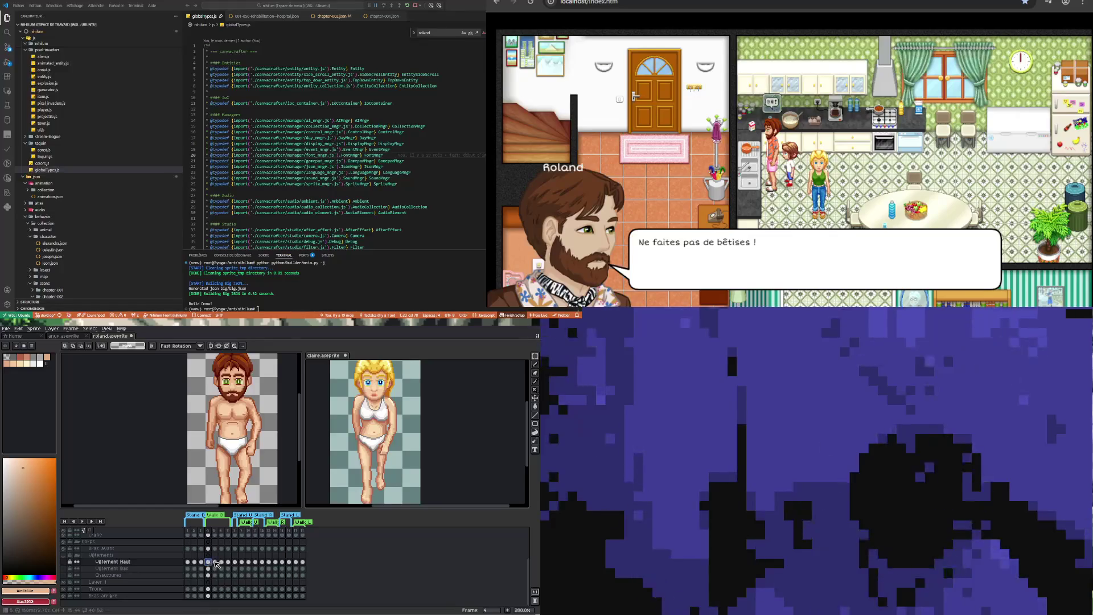
click(215, 562)
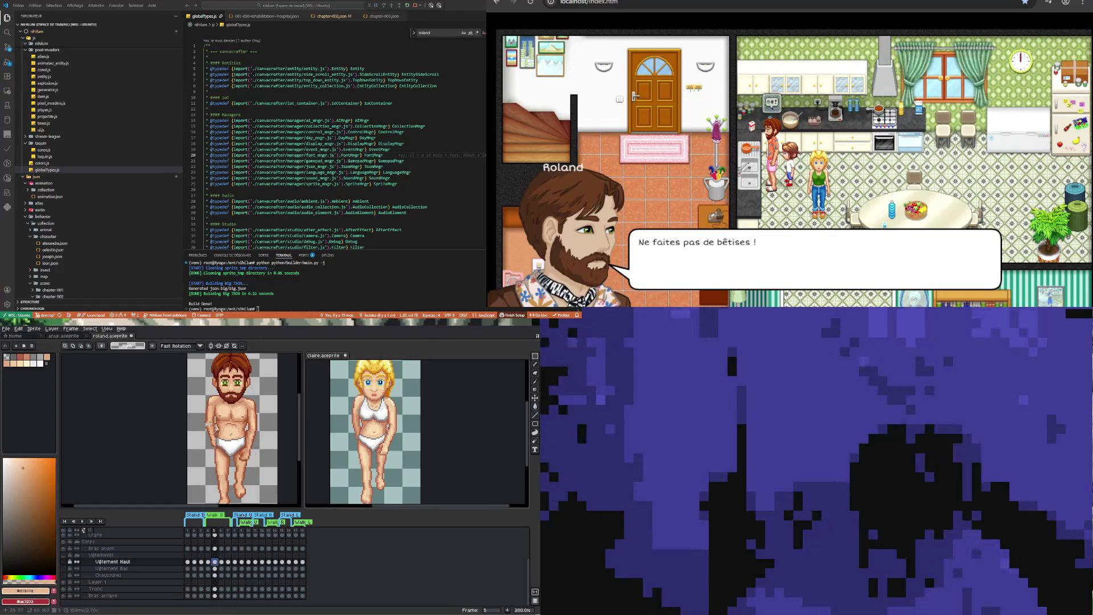
scroll(213, 419, up, 1)
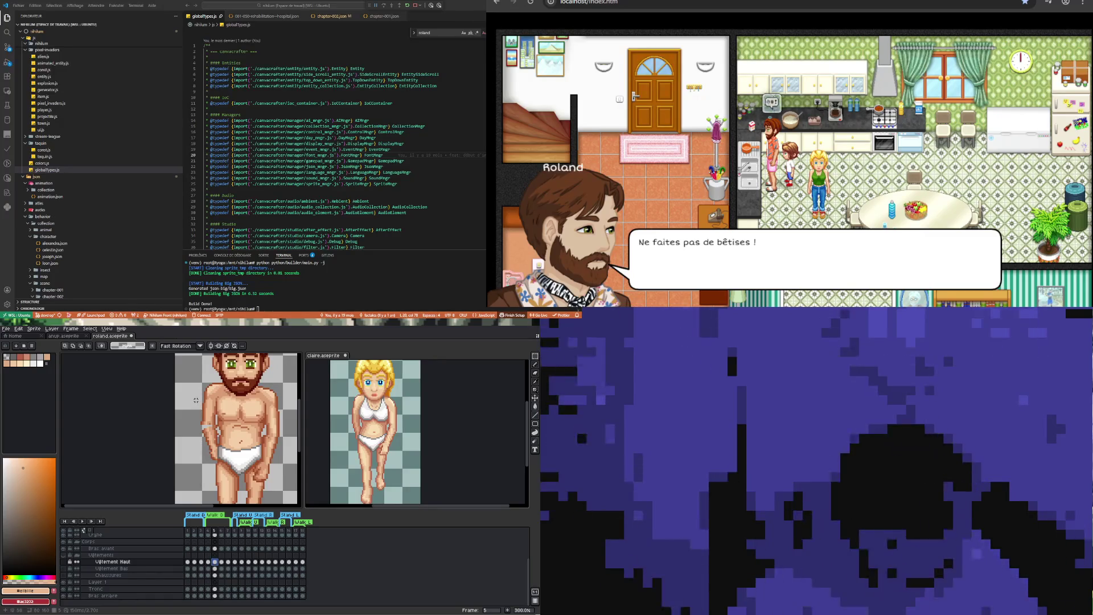
Move Roland's back arm one pixel right and up on the Bras arrière layer and apply it
drag(194, 403, 221, 428)
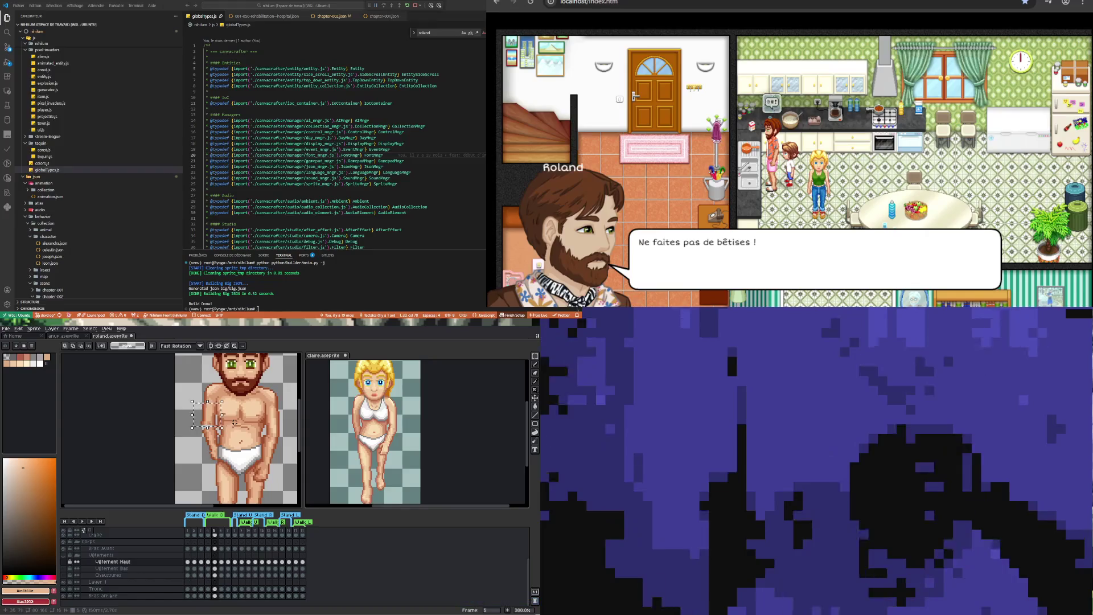
click(110, 595)
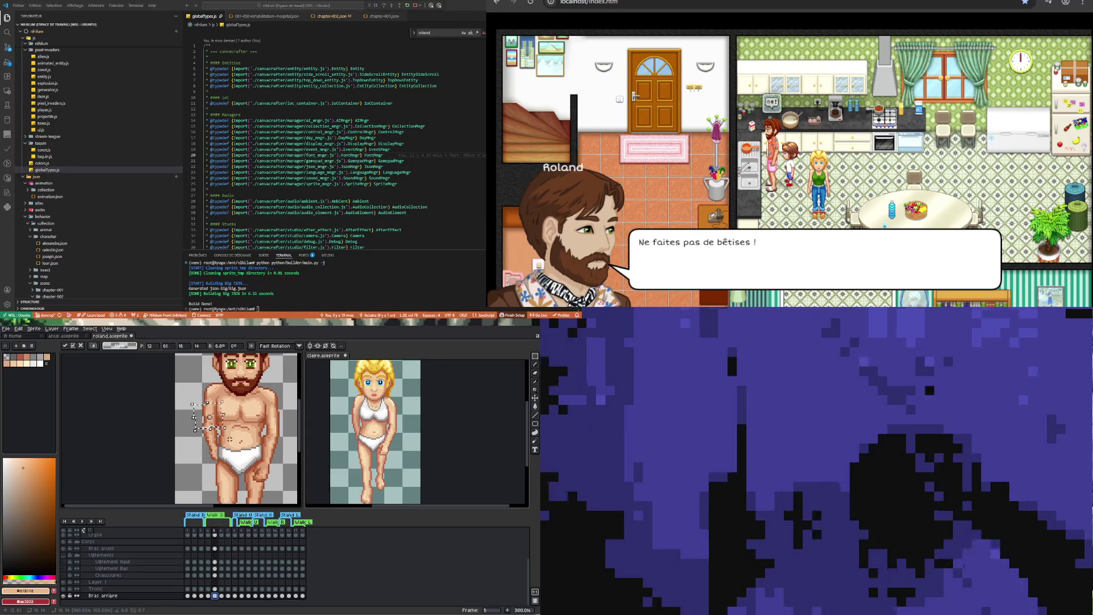
key(Right)
key(Up)
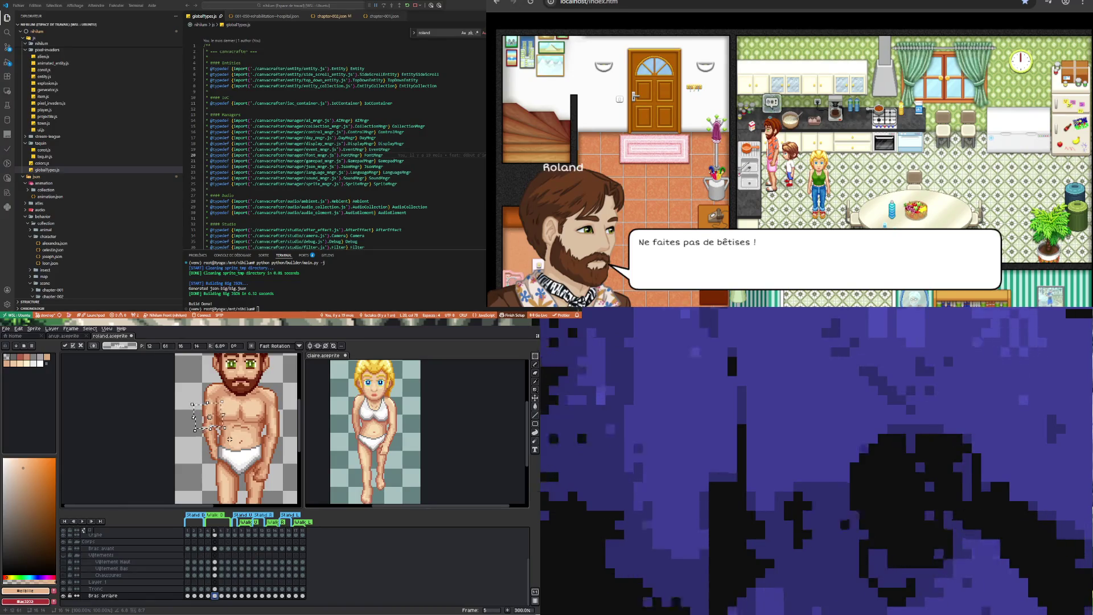
key(Return)
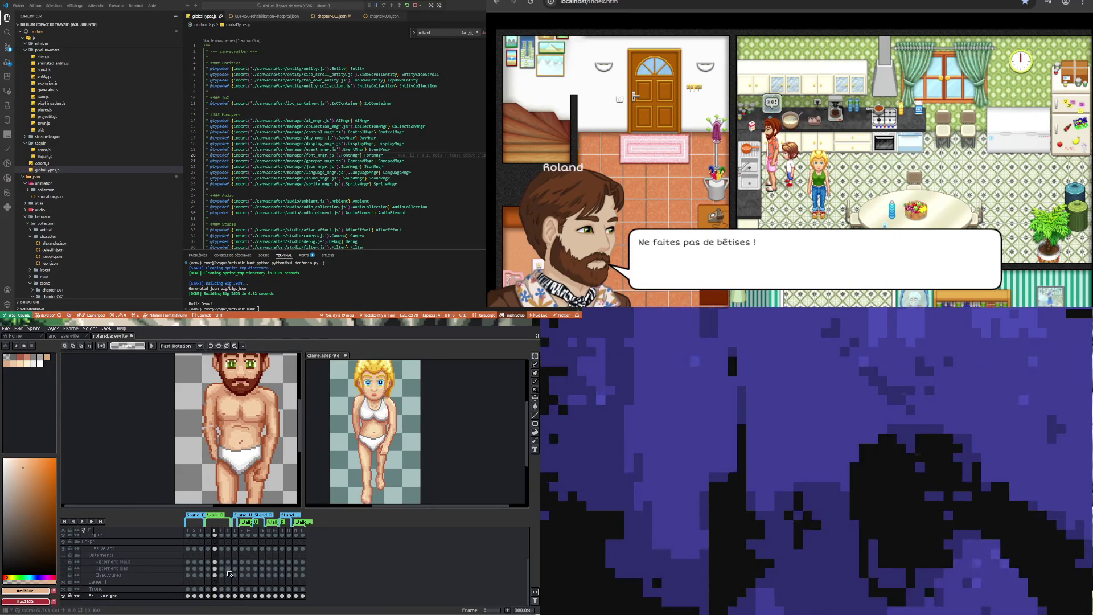
Flip between frames 4 and 5 to check the adjusted back arm
click(208, 576)
click(215, 575)
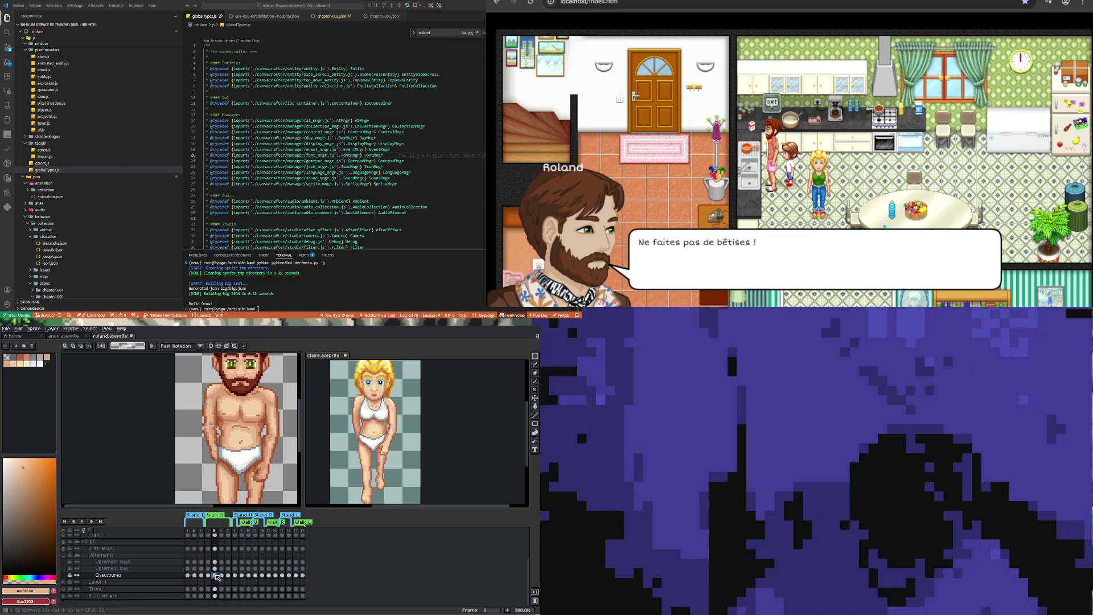
key(Left)
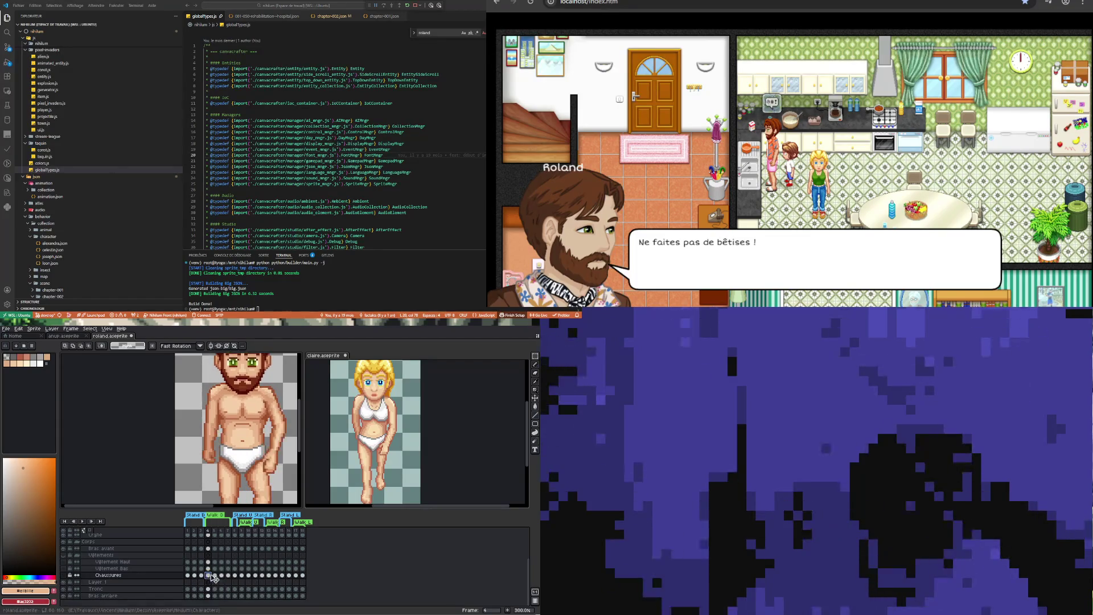
click(215, 575)
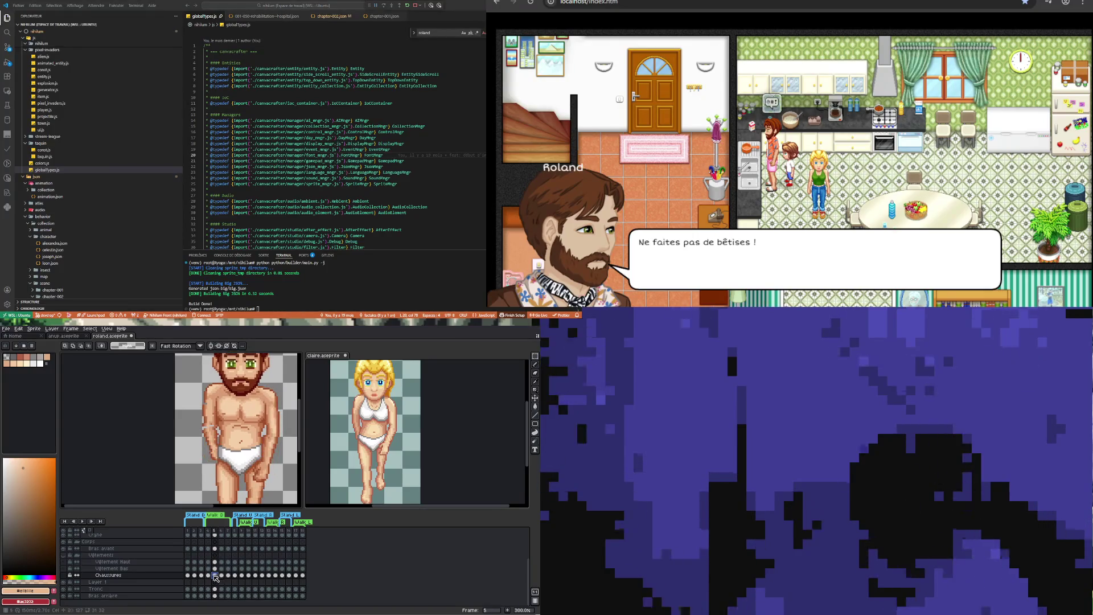
click(208, 575)
click(215, 575)
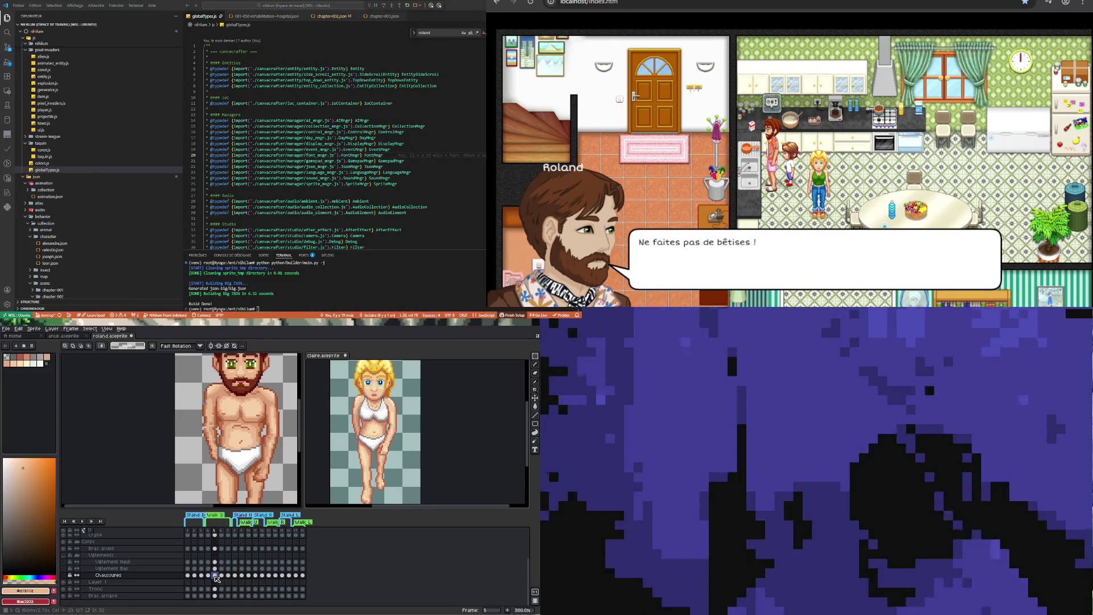
key(Left)
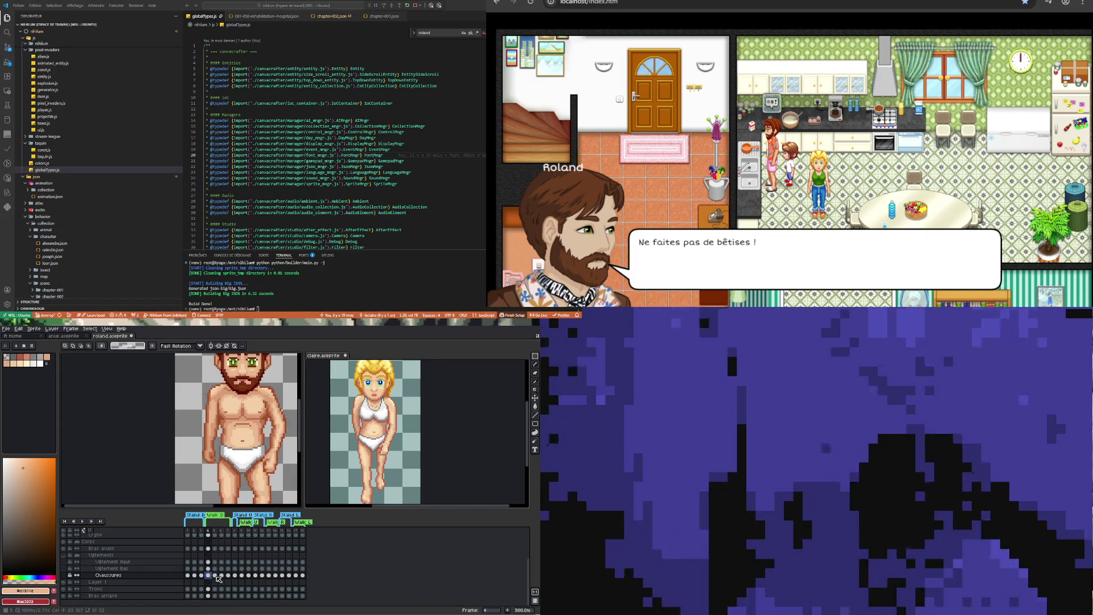
click(215, 574)
click(209, 575)
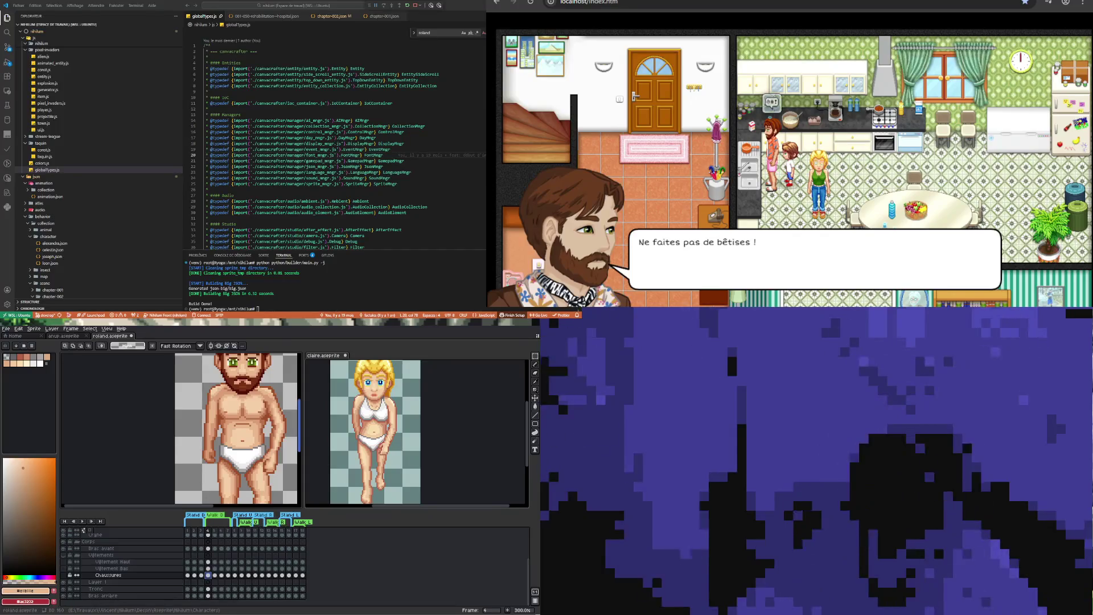
Step between frames 4 and 5 on the Cheveux and Bras arrière layers
scroll(193, 438, down, 1)
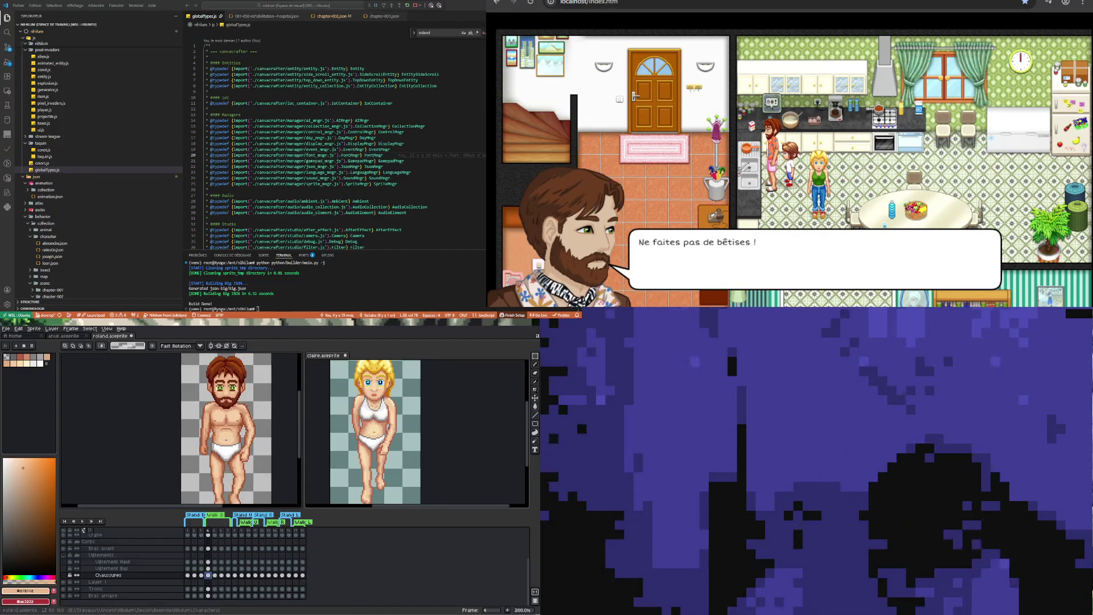
scroll(122, 566, up, 1)
scroll(83, 529, up, 4)
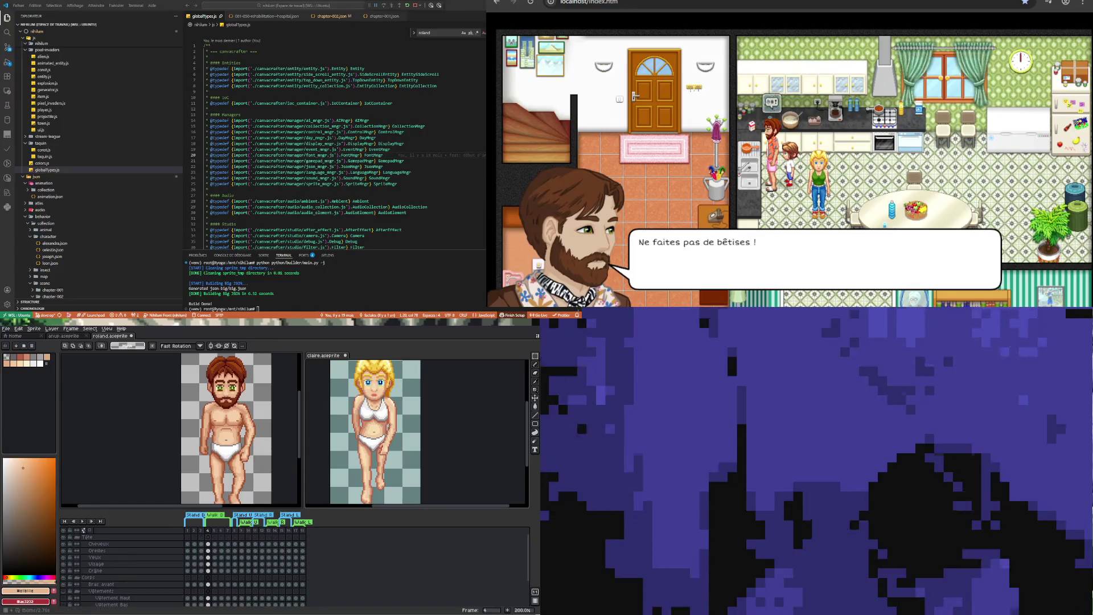
key(Right)
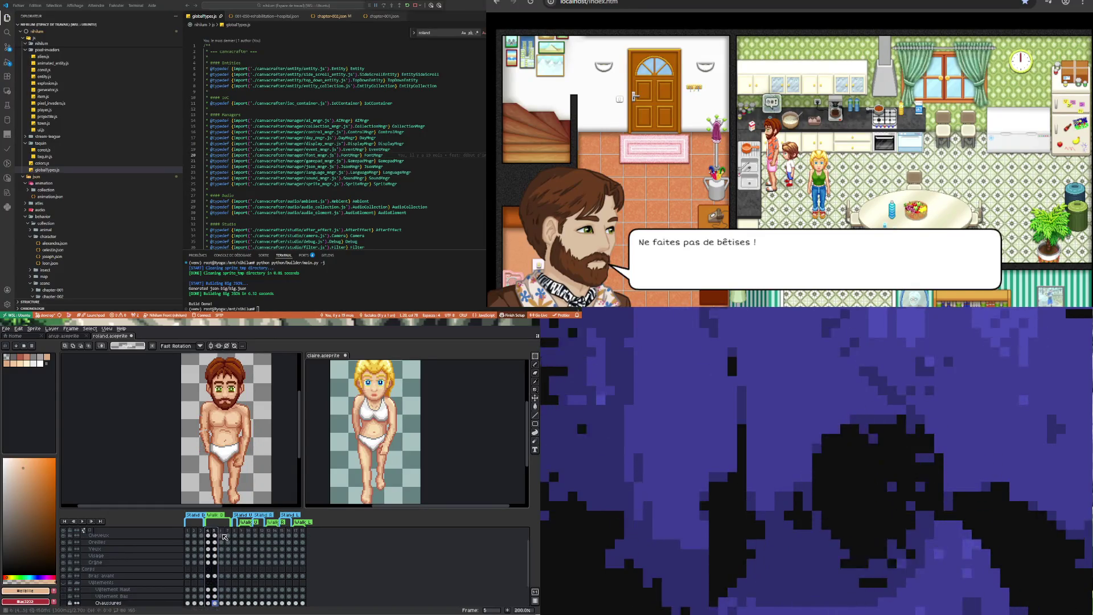
scroll(216, 548, up, 1)
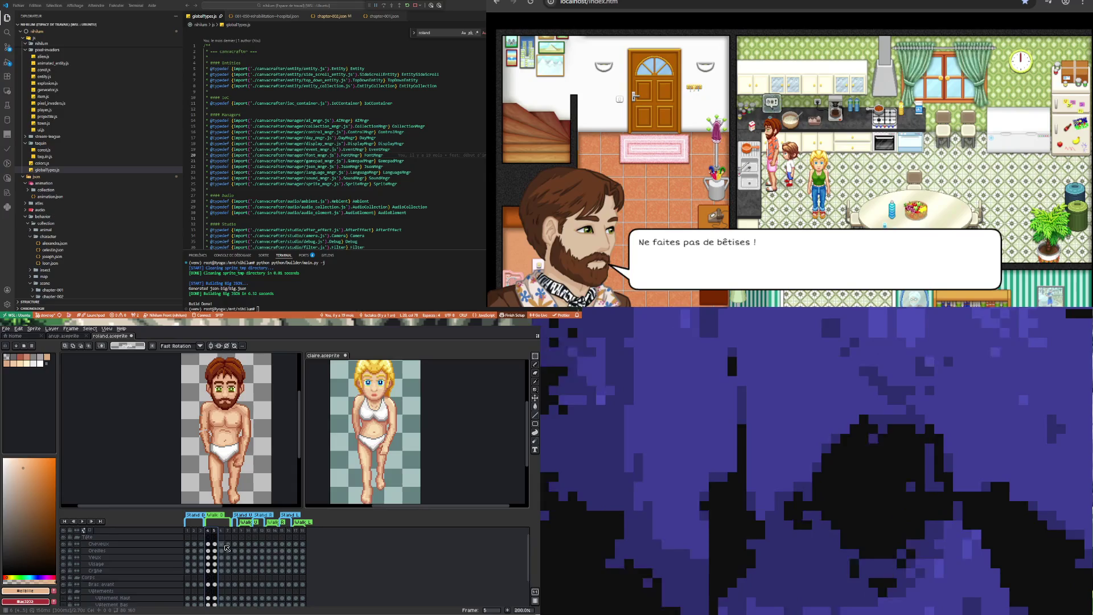
click(208, 545)
scroll(208, 563, down, 4)
click(215, 602)
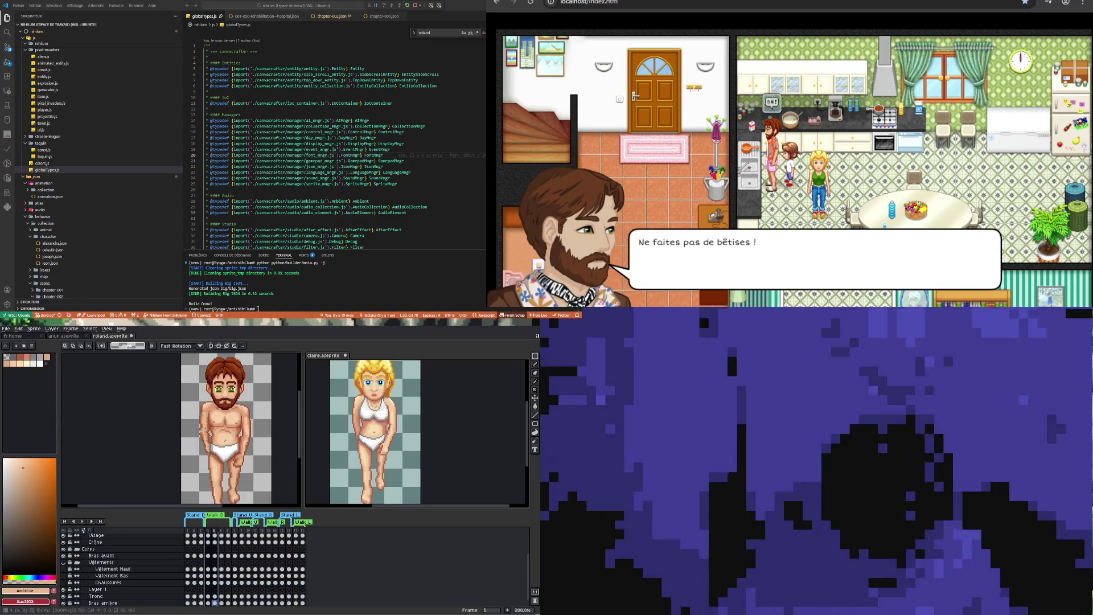
scroll(238, 571, up, 4)
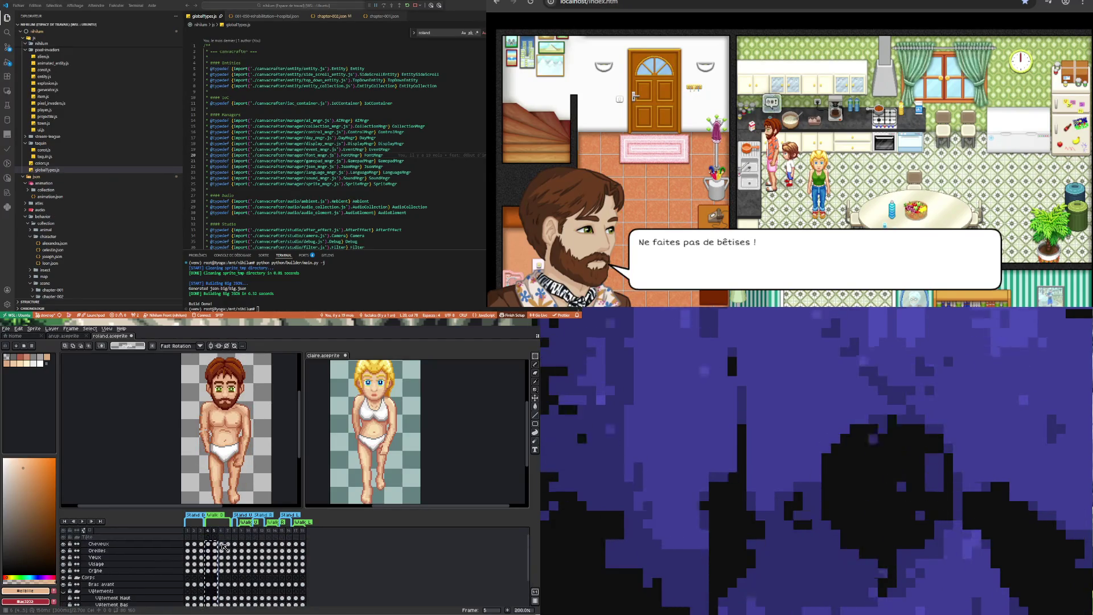
Jump through frames 6, 9, 7 and 10 to view Roland's back and front, ending on frame 4
click(222, 544)
click(241, 551)
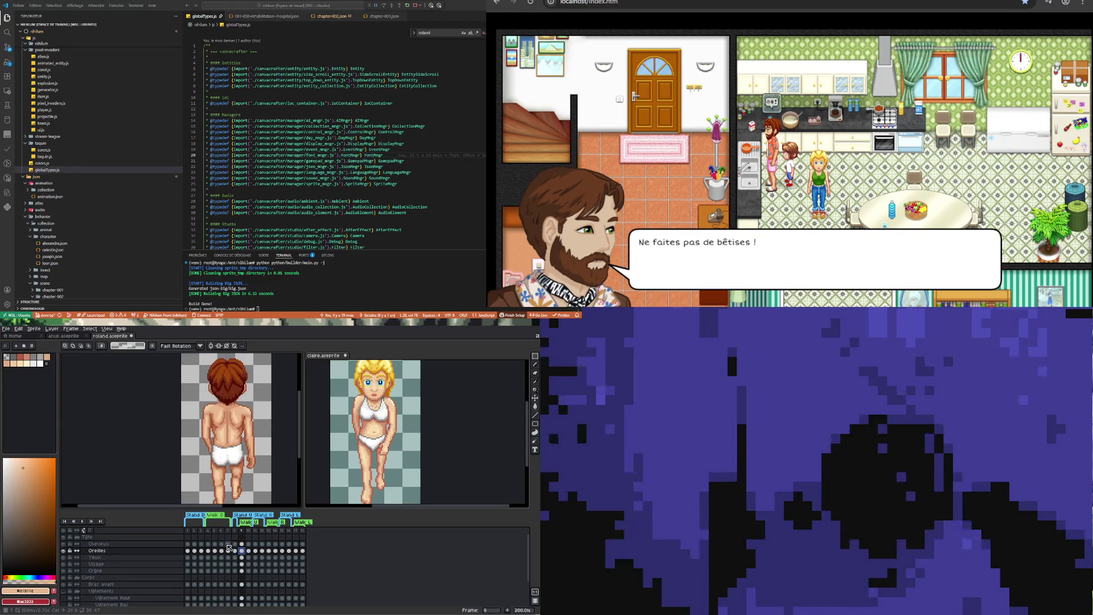
click(228, 550)
scroll(228, 569, down, 4)
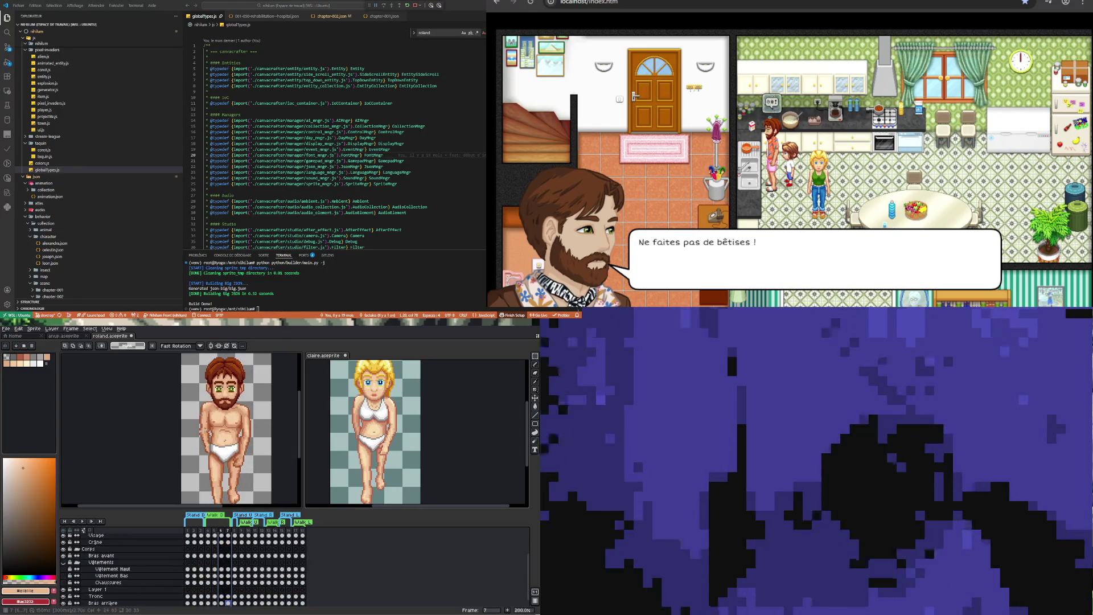
click(248, 549)
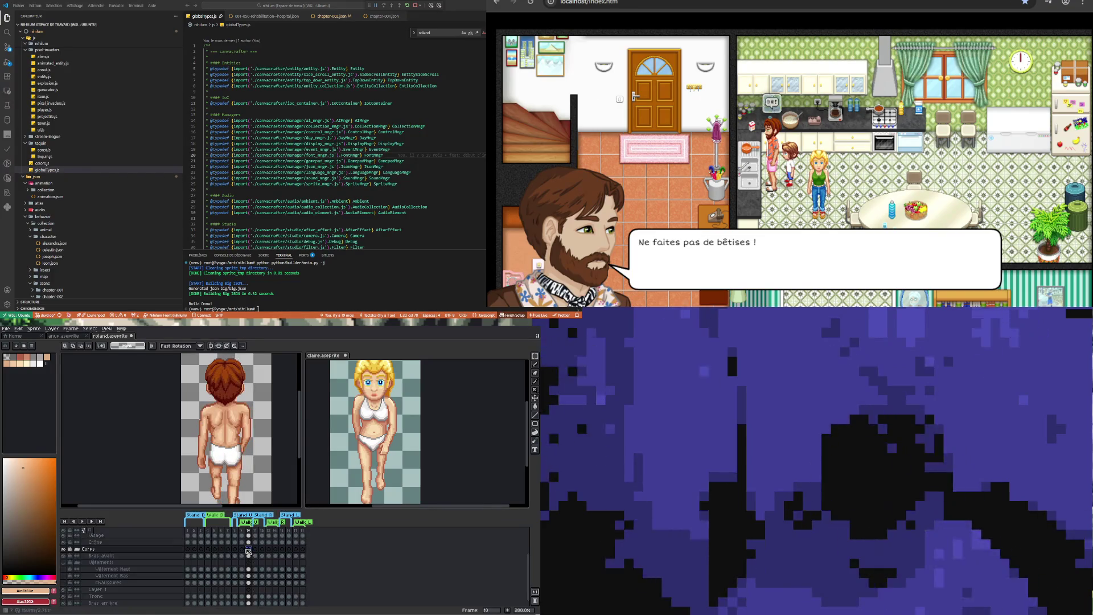
scroll(227, 563, up, 4)
click(208, 544)
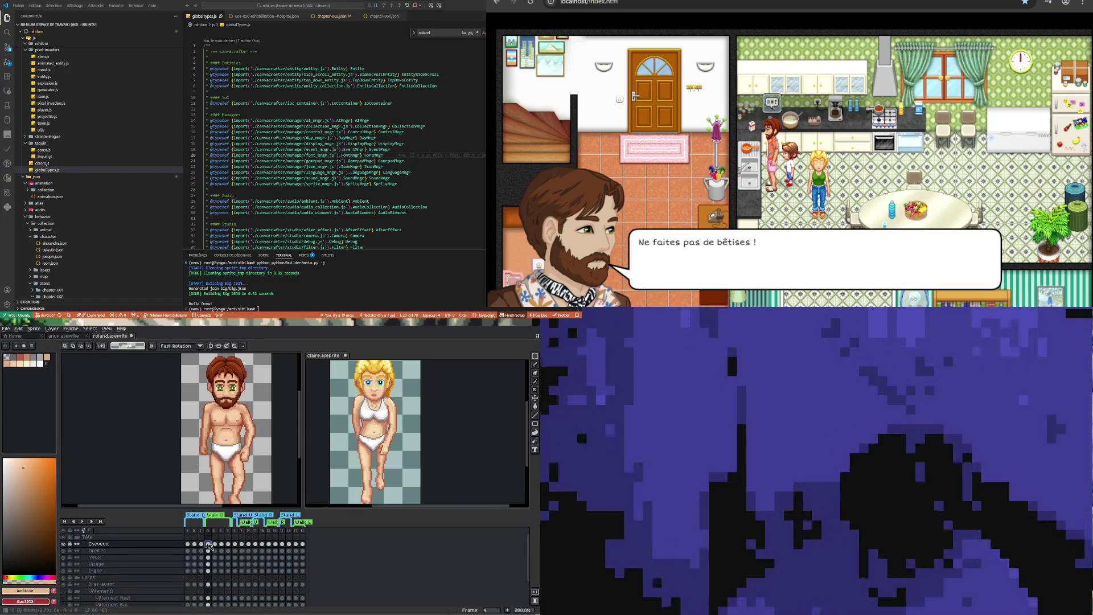
Play Roland's walk animation with the canvas zoomed out, then stop playback
click(82, 522)
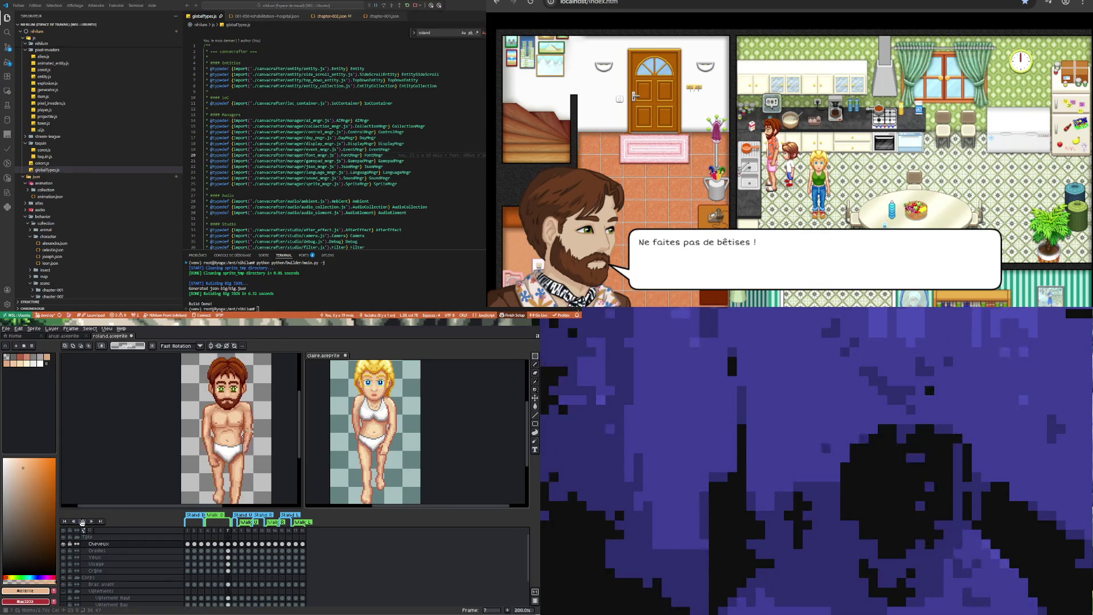
scroll(199, 456, down, 2)
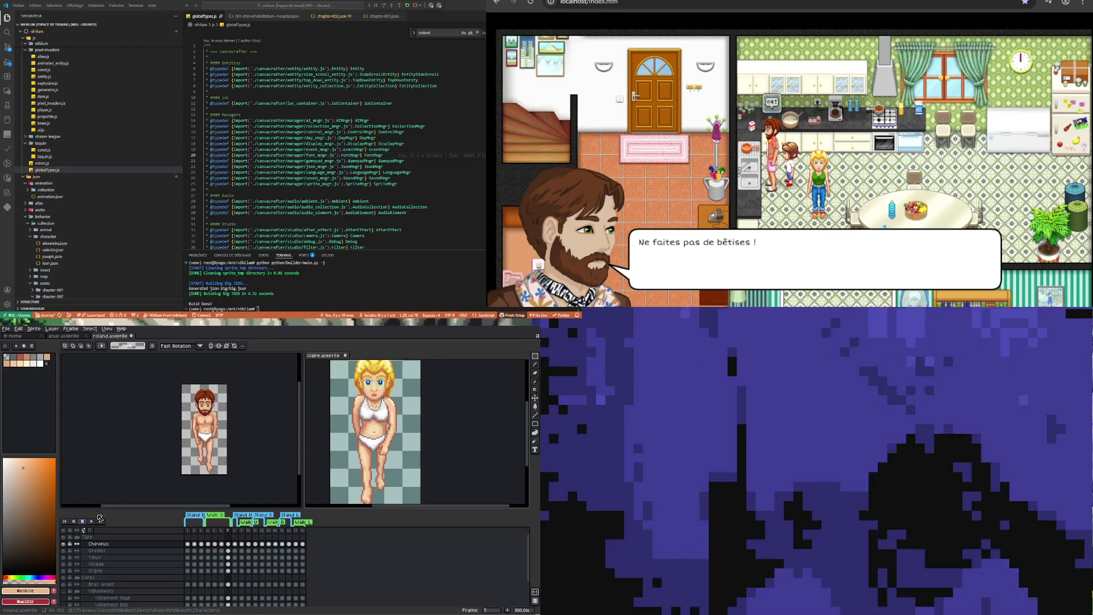
click(83, 521)
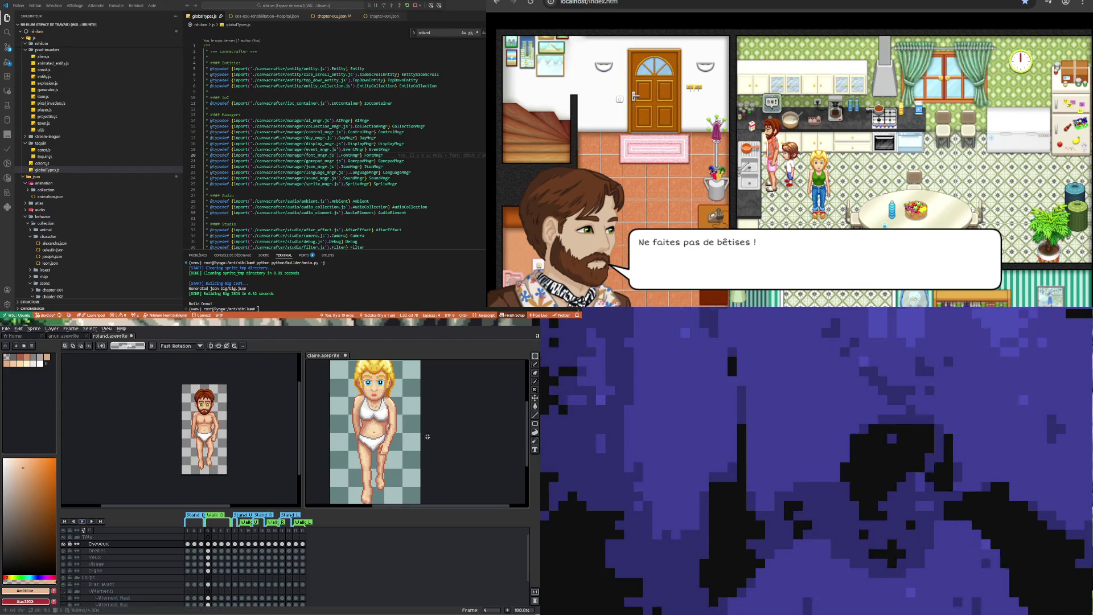
click(212, 559)
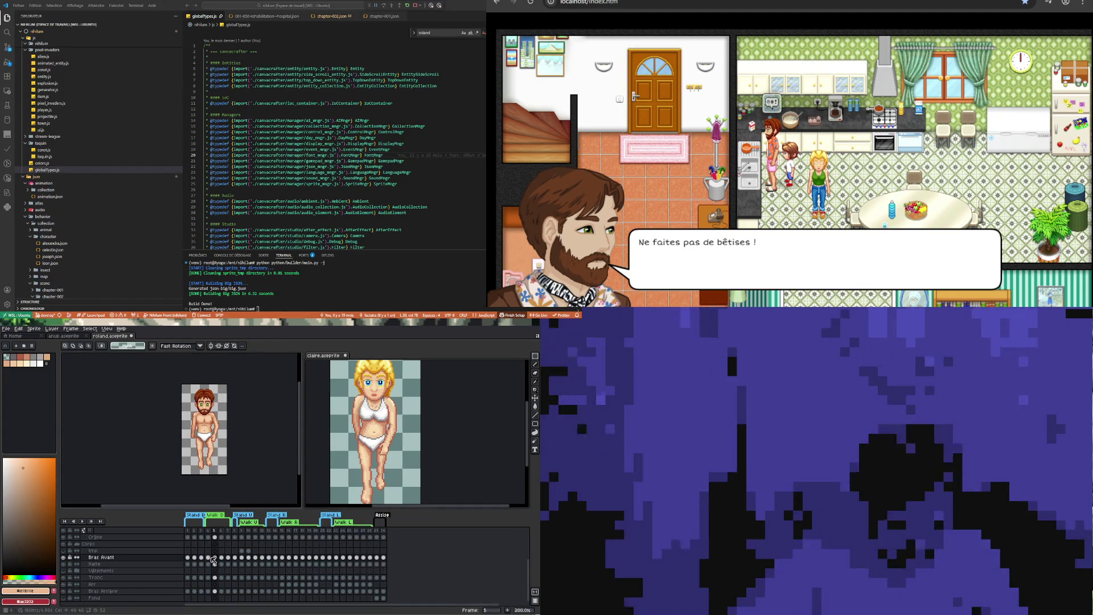
Show Claire's frame 6 at 100%, play Roland's animation, then enlarge his Yeux cel on frame 6
click(80, 522)
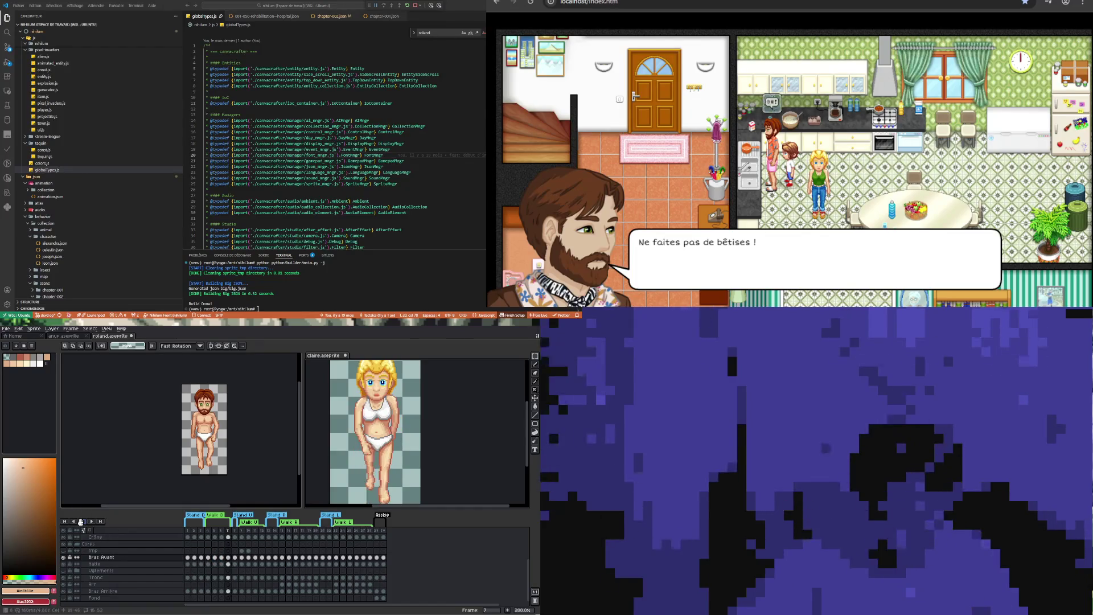
scroll(381, 442, down, 1)
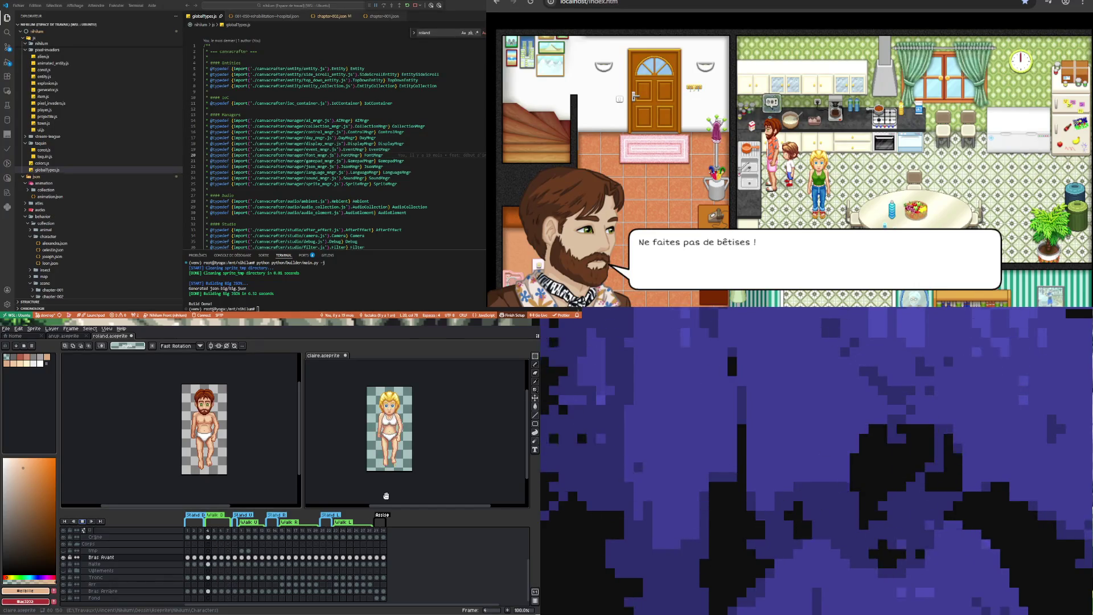
click(285, 464)
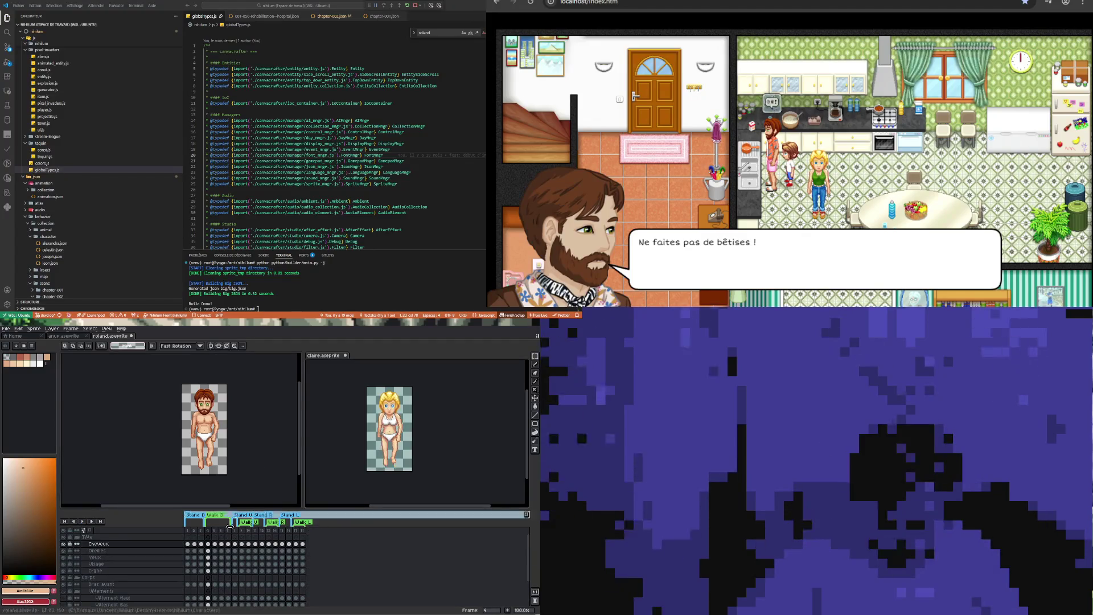
click(81, 521)
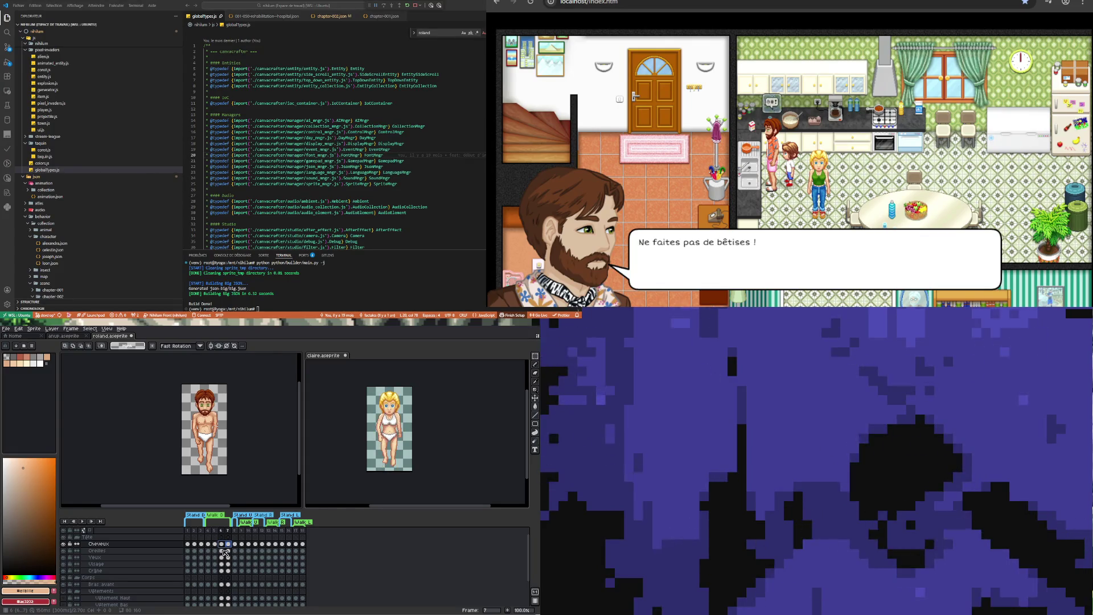
click(222, 557)
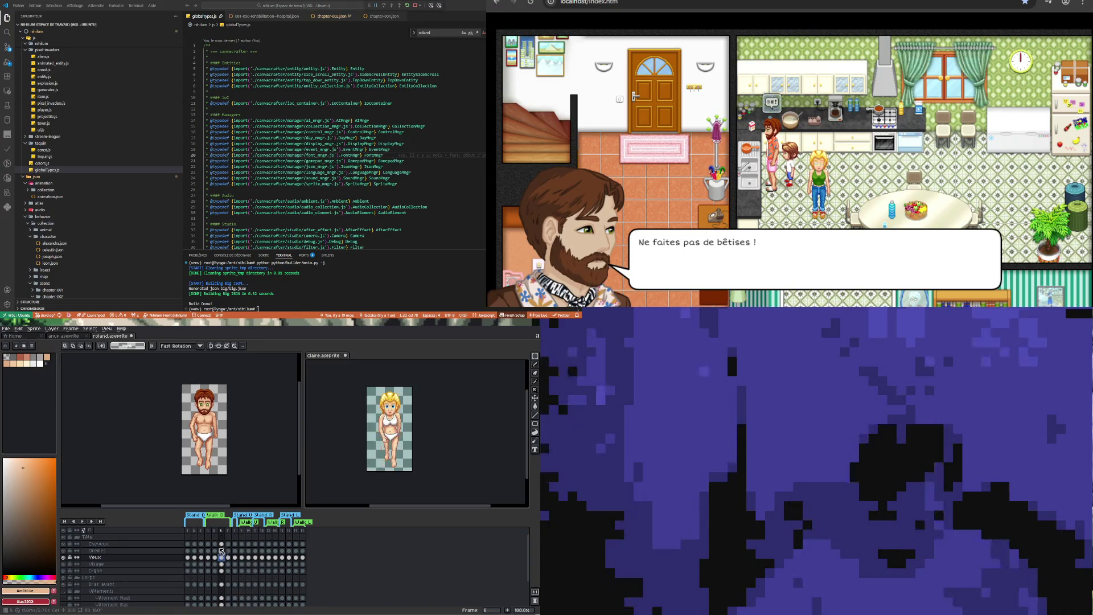
scroll(236, 410, up, 1)
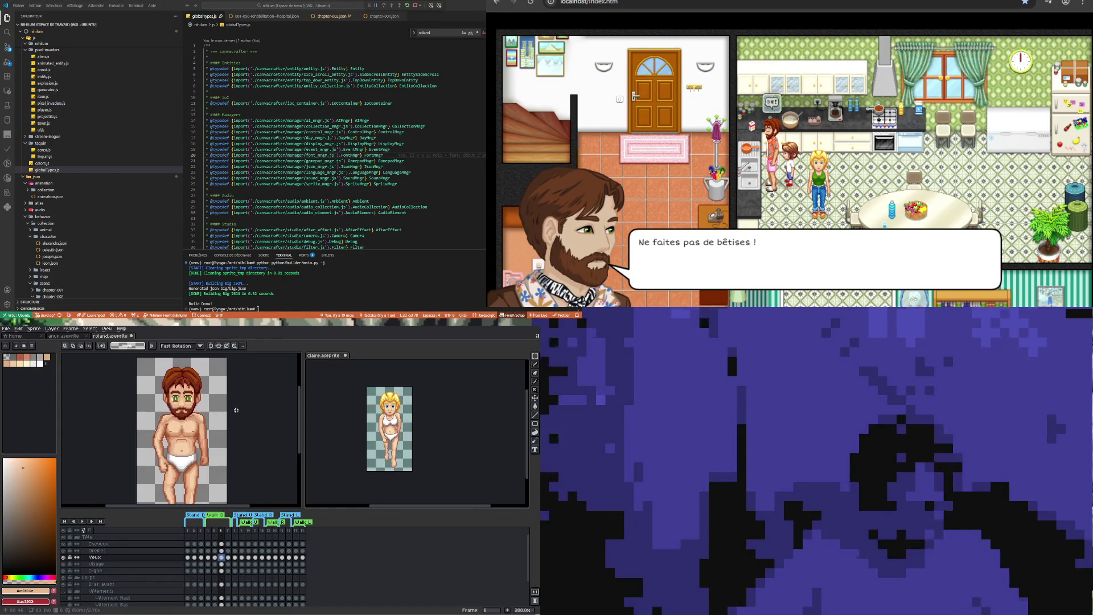
From the frame 7 Cheveux cel, play Roland's walk cycle and step back to frame 5
click(229, 544)
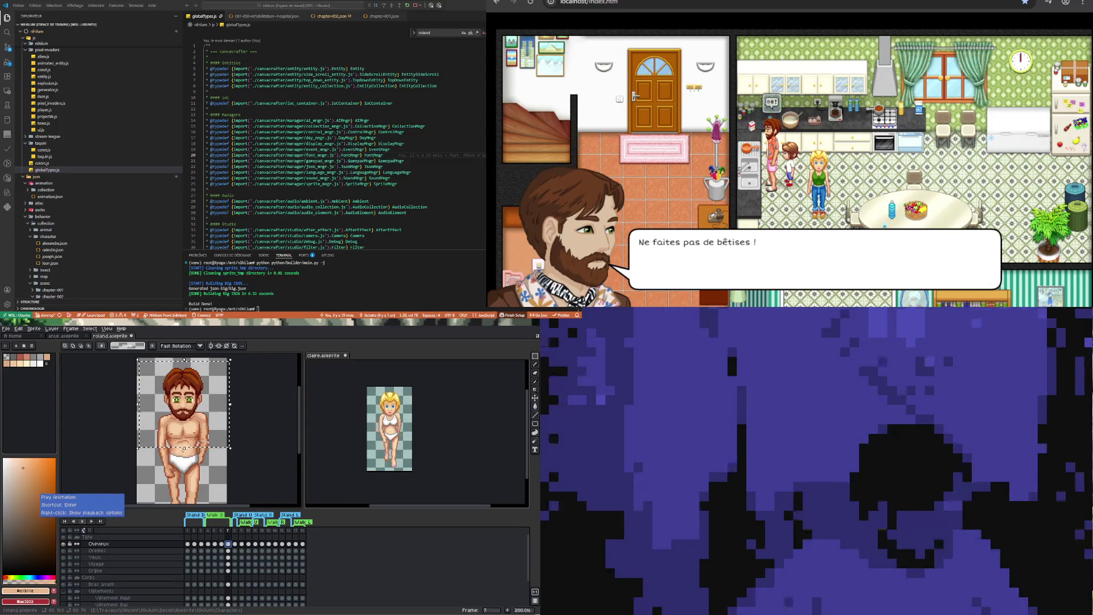
click(83, 519)
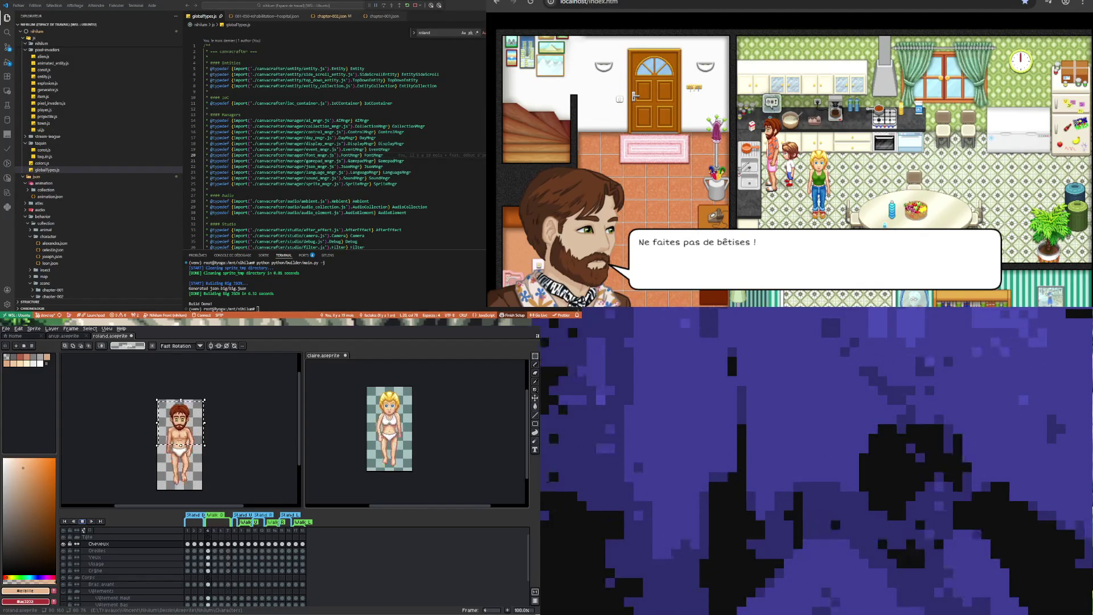
key(Left)
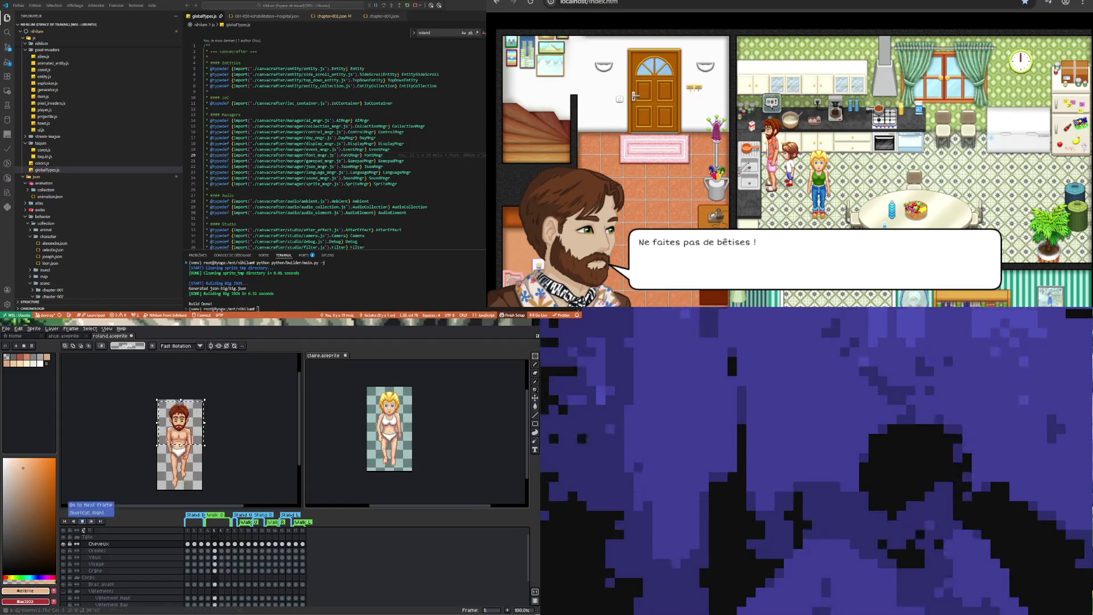
Play the animation, stop on frame 5, then switch to Claire's frames 5 and 4
click(82, 521)
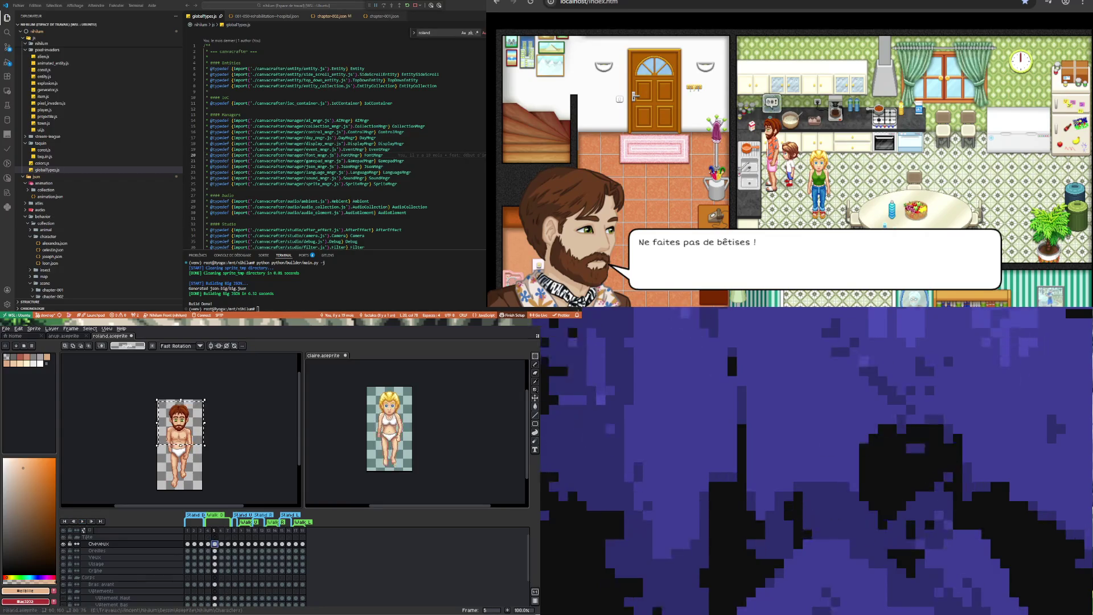
click(215, 544)
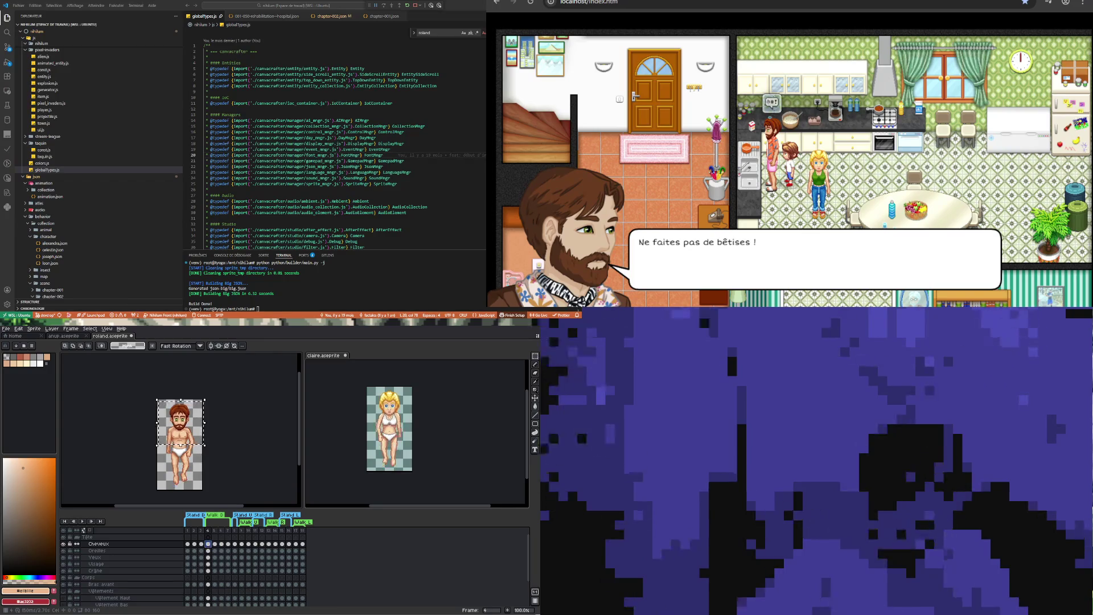
key(ctrl+z)
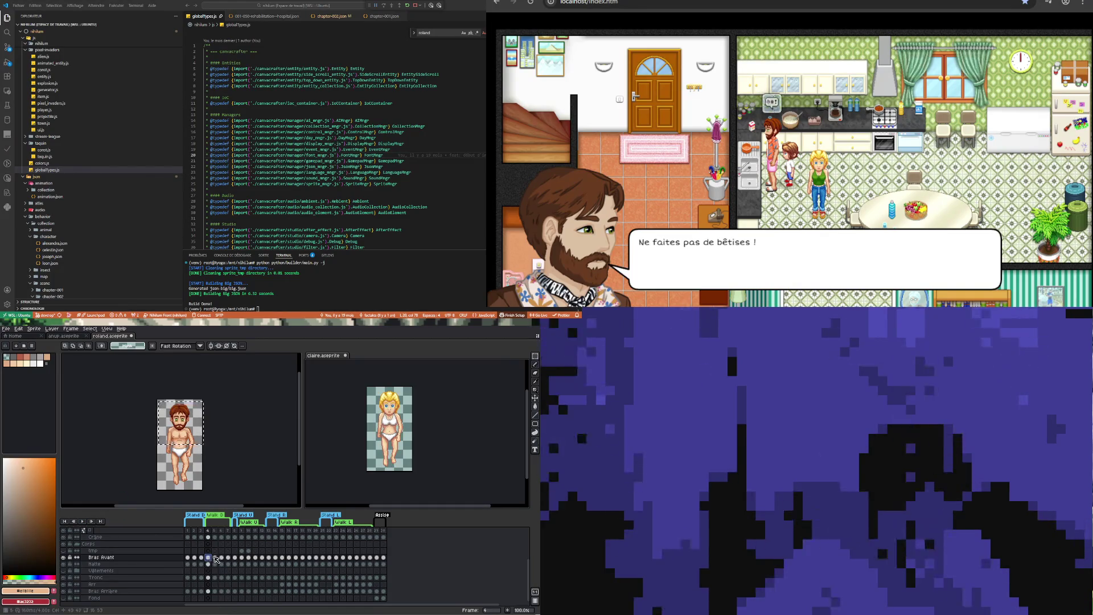
key(Right)
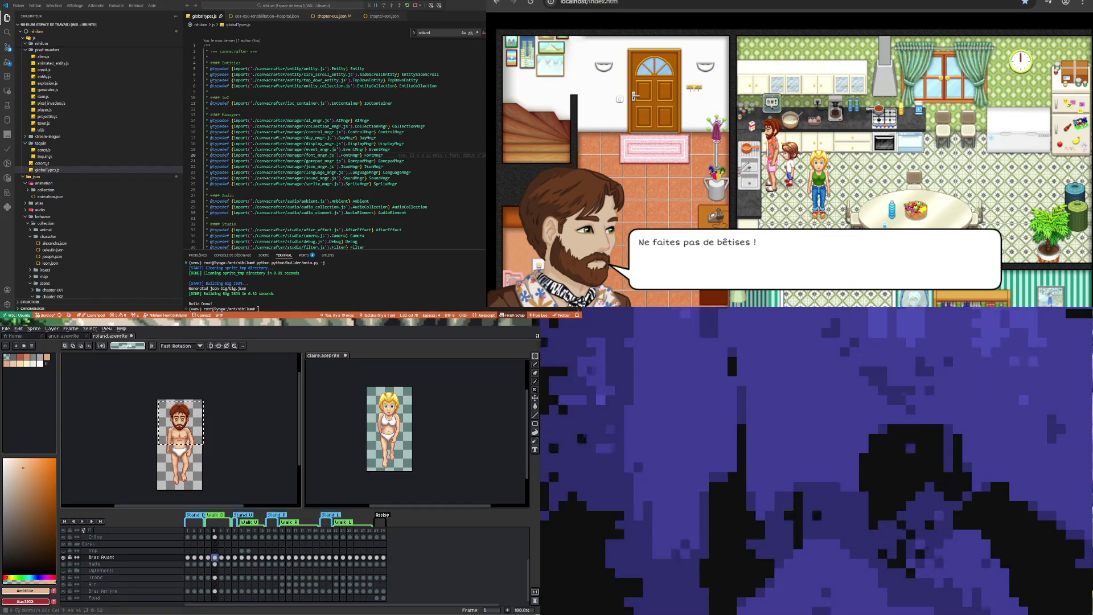
key(Left)
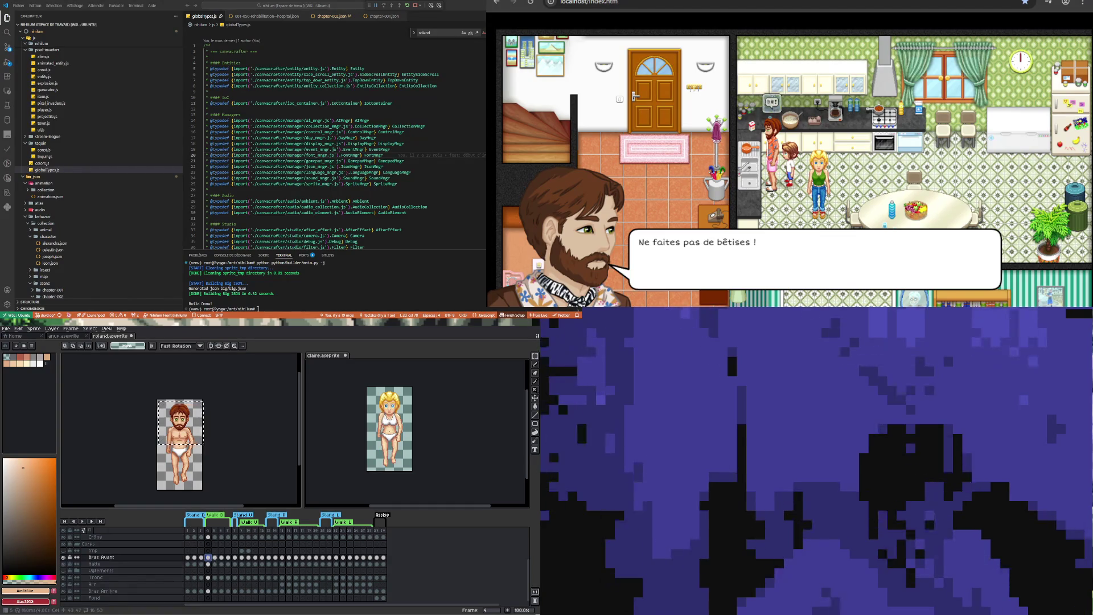
Flip Claire's Bras Avant cels back and forth through frames 4 to 7
click(215, 557)
key(Right)
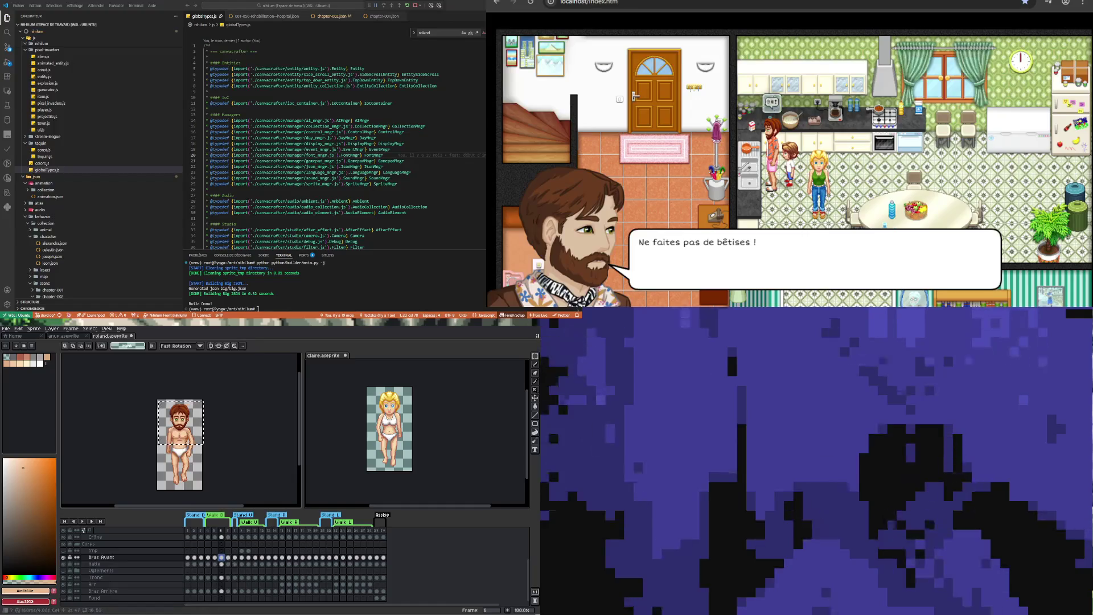
click(208, 558)
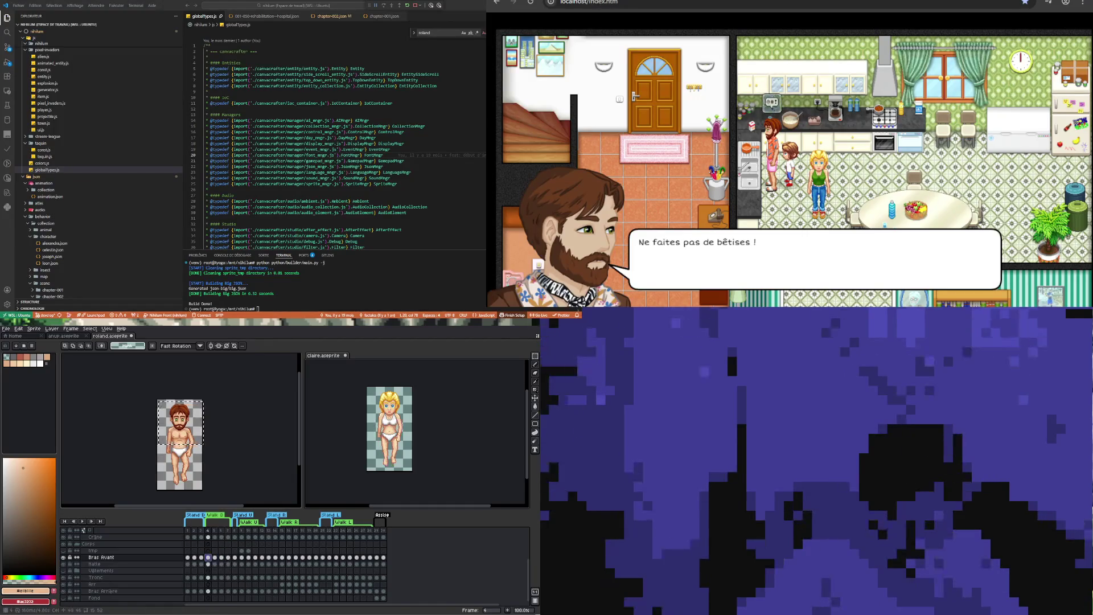
key(Right)
key(Right)
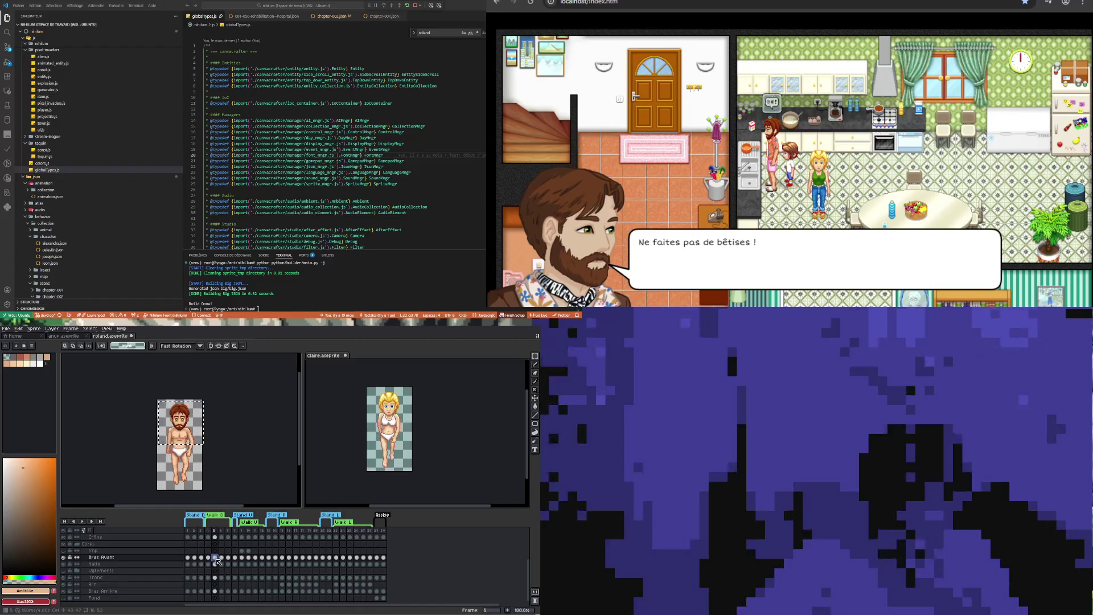
key(Right)
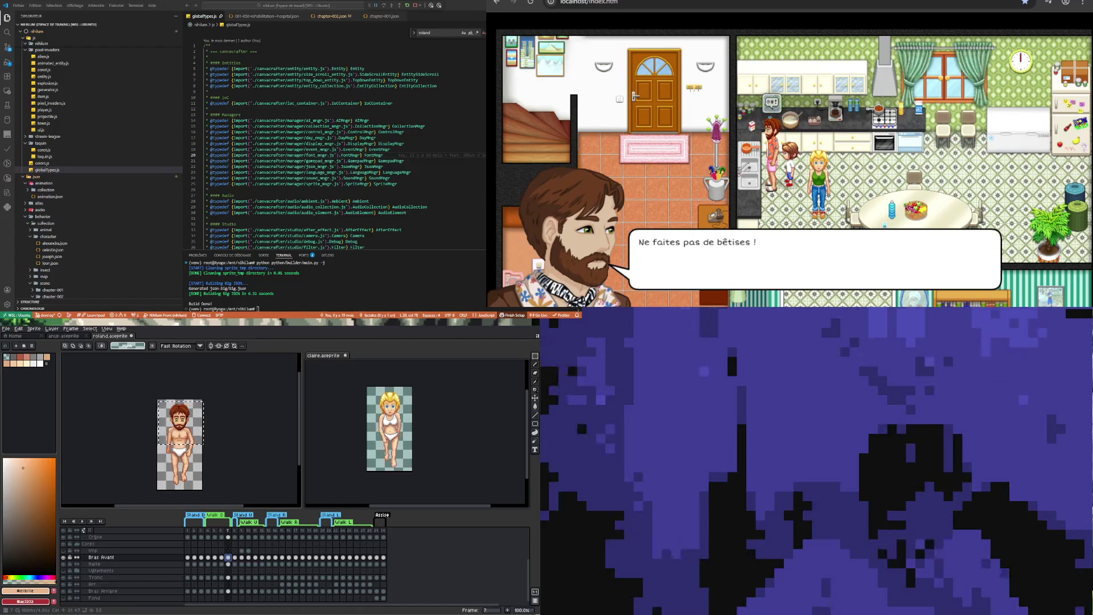
key(Left)
key(Left)
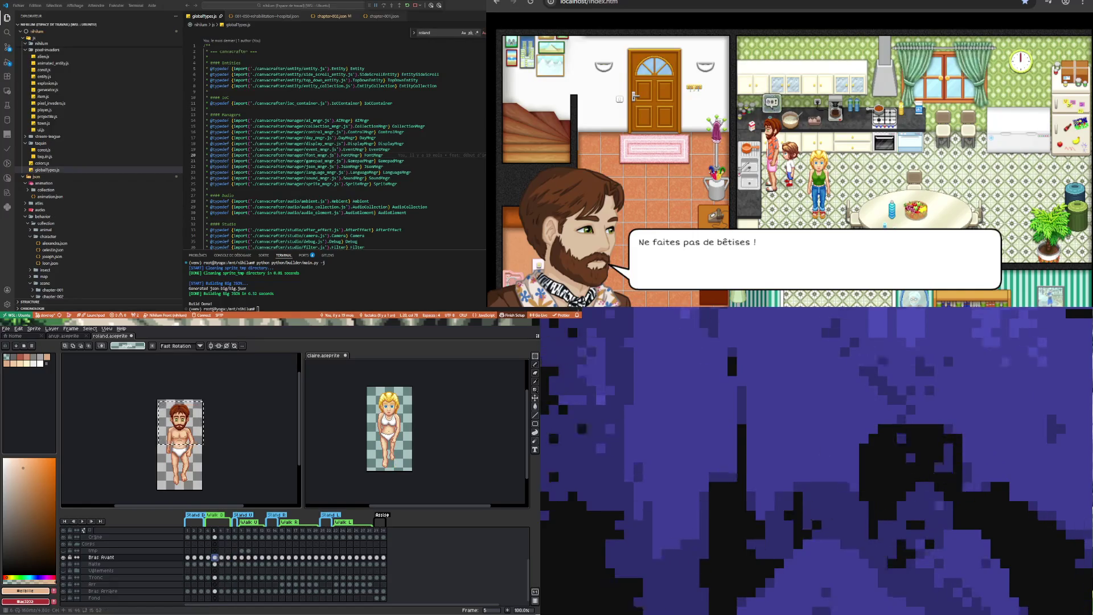
click(221, 557)
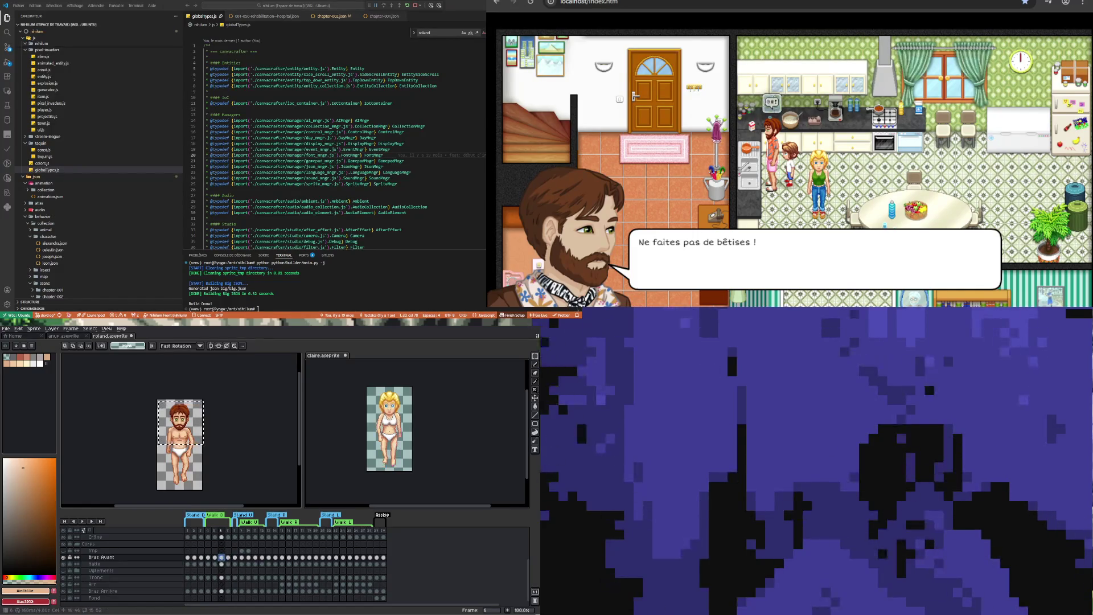
key(Right)
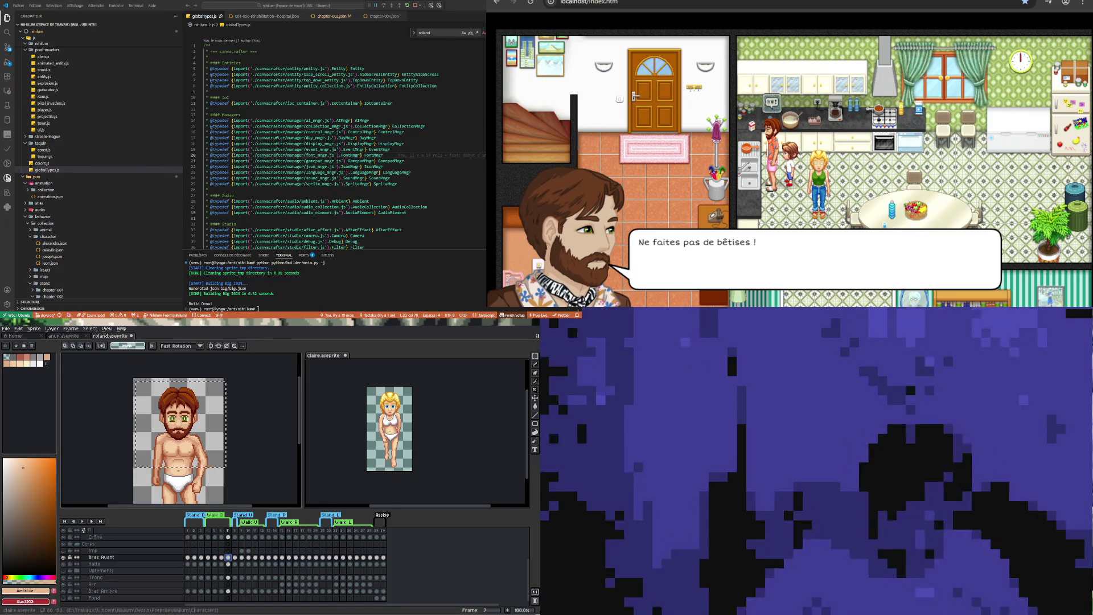
Step Claire's animation through frames 4 to 7 on the Bras Avant layer
key(Left)
key(Left)
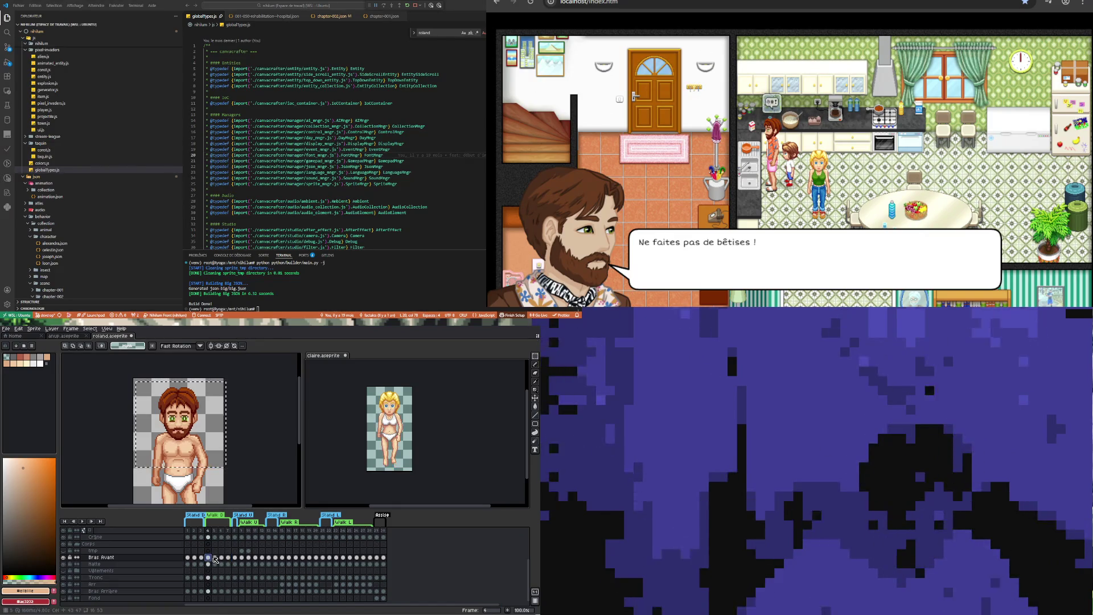
key(Left)
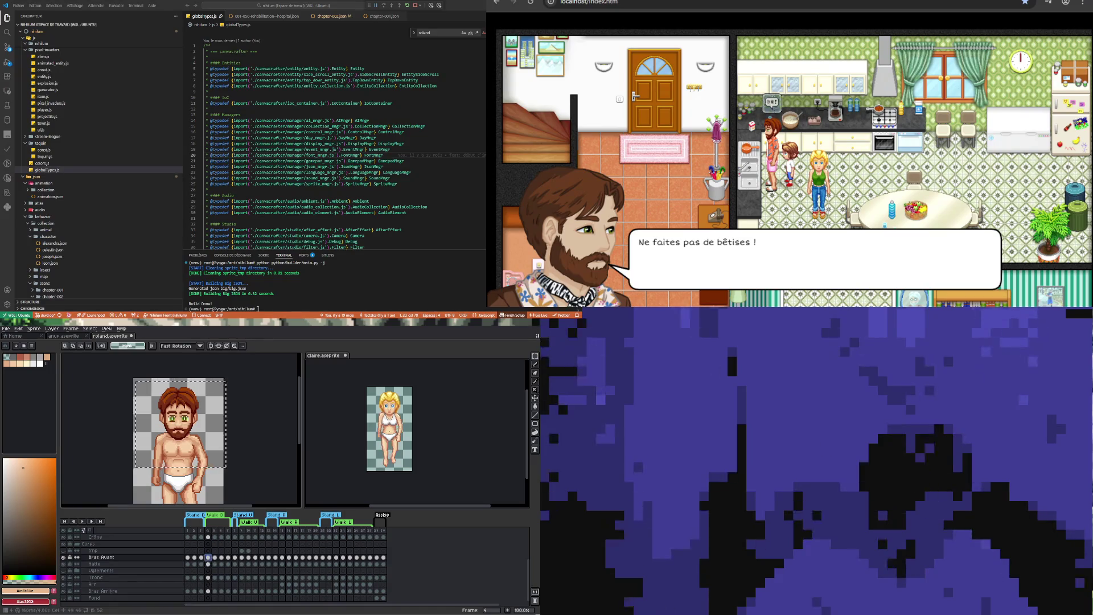
key(Right)
key(Right)
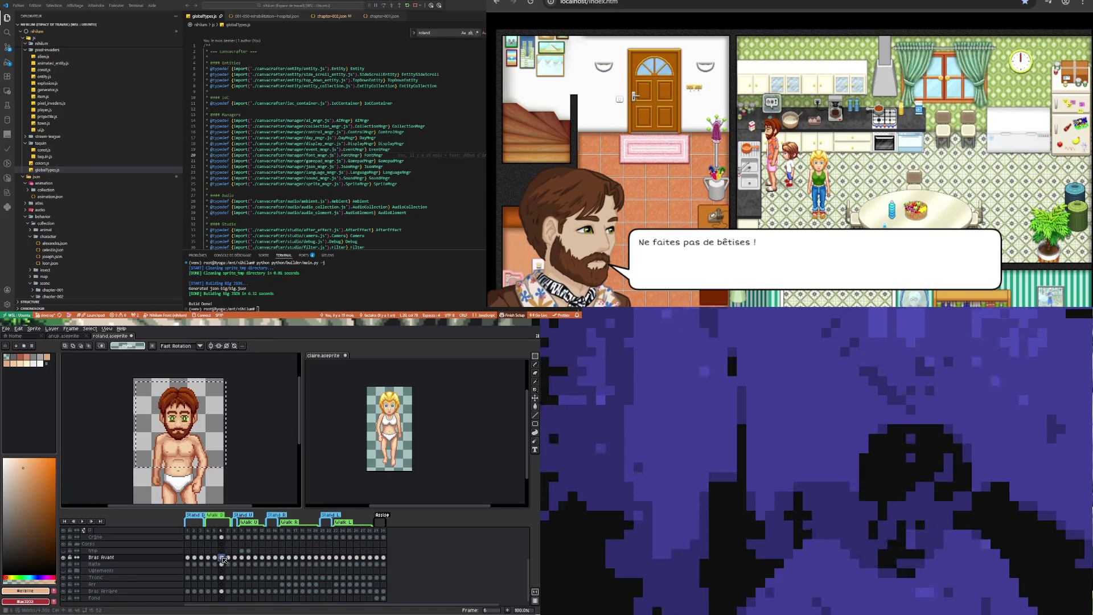
click(228, 558)
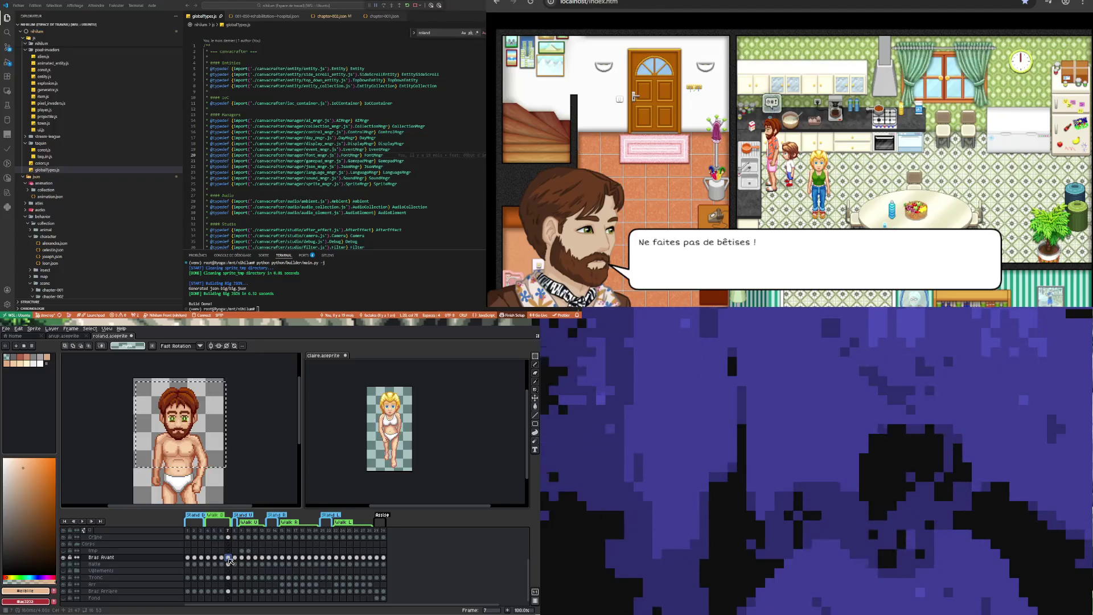
Return to Roland and inspect his pose on frames 5 and 6
key(ctrl+Tab)
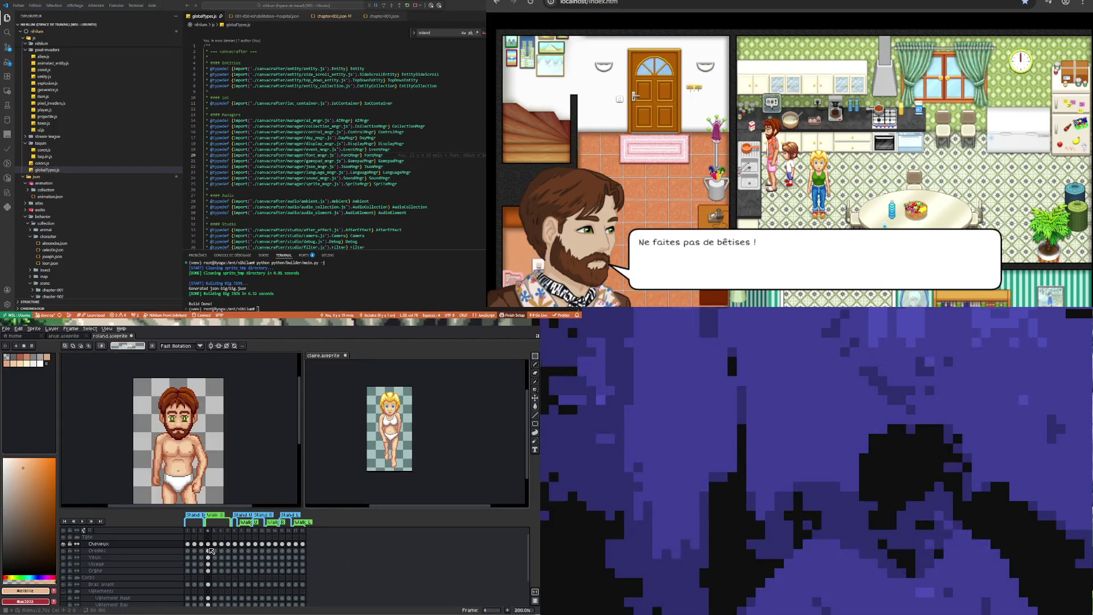
click(215, 545)
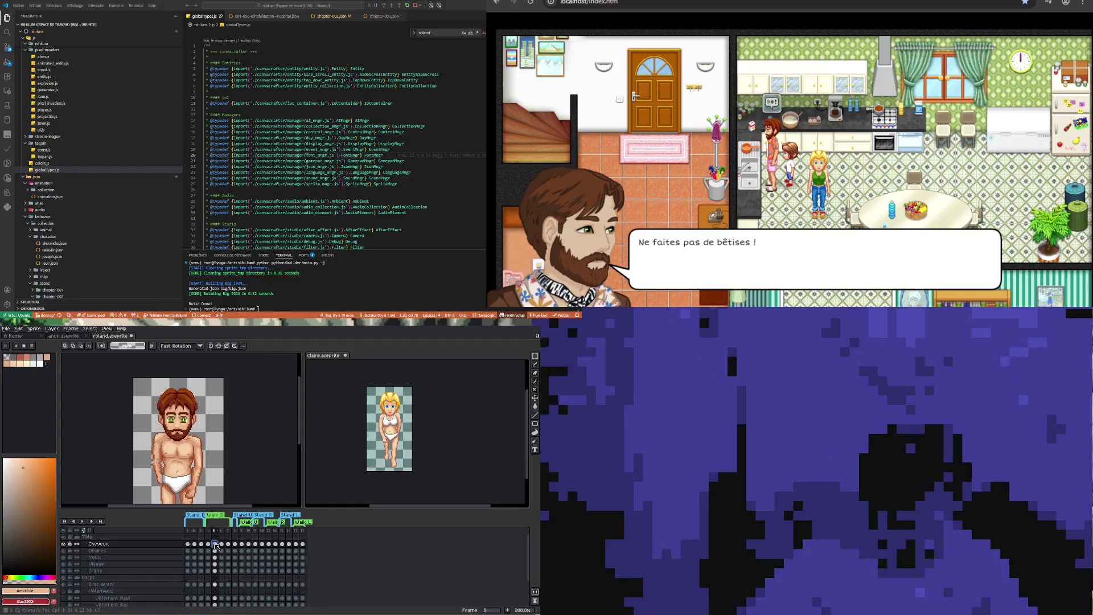
click(222, 544)
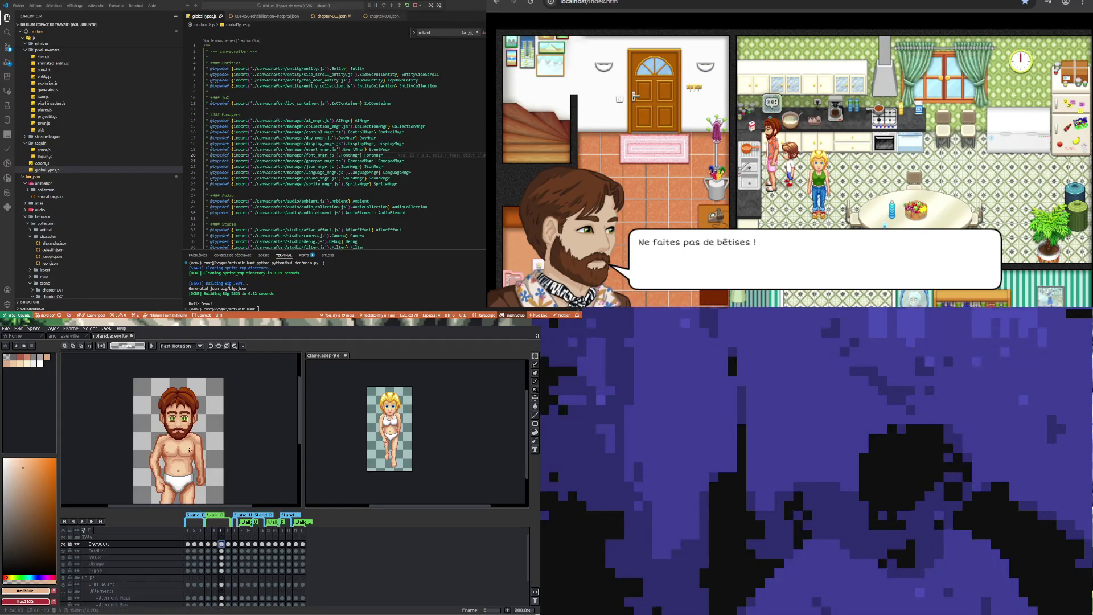
scroll(190, 450, up, 1)
scroll(190, 450, down, 2)
scroll(190, 450, up, 1)
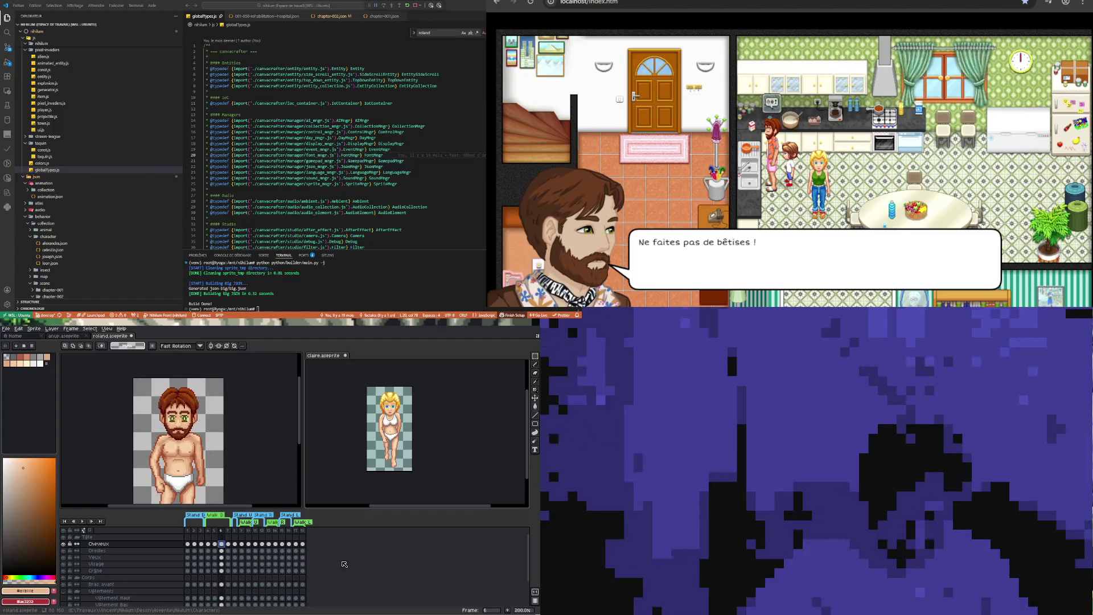
Compare Claire's Bras Avant pose on frame 6 against frame 5
click(334, 461)
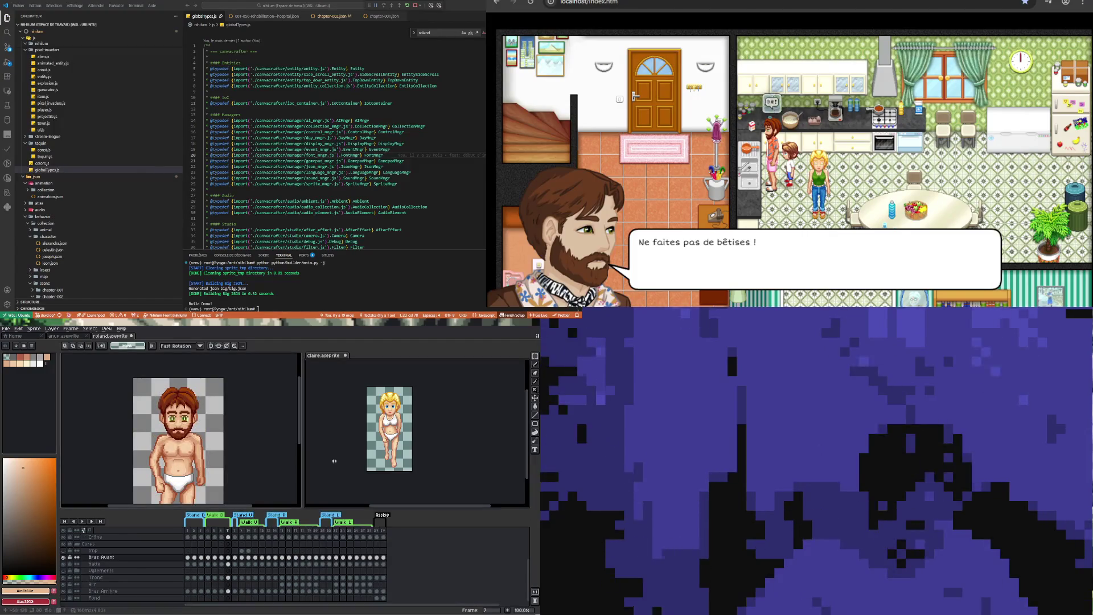
click(222, 558)
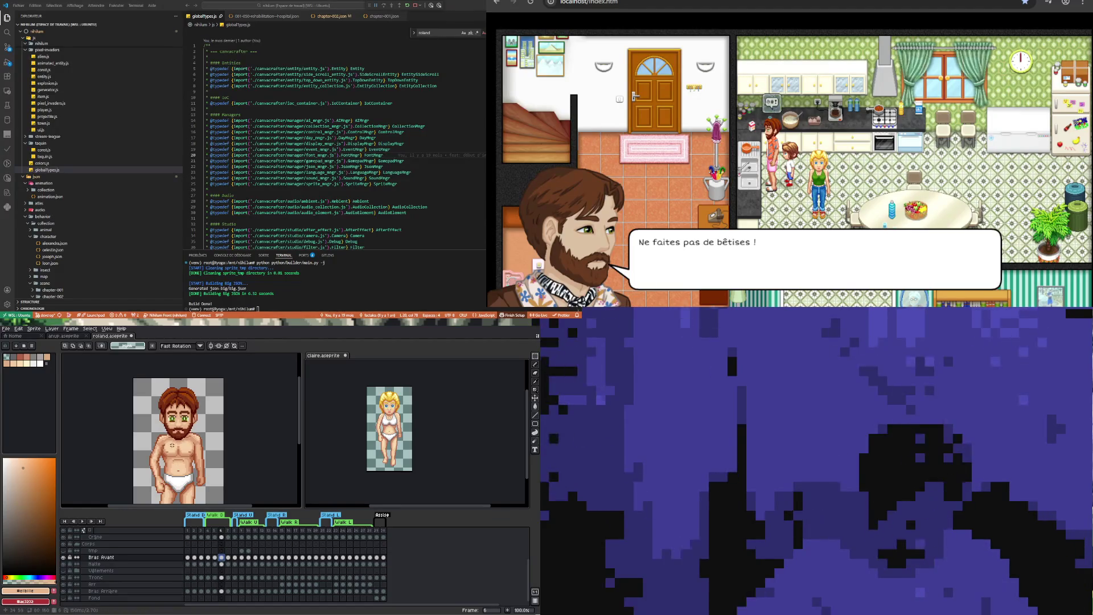
scroll(186, 451, down, 1)
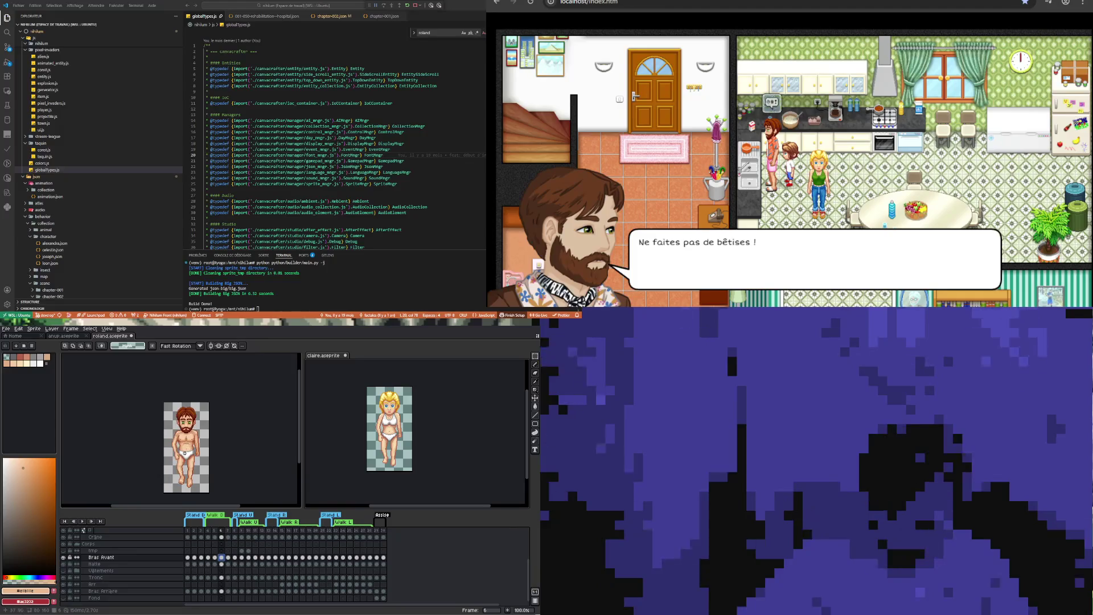
scroll(184, 453, up, 1)
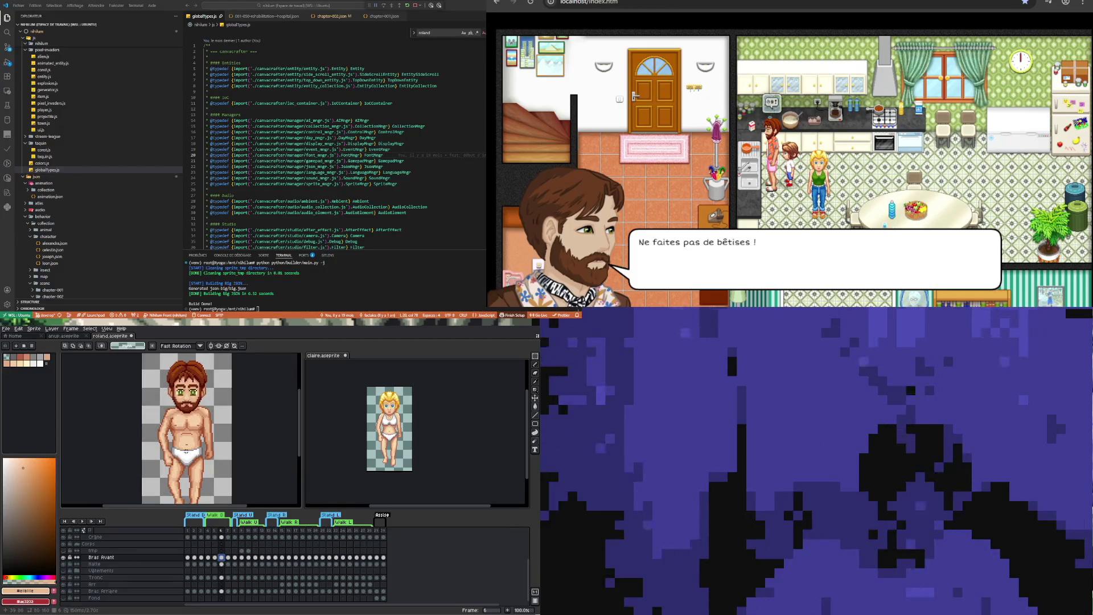
scroll(185, 451, up, 1)
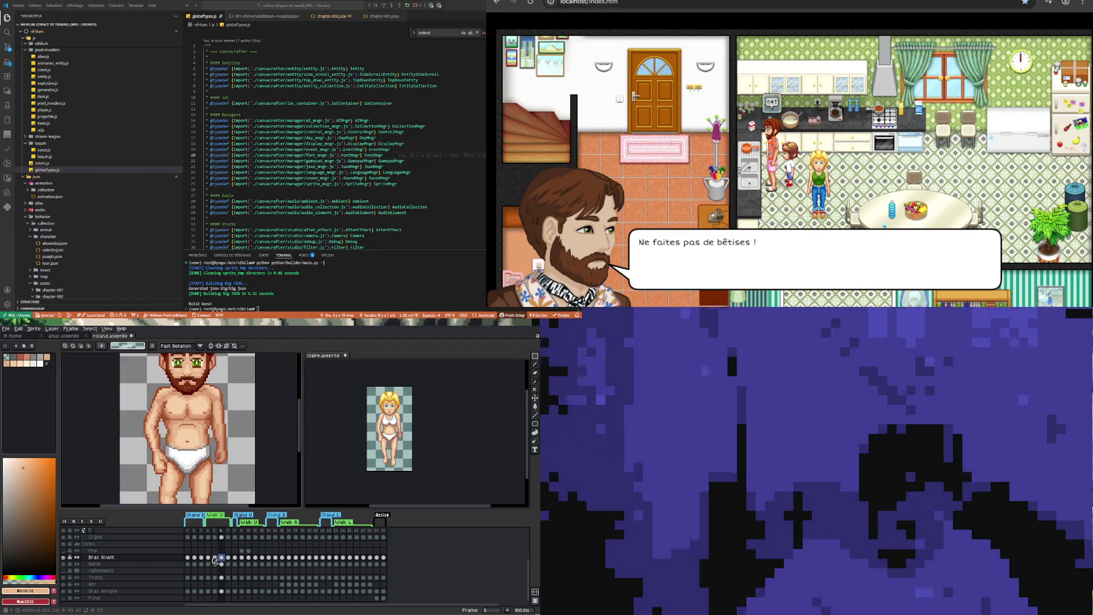
key(Left)
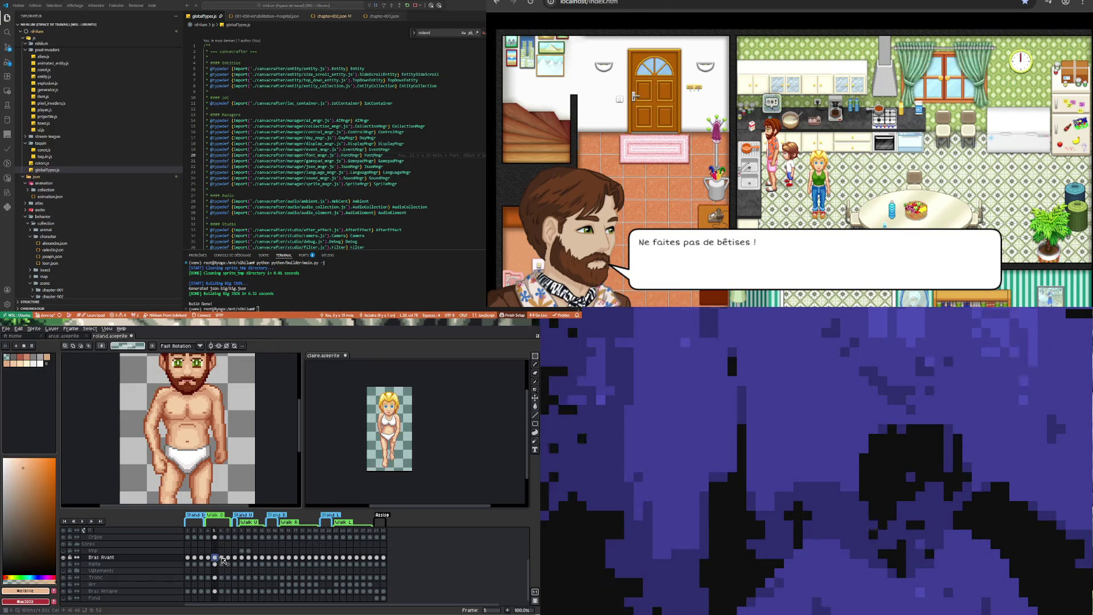
click(222, 559)
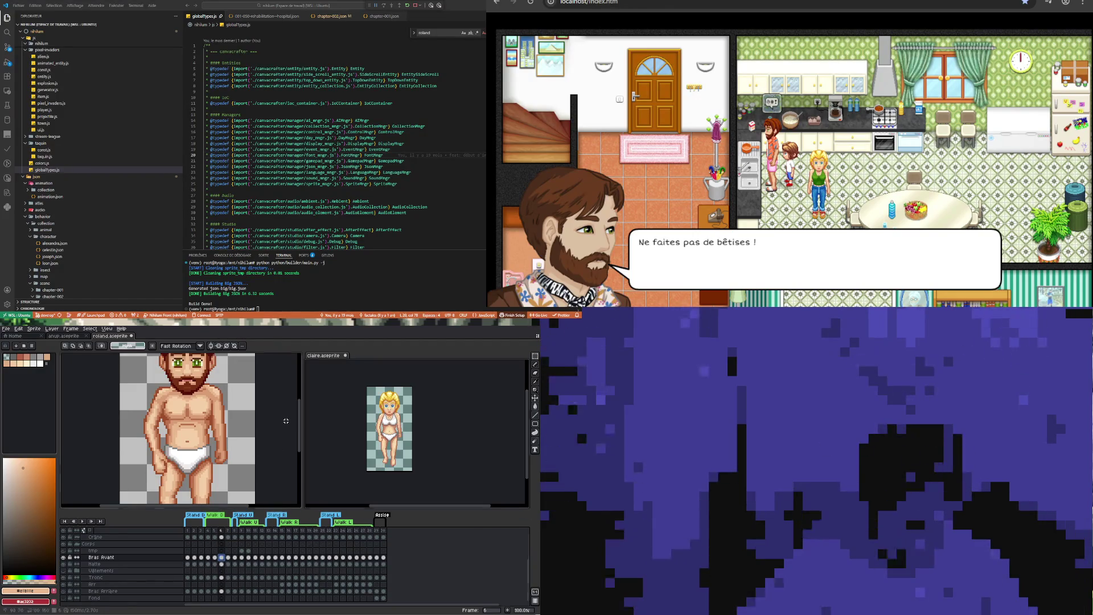
Go back to Roland's sprite on frame 6
key(ctrl+z)
click(216, 544)
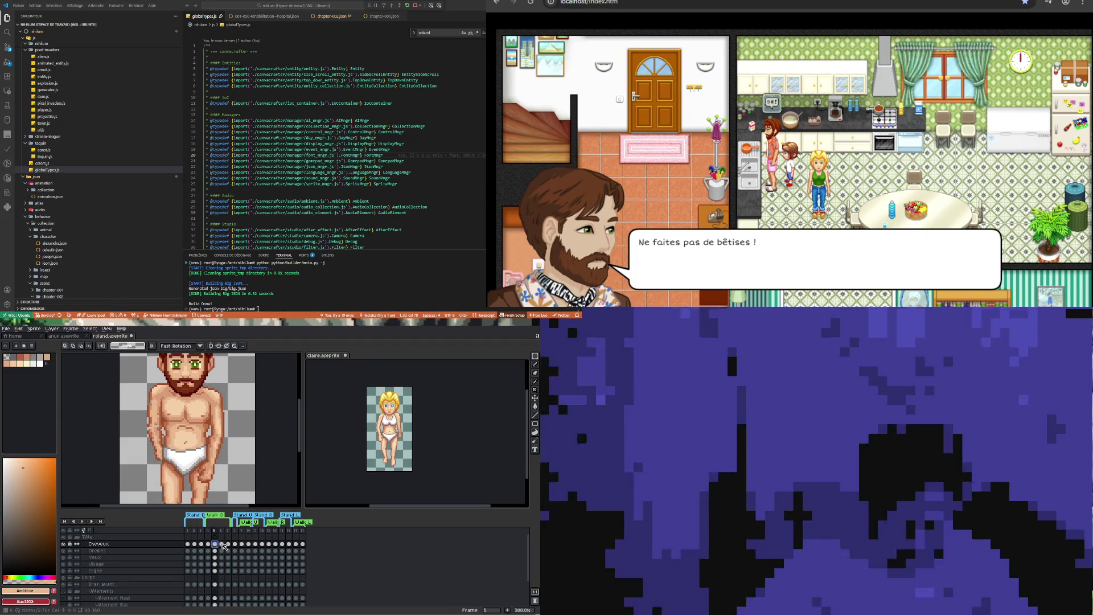
key(Right)
scroll(161, 404, up, 1)
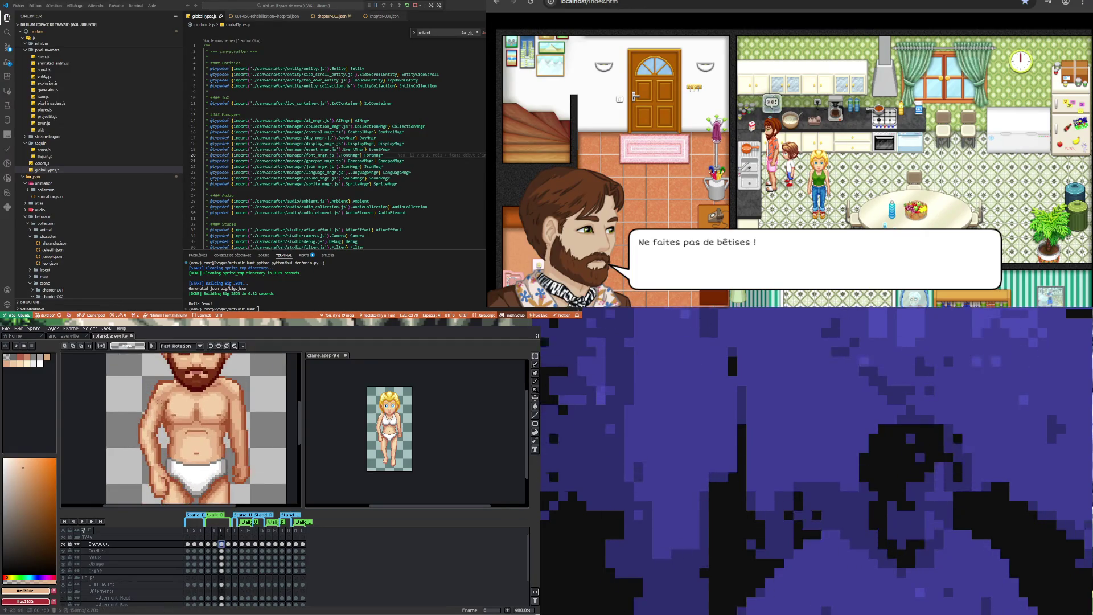
Shift Roland's chest and shoulder on the Bras avant layer down one pixel and deselect
drag(141, 377, 178, 408)
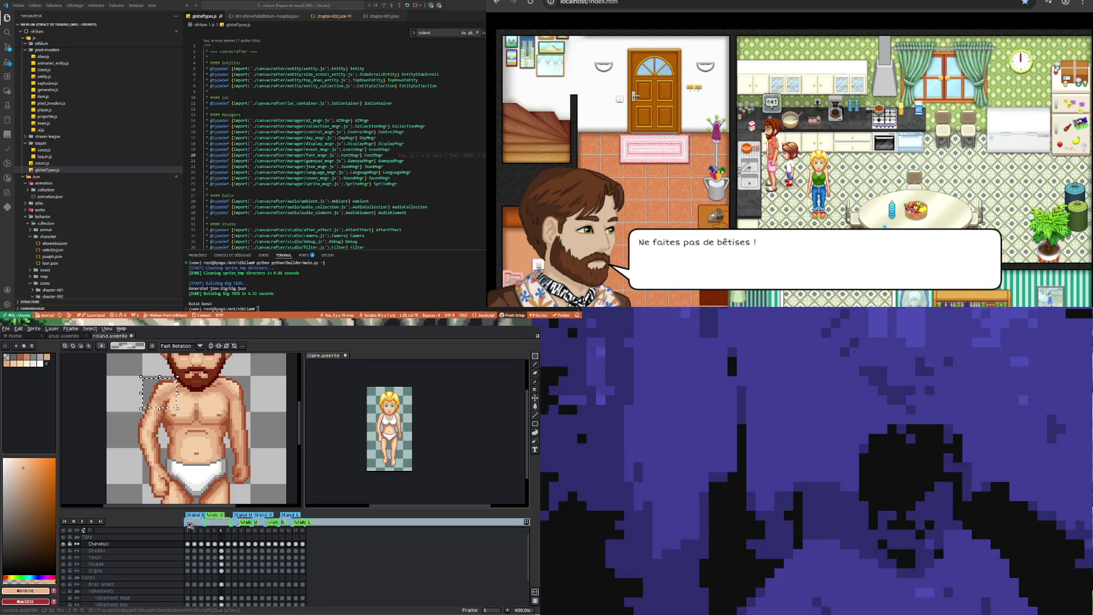
click(221, 583)
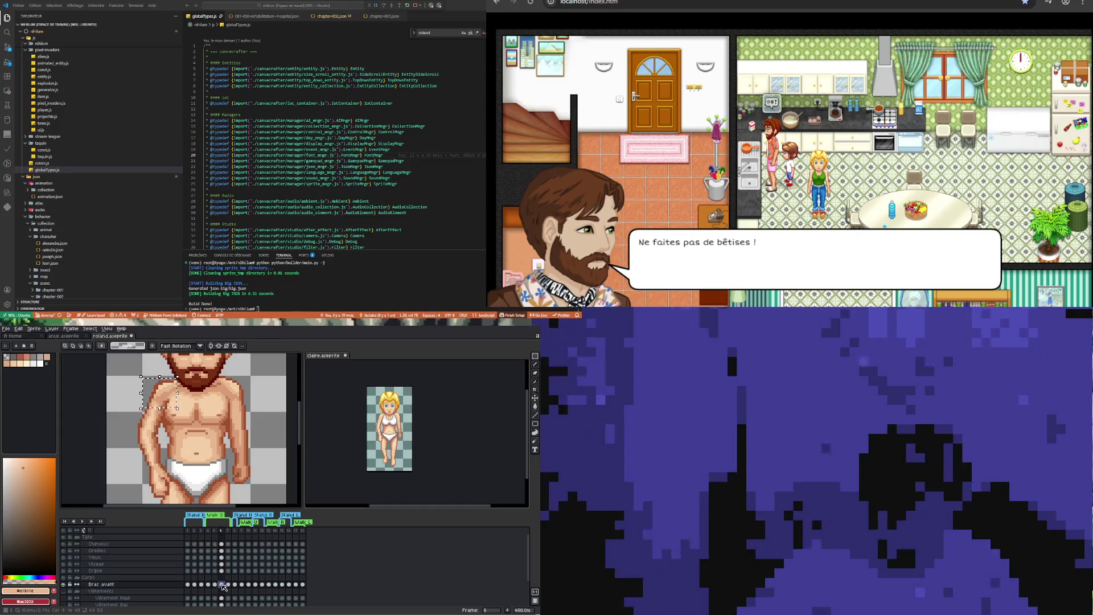
key(Down)
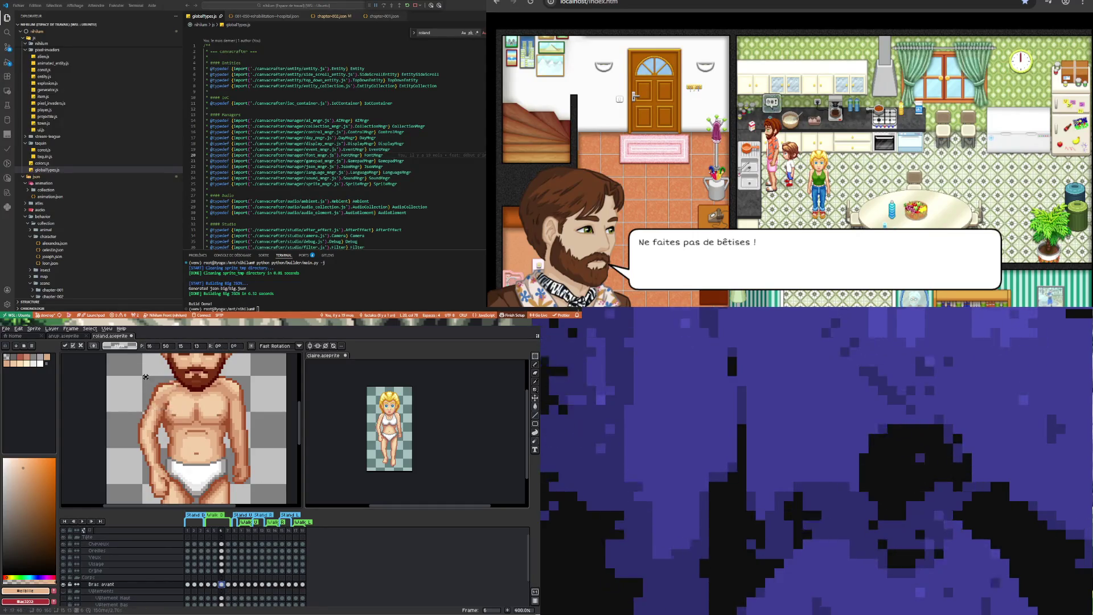
key(ctrl+d)
scroll(170, 387, up, 1)
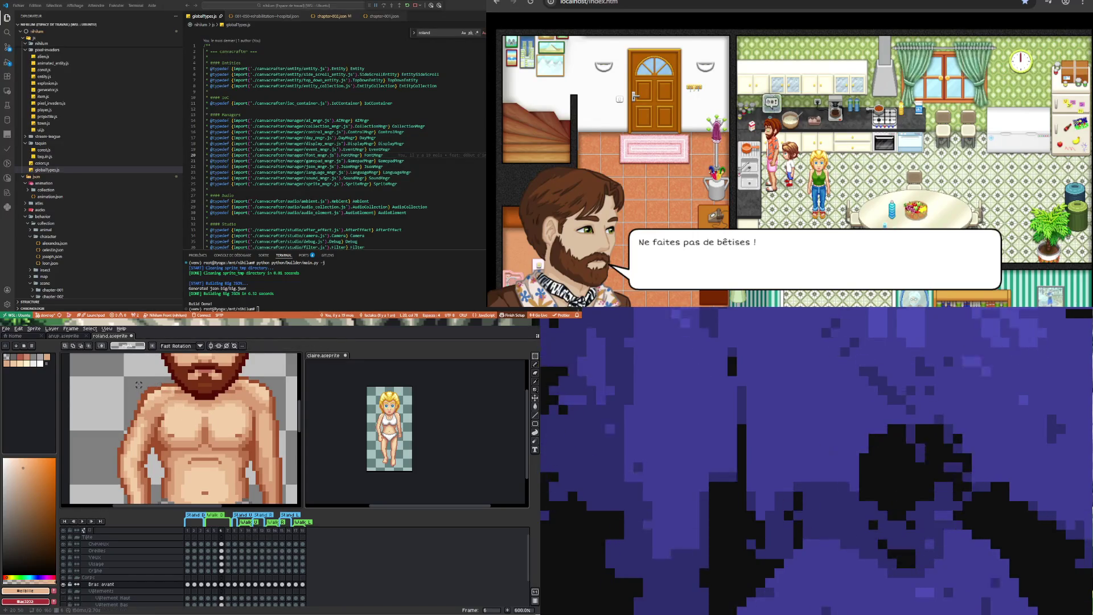
key(e)
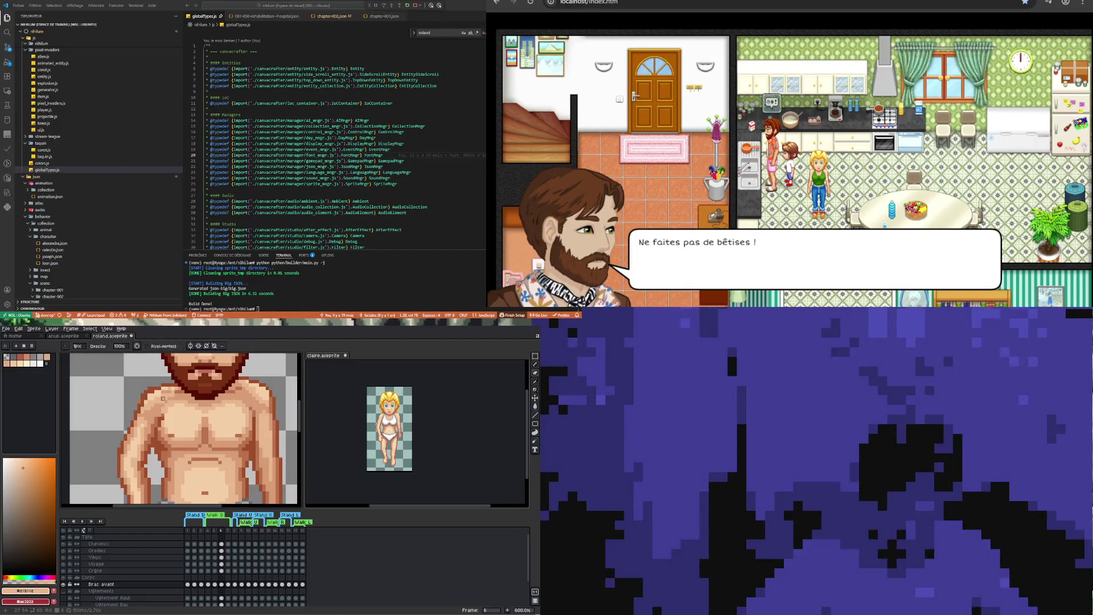
scroll(163, 398, up, 1)
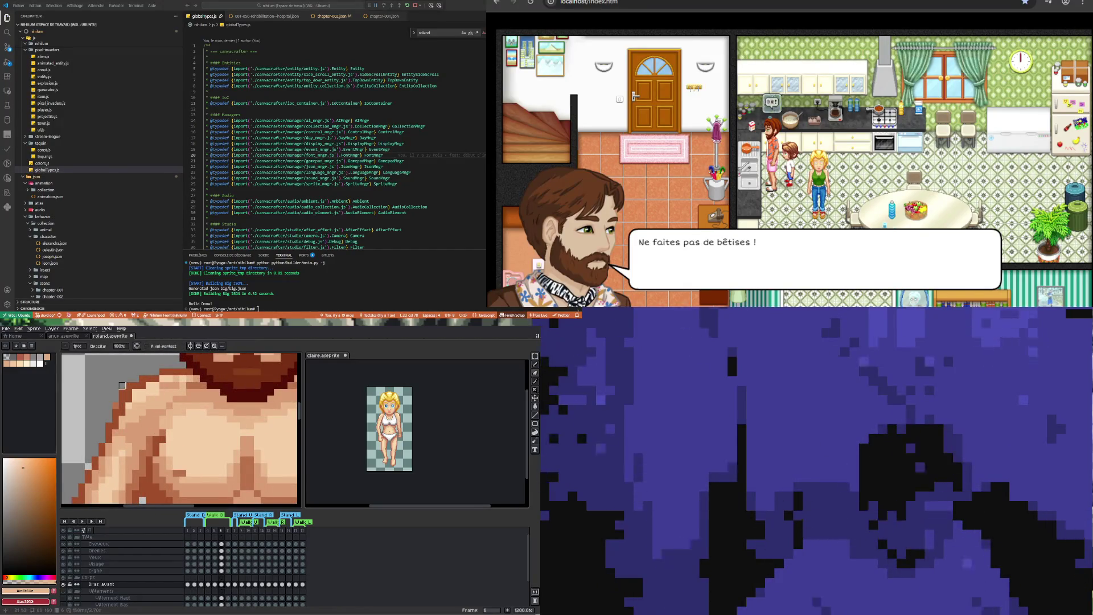
scroll(102, 392, down, 7)
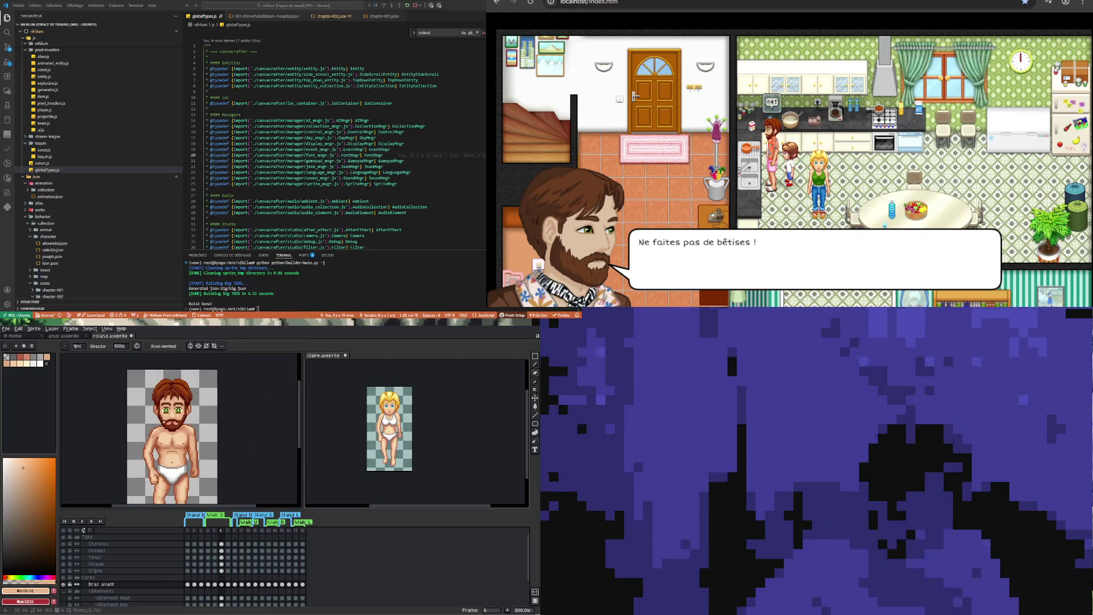
scroll(177, 447, up, 3)
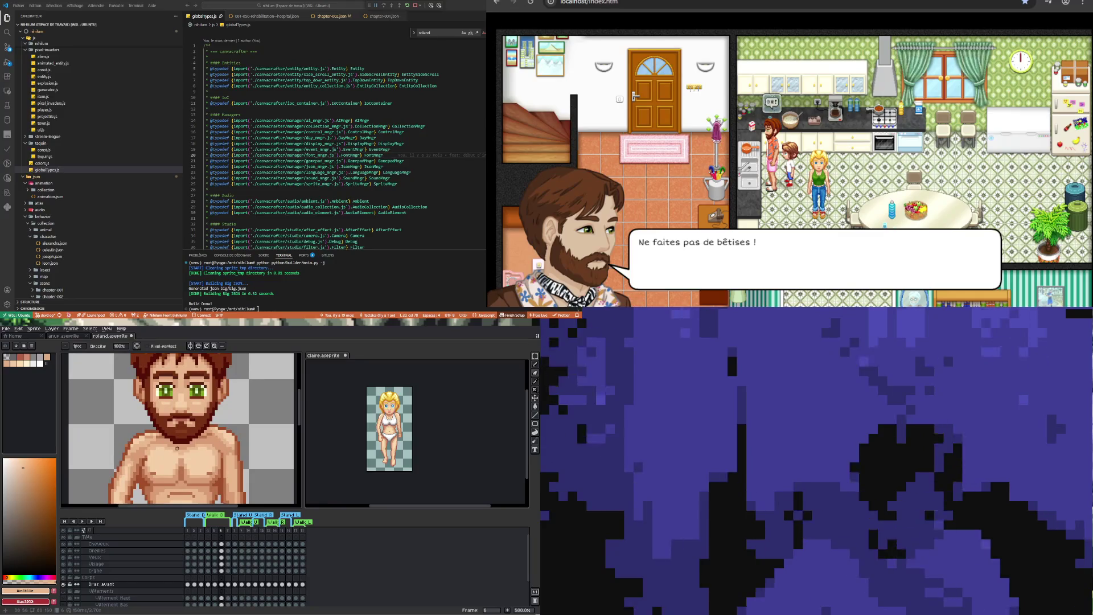
scroll(426, 409, up, 3)
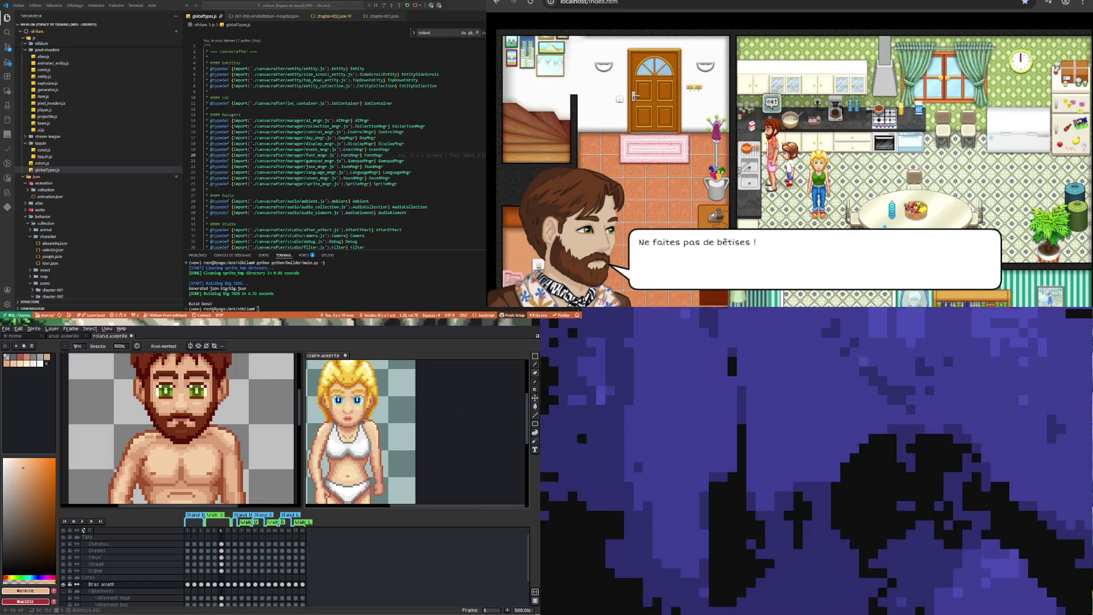
Sample the brown colour from Roland's sprite with the Eyedropper
scroll(426, 408, down, 1)
scroll(426, 408, up, 1)
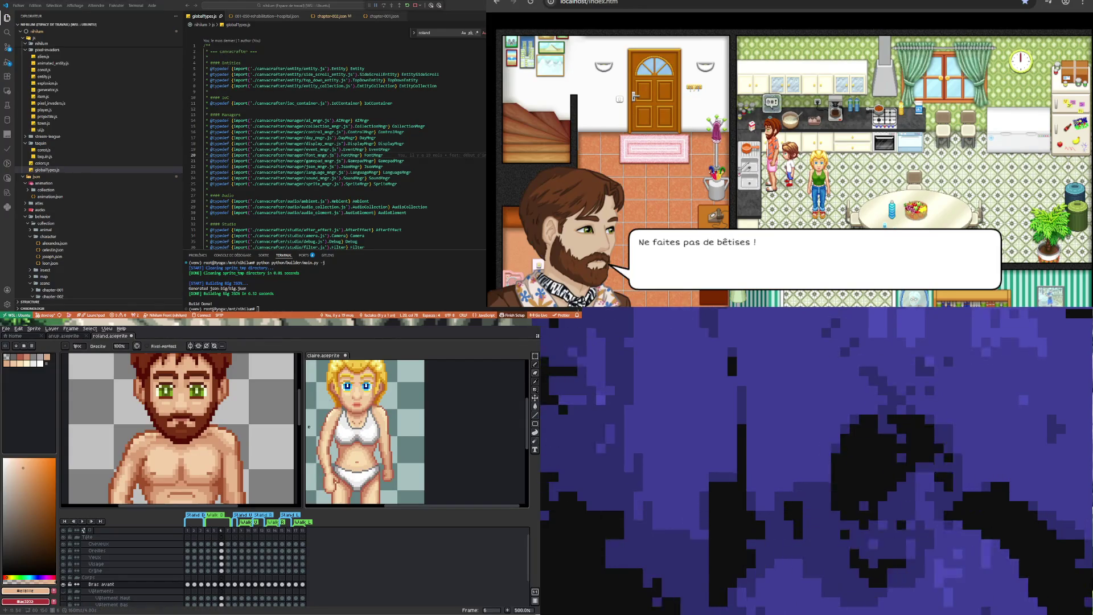
scroll(146, 436, down, 2)
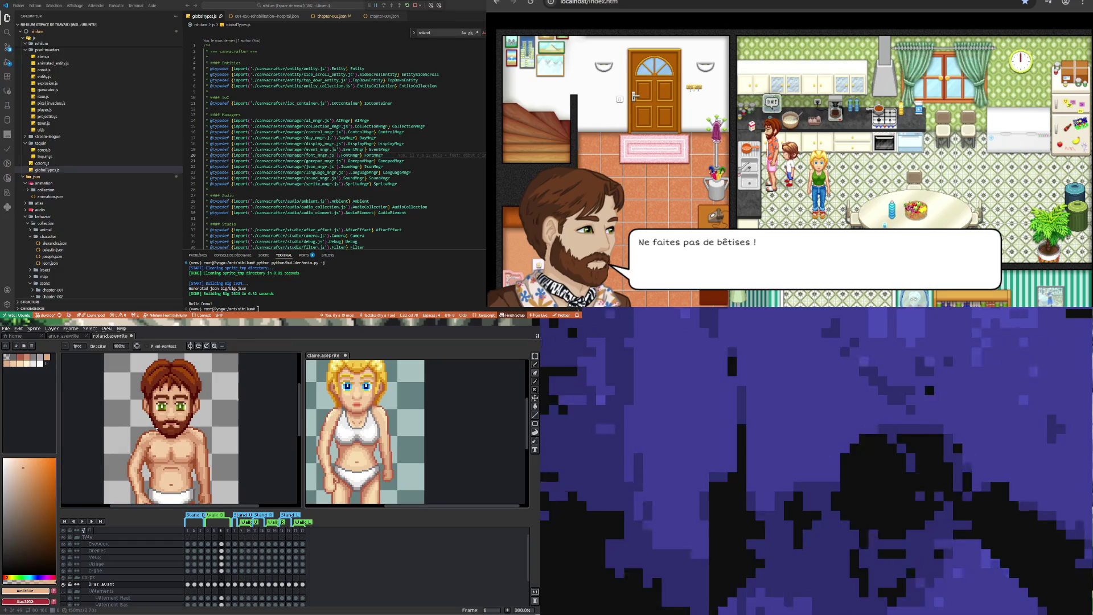
scroll(153, 431, down, 1)
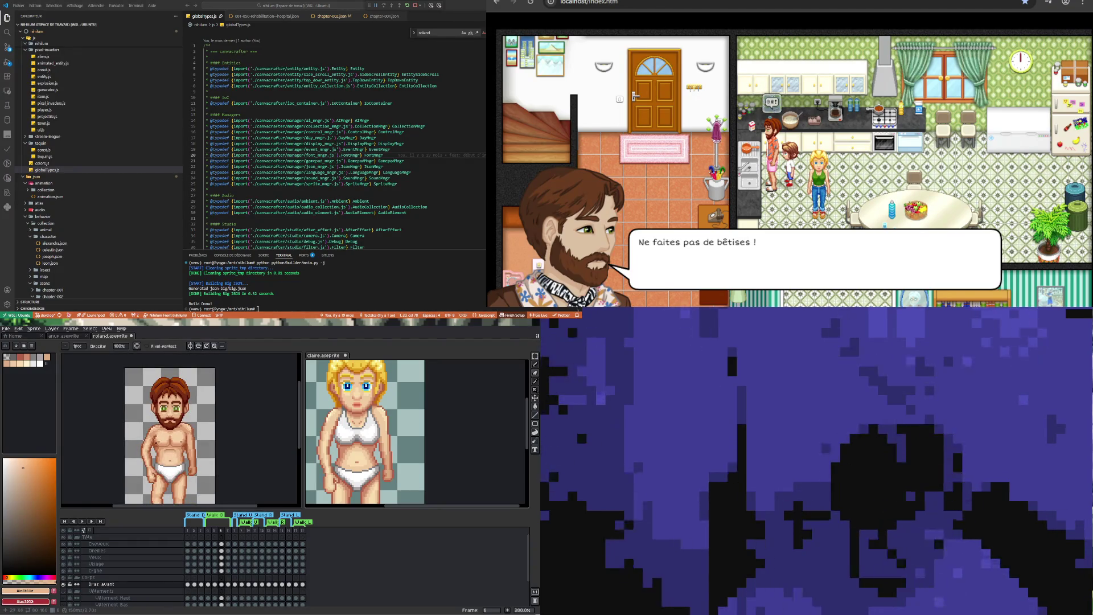
scroll(154, 434, up, 2)
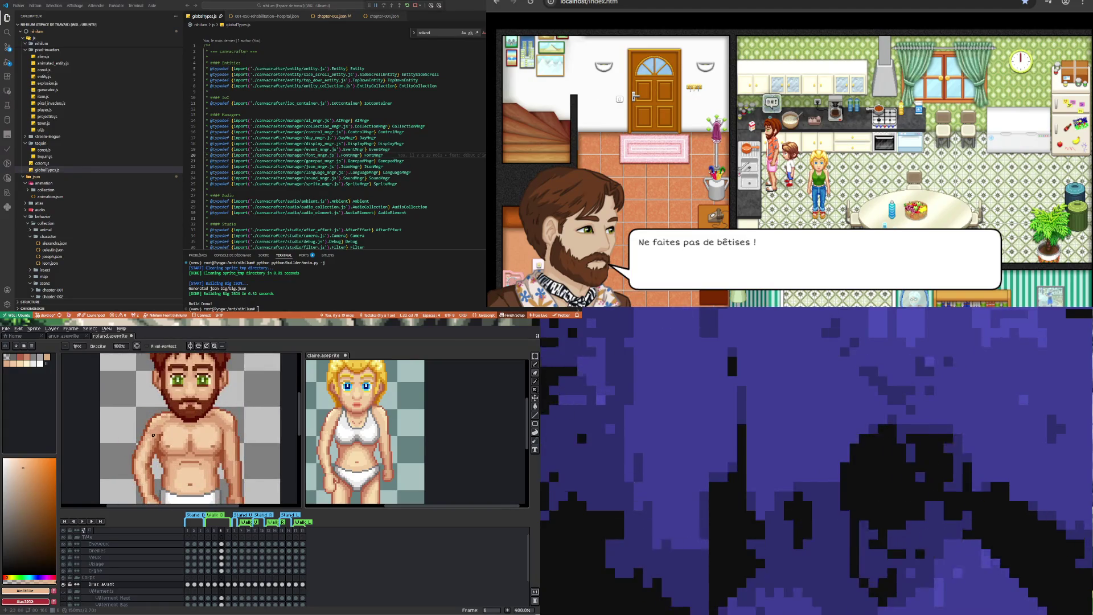
scroll(154, 434, up, 1)
key(i)
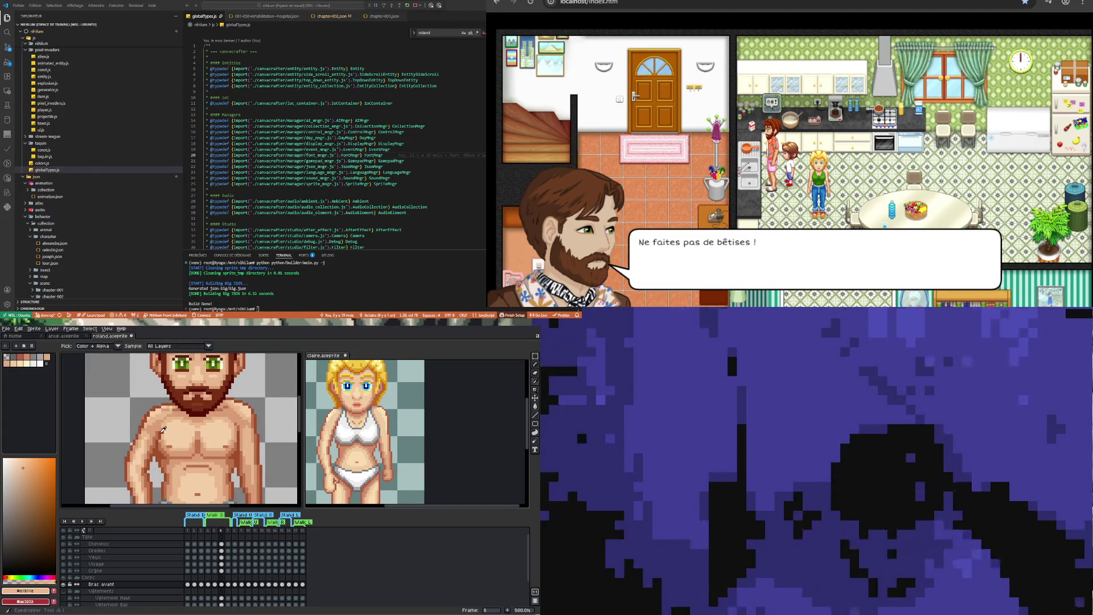
click(159, 438)
Switch to the Pencil with the lighter skin tone #e5774c as drawing colour
key(b)
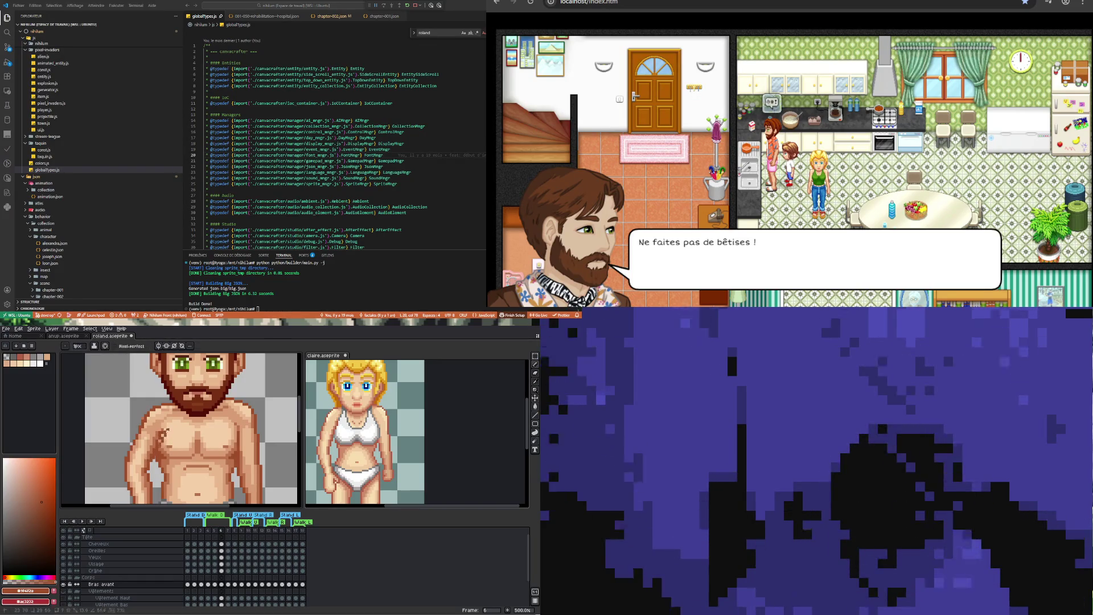
scroll(171, 432, up, 1)
alt+click(190, 412)
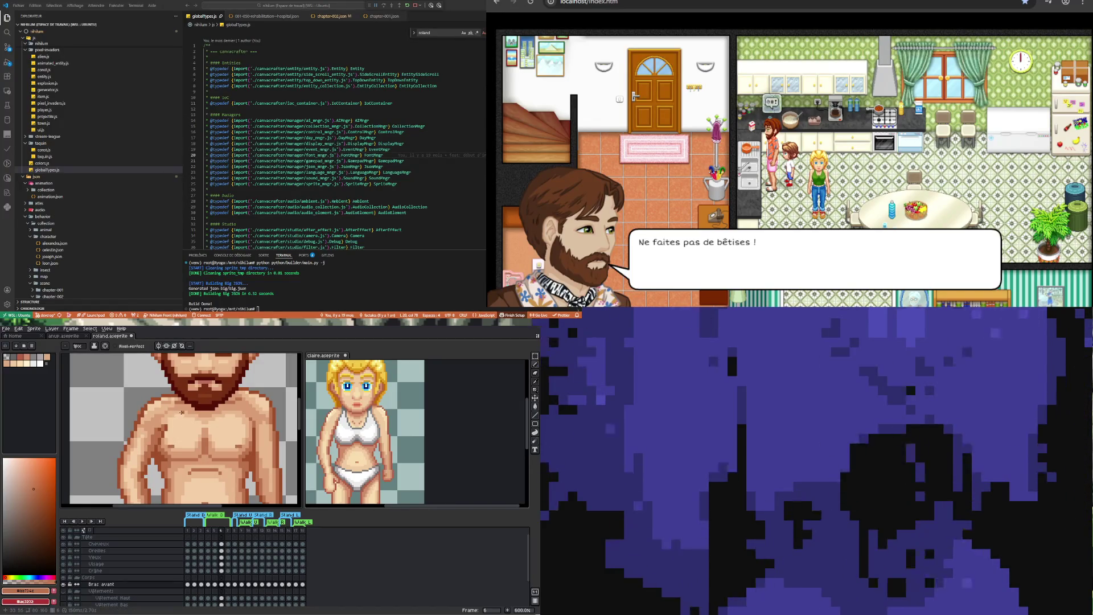
scroll(182, 412, down, 1)
scroll(181, 412, down, 1)
scroll(183, 413, up, 2)
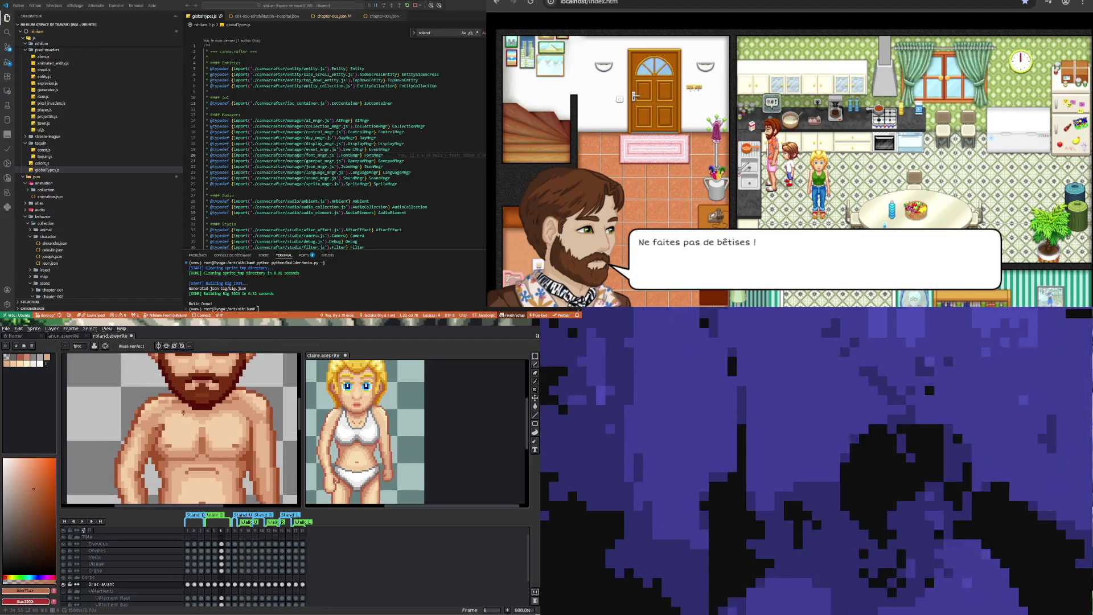
scroll(182, 412, down, 3)
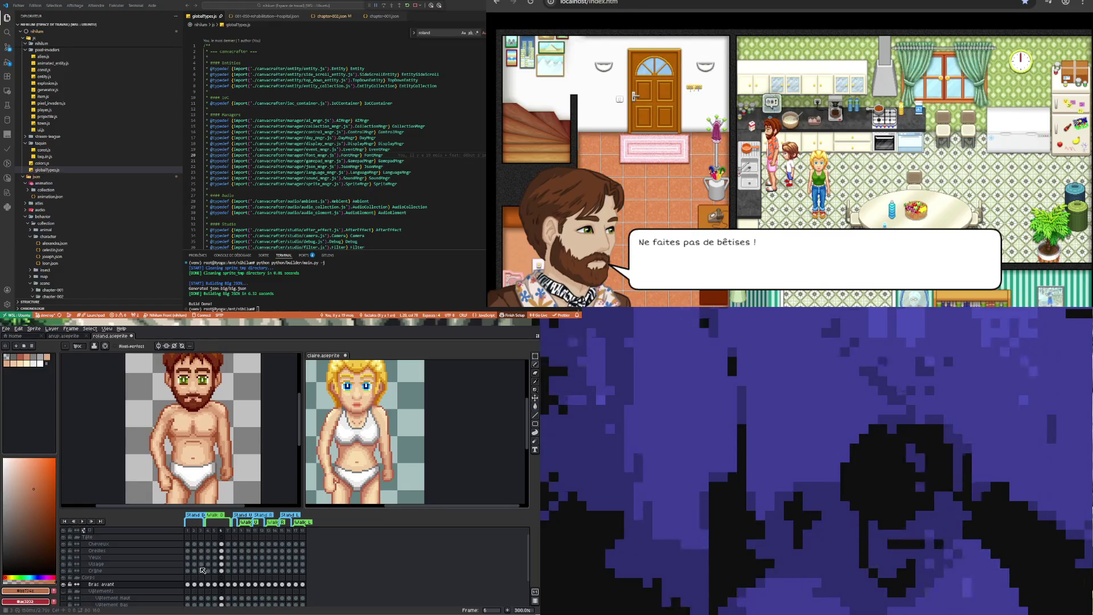
Check Roland's front-arm cels at frames 6–7, then Claire's poses at frames 5–7
click(222, 584)
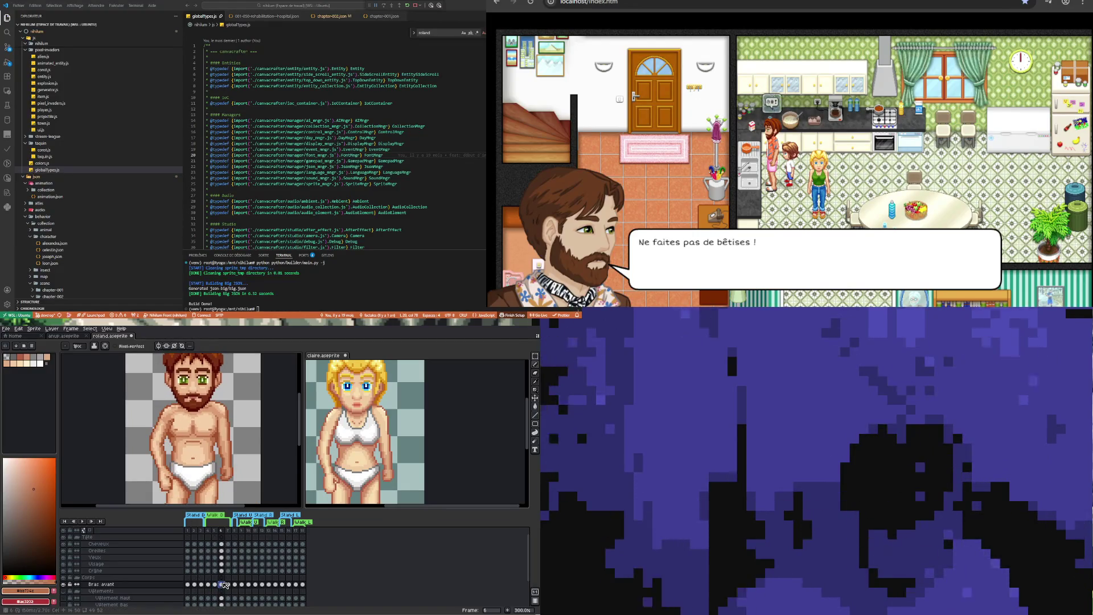
click(229, 584)
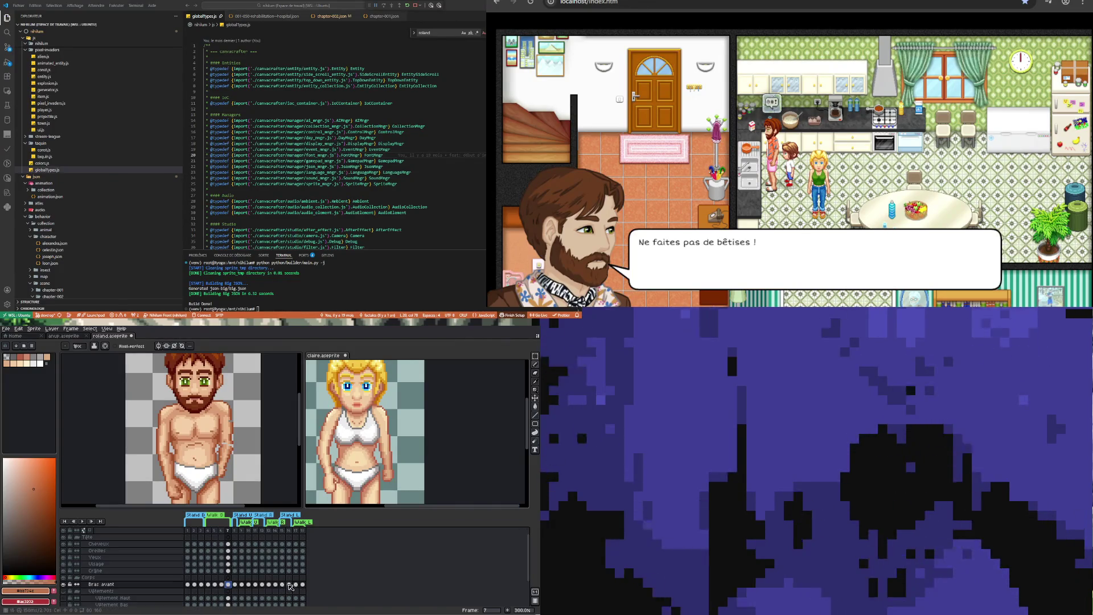
click(452, 416)
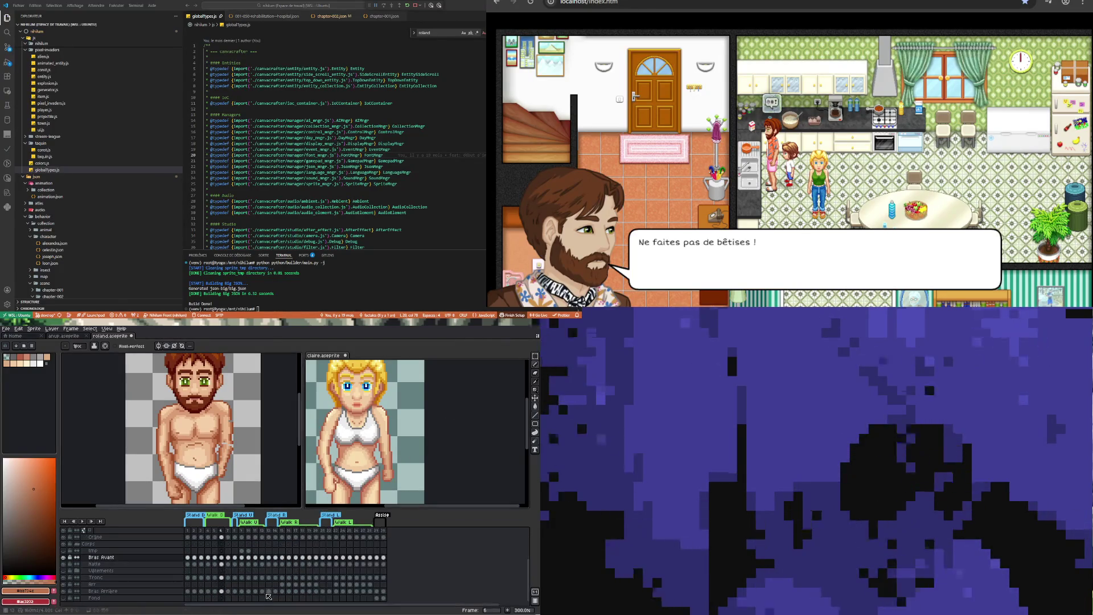
click(229, 558)
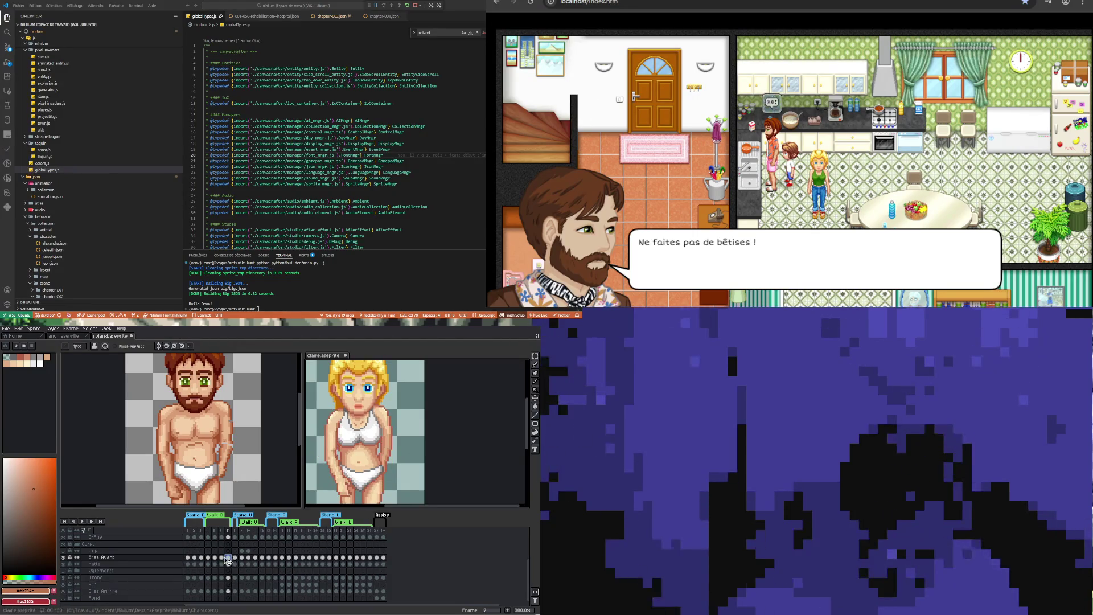
click(222, 557)
click(229, 558)
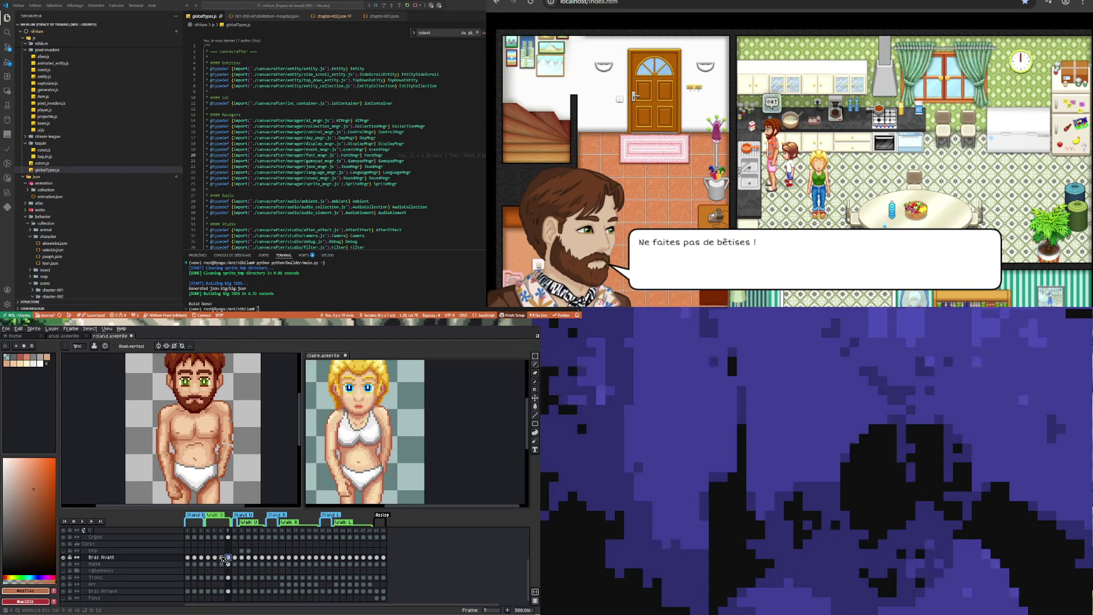
click(222, 558)
click(229, 558)
click(221, 557)
click(215, 558)
click(222, 558)
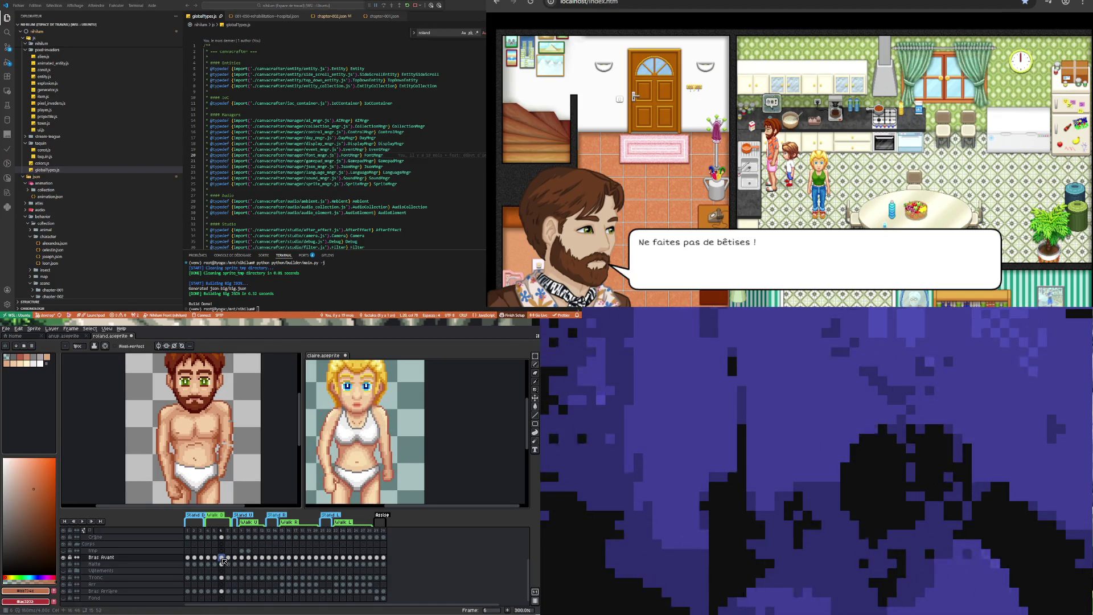
click(229, 558)
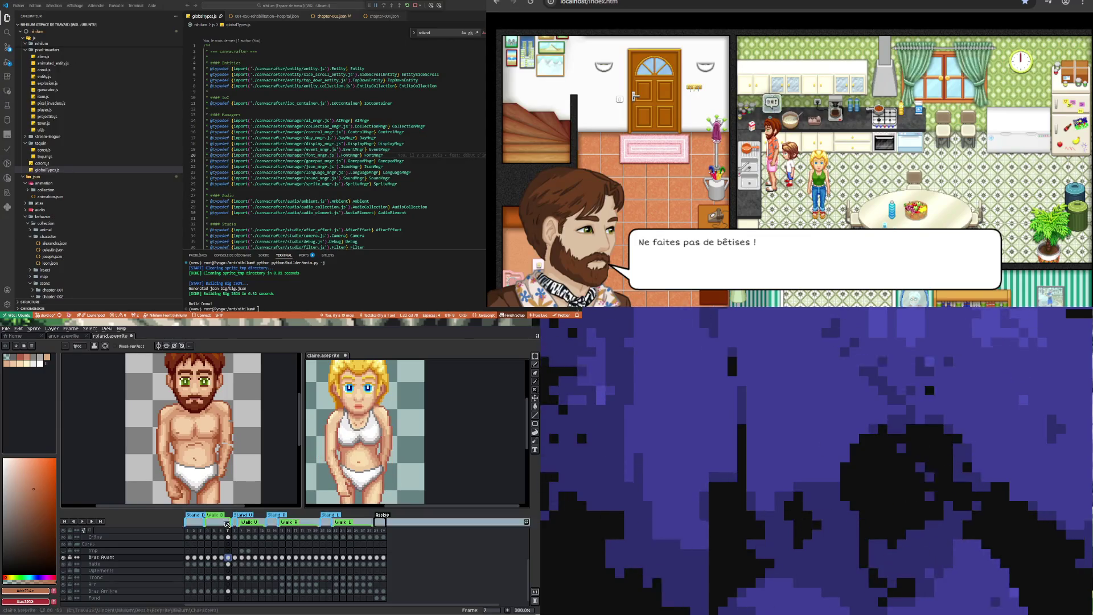
Flip through Roland's Bras avant frames 4–7, ending on frame 5 with Claire's sprite forward
key(ctrl+Tab)
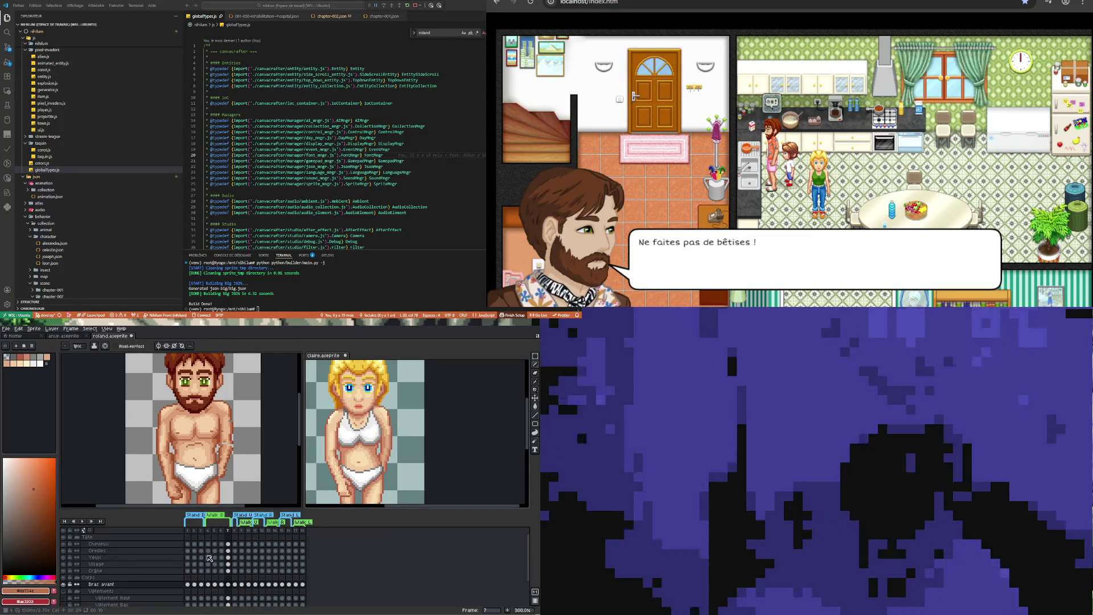
click(214, 584)
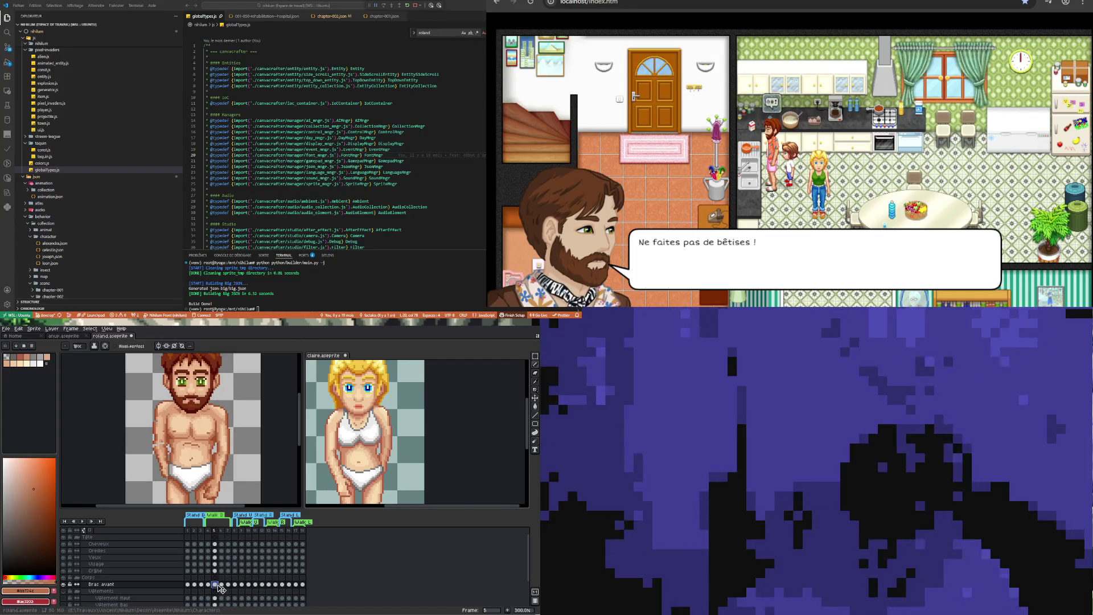
click(222, 584)
click(228, 585)
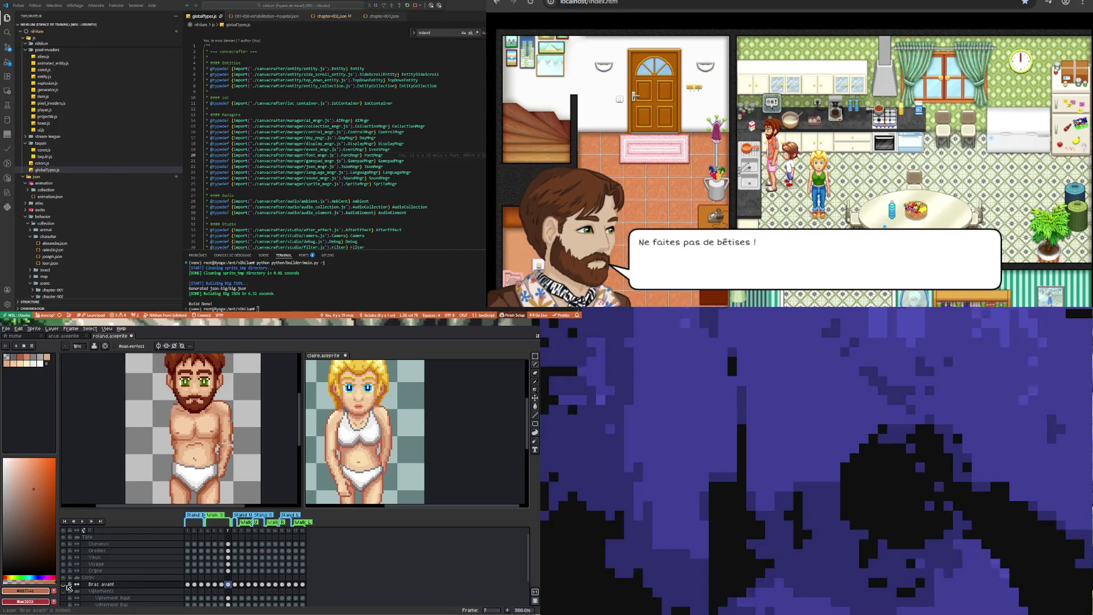
click(221, 585)
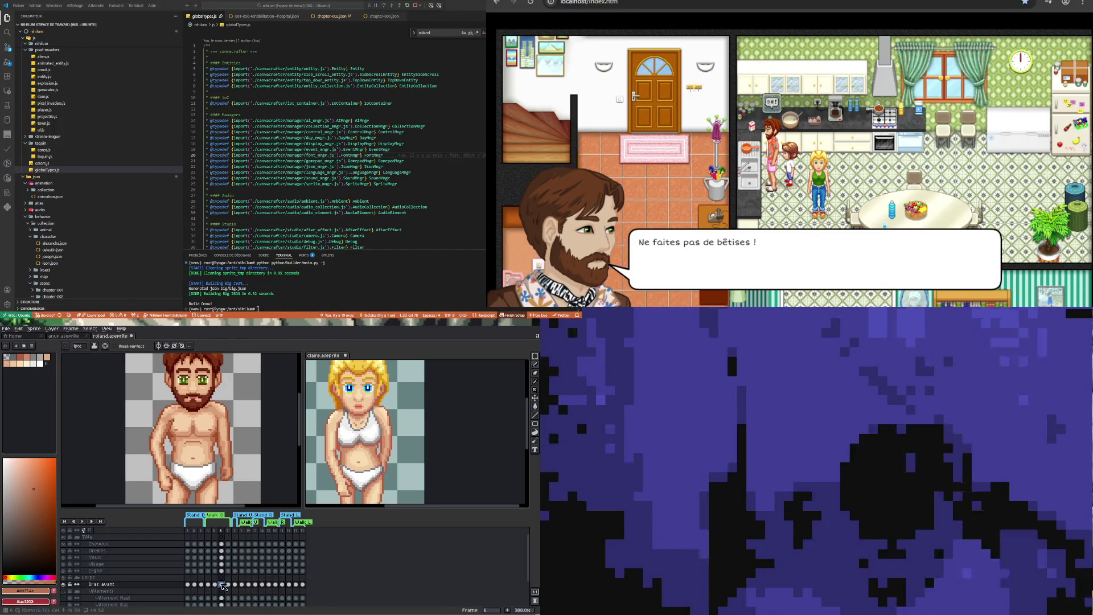
click(209, 584)
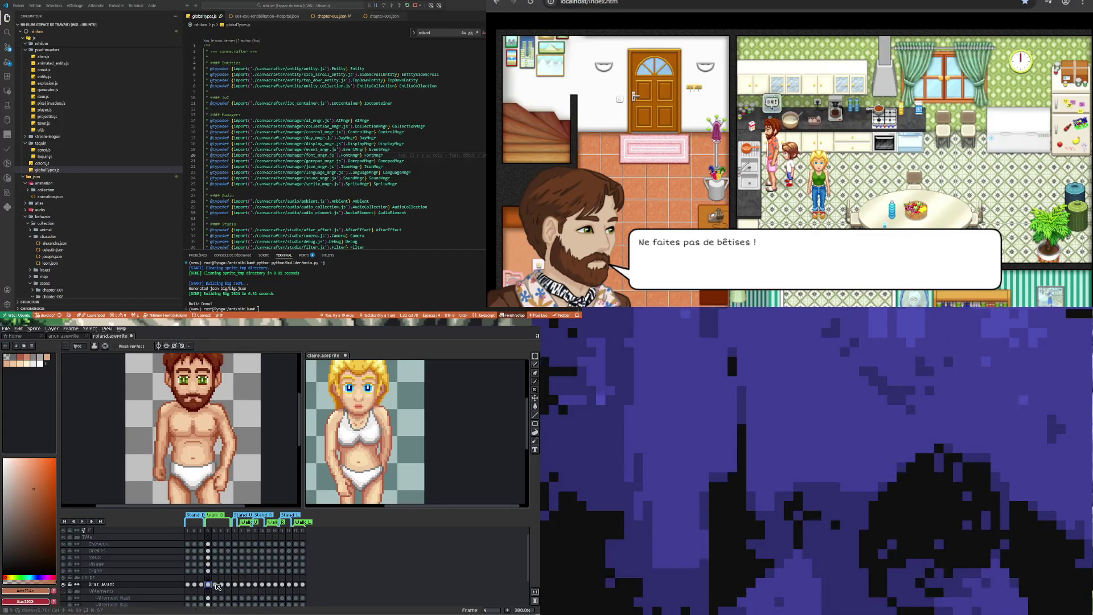
click(215, 585)
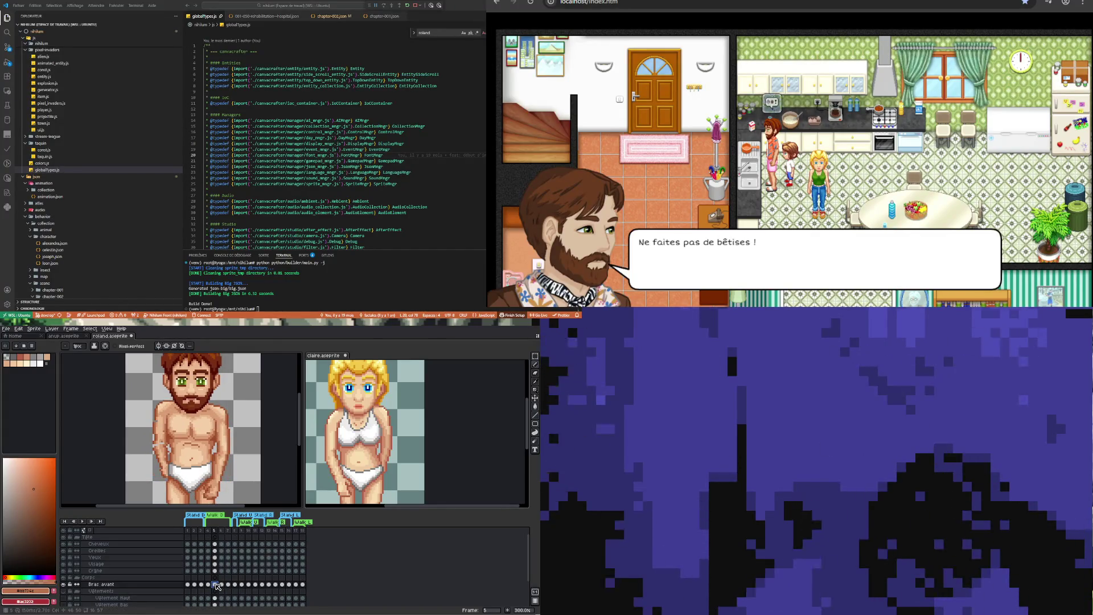
key(Left)
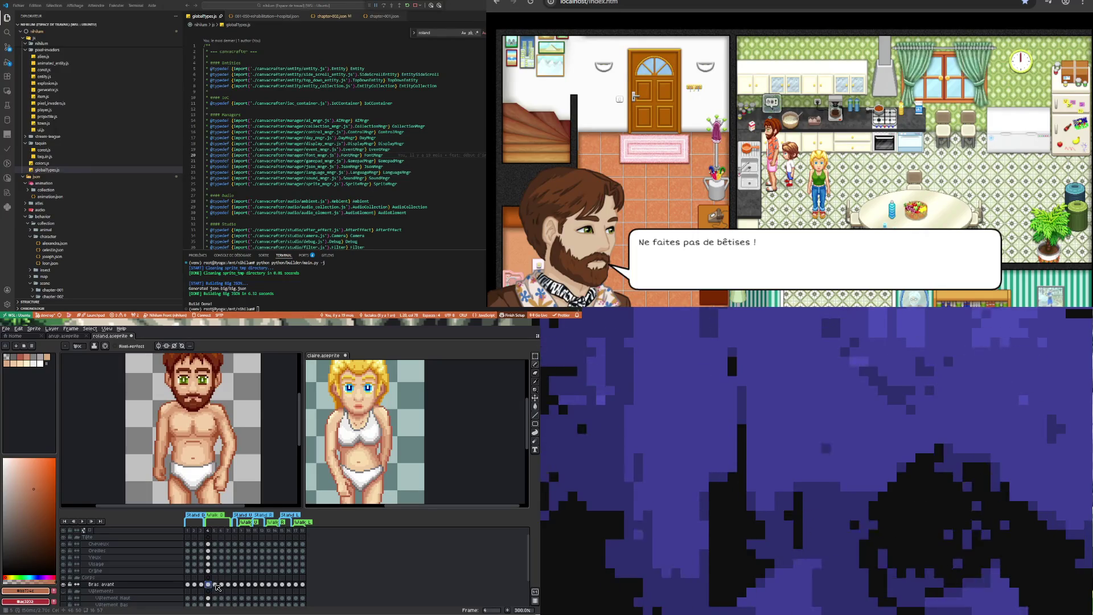
key(Right)
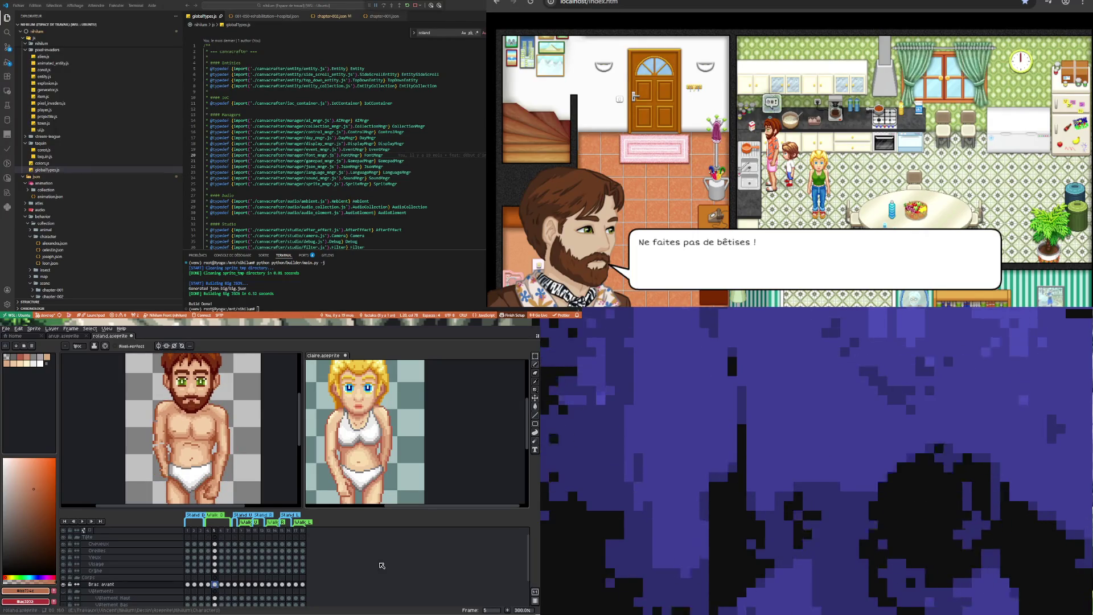
click(323, 355)
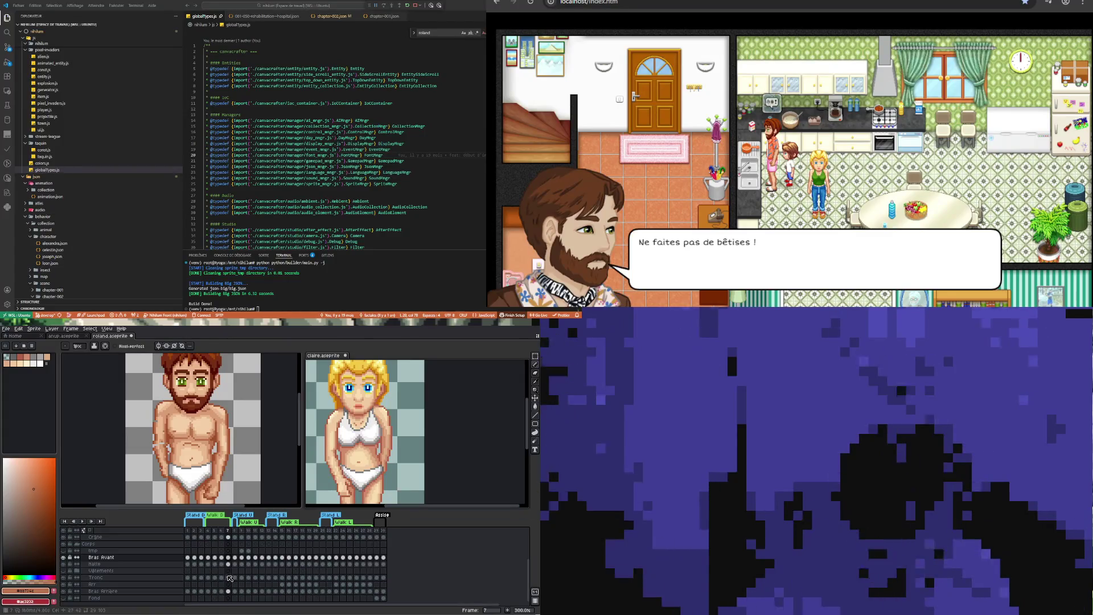
Flip Claire's Tronc layer back and forth between frames 4 and 5
click(208, 577)
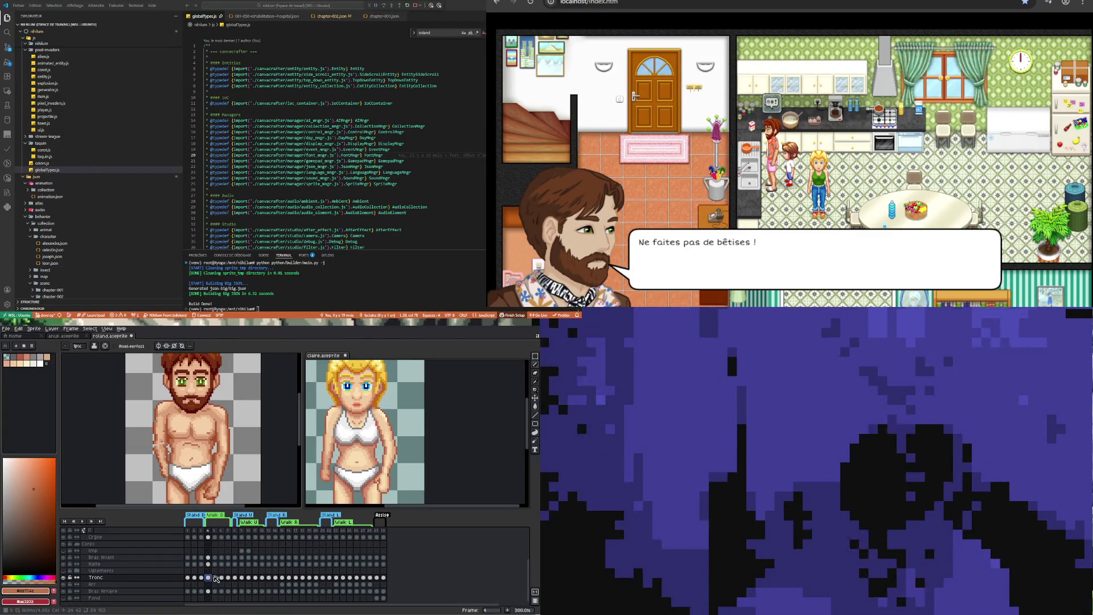
key(Right)
key(Left)
key(Right)
key(Left)
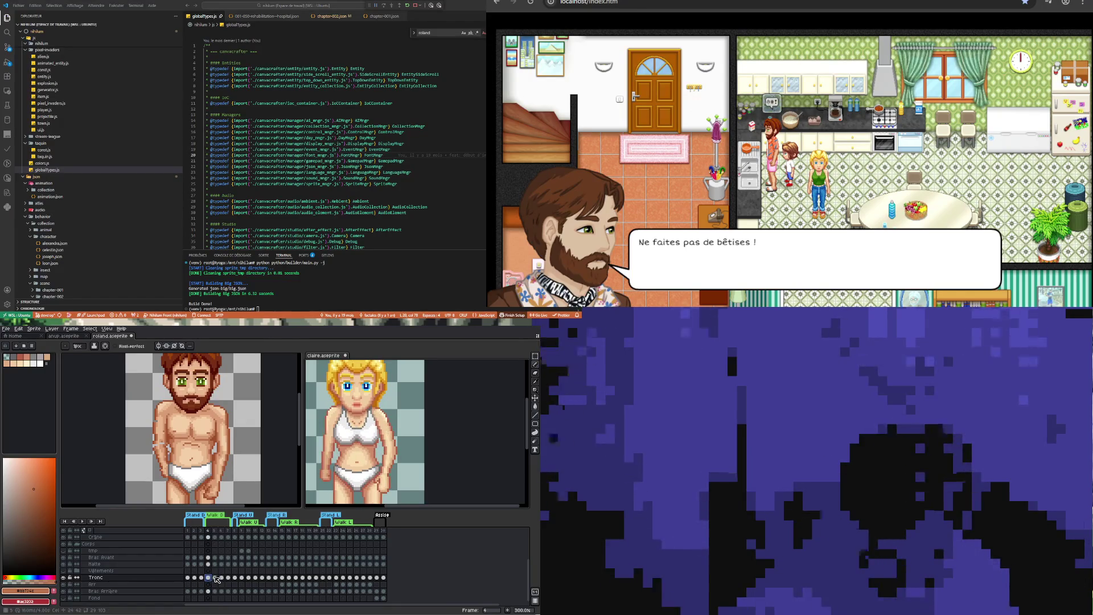
key(Right)
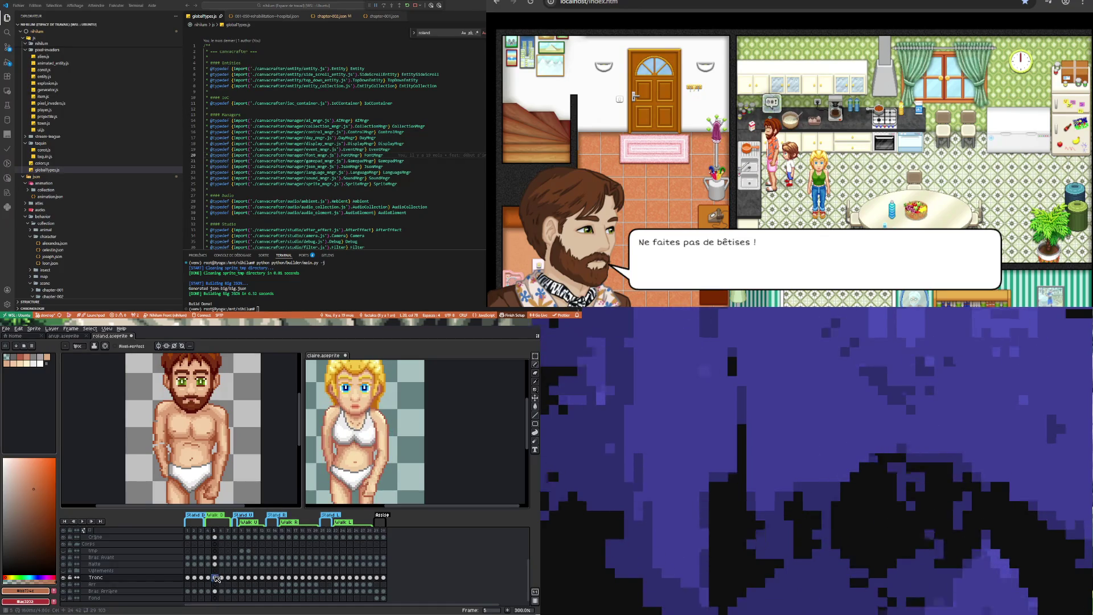
key(Left)
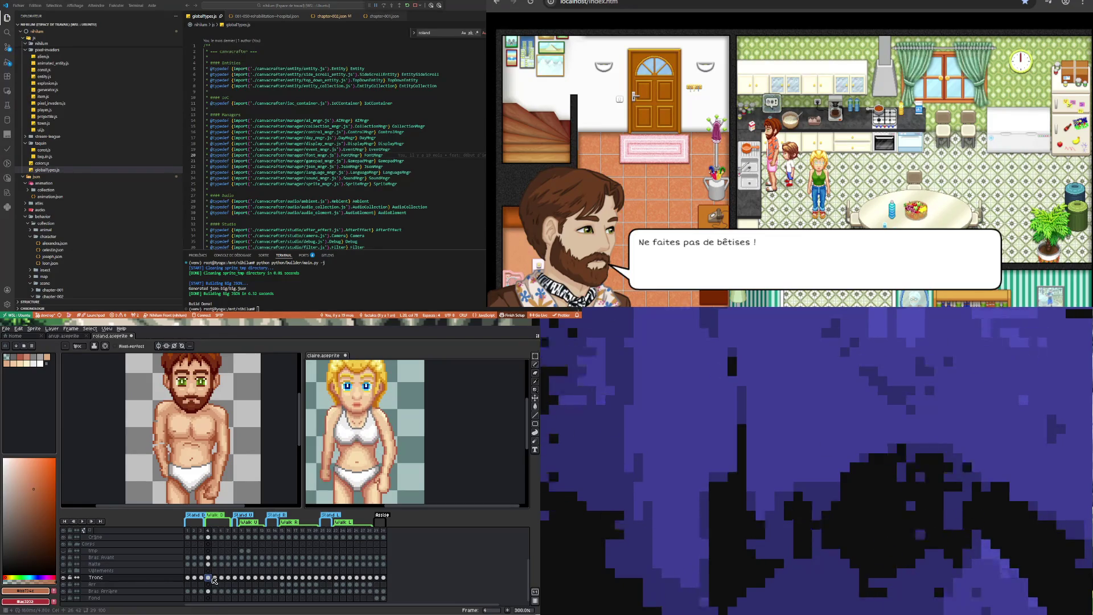
key(Right)
key(Left)
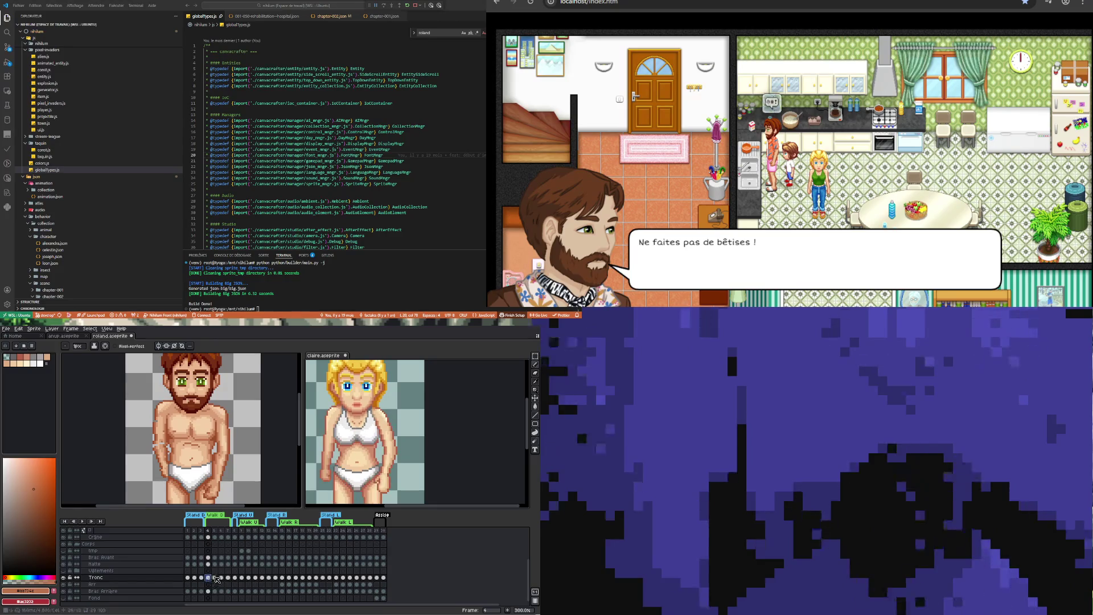
key(Right)
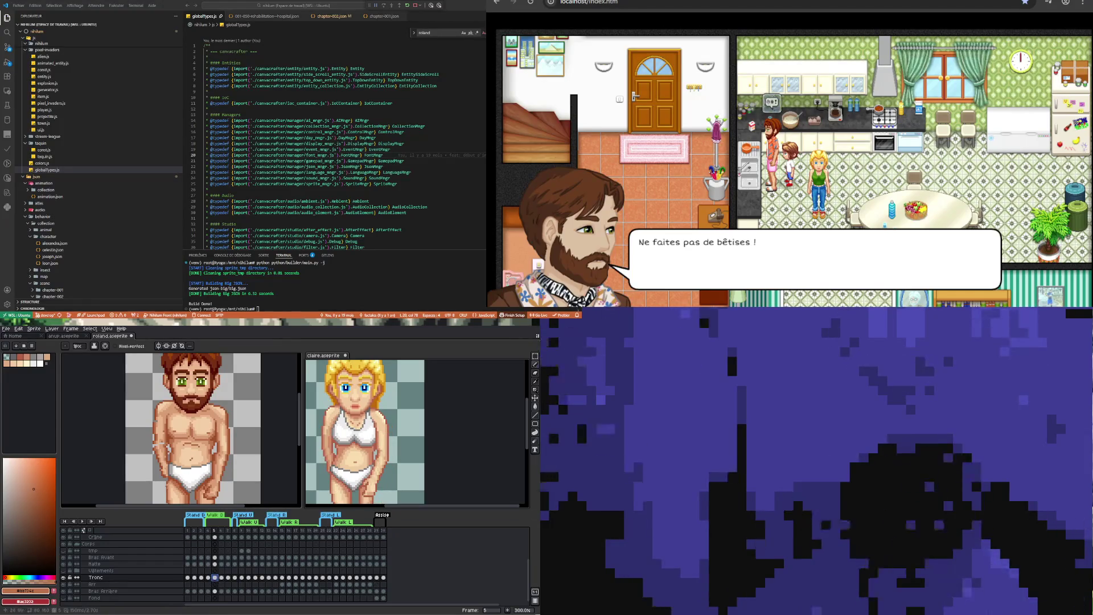
Flip Roland's Bras avant cels between frames 4 and 5 to compare the arm
key(ctrl+Tab)
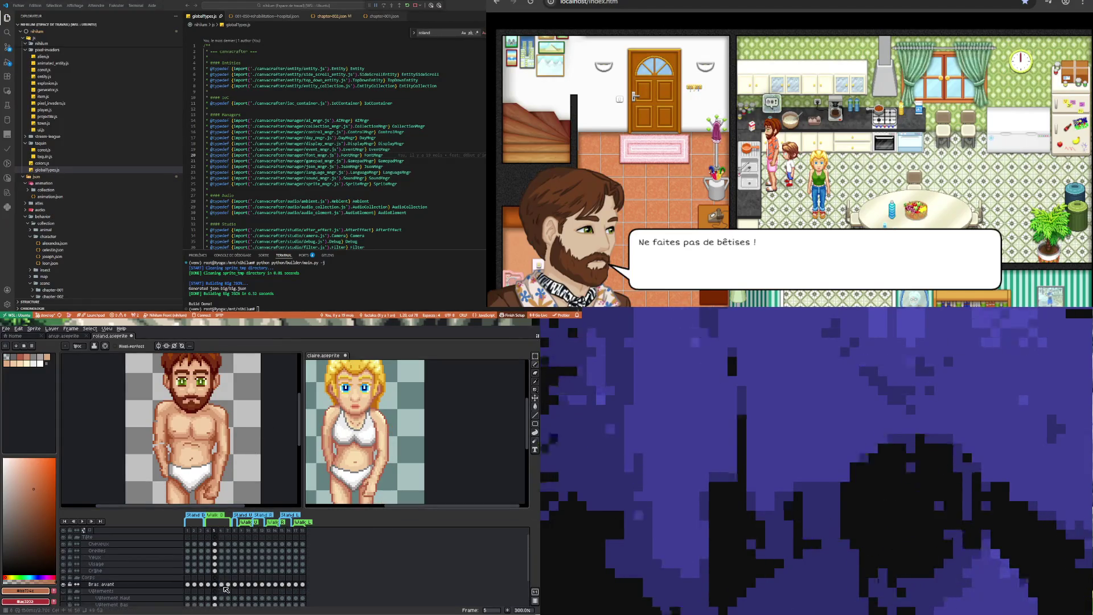
click(208, 584)
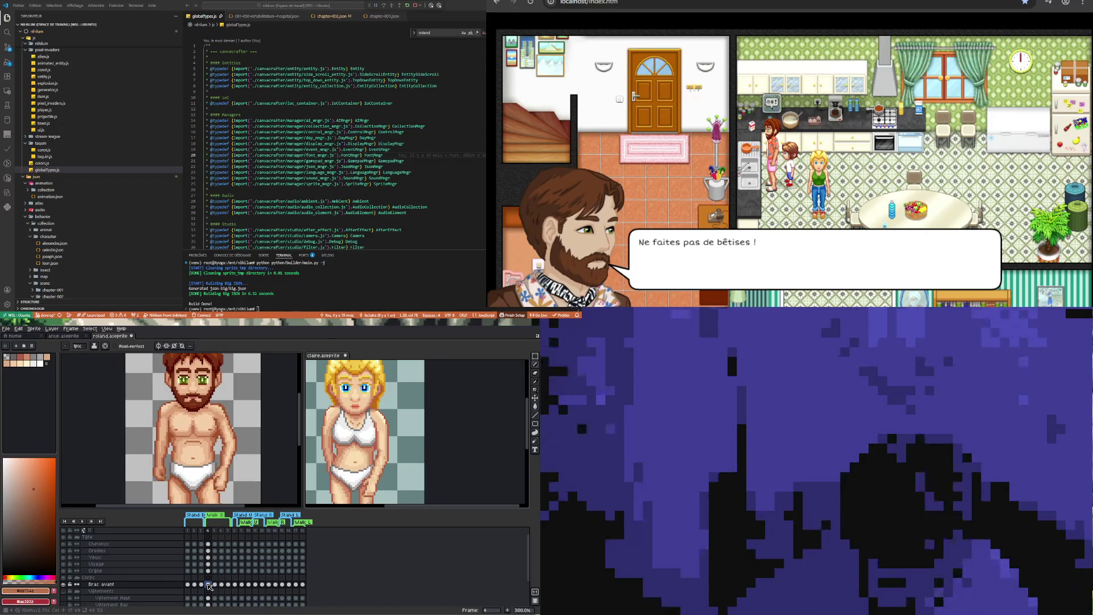
click(214, 584)
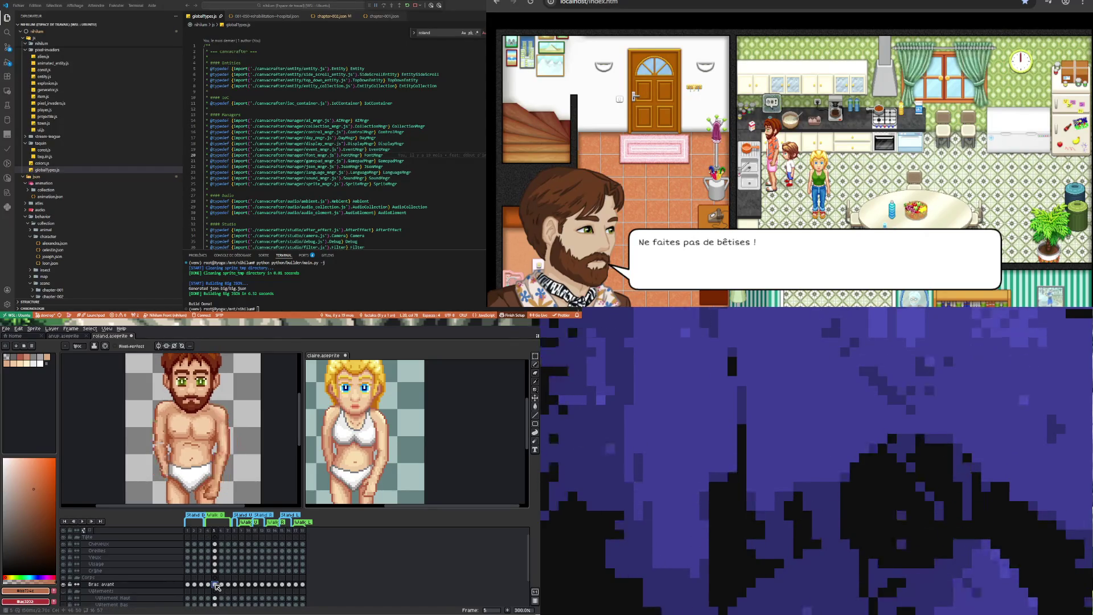
key(Left)
key(Right)
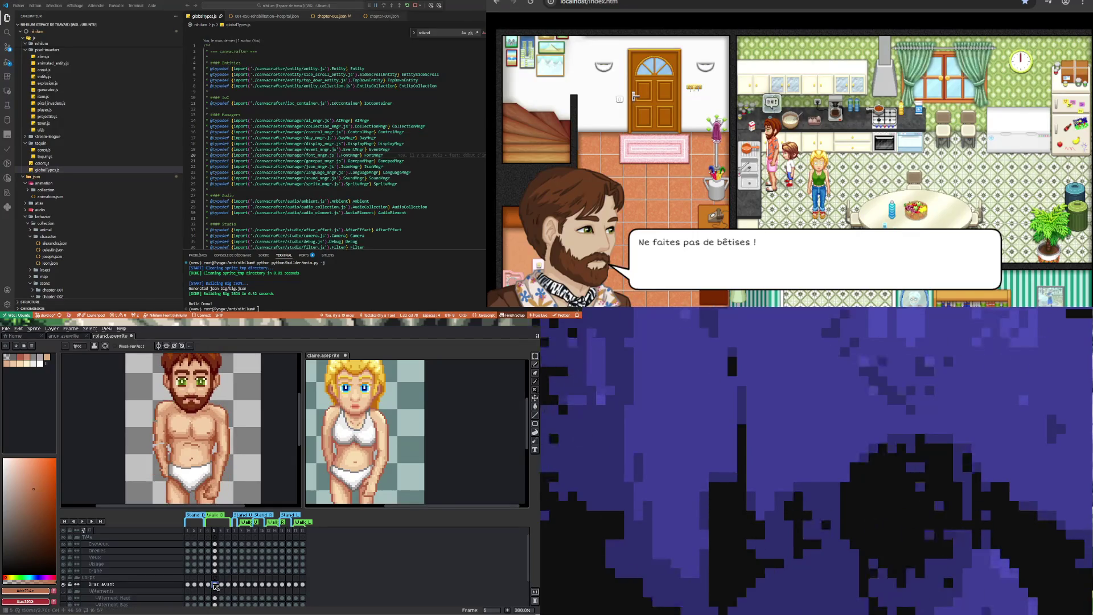
click(209, 584)
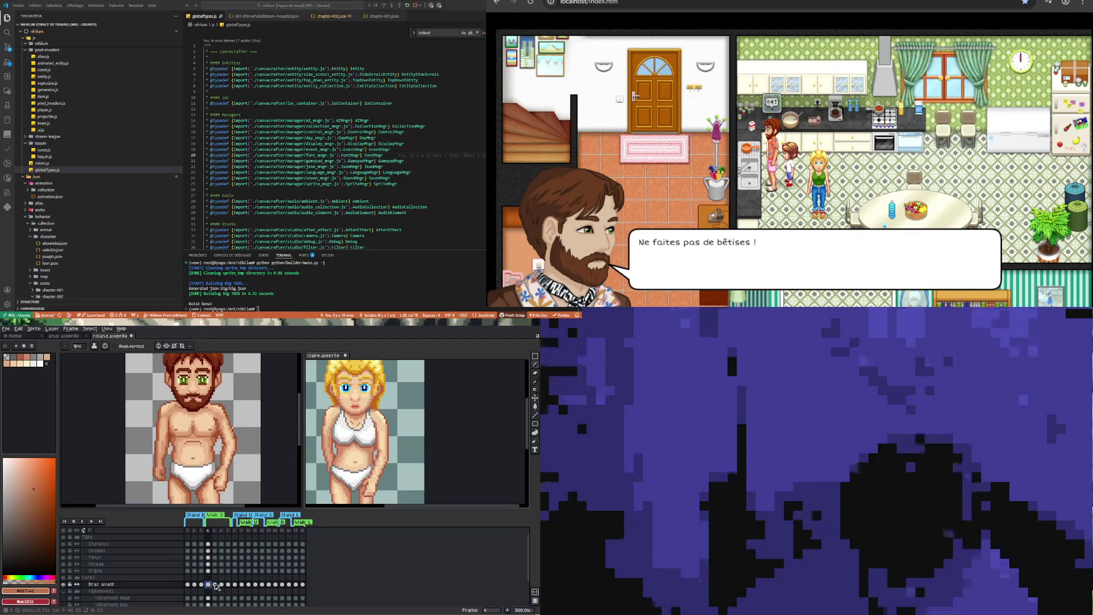
click(214, 584)
click(208, 584)
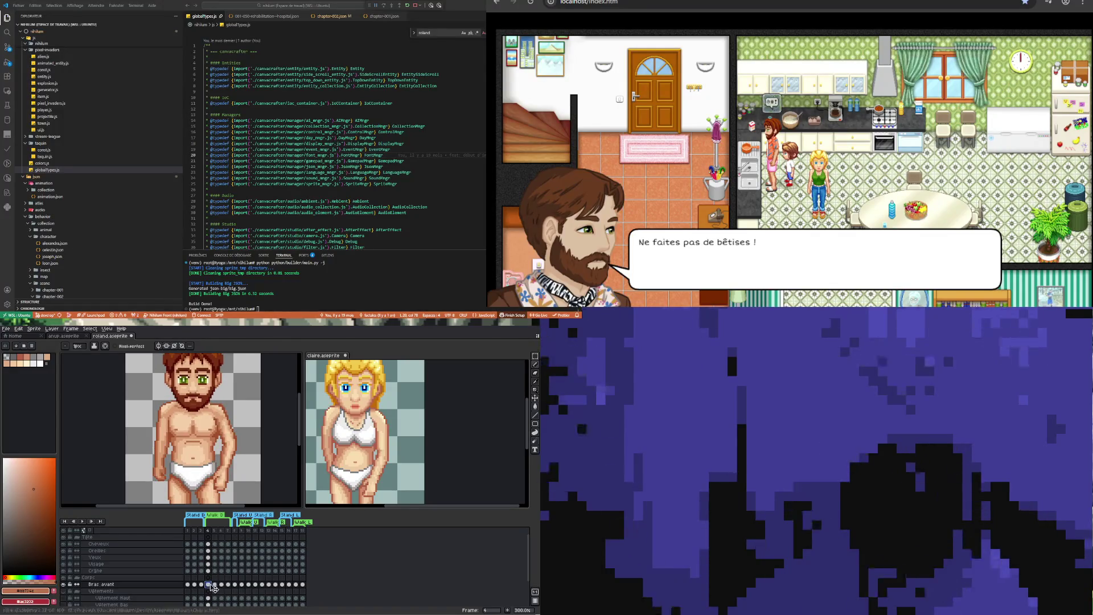
click(215, 584)
Recheck Claire's frame 4–5 torso, then set Roland to frame 4 with Rectangular Marquee
click(450, 476)
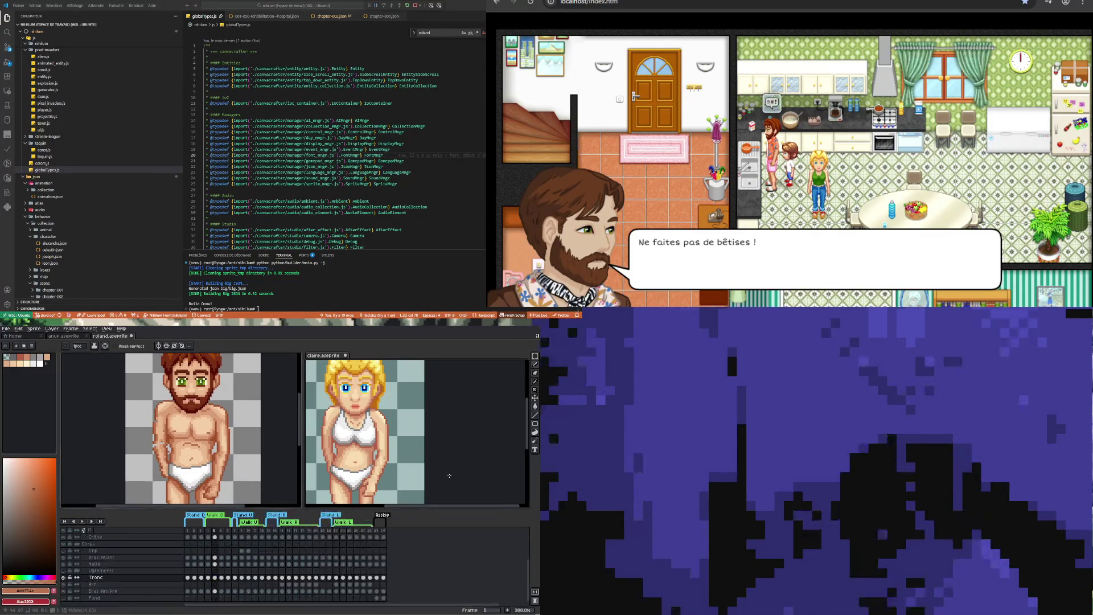
click(208, 577)
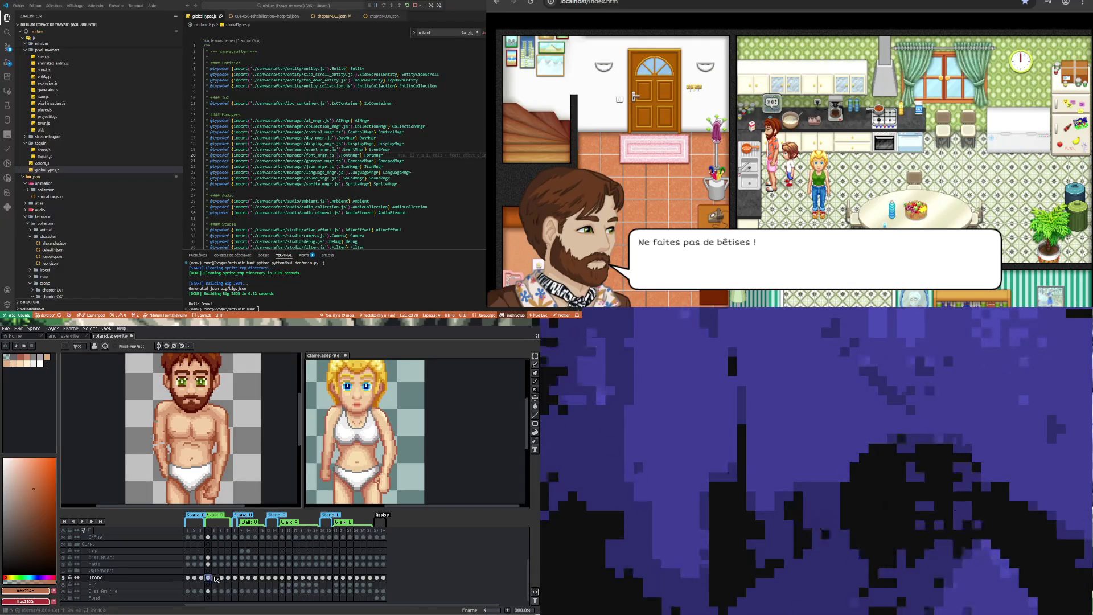
click(215, 577)
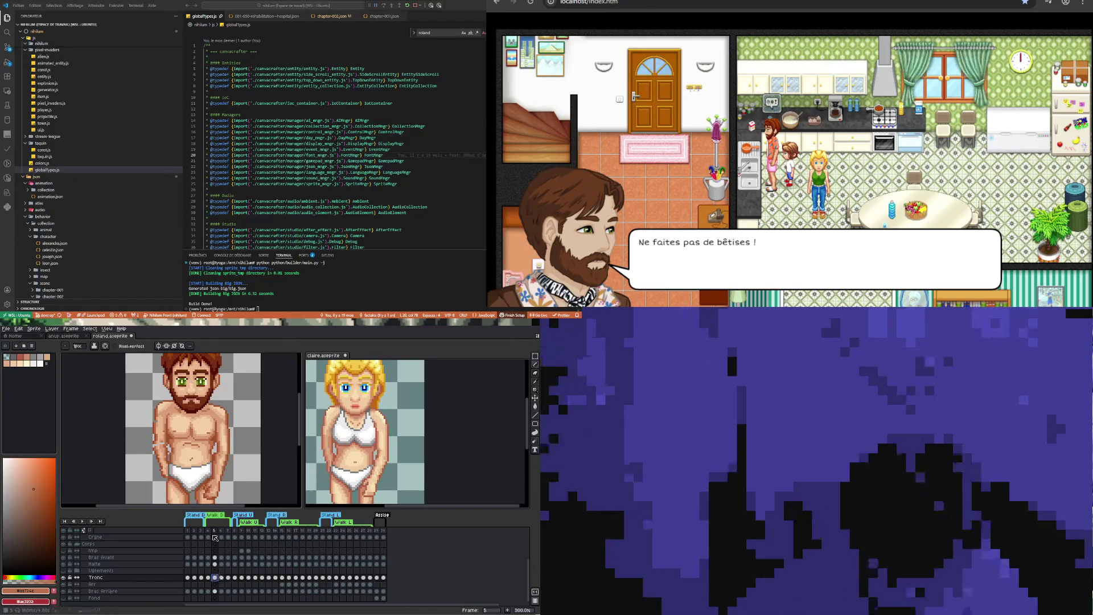
click(168, 495)
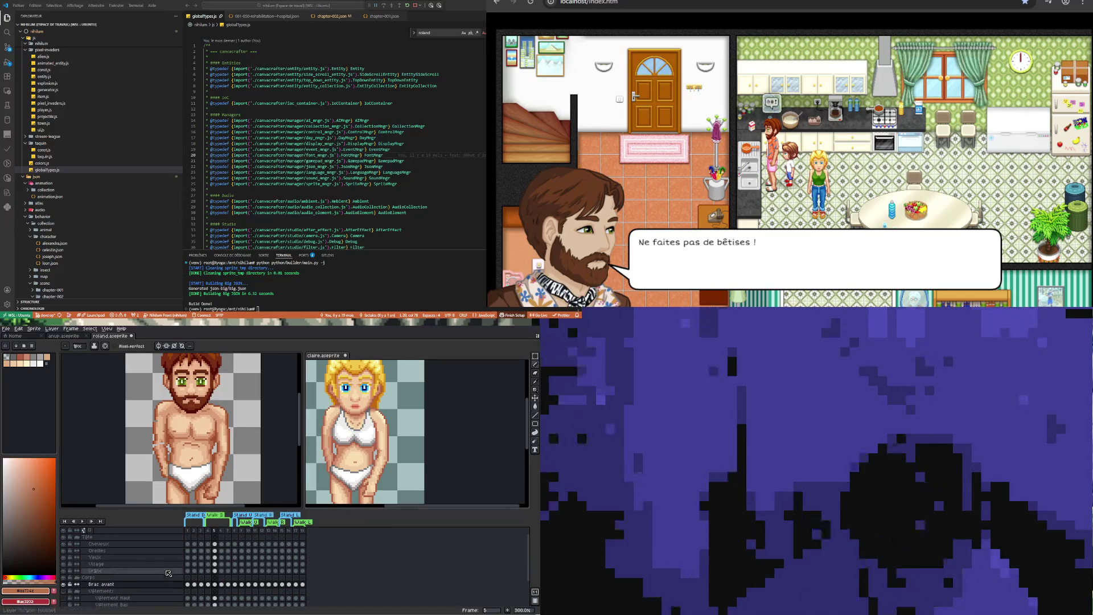
click(208, 584)
click(215, 584)
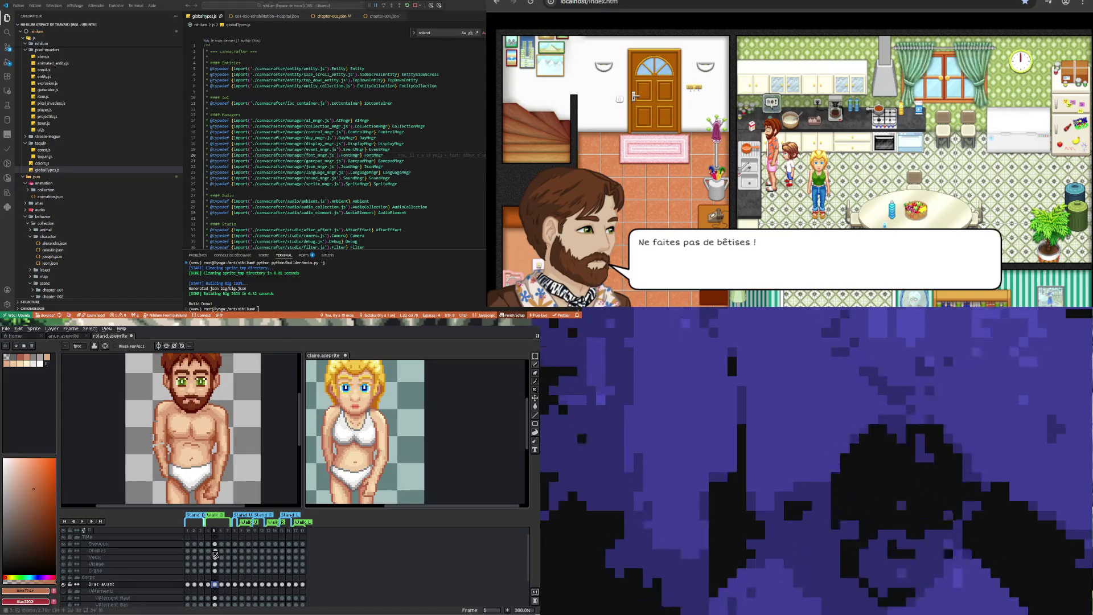
click(208, 584)
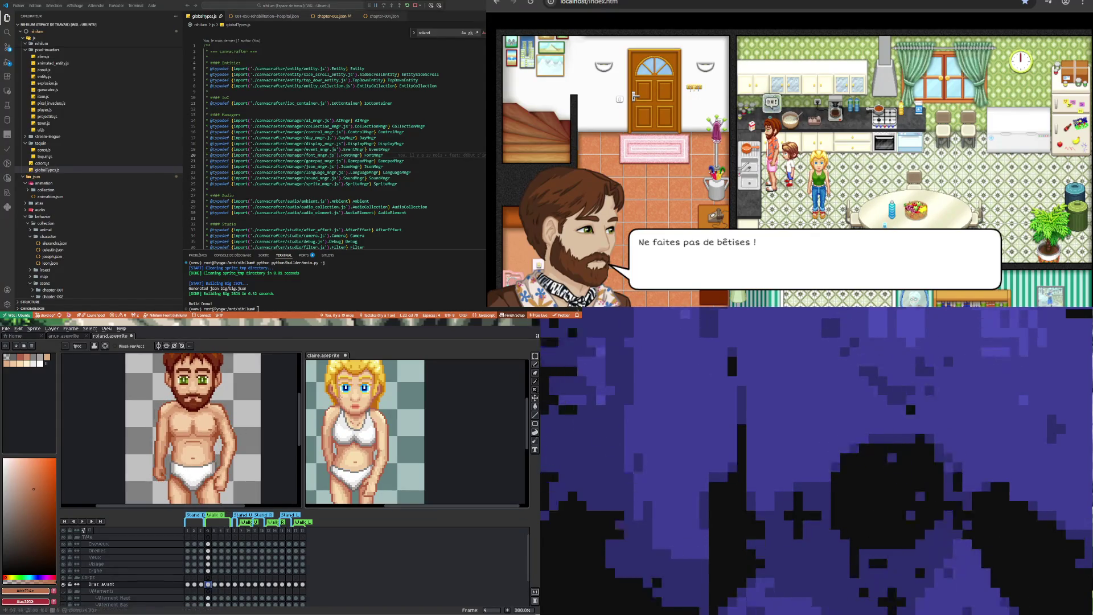
click(535, 356)
Make Roland's Bras arrière layer active on frame 5, discarding trial selections and transforms
drag(137, 392, 178, 434)
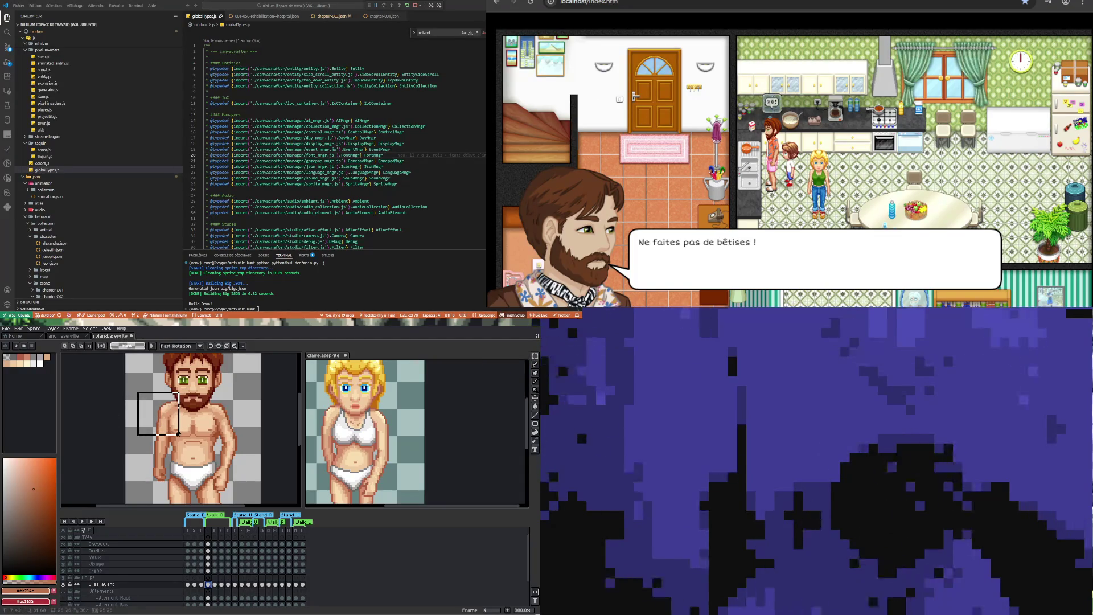
click(215, 585)
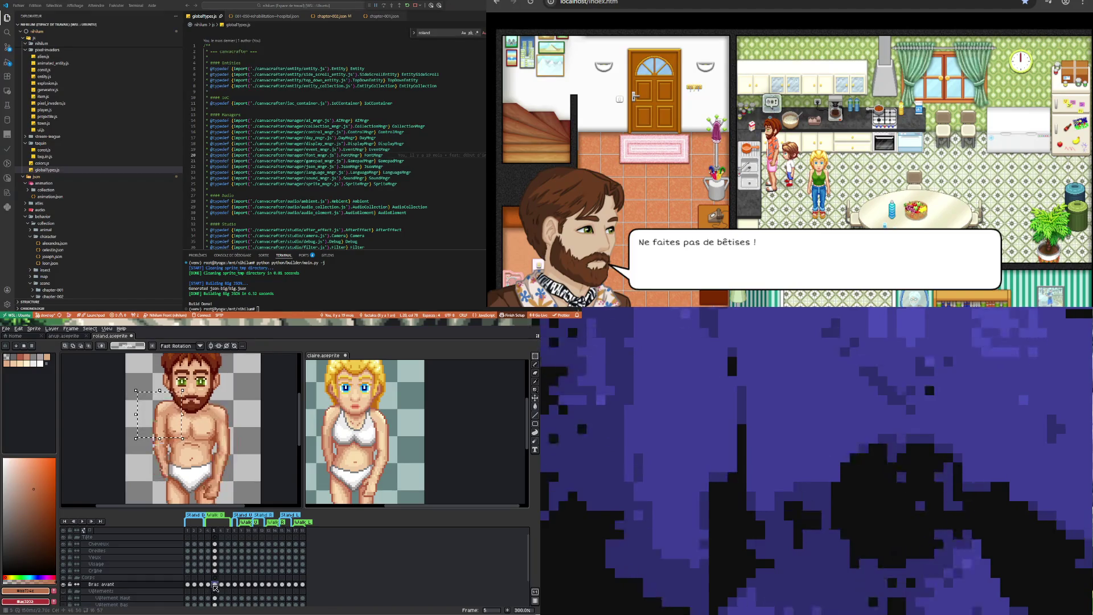
key(ctrl+t)
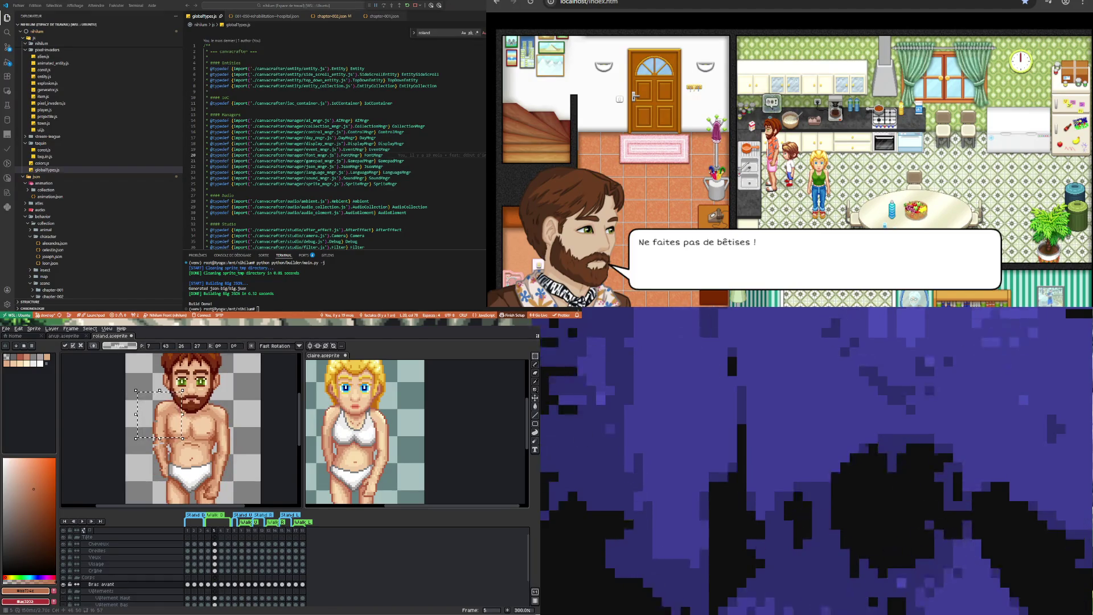
key(Escape)
key(Left)
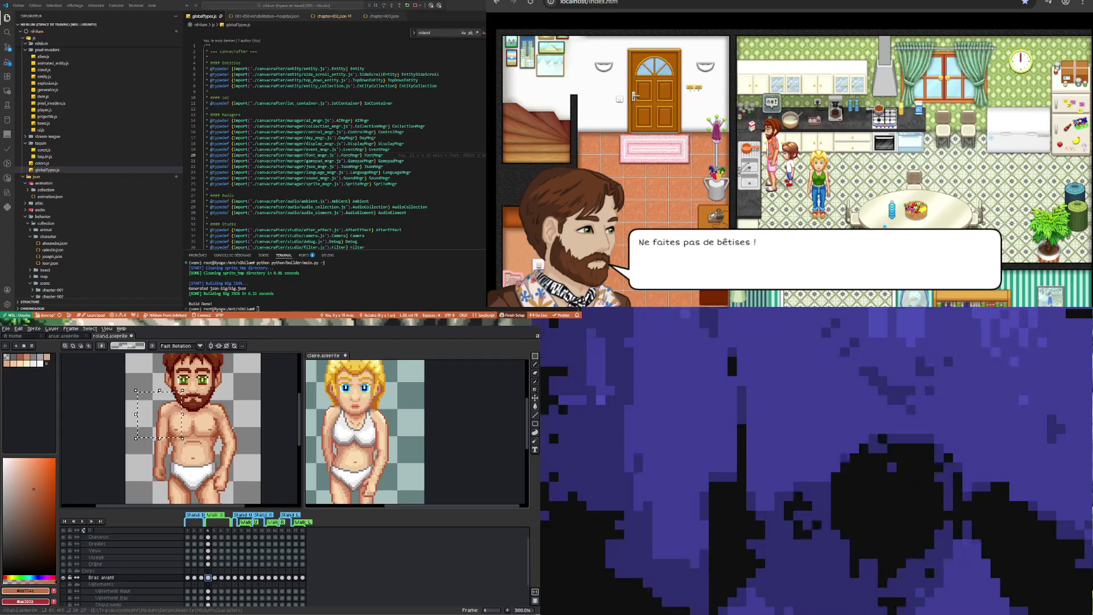
scroll(204, 603, down, 3)
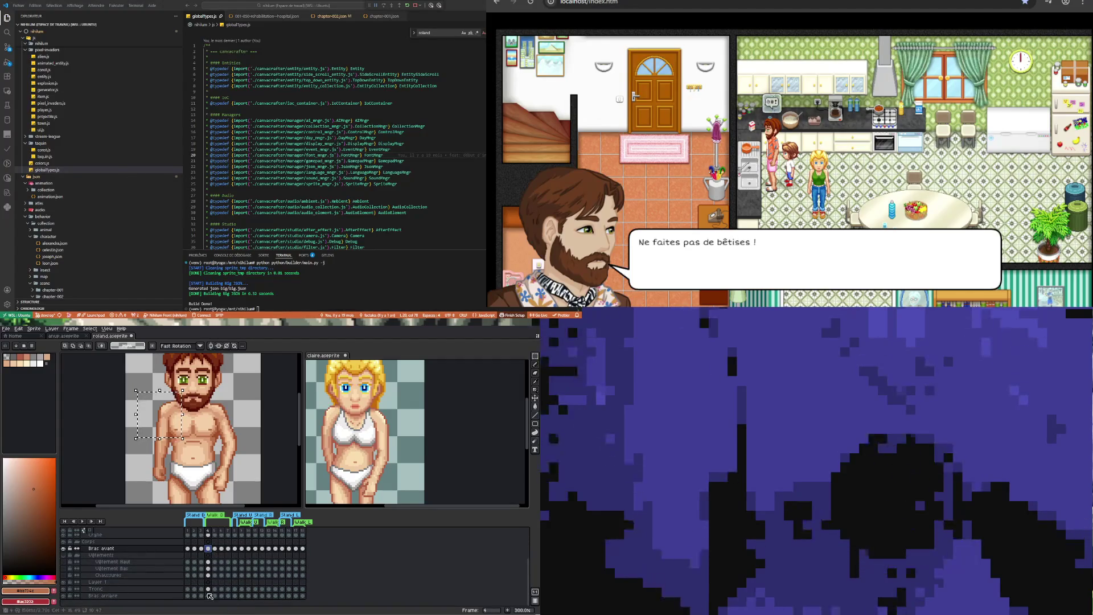
click(208, 595)
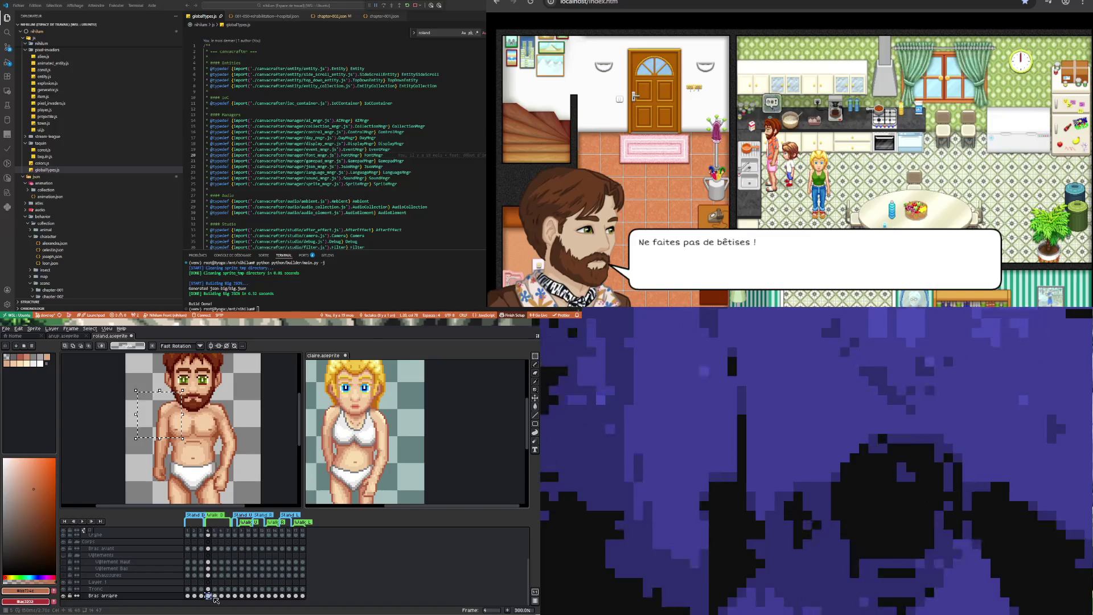
key(Right)
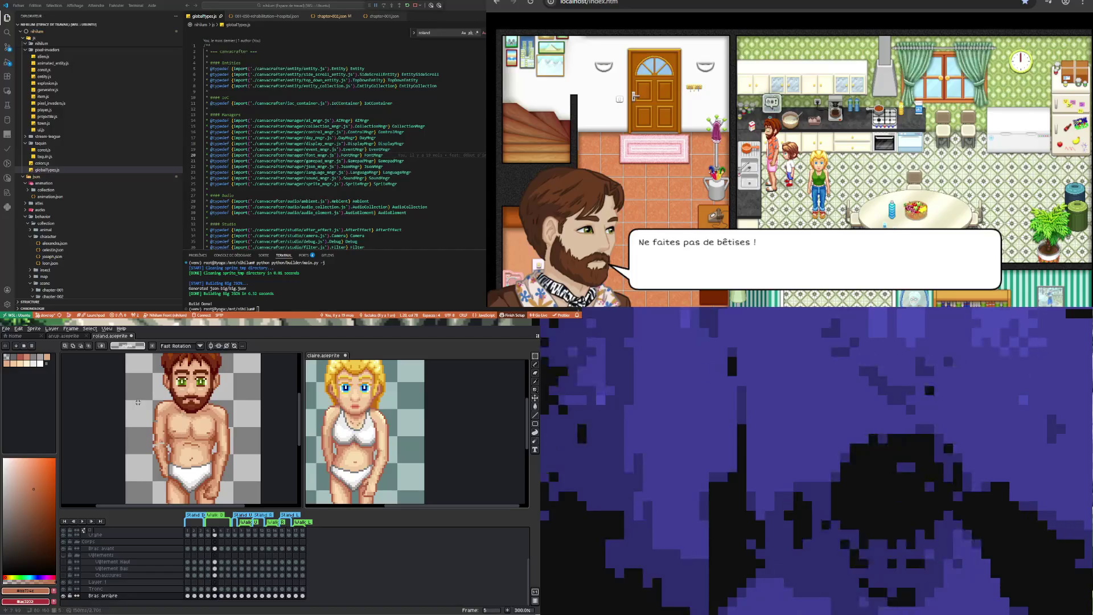
drag(174, 429, 176, 431)
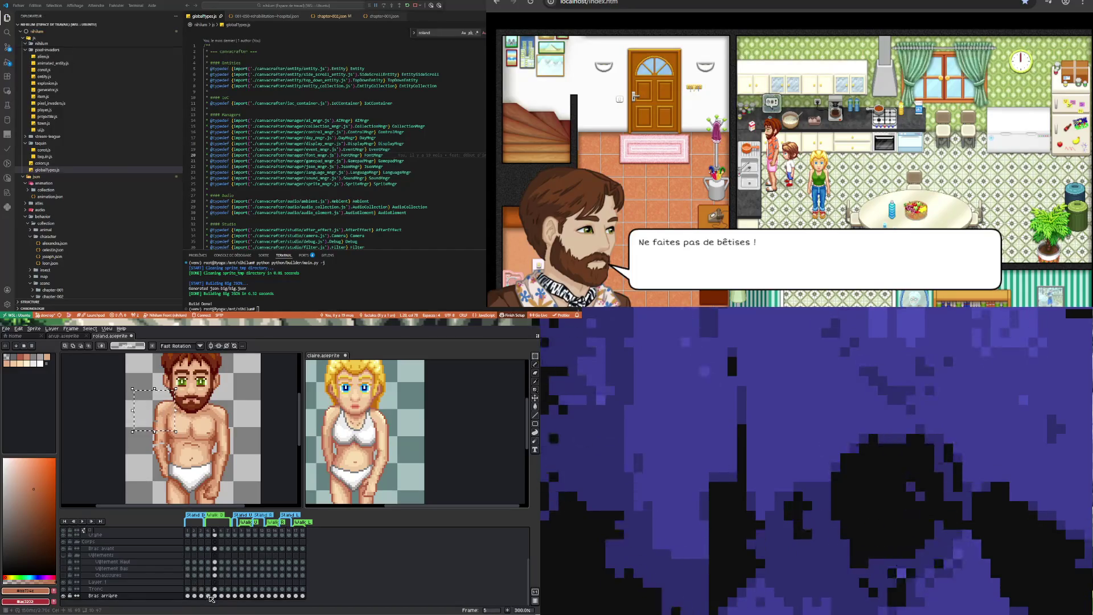
click(208, 595)
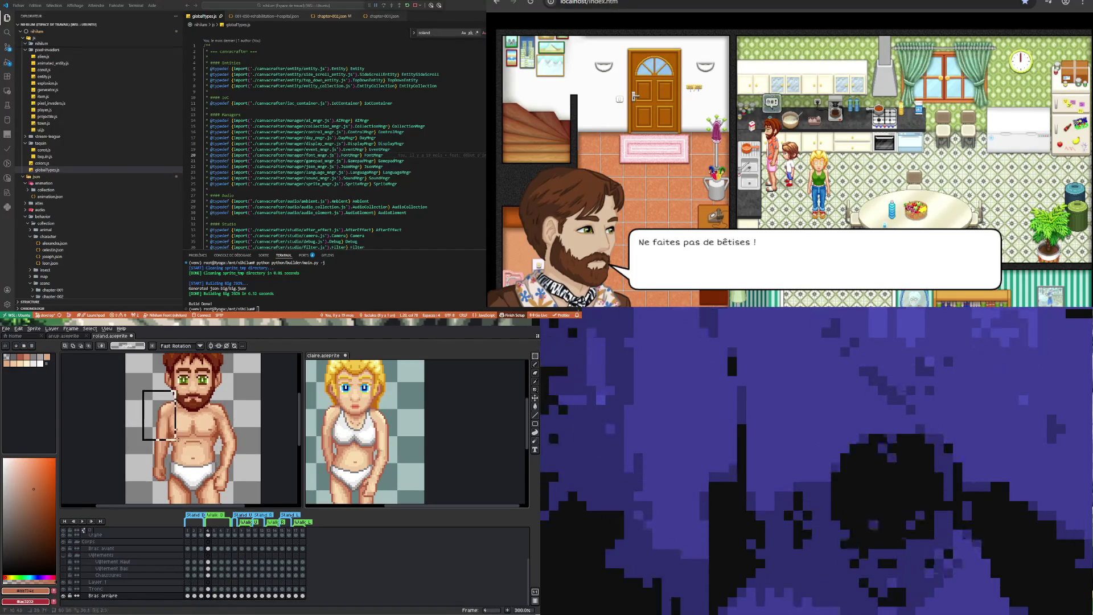
click(214, 596)
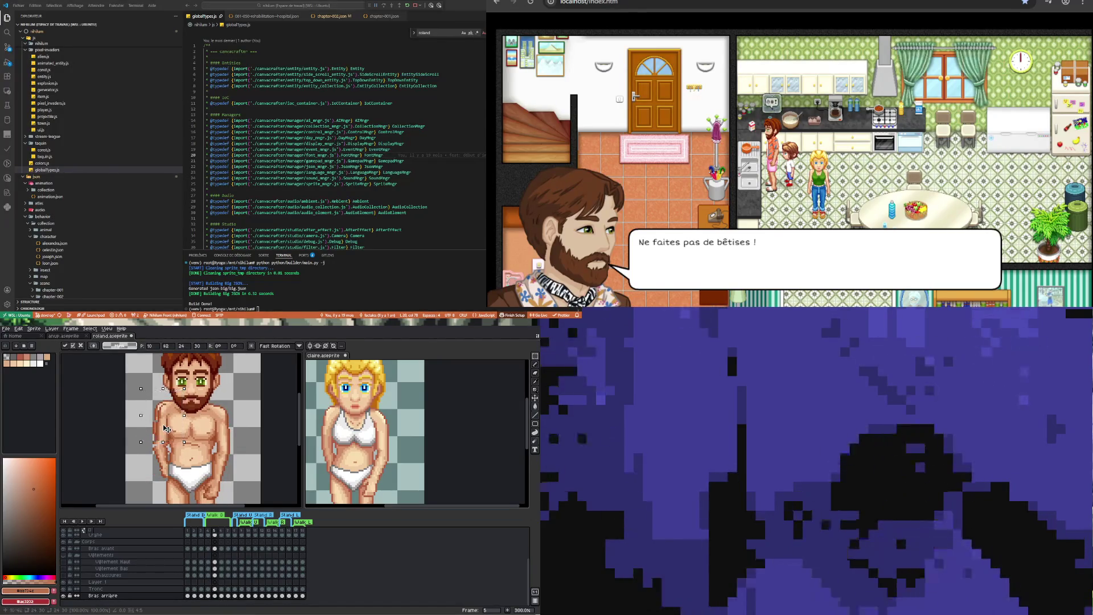
key(ctrl+d)
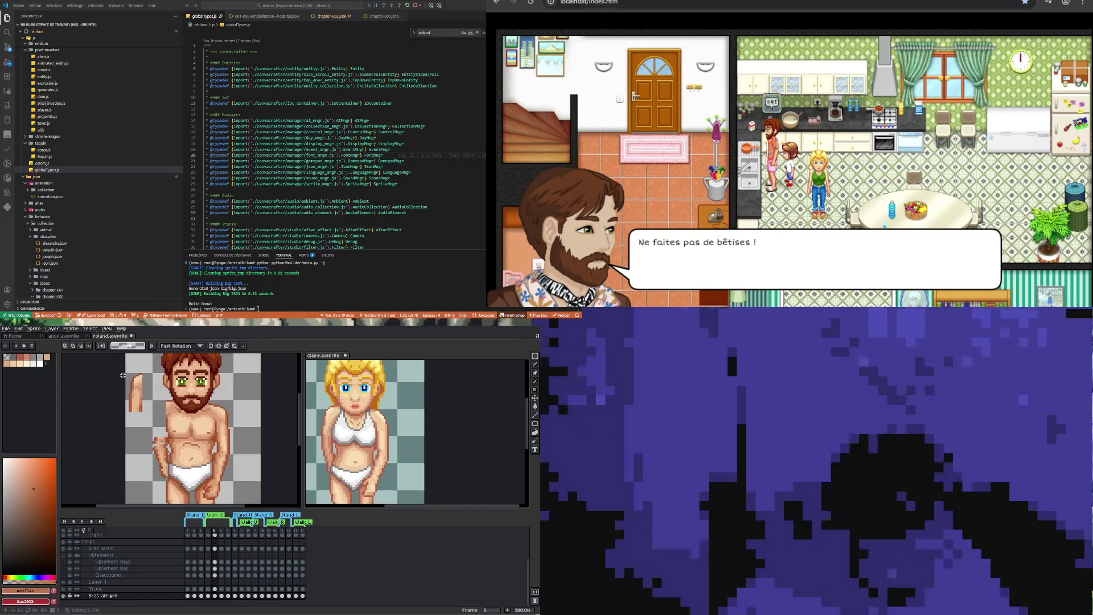
Select Roland's frame-5 back arm and move it out of the body beside his head
mouse_move(126, 372)
mouse_down()
mouse_move(159, 434)
mouse_move(159, 424)
mouse_up()
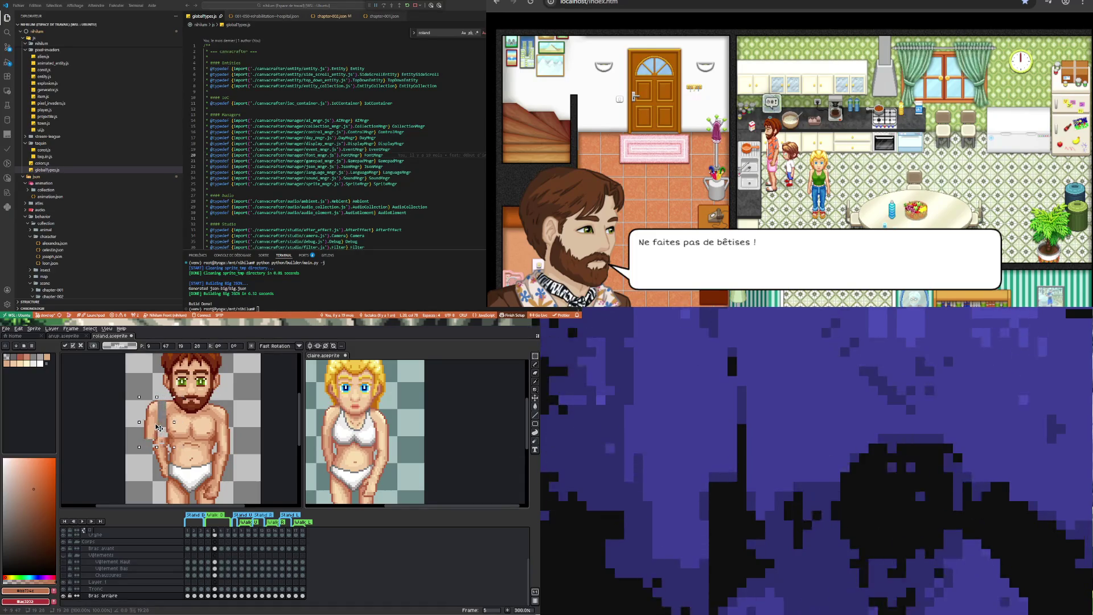
key(Left)
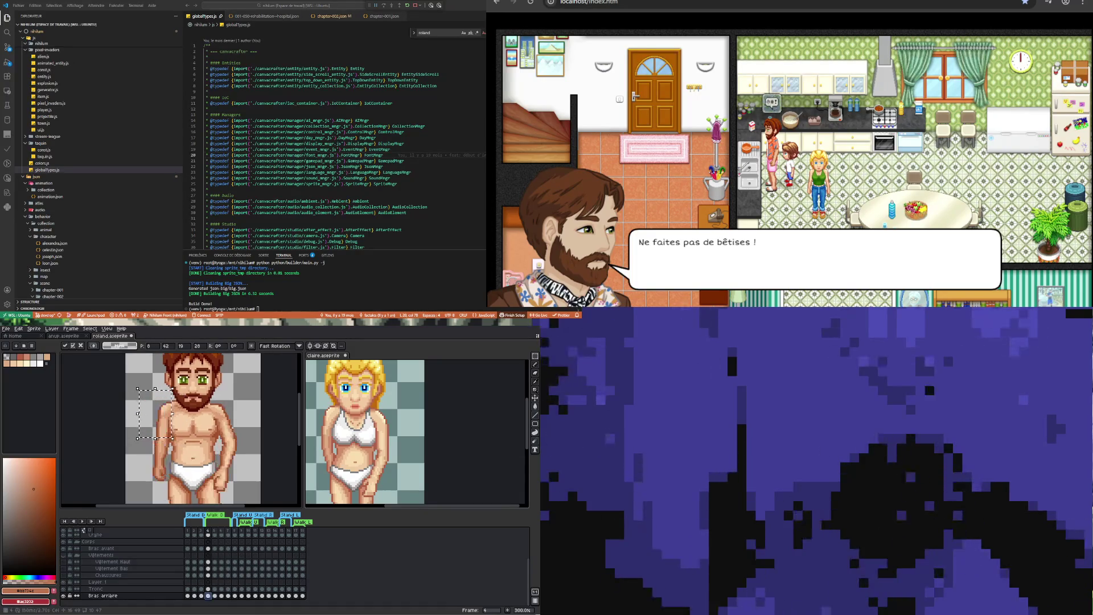
key(Right)
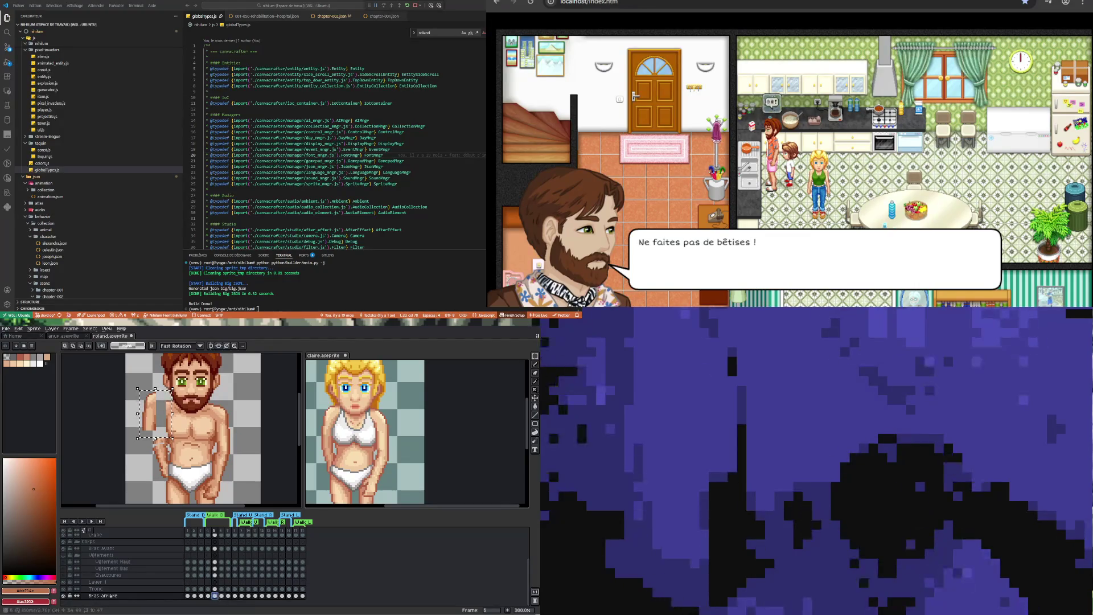
key(Left)
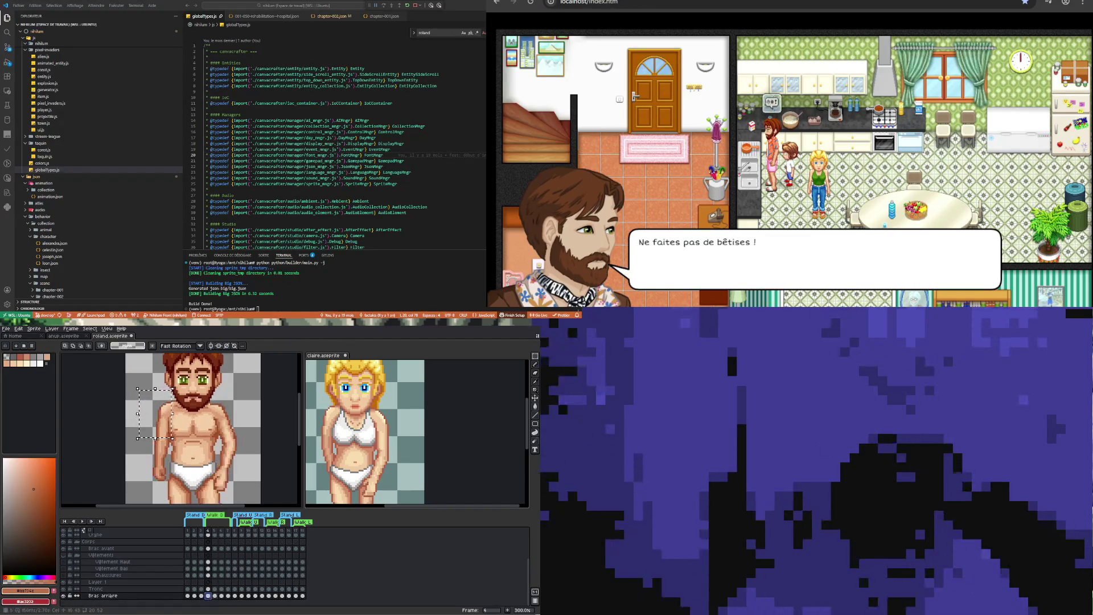
key(Right)
mouse_move(151, 416)
mouse_down()
mouse_move(163, 427)
mouse_move(142, 395)
mouse_up()
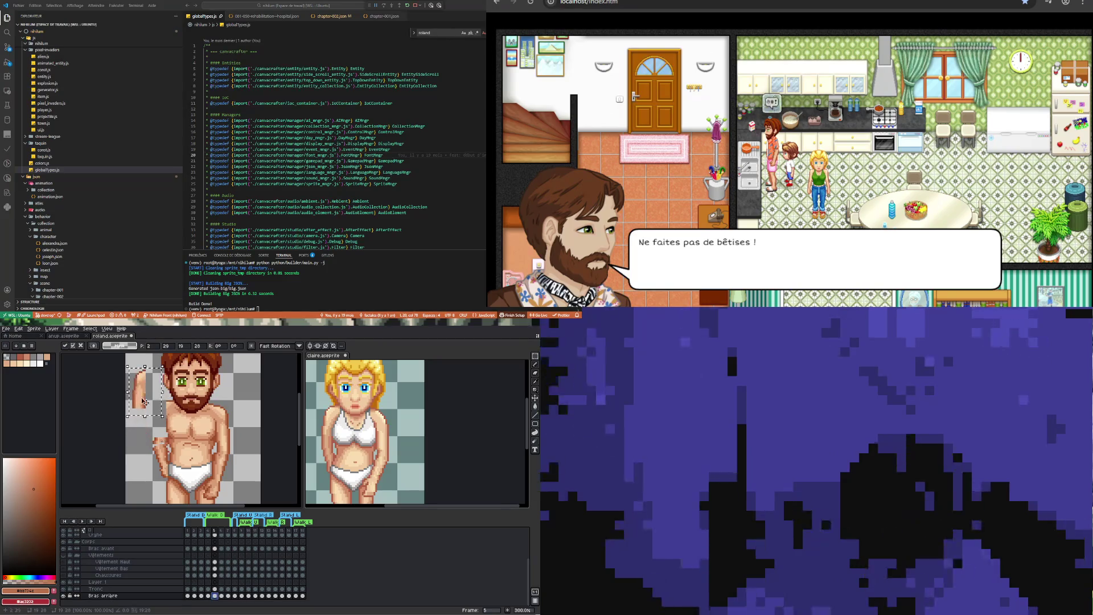
click(208, 595)
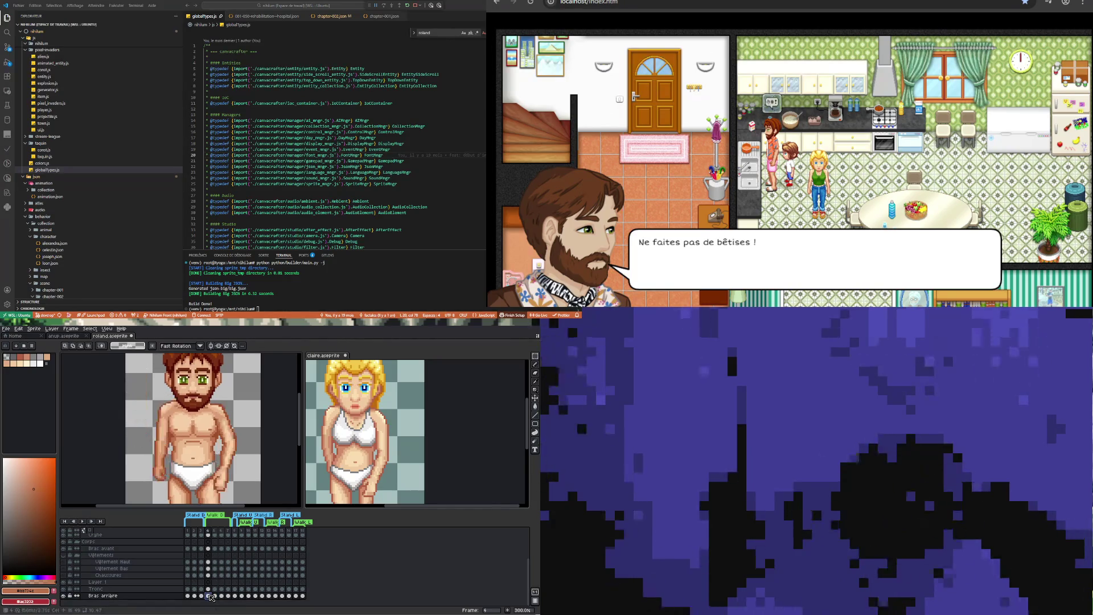
Compare frame 4 and 5 back-arm poses on Roland, then on Claire's Bras Arrière layer
click(215, 595)
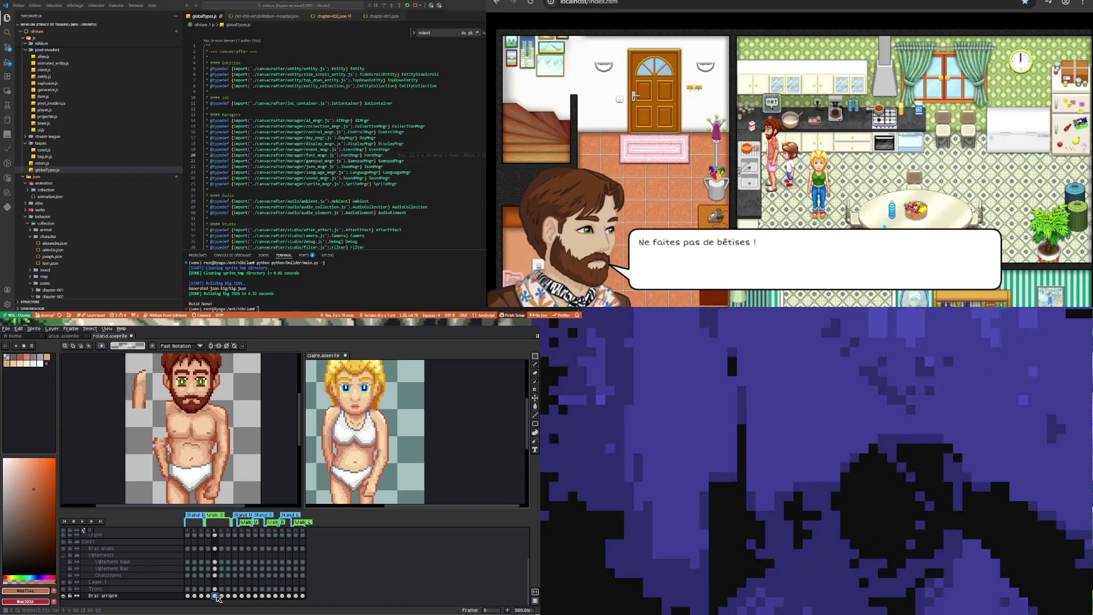
click(208, 595)
click(215, 596)
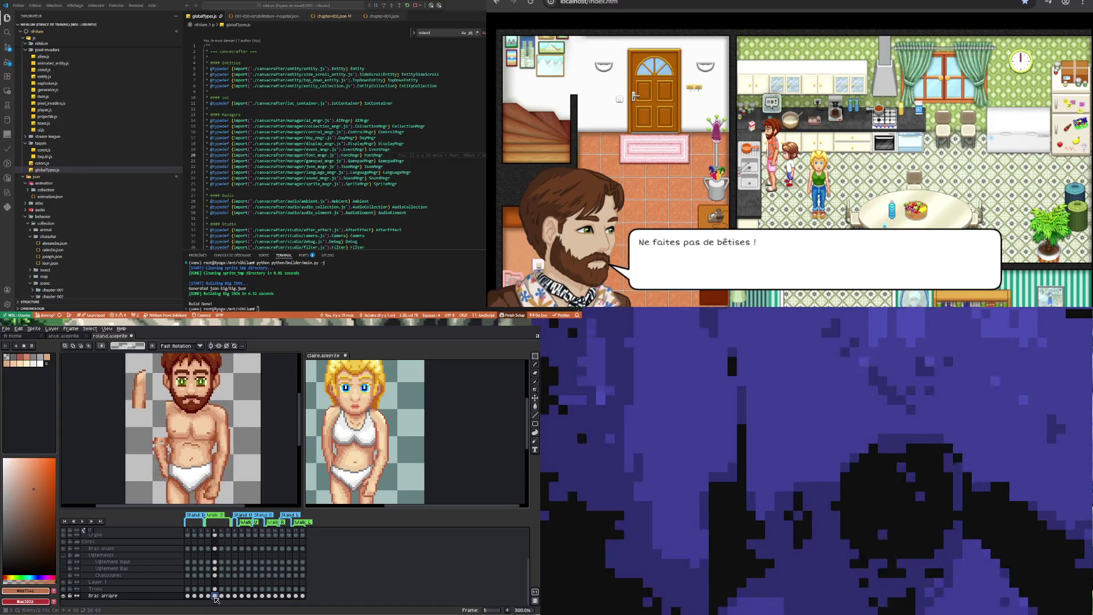
click(395, 470)
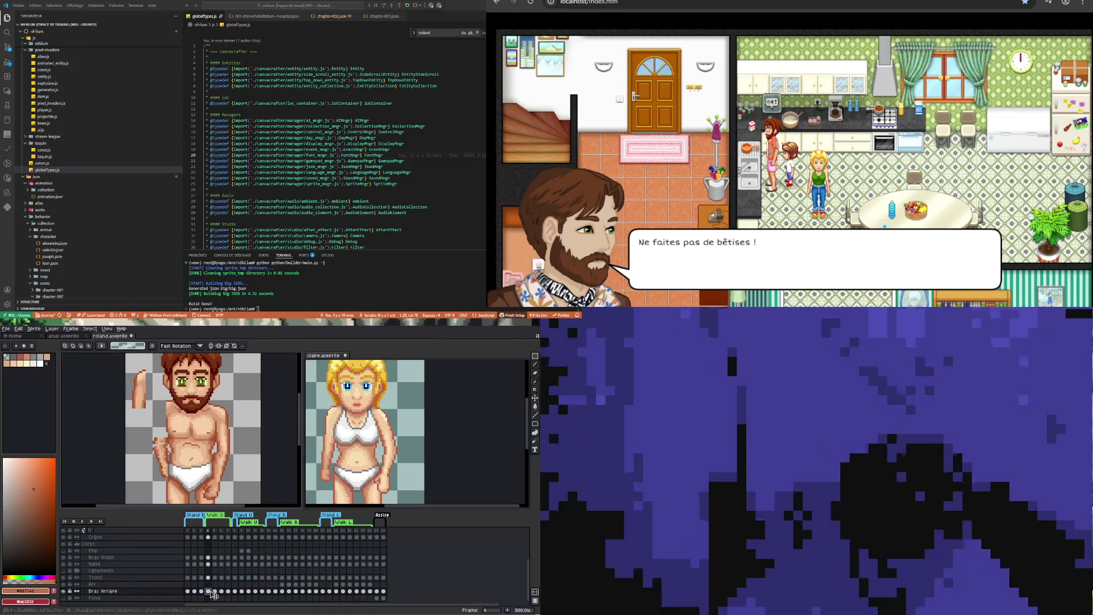
click(215, 591)
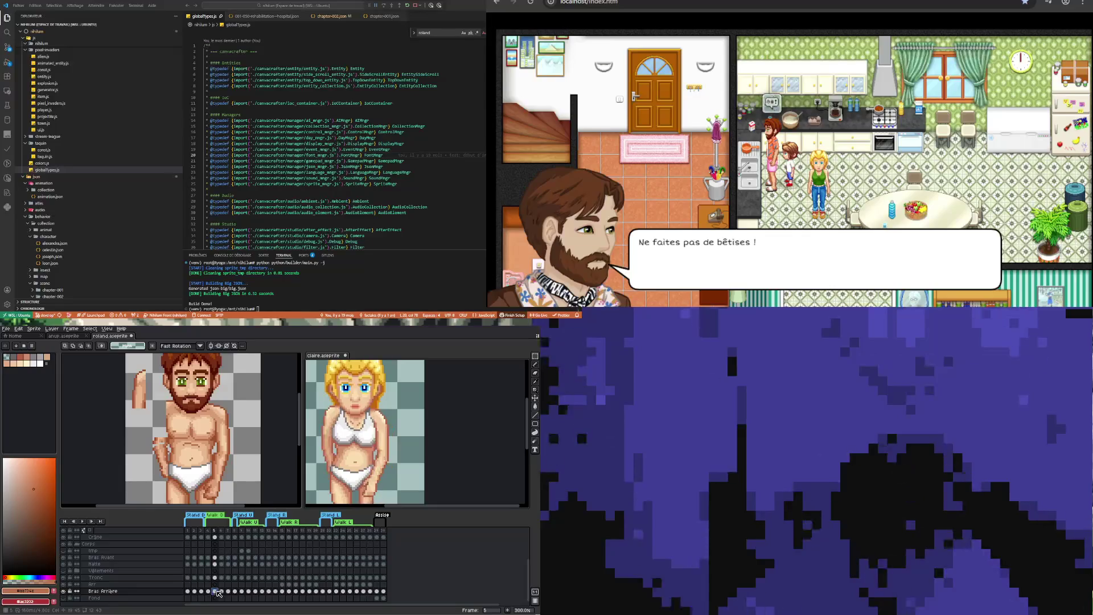
click(209, 591)
click(215, 592)
click(209, 591)
click(215, 592)
click(209, 592)
click(215, 591)
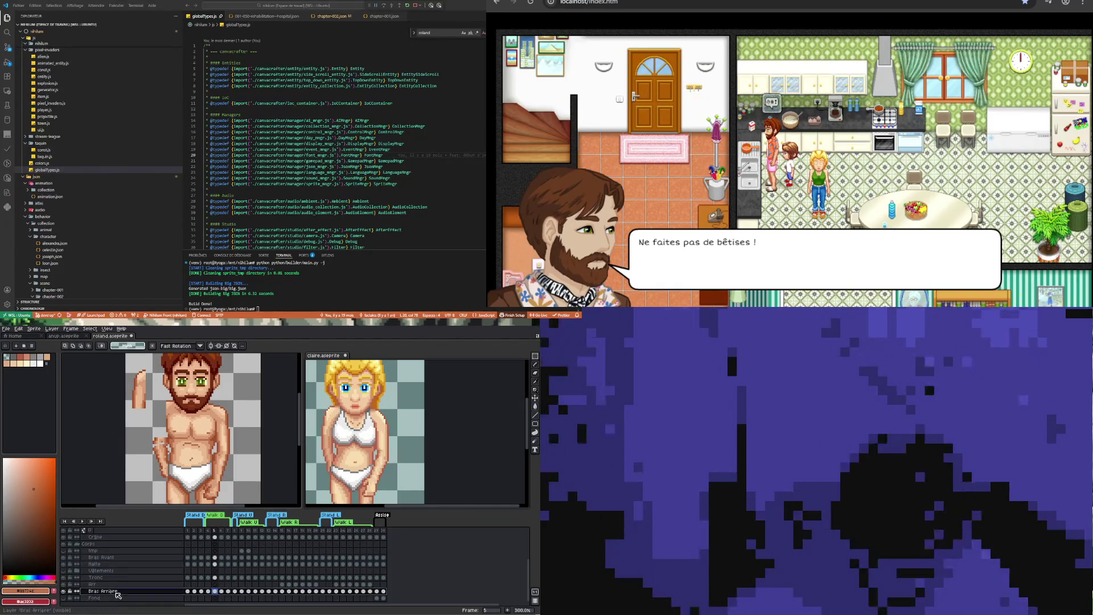
click(208, 592)
click(216, 591)
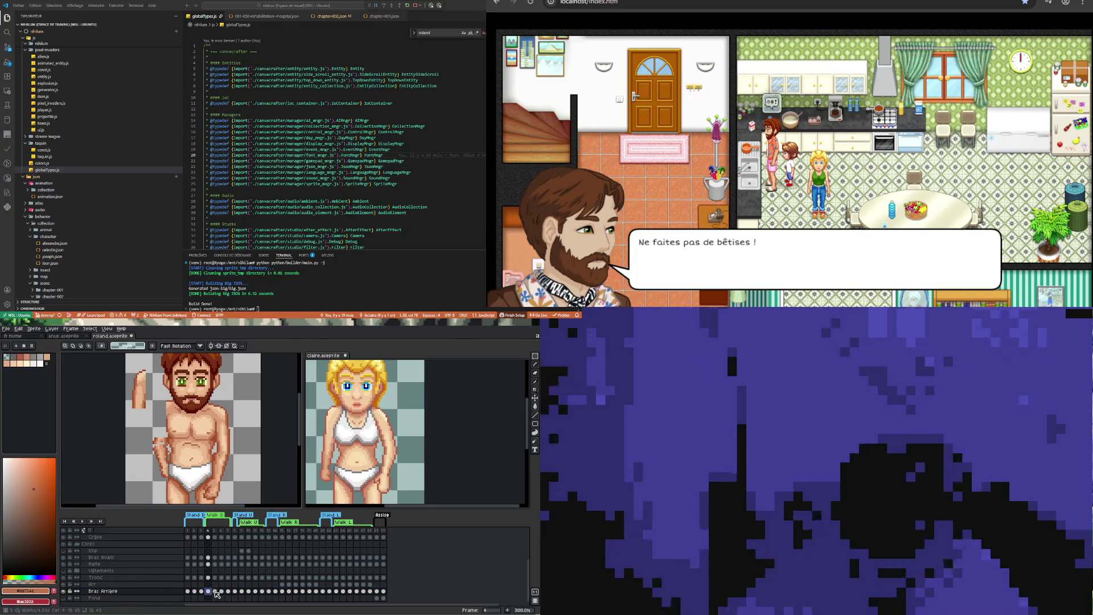
Move Roland's set-aside frame-5 back arm down onto his torso and commit it
click(97, 447)
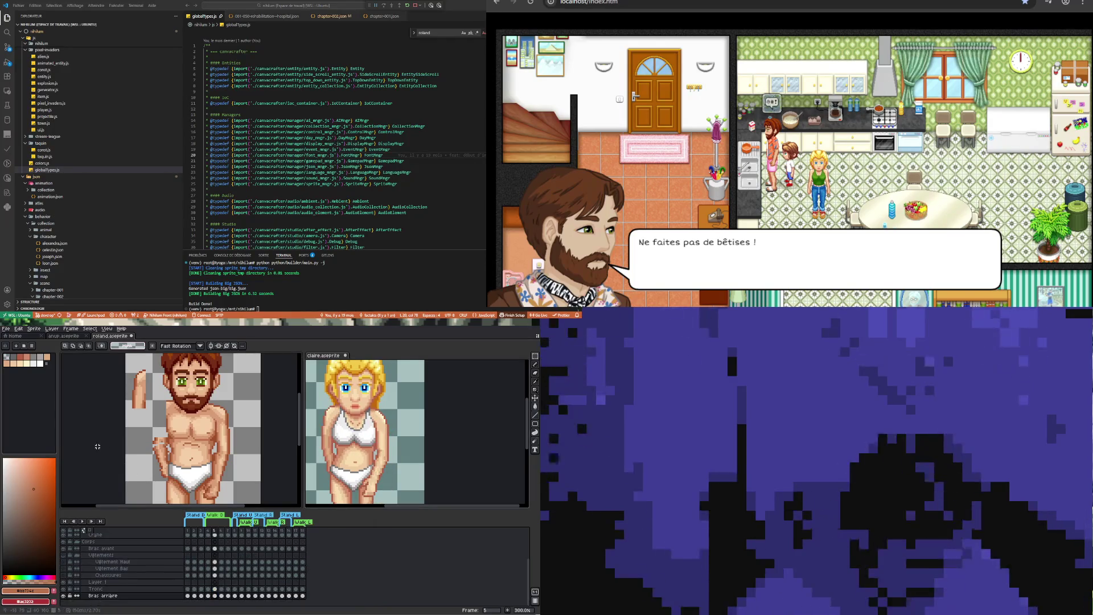
click(214, 589)
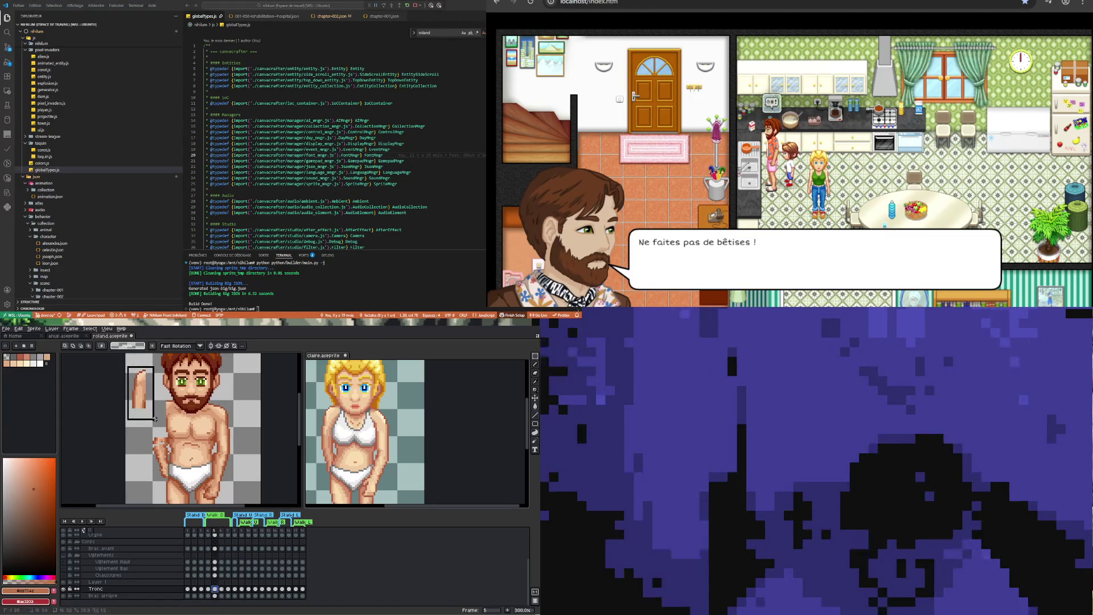
drag(156, 420, 158, 422)
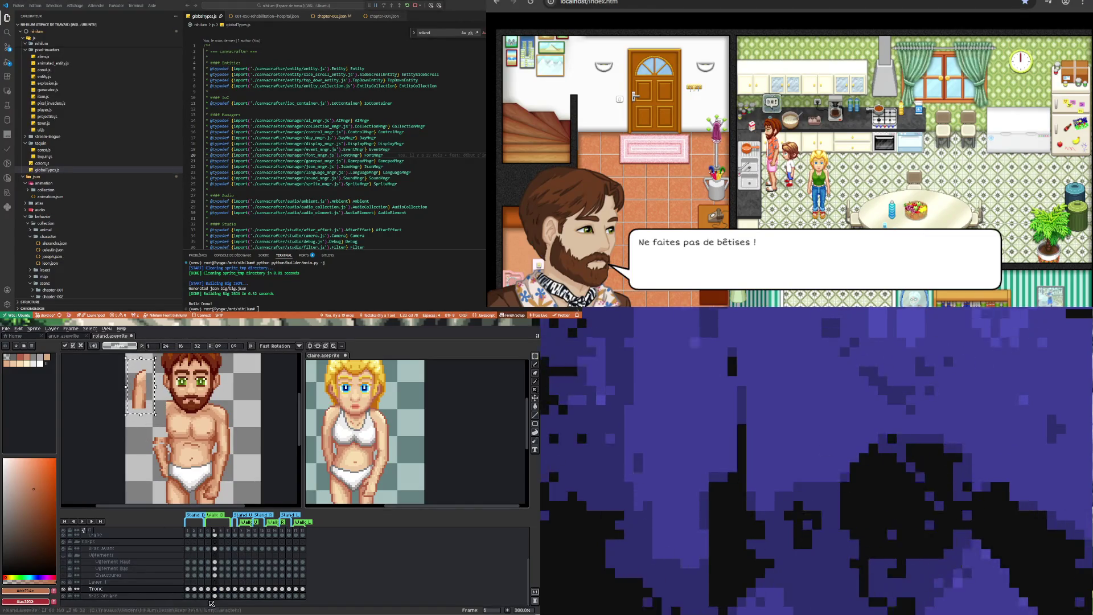
key(Left)
key(Up)
key(Up)
click(214, 595)
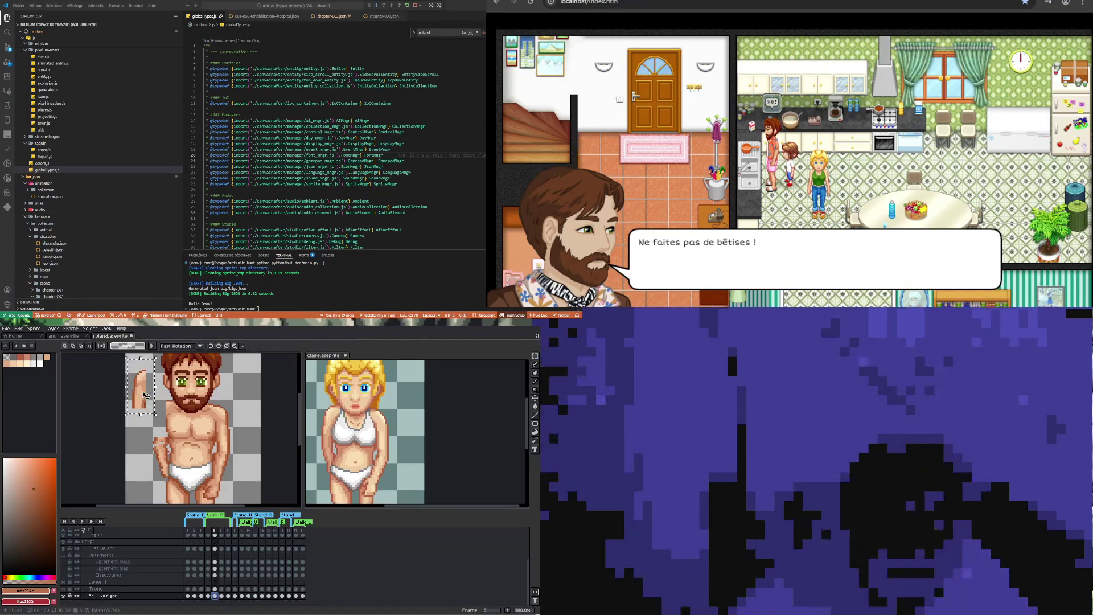
drag(144, 395, 163, 428)
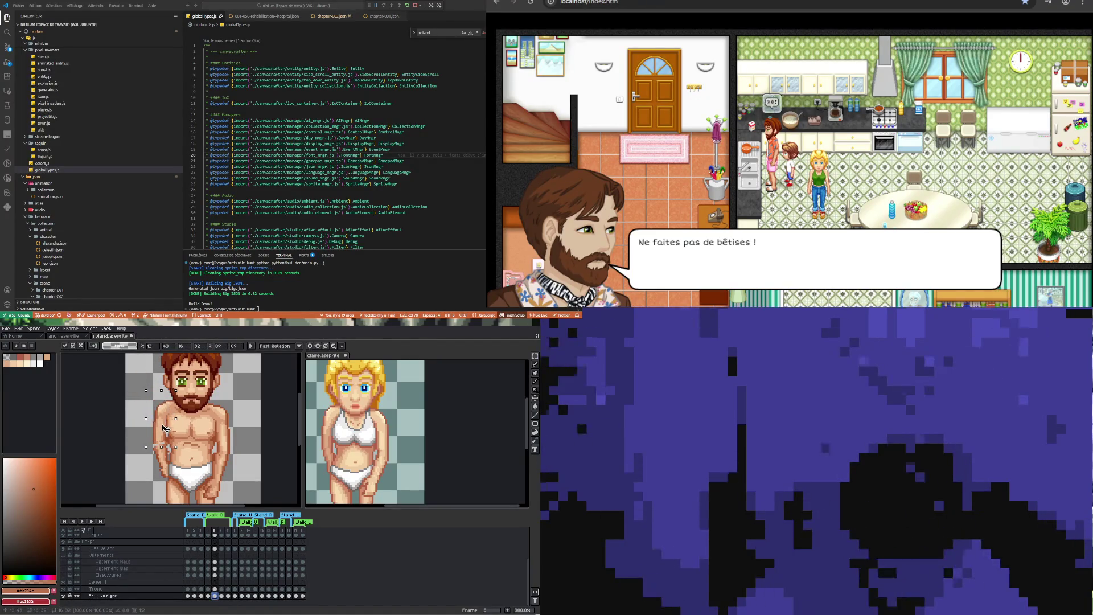
click(110, 595)
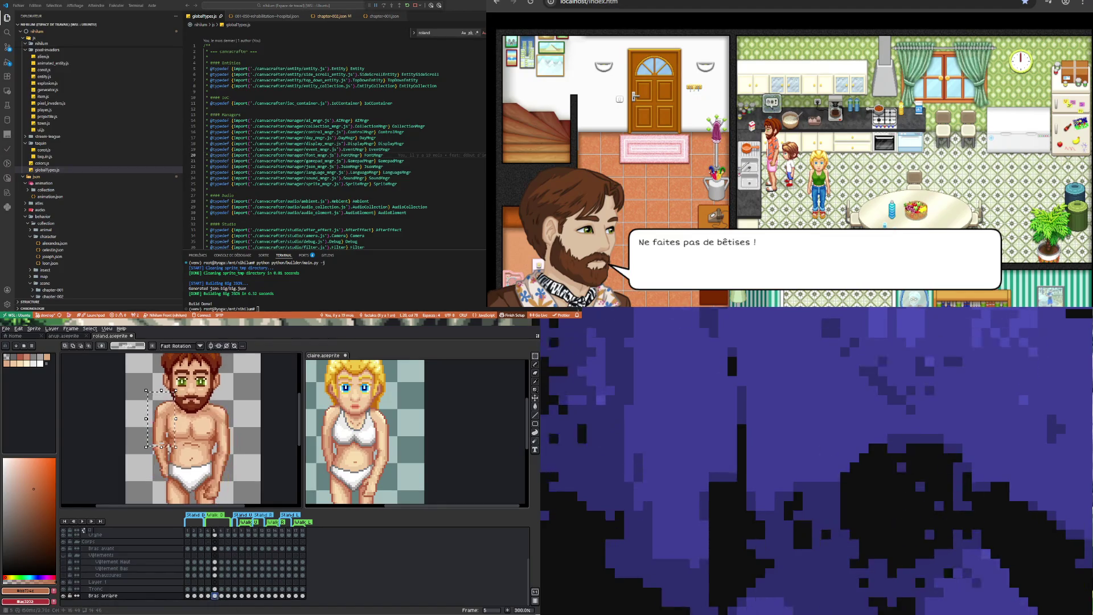
click(209, 595)
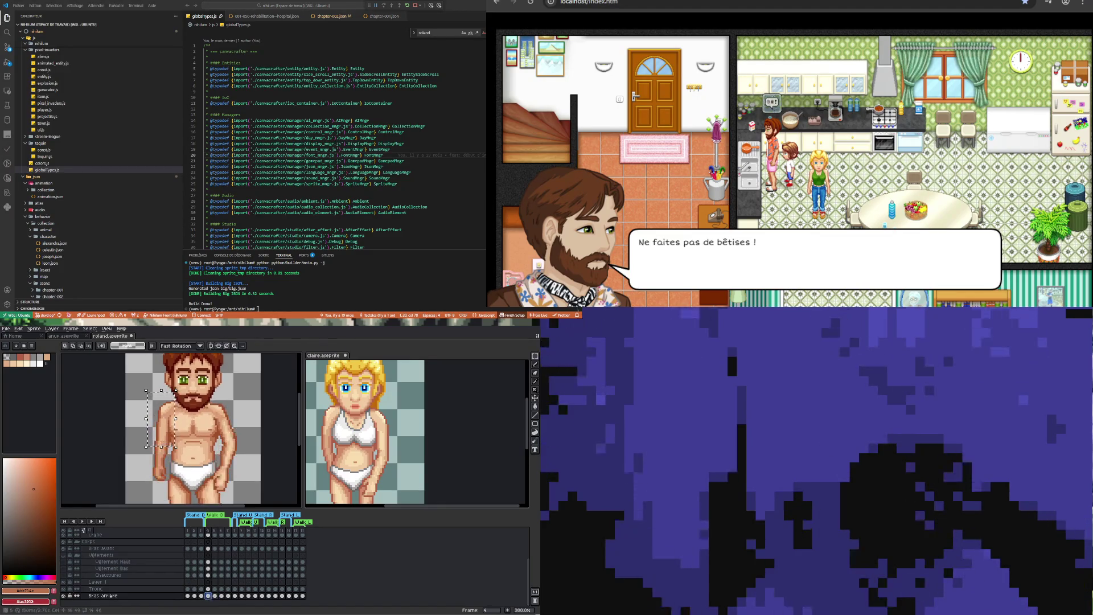
click(216, 595)
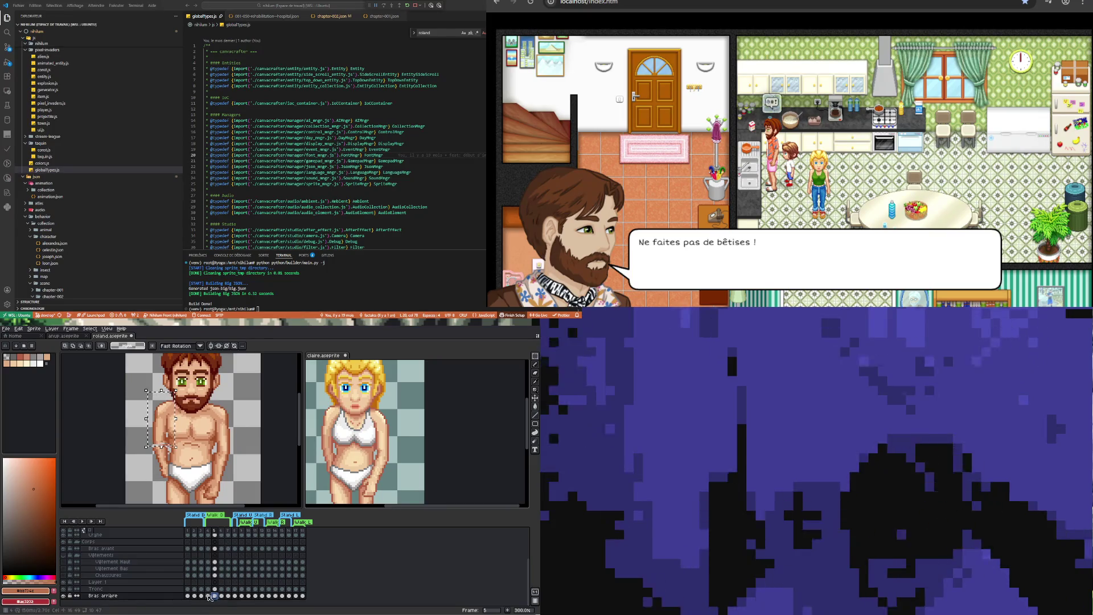
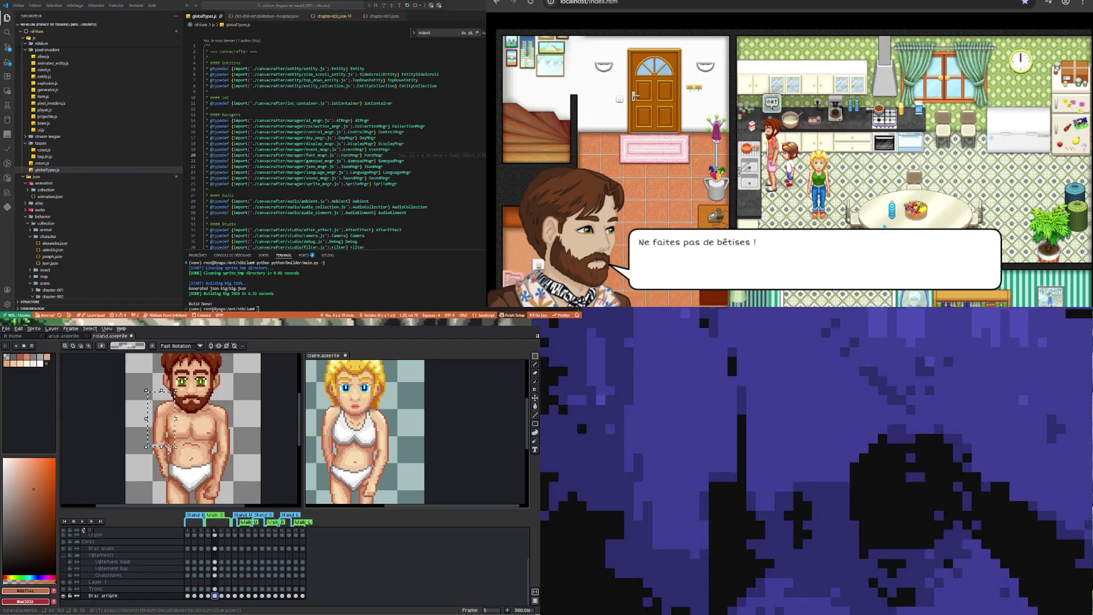
Flip between roland's frames 4, 5 and 6 to compare the back arm poses
click(208, 595)
click(216, 595)
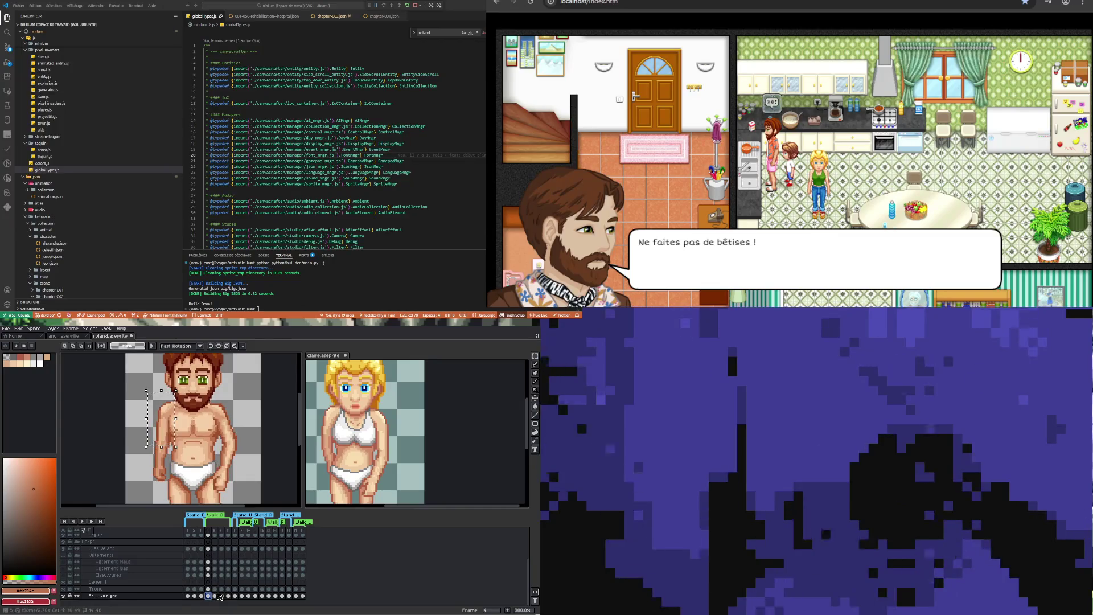
click(216, 595)
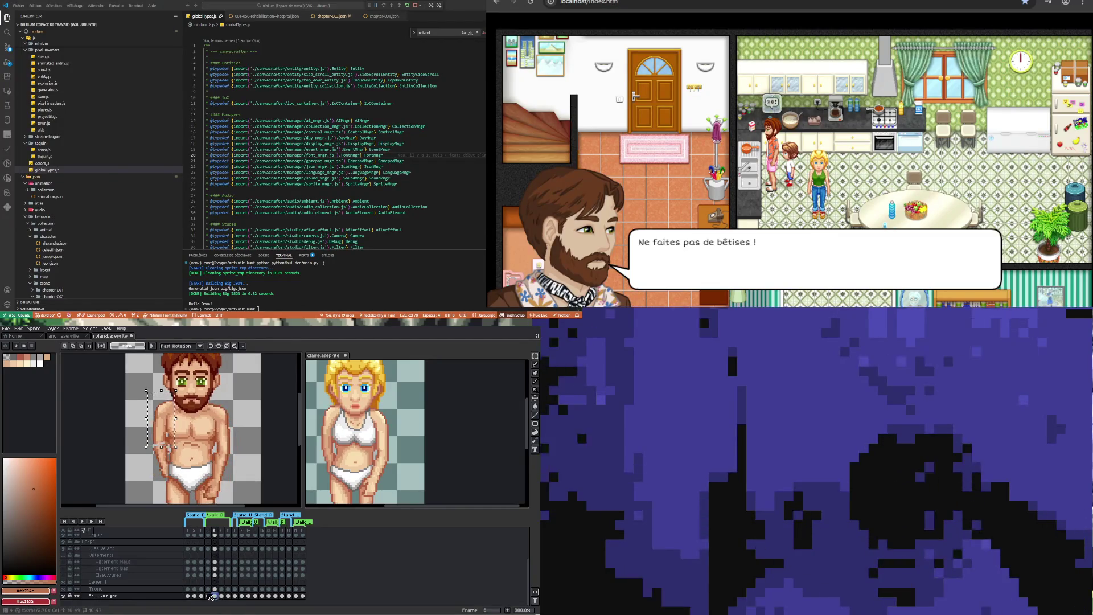
click(208, 596)
click(214, 595)
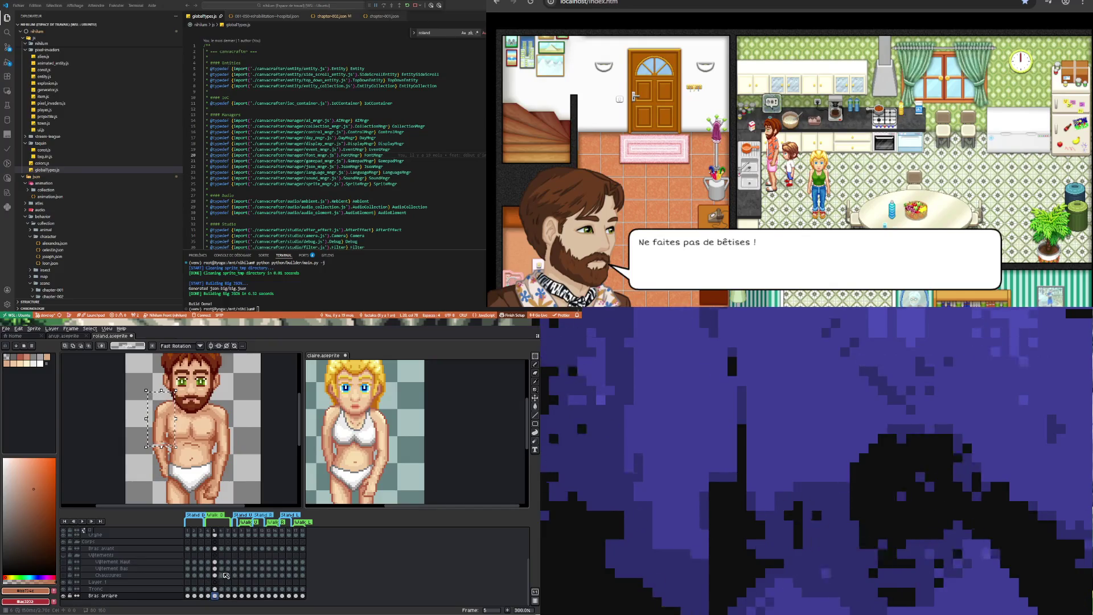
click(222, 574)
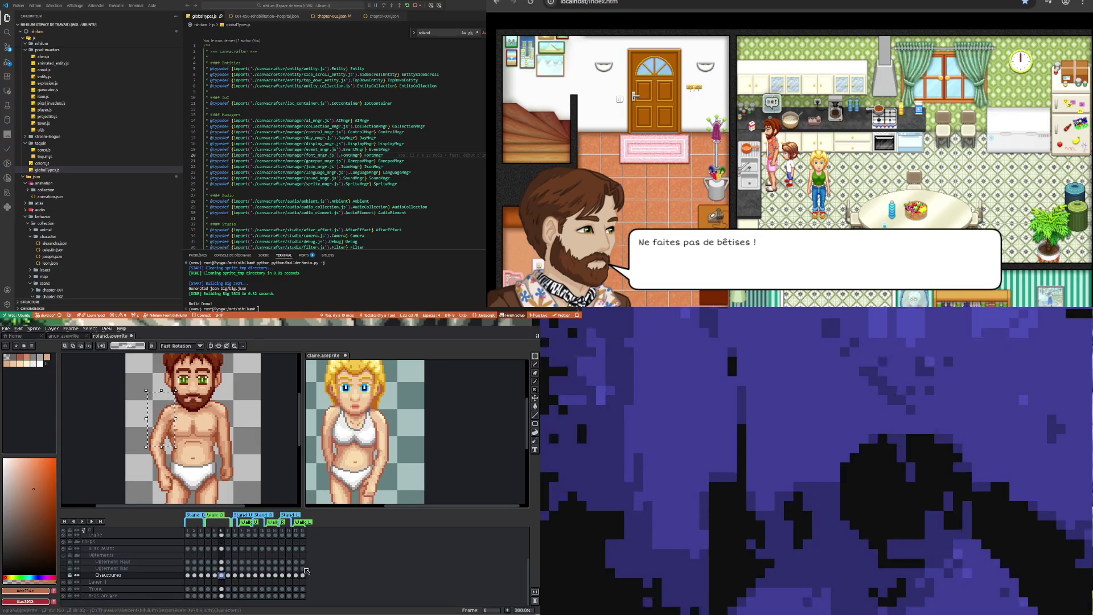
Glance at claire's Natte layer, then compare roland's frames 5 and 6 again
key(ctrl+Tab)
click(216, 563)
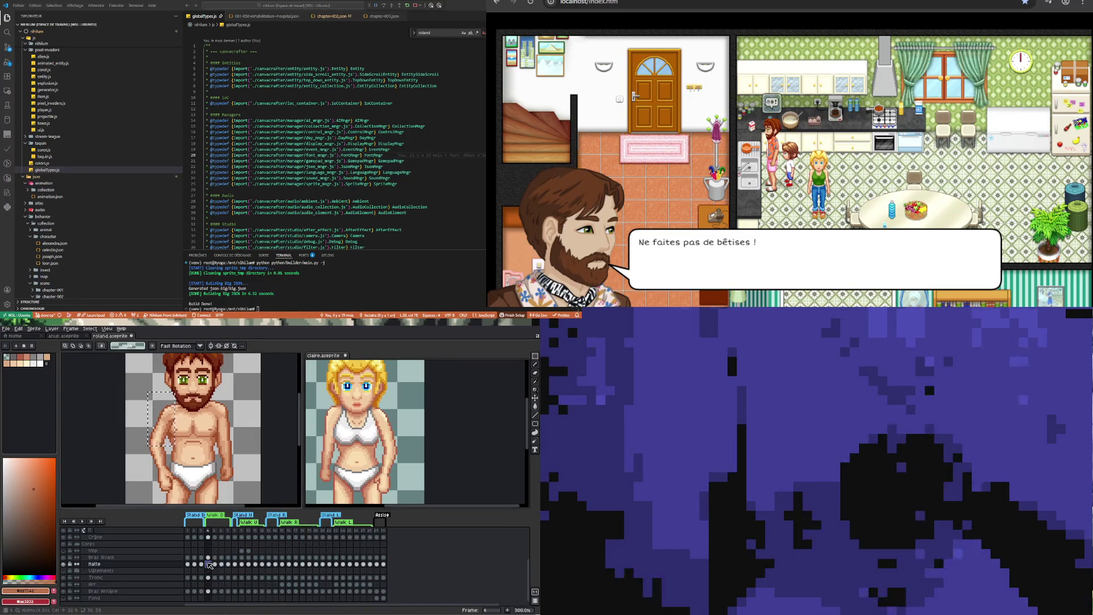
click(145, 419)
click(214, 575)
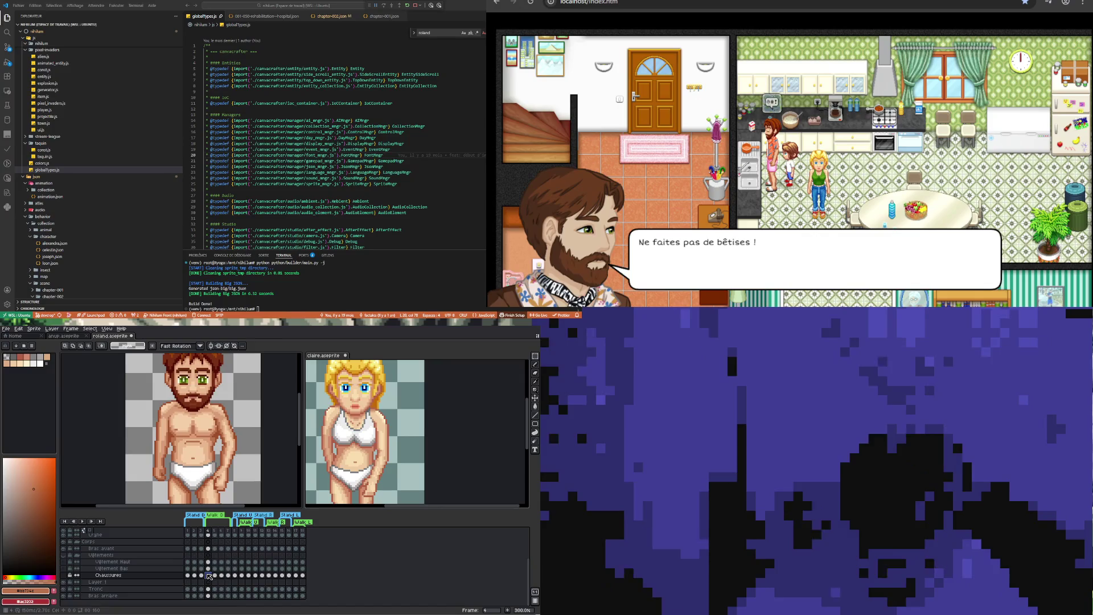
key(Left)
key(Right)
click(222, 575)
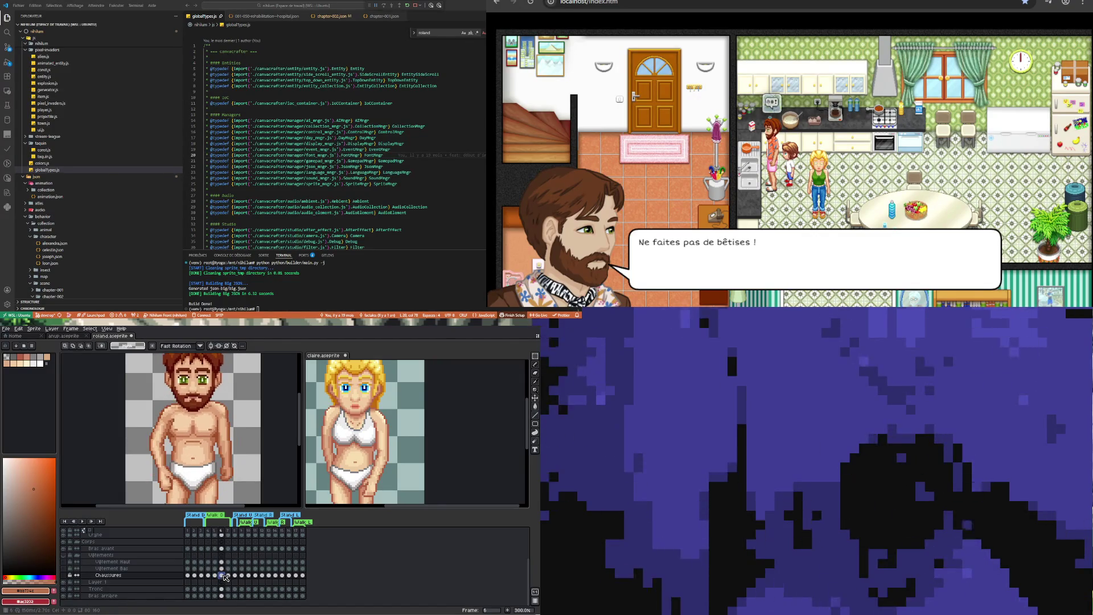
Switch to claire.aseprite and show the Natte layer at frame 6
key(ctrl+Tab)
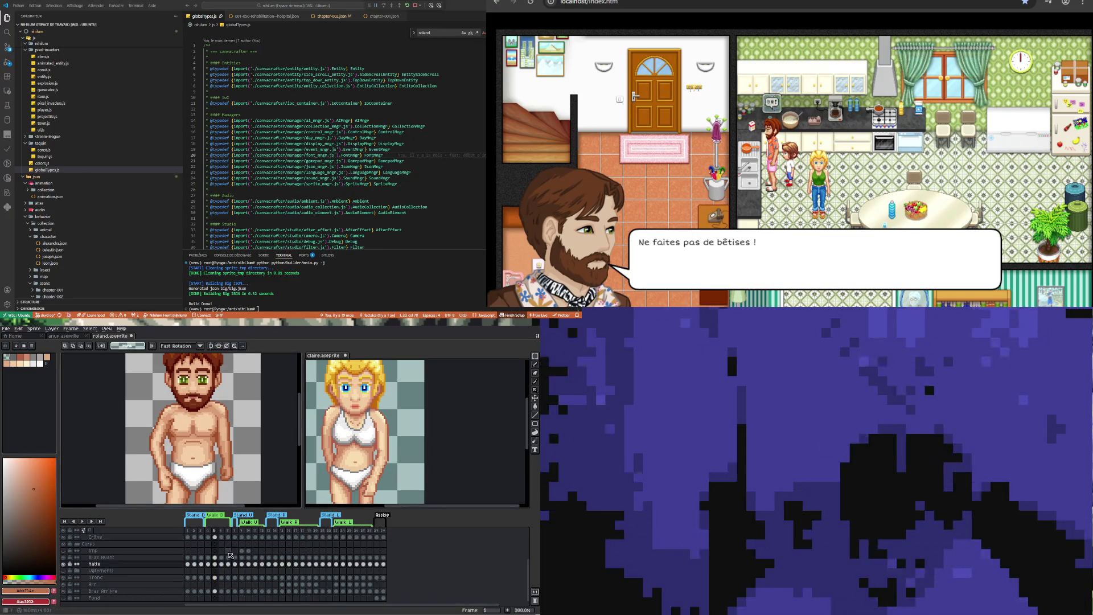
click(216, 564)
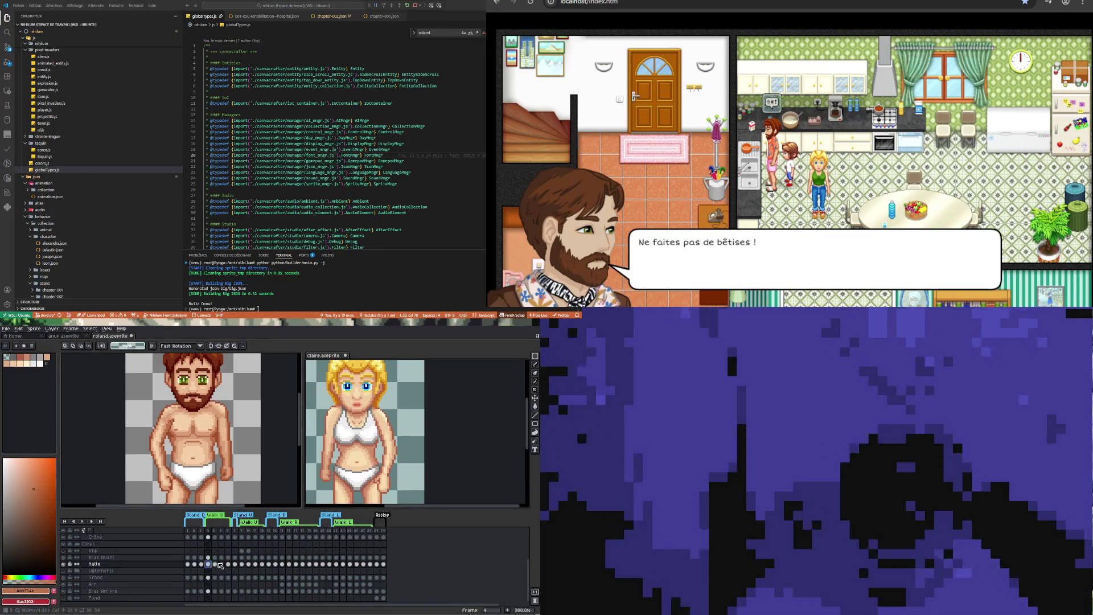
click(221, 564)
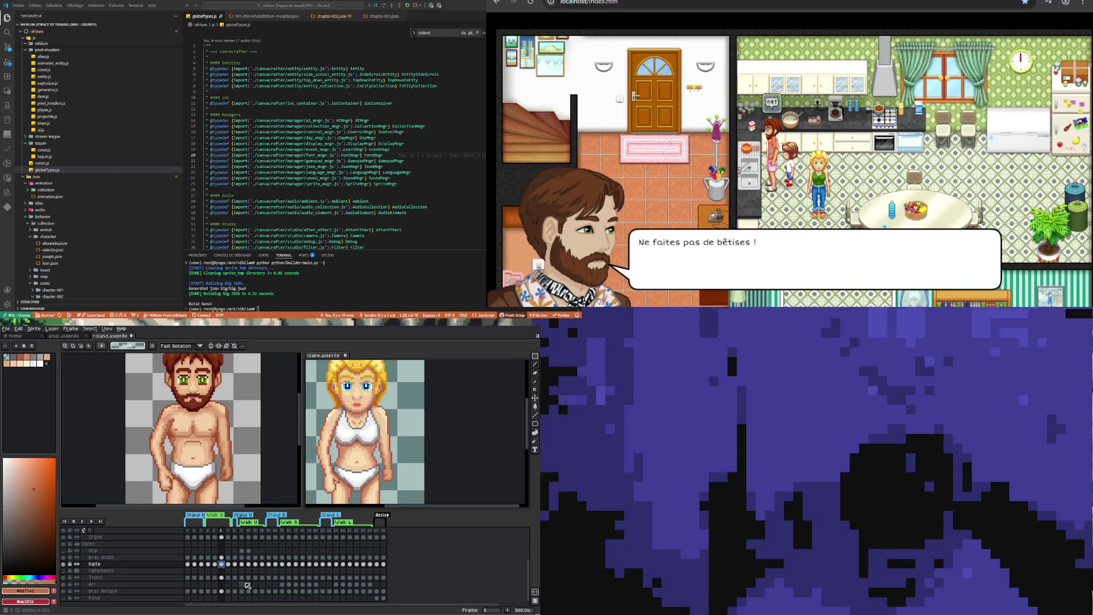
In roland, compare frames 5 and 6, test a marquee beside the face, then deselect
key(ctrl+Tab)
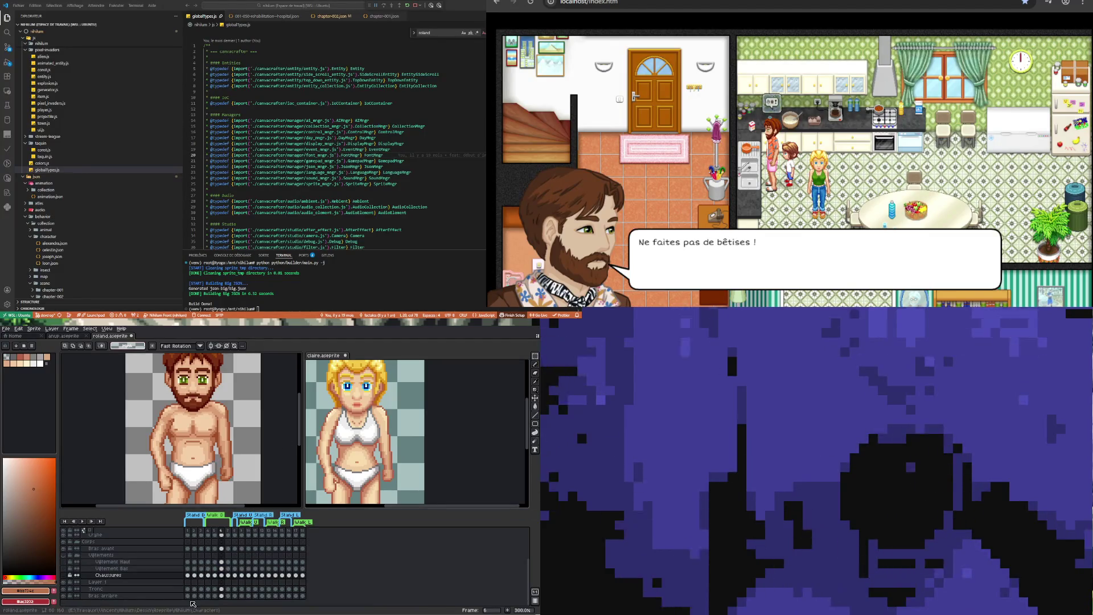
click(215, 575)
click(222, 575)
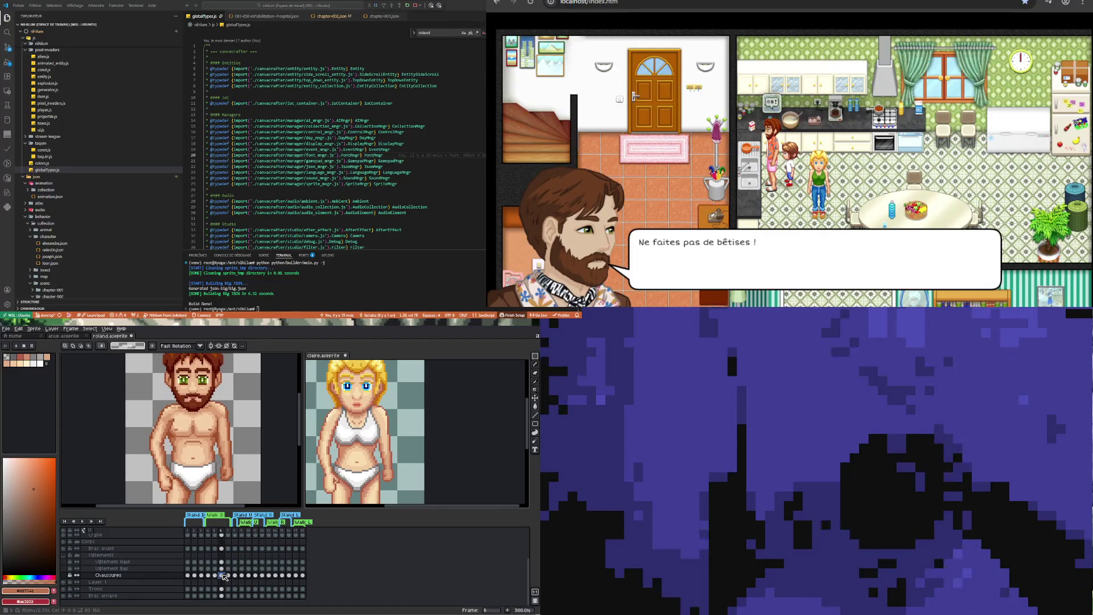
click(215, 575)
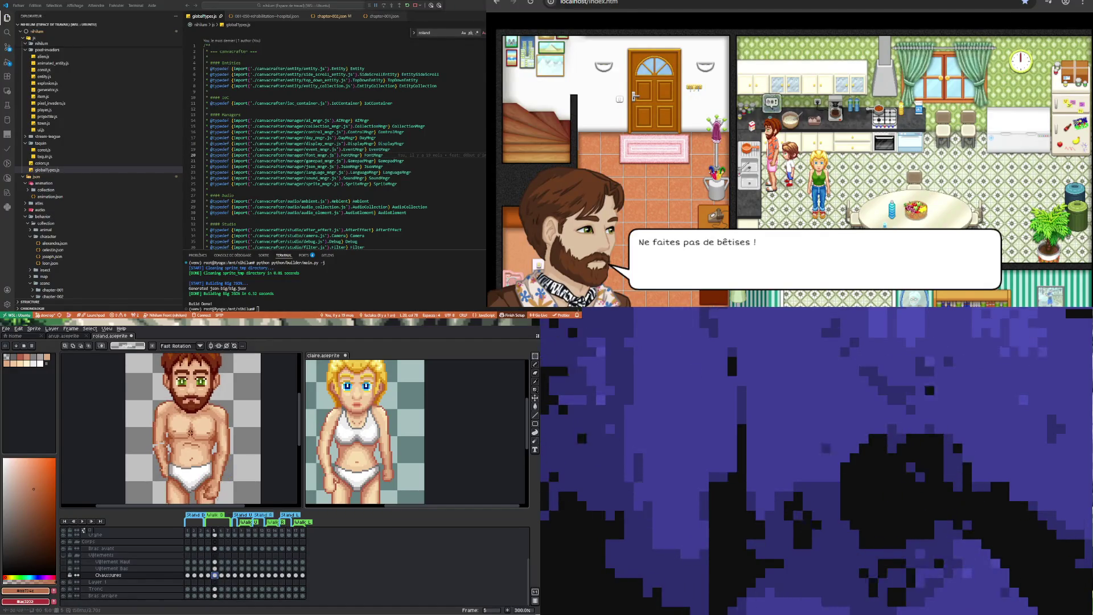
drag(144, 390, 178, 398)
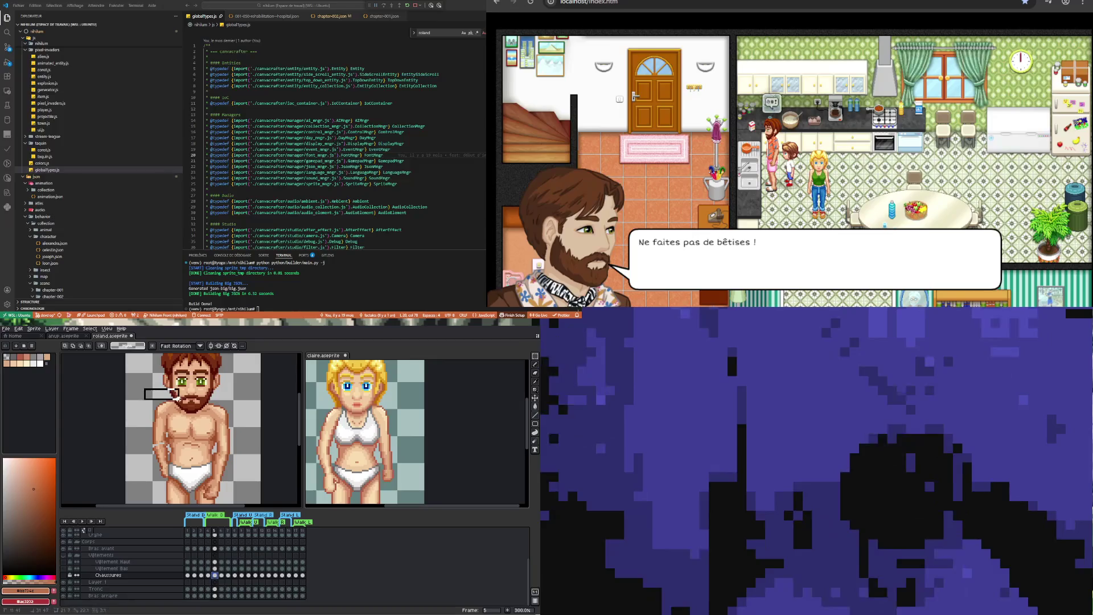
click(222, 574)
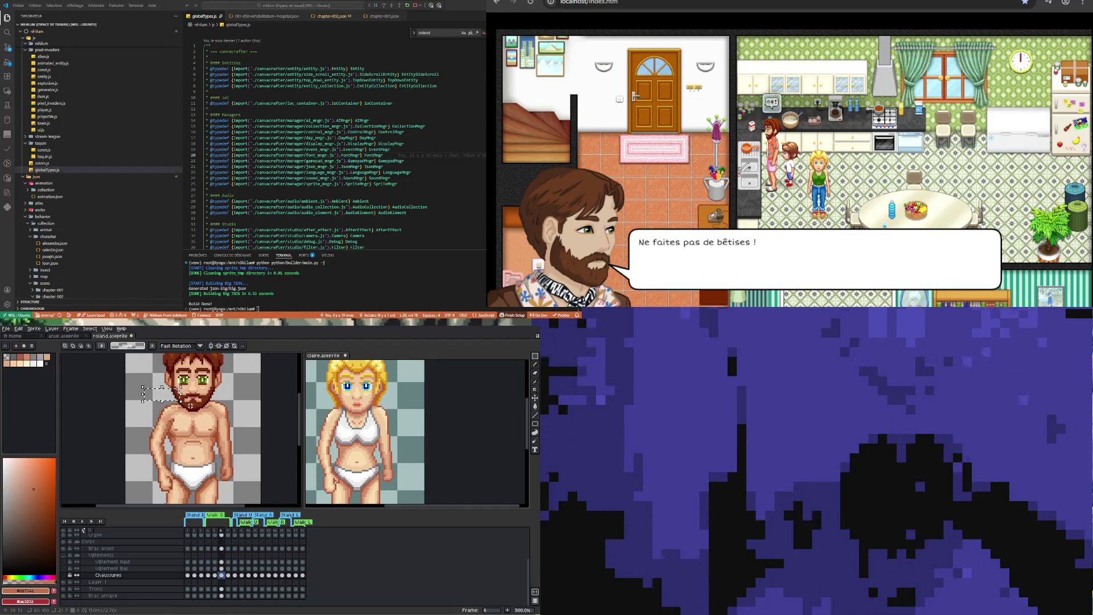
click(158, 412)
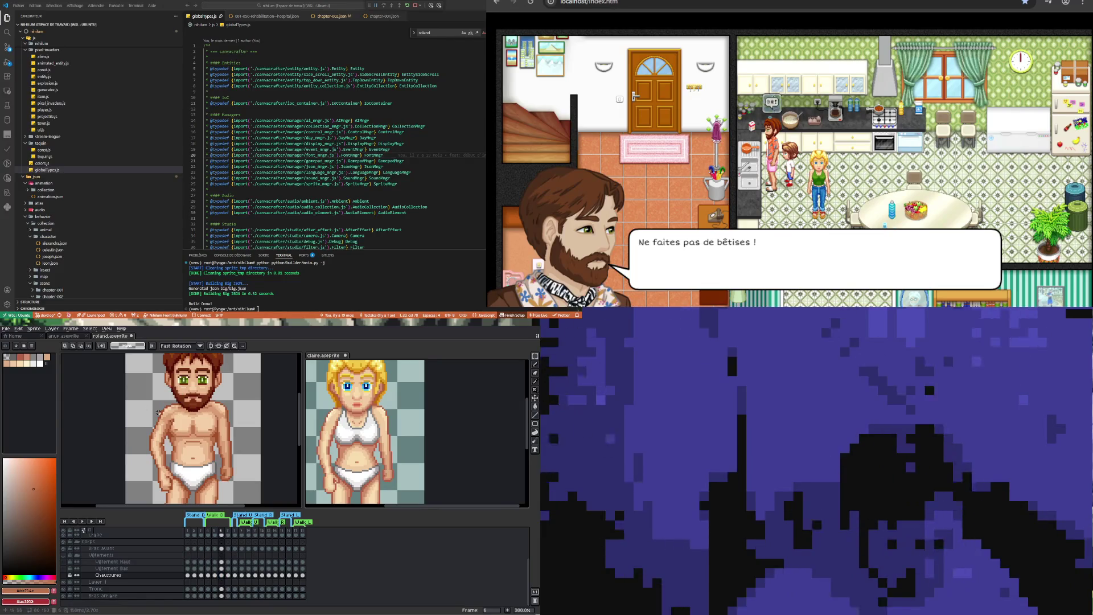
scroll(149, 422, up, 1)
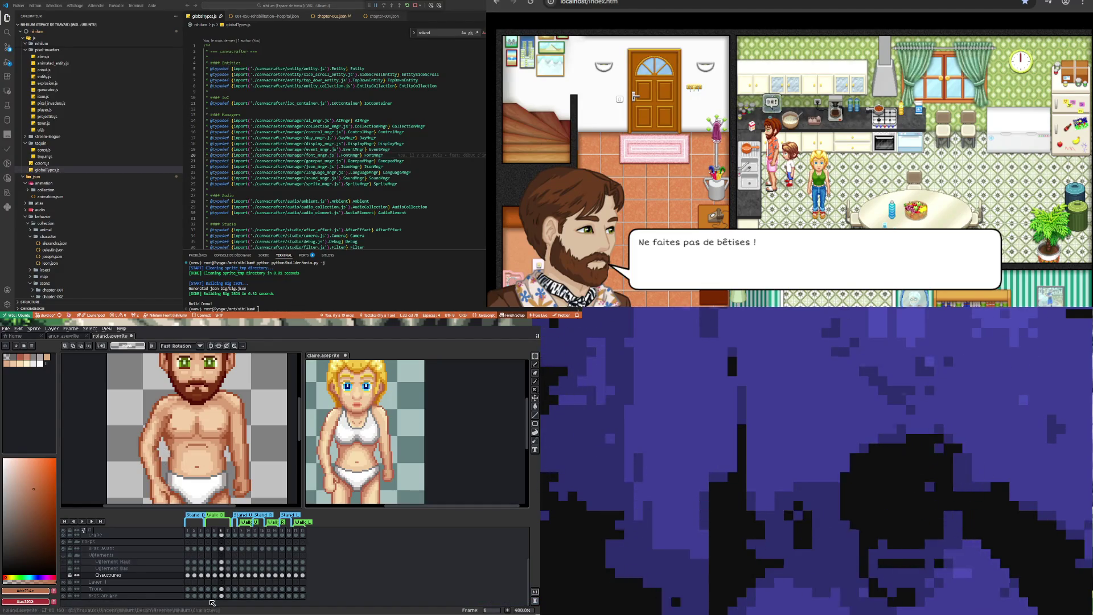
On the Bras avant layer at frame 6, nudge a thin front-arm strip one pixel left
click(222, 548)
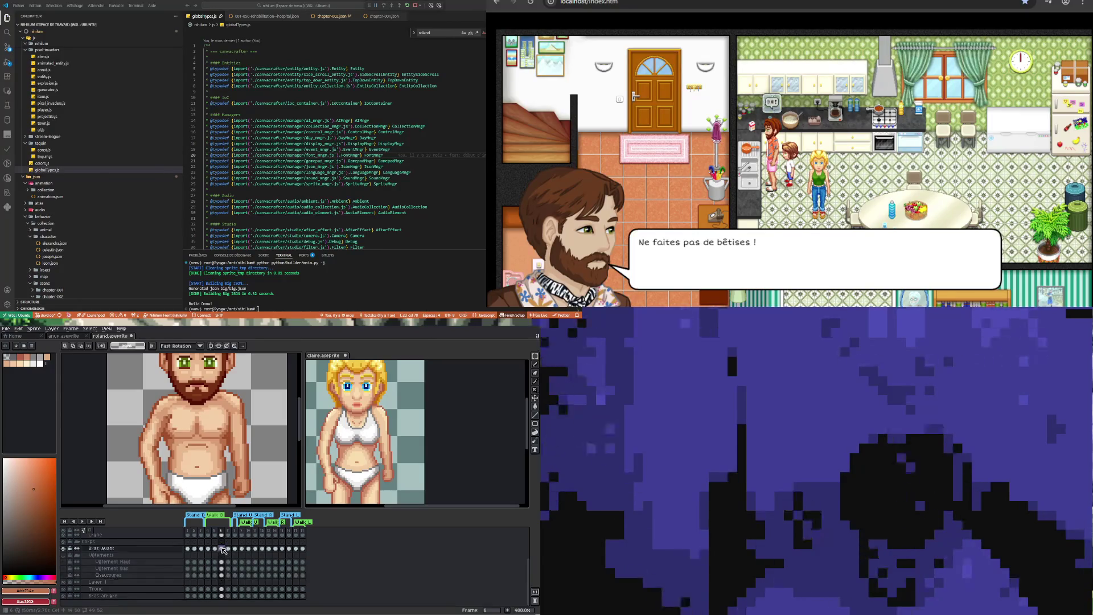
drag(155, 441, 159, 454)
click(158, 449)
key(Left)
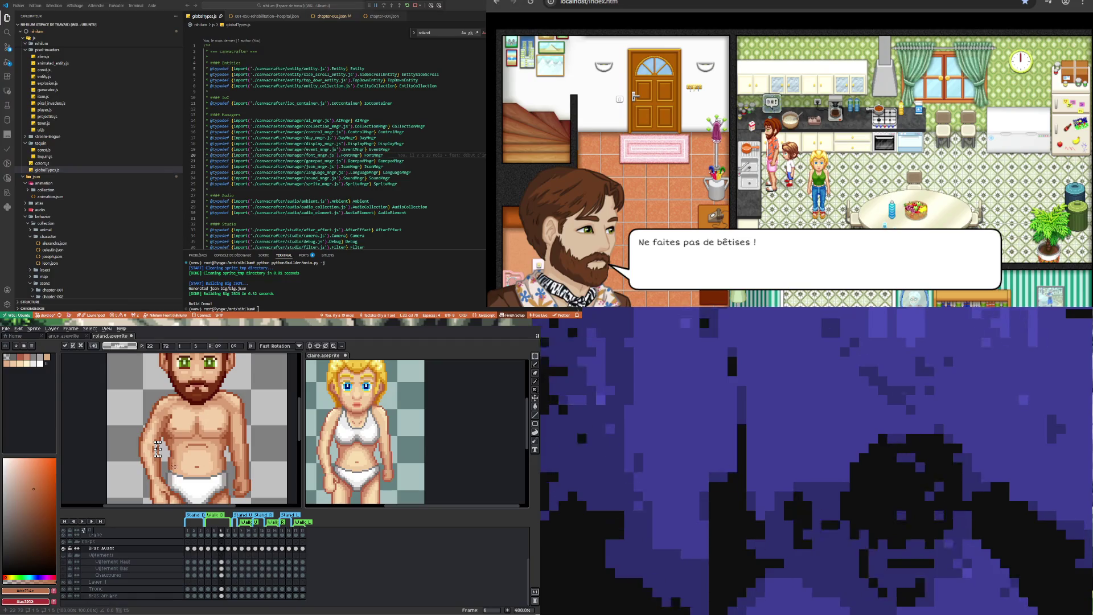
key(ctrl+d)
scroll(155, 447, up, 2)
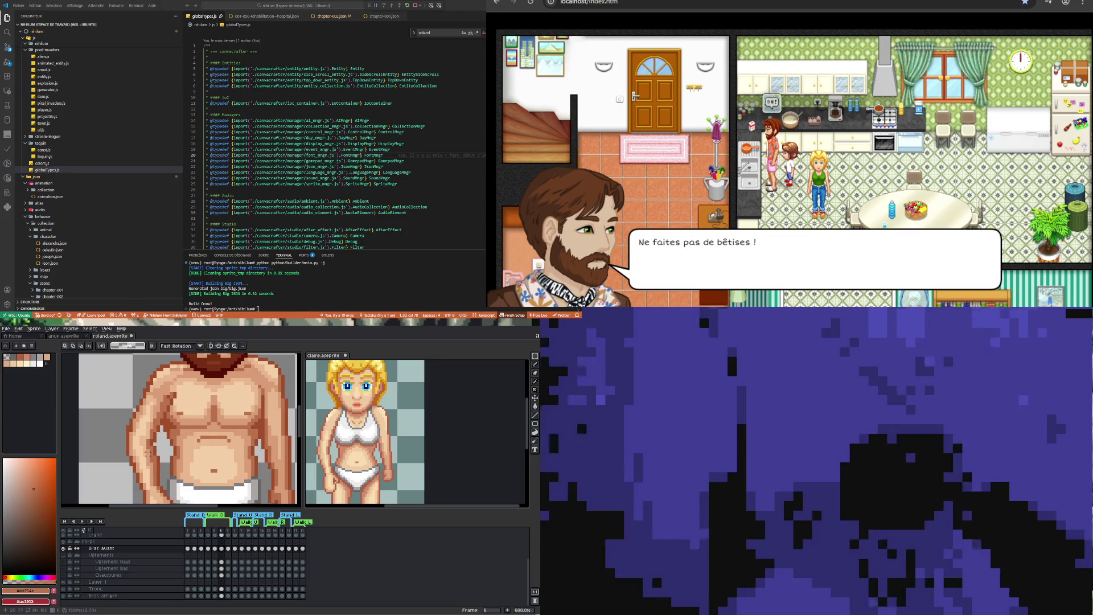
Select blocks of the front arm for free transform, then drop the selections
drag(118, 430, 165, 456)
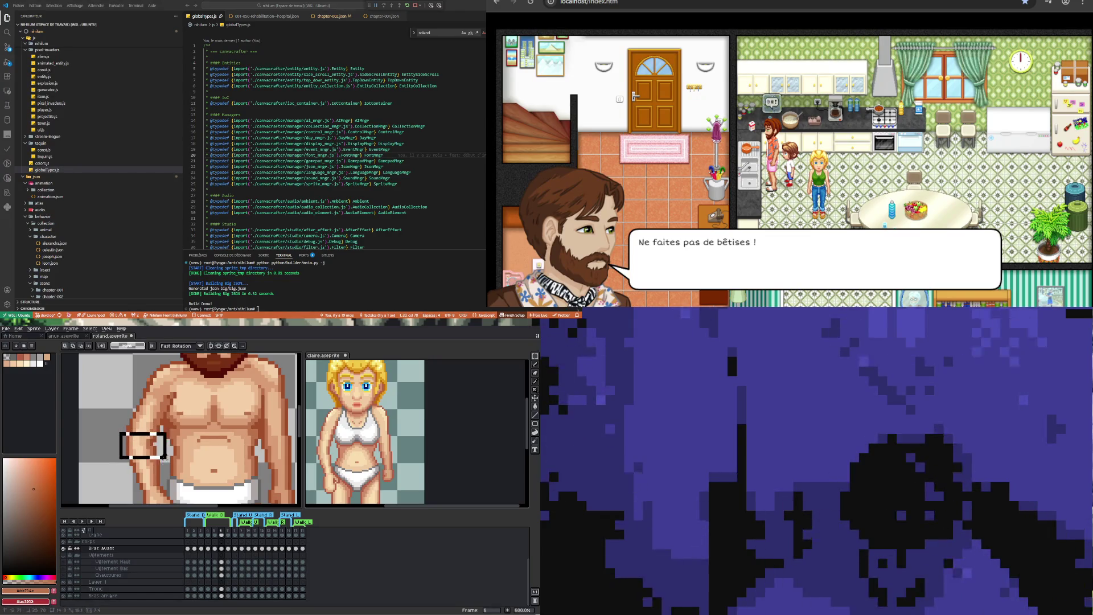
key(ctrl+t)
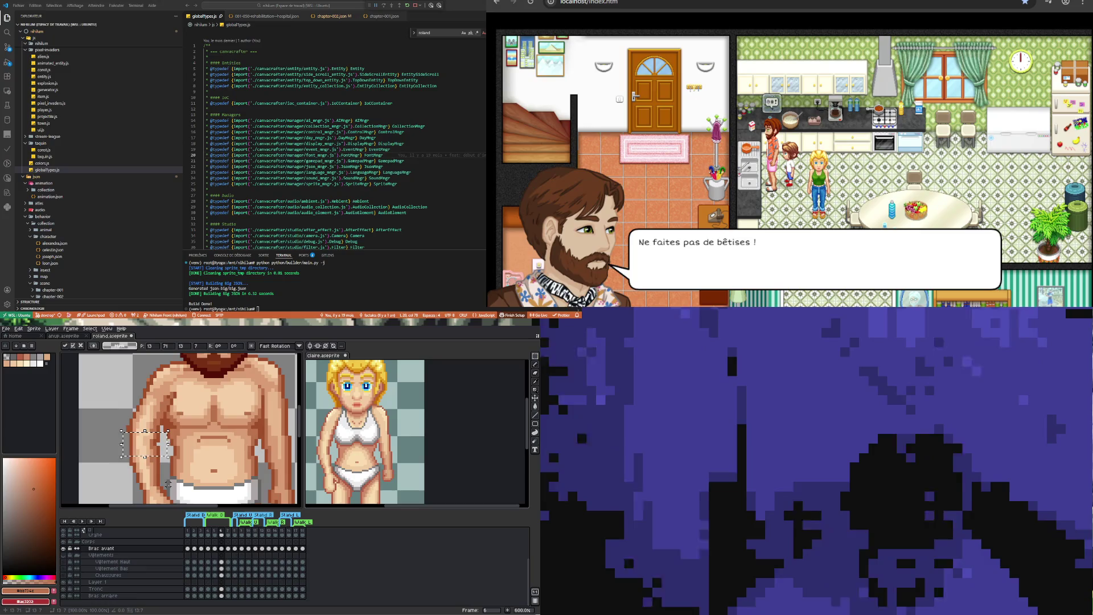
click(117, 427)
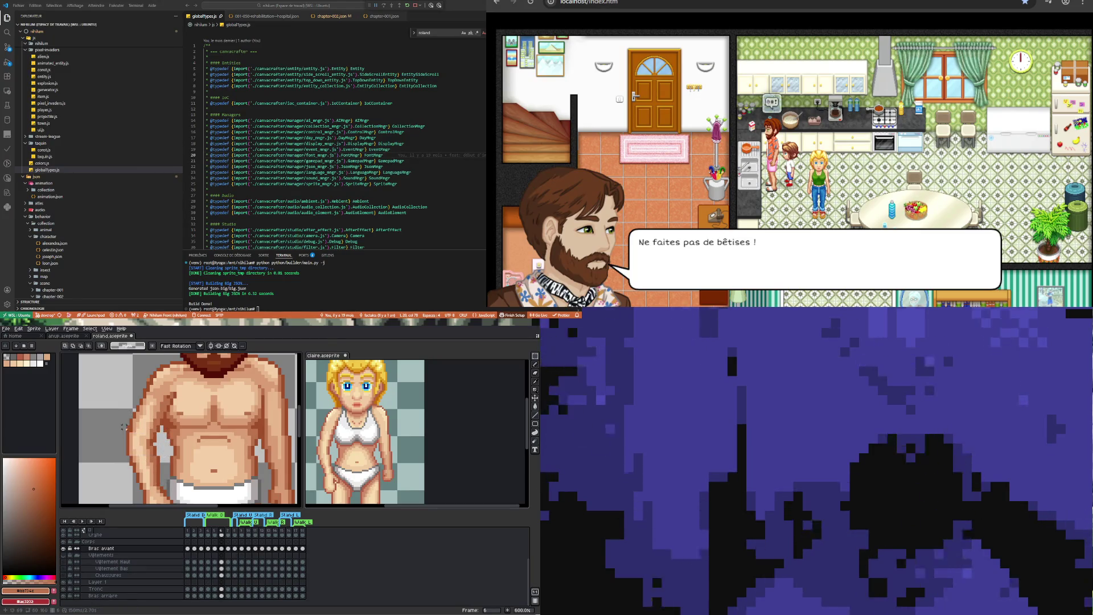
drag(117, 424, 161, 456)
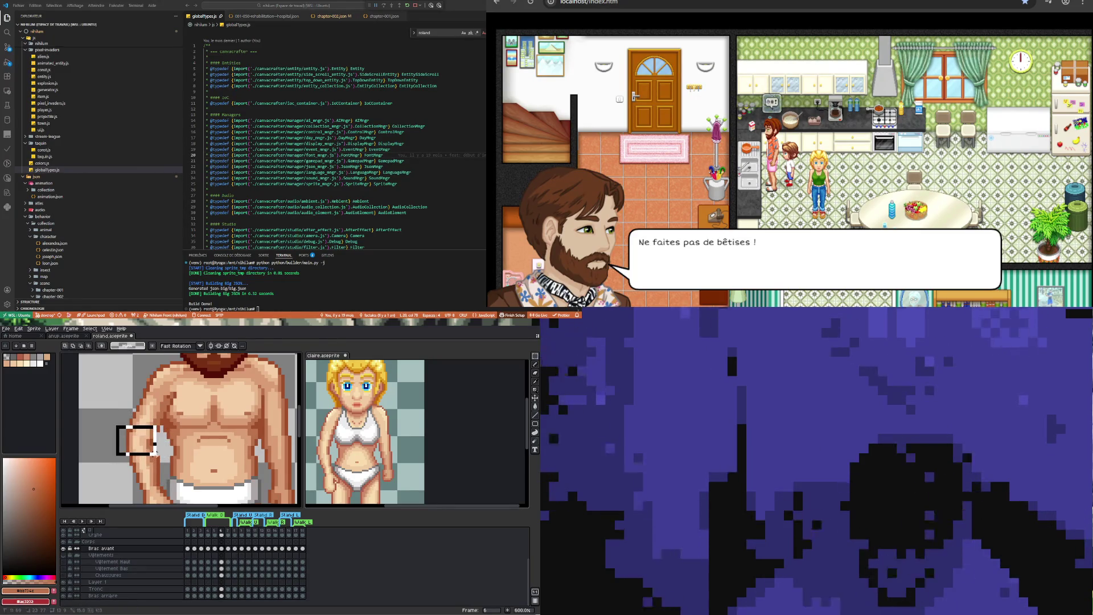
key(ctrl+t)
click(122, 450)
scroll(122, 450, down, 3)
scroll(124, 449, up, 3)
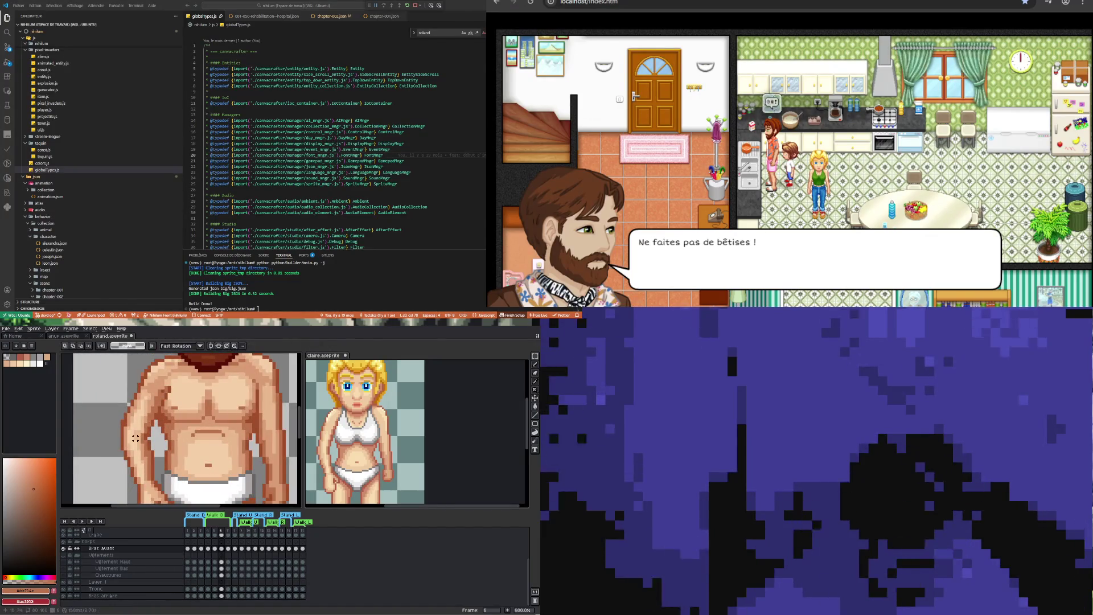
Transform a wider strip of the front arm and deselect to commit its new position
drag(105, 426, 163, 448)
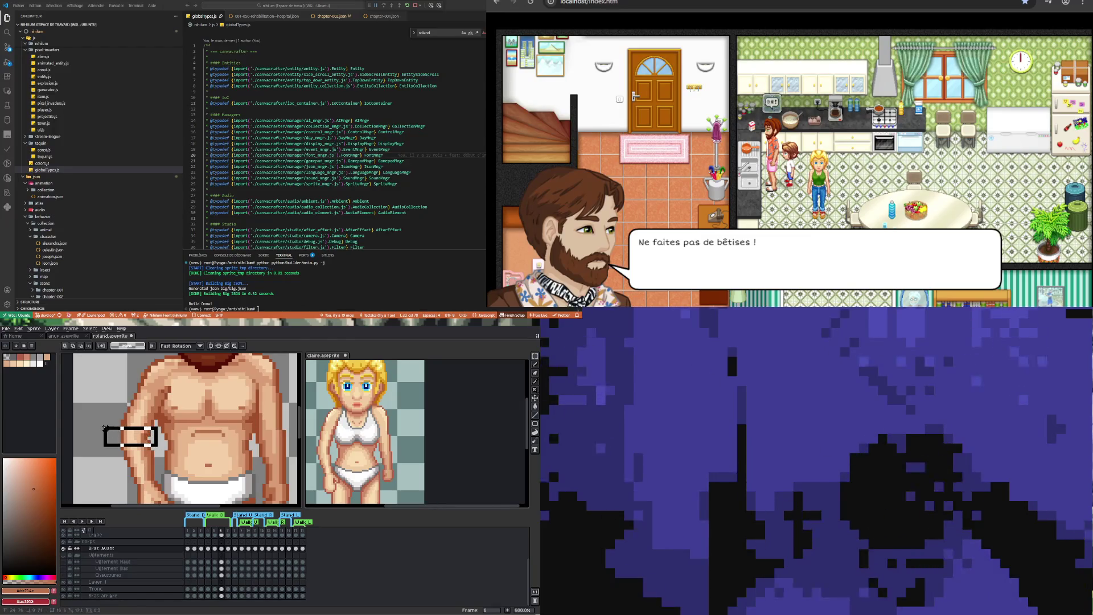
key(ctrl+t)
click(182, 454)
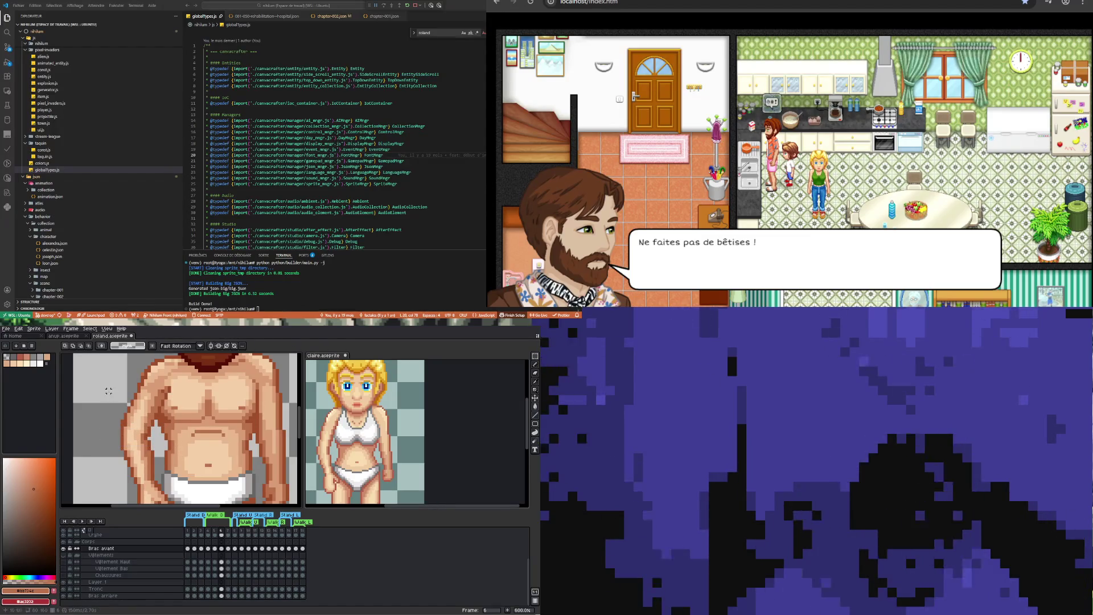
drag(109, 405, 121, 422)
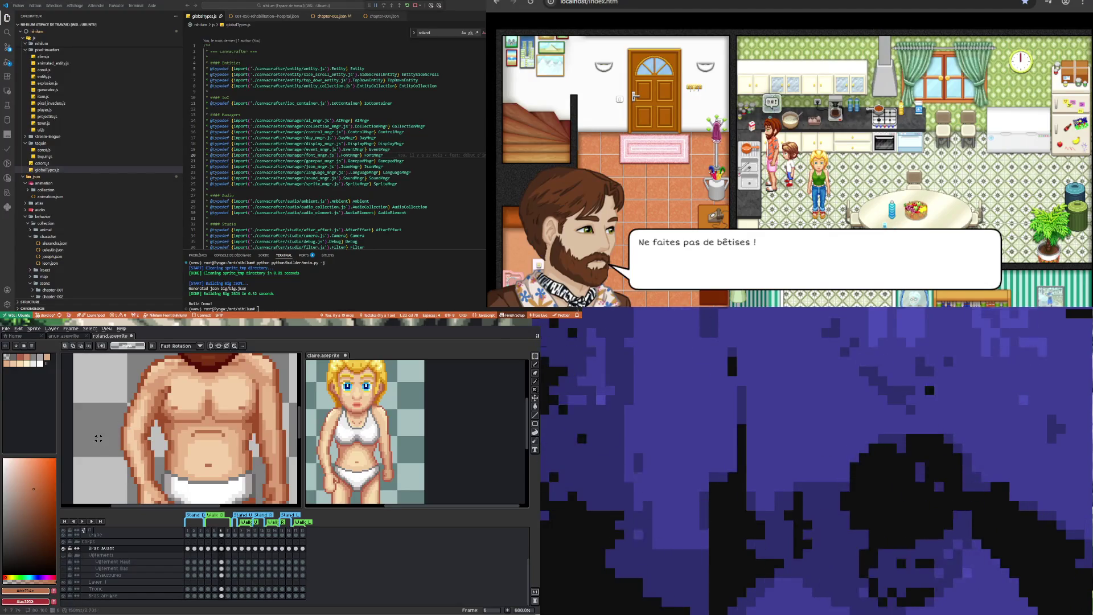
scroll(99, 438, down, 3)
scroll(105, 442, up, 2)
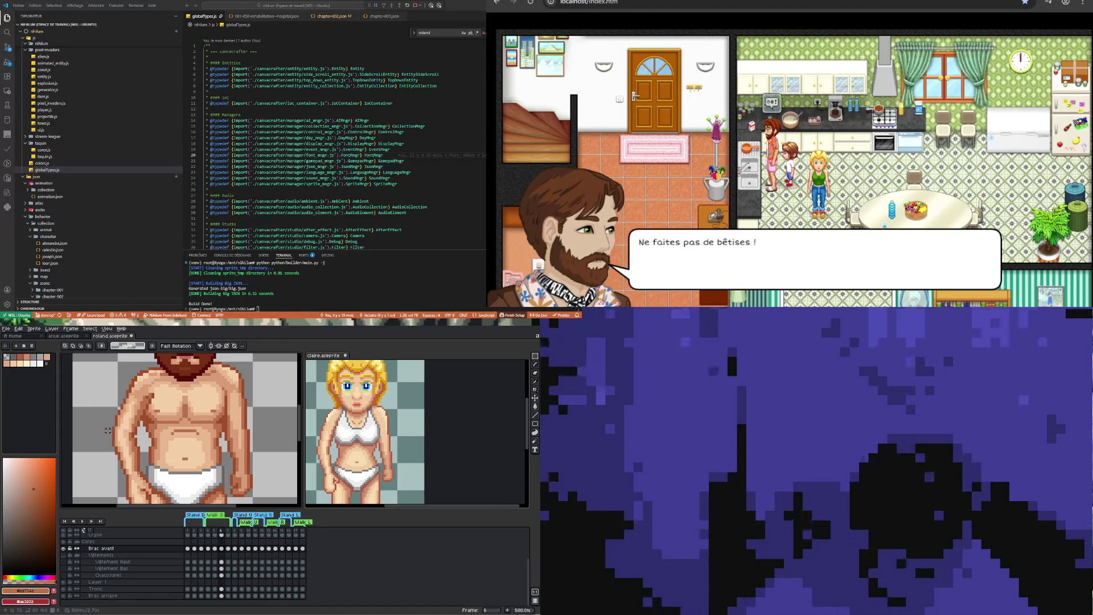
drag(108, 427, 147, 447)
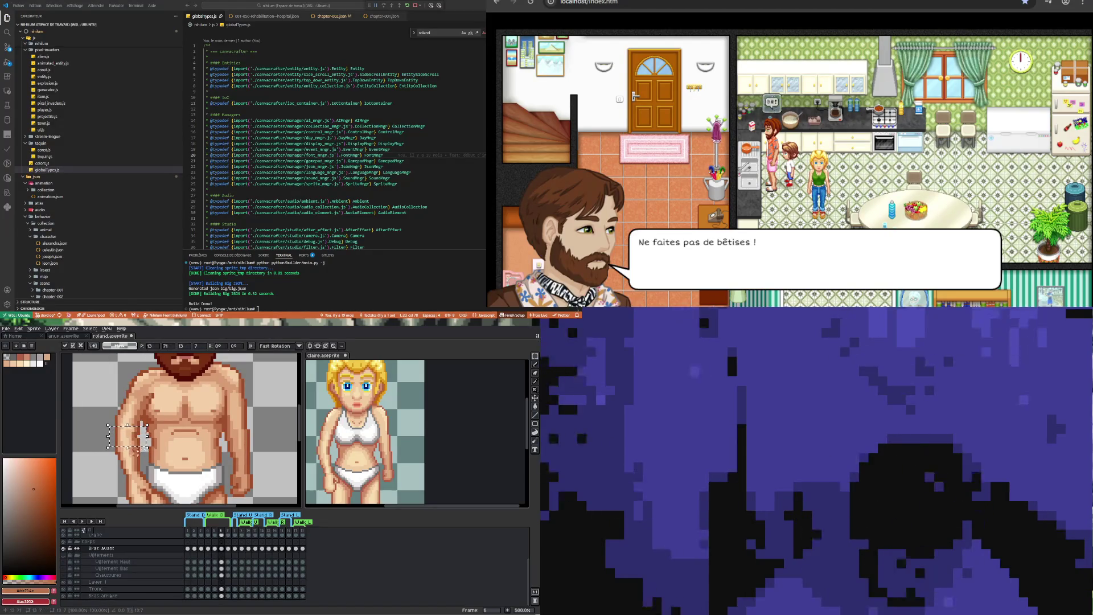
click(88, 425)
scroll(127, 444, down, 1)
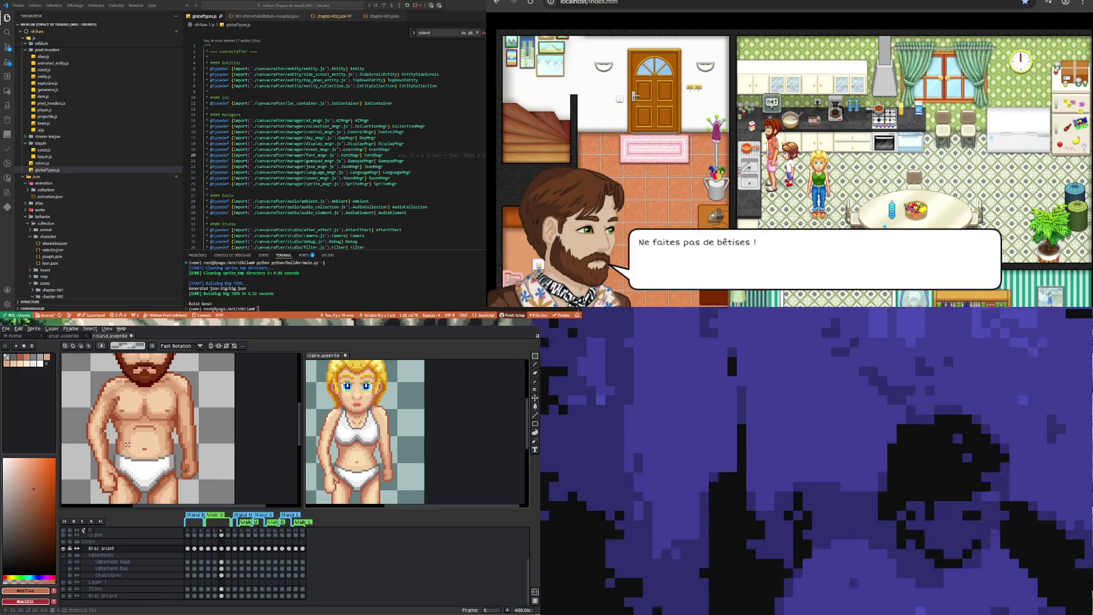
Clean stray torso pixels with the Eyedropper, Pencil and Eraser
key(i)
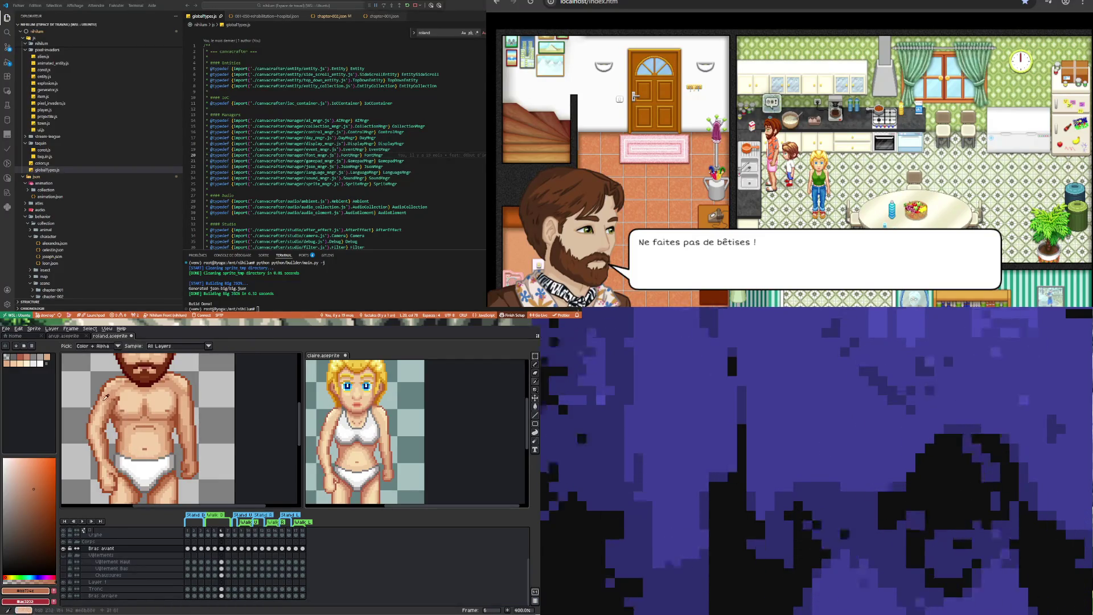
key(b)
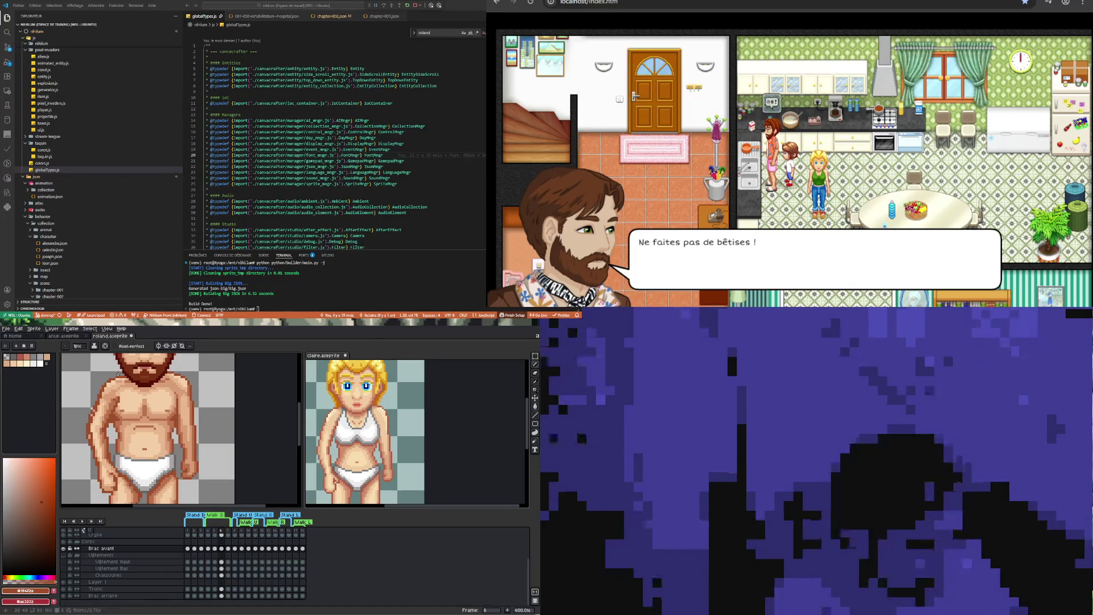
key(e)
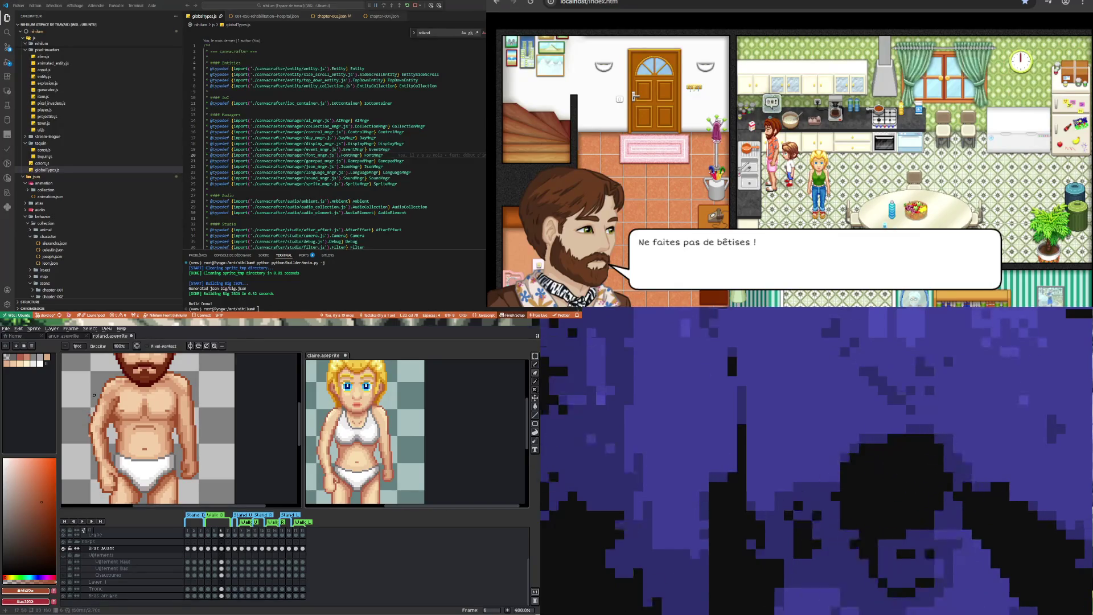
Lasso the hip area of the torso with the freehand Lasso tool
click(535, 356)
click(515, 357)
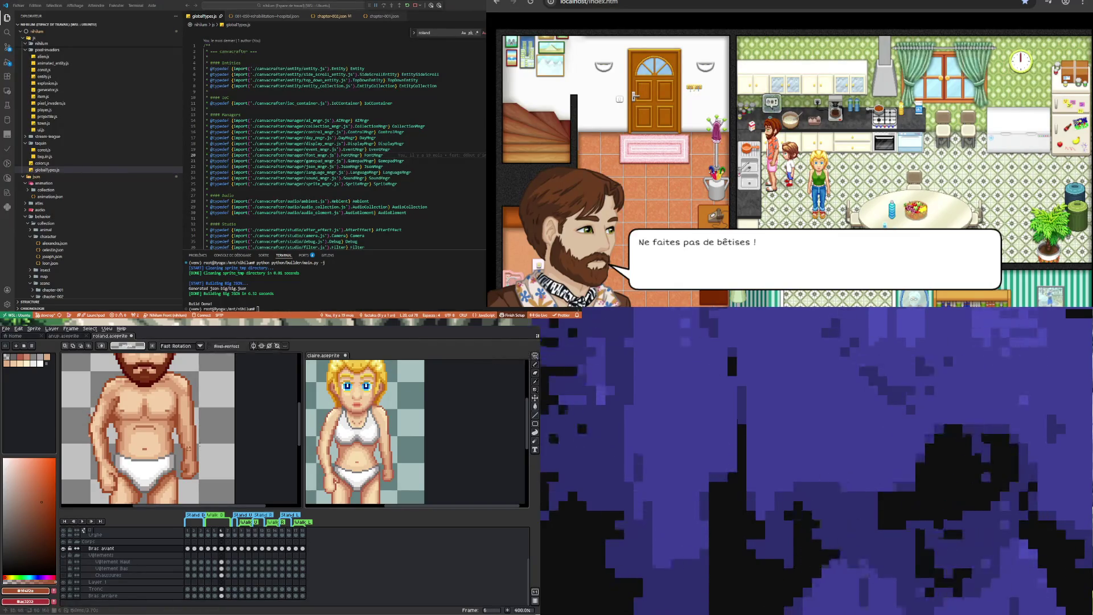
drag(80, 453, 84, 435)
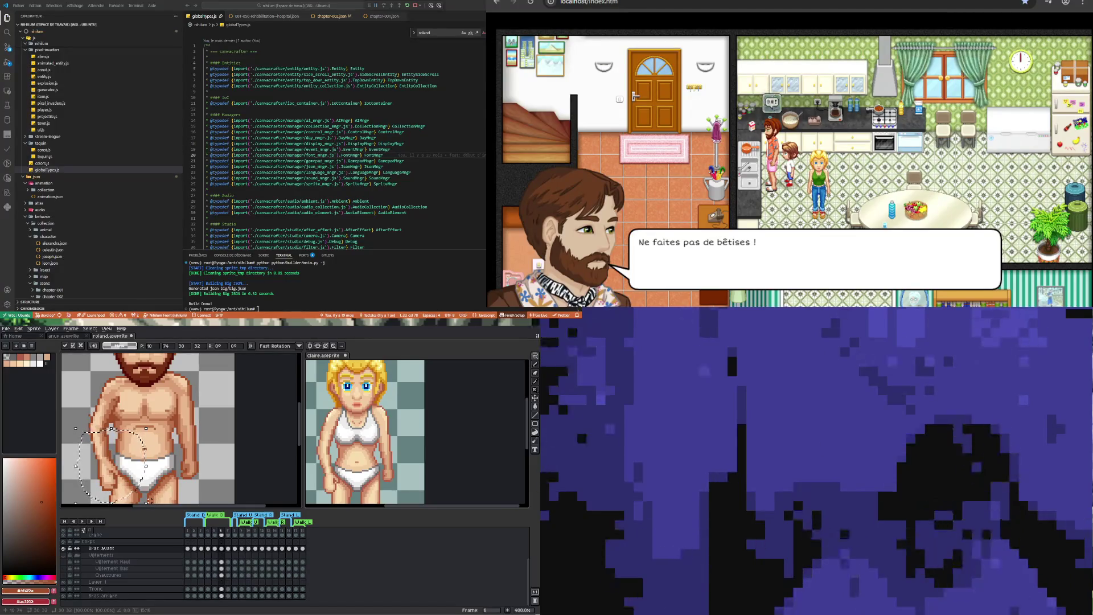
Nudge the hip selection one pixel left and back, then commit it
key(Left)
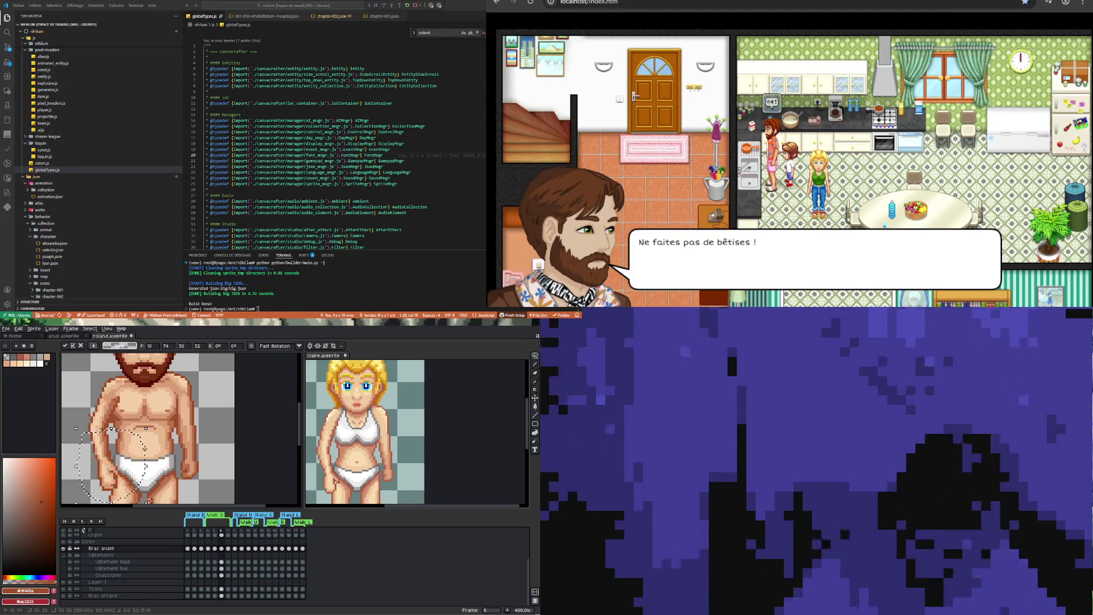
key(Right)
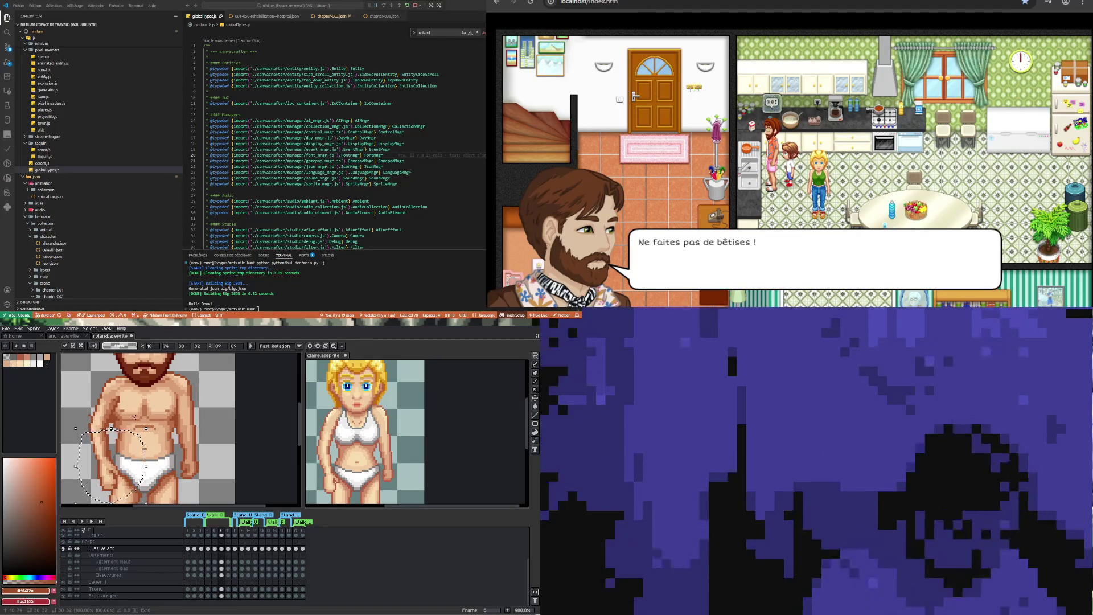
key(ctrl+d)
Repaint the hip with the orange skin tone and a lighter body skin tone
key(i)
key(b)
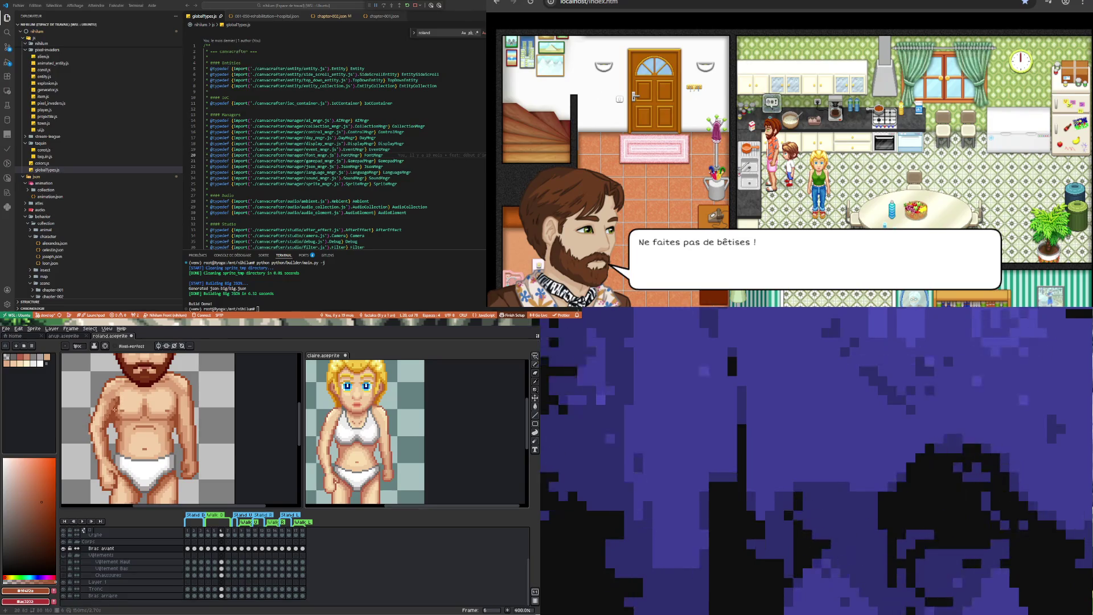
alt+click(111, 417)
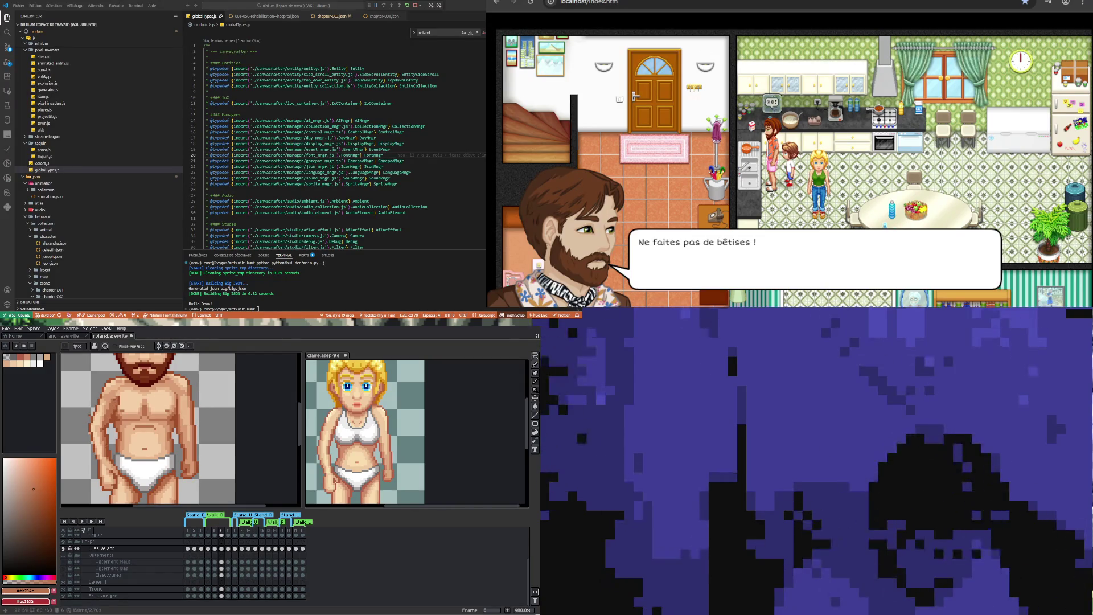
key(alt)
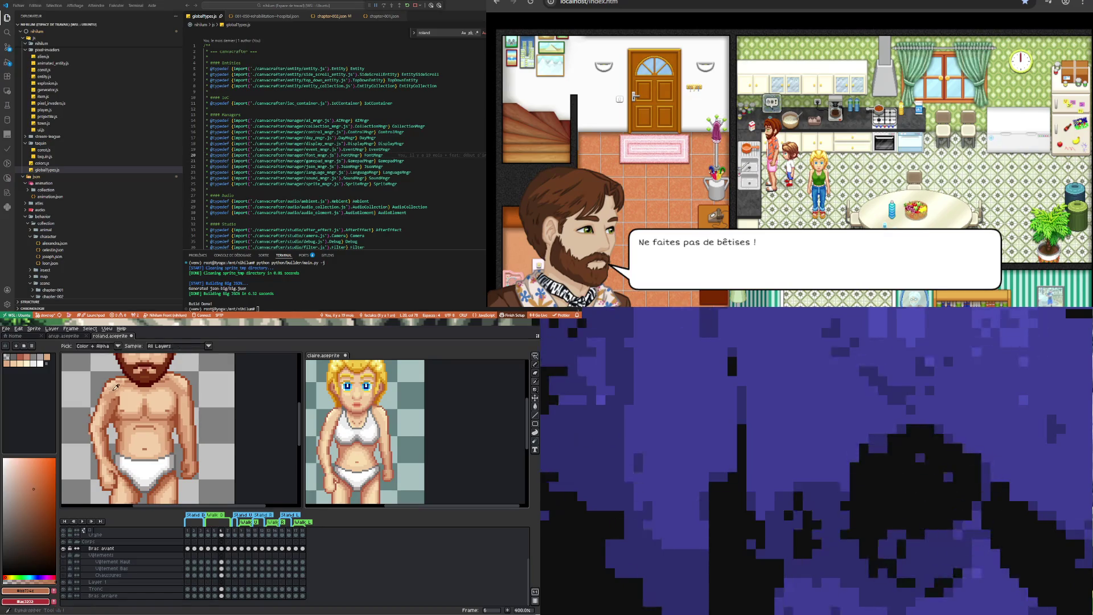
click(110, 401)
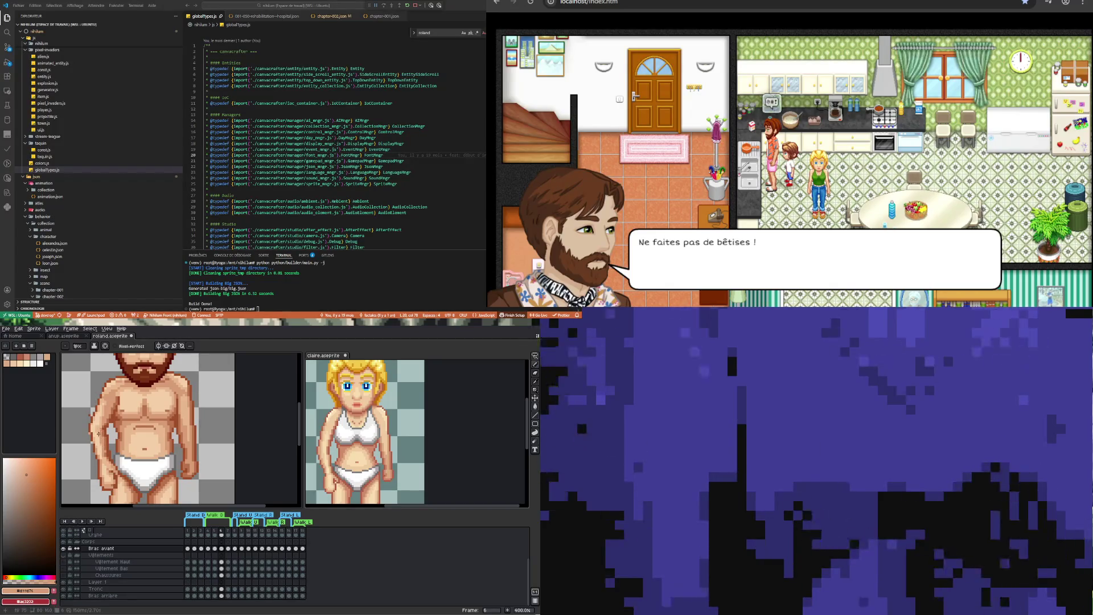
Repaint torso shading with sampled chest, pale highlight and mid skin tones
key(u)
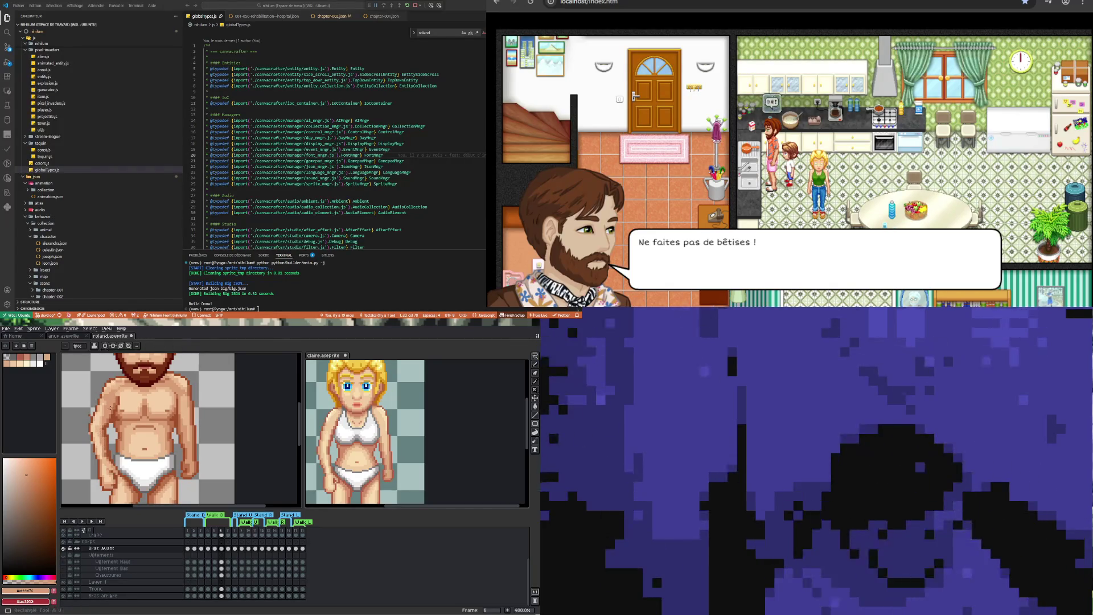
key(i)
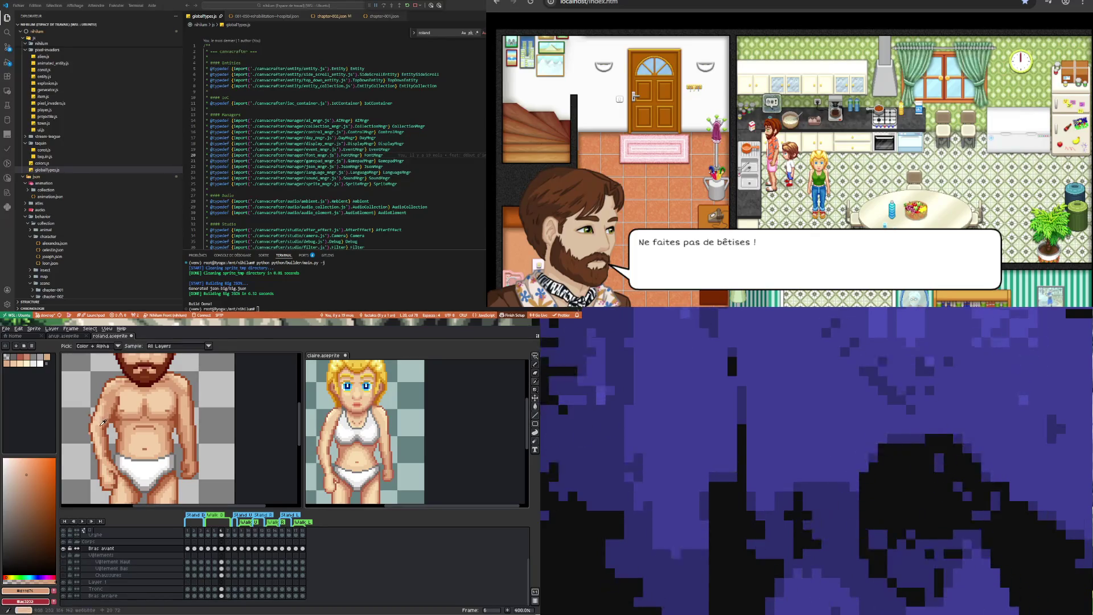
click(103, 422)
key(b)
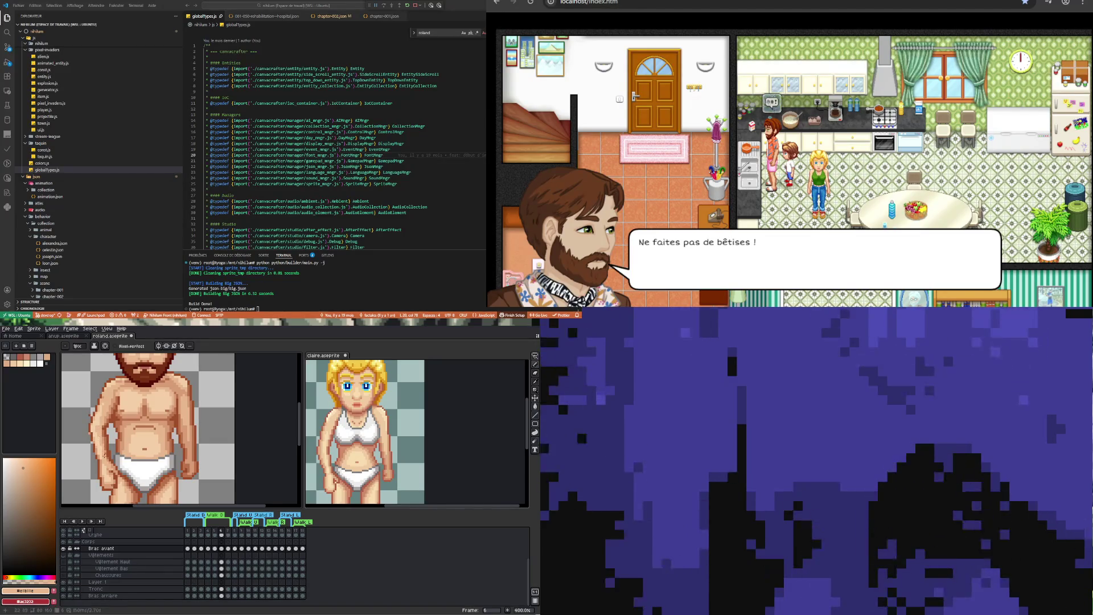
key(i)
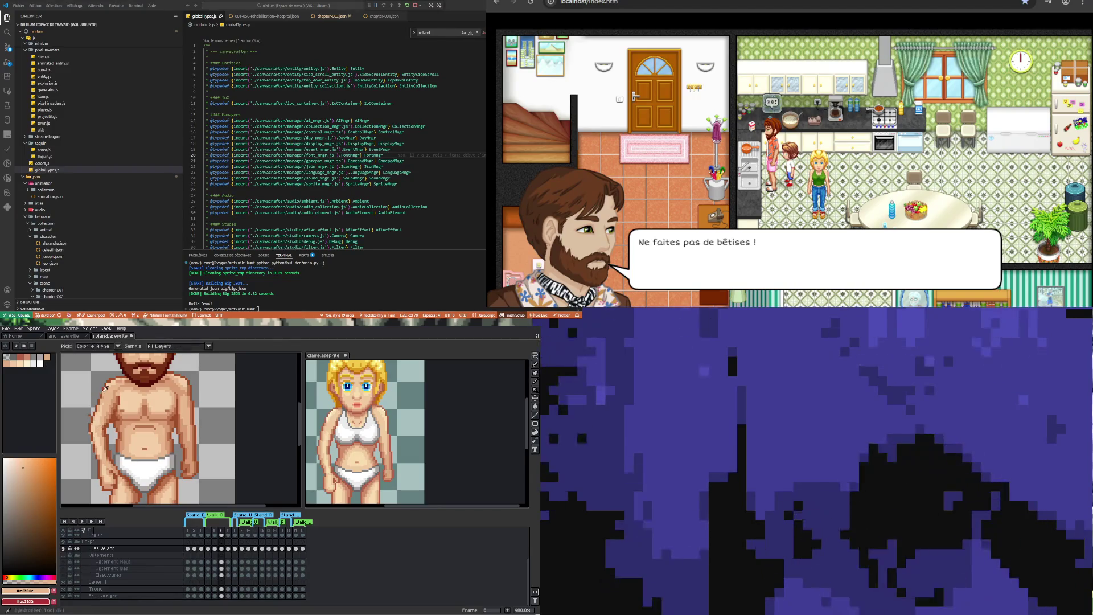
click(101, 417)
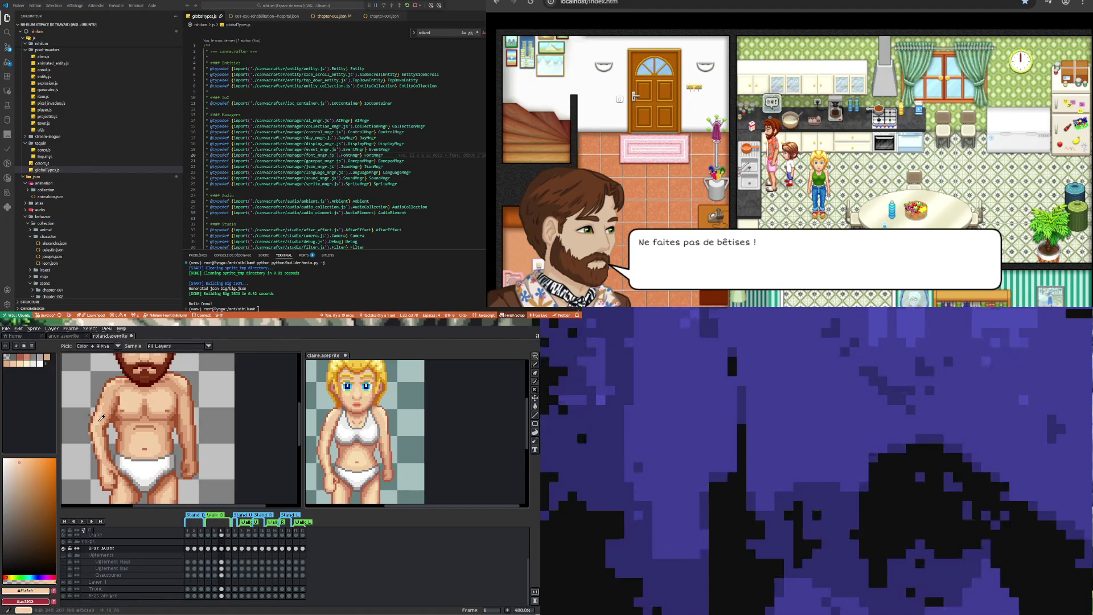
key(b)
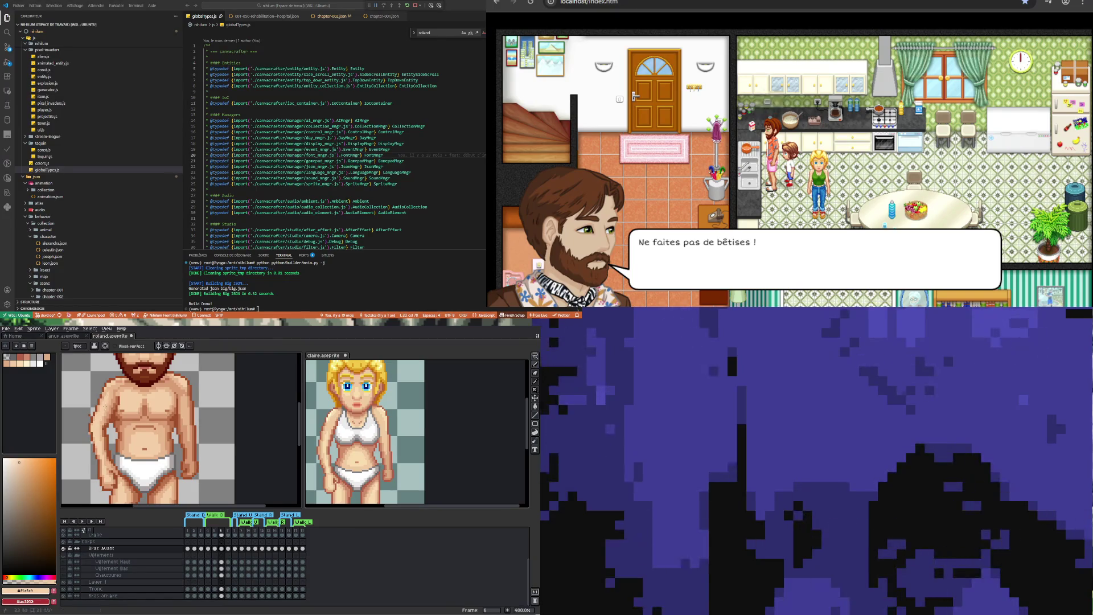
alt+click(114, 385)
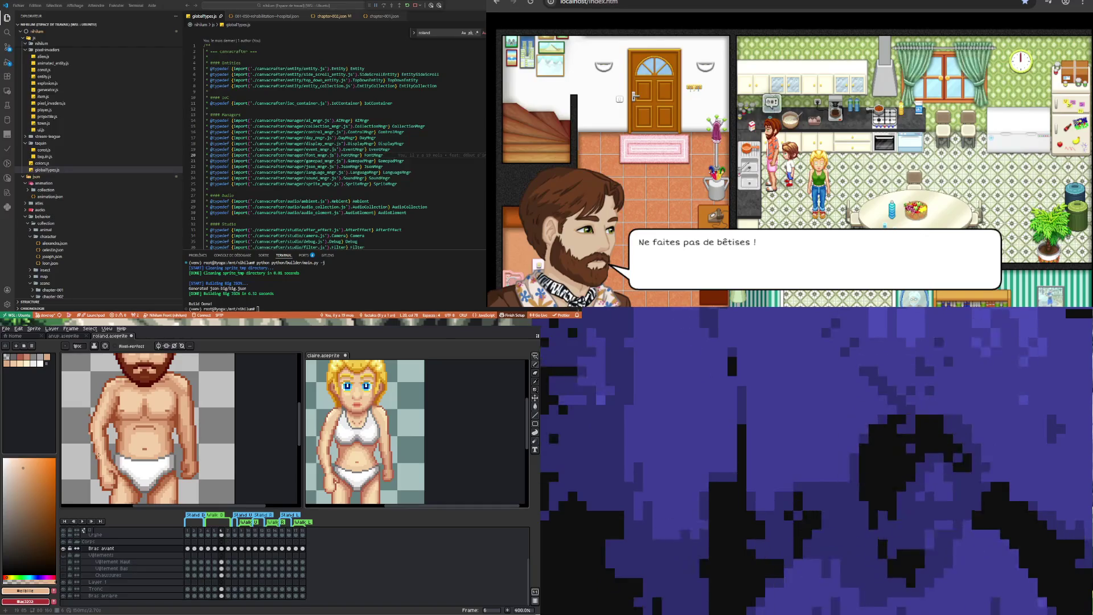
scroll(145, 440, down, 5)
scroll(145, 440, up, 1)
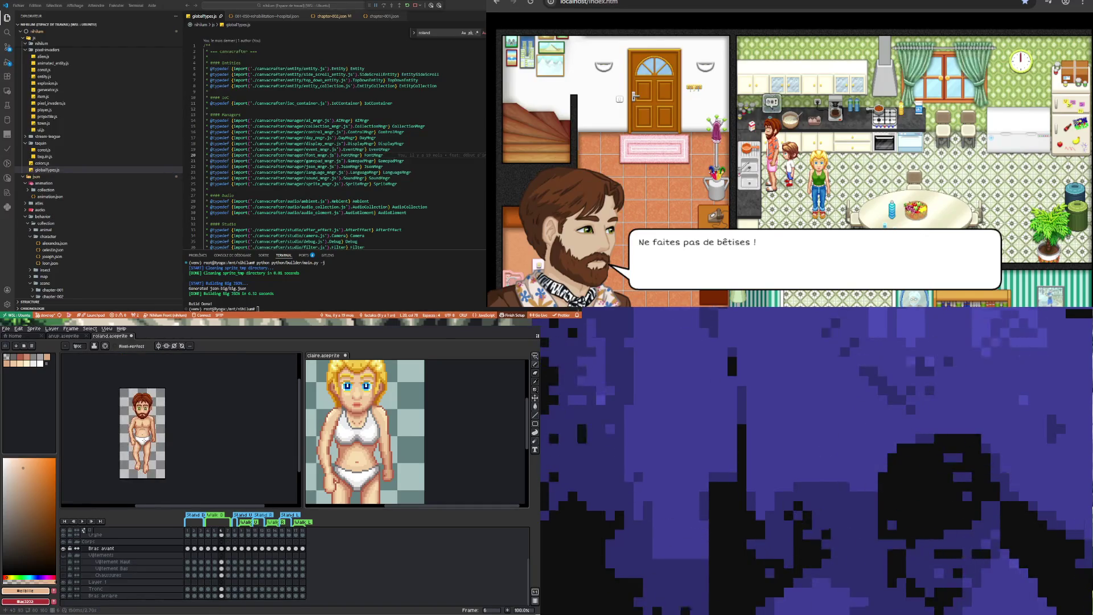
scroll(145, 440, up, 1)
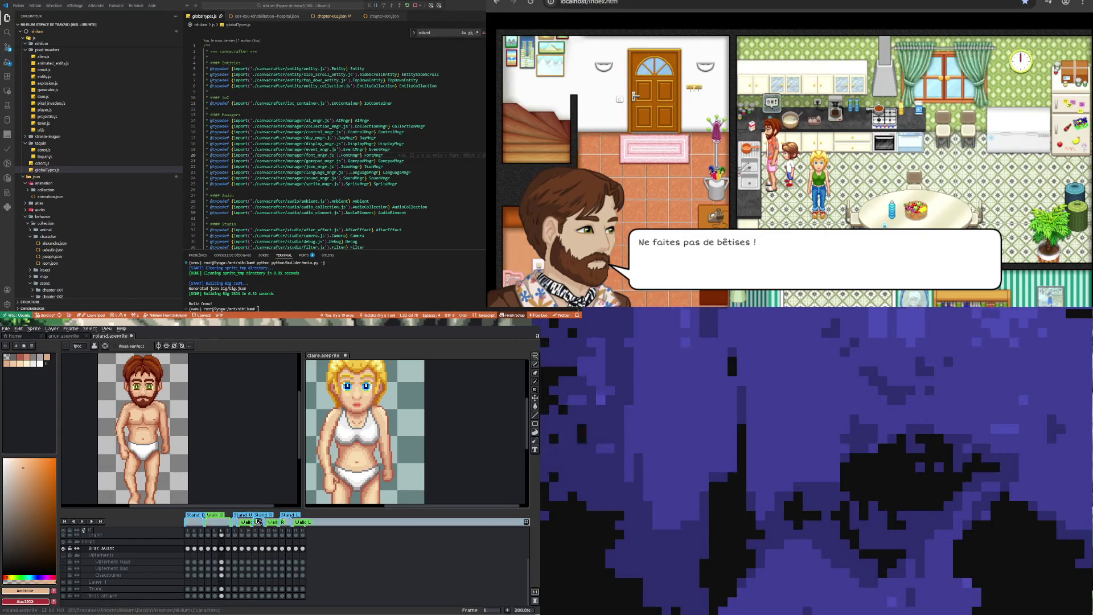
scroll(180, 424, down, 1)
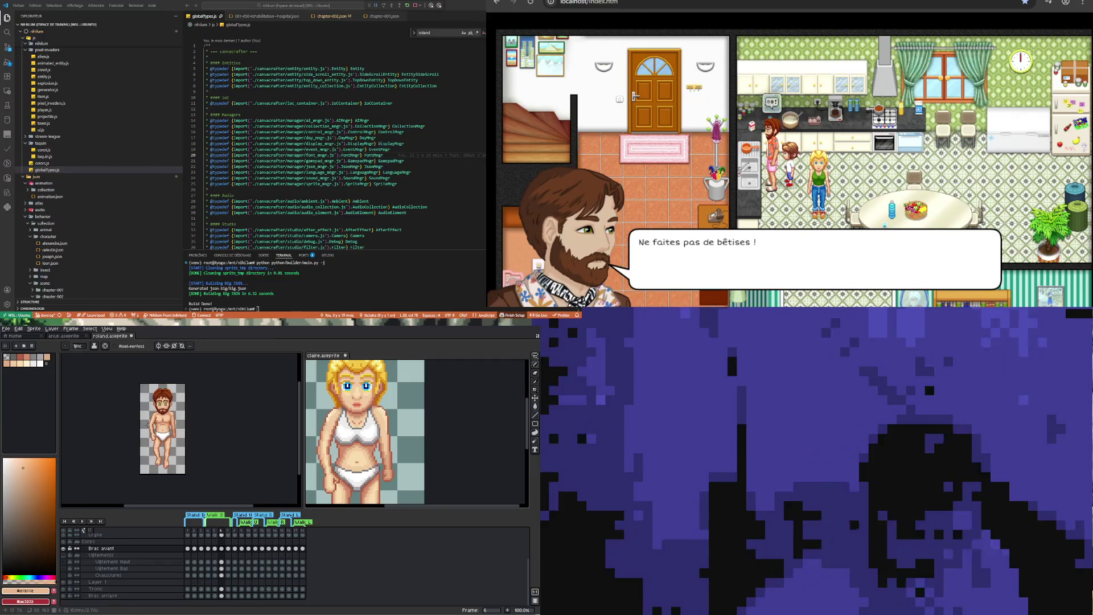
scroll(149, 424, up, 2)
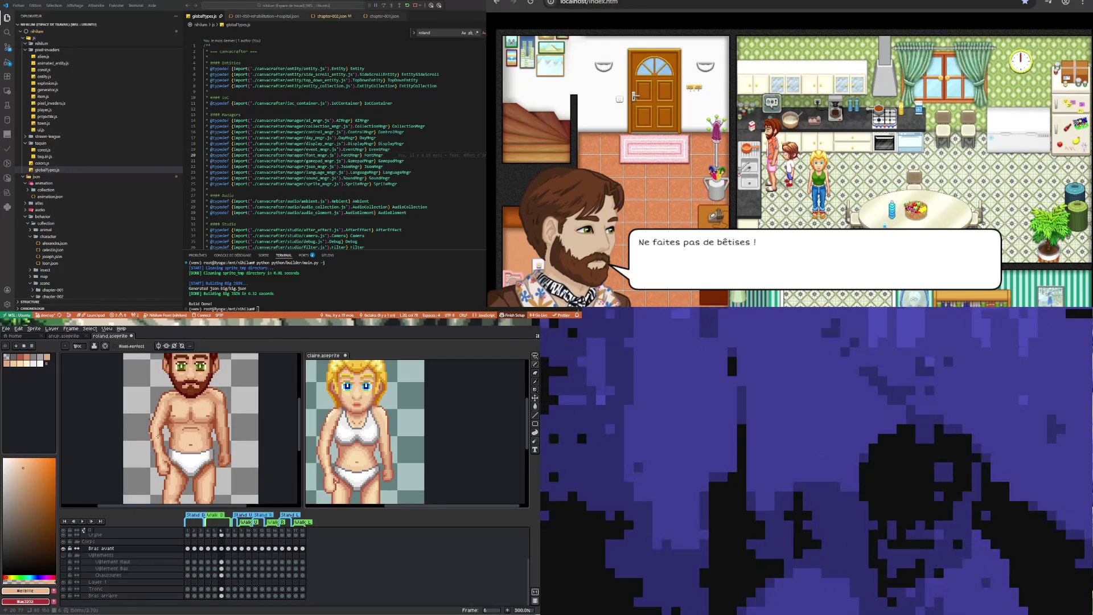
scroll(157, 436, down, 1)
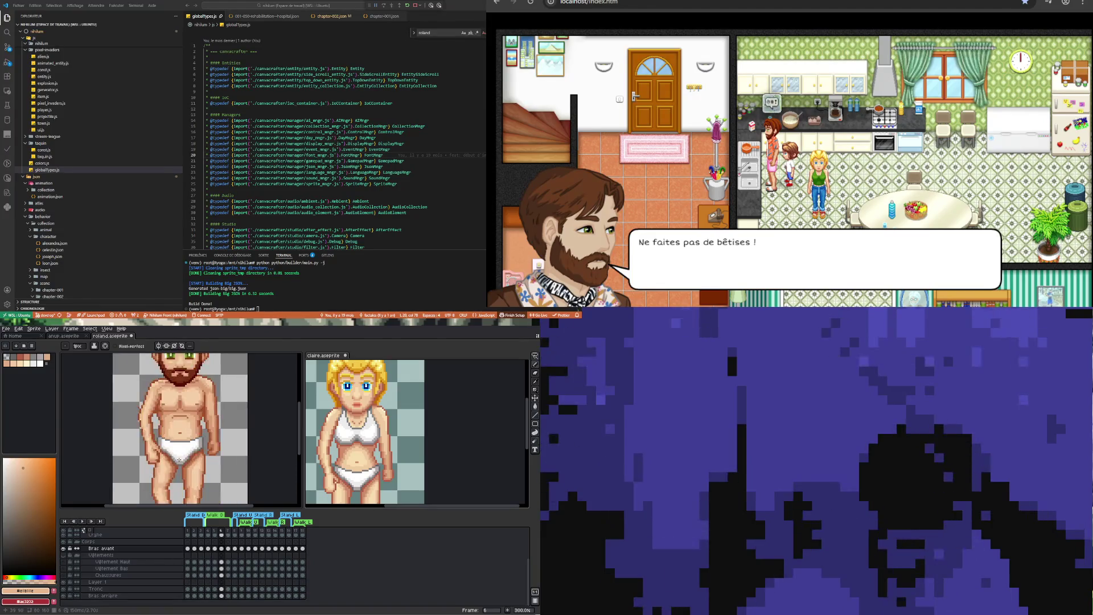
scroll(178, 465, down, 1)
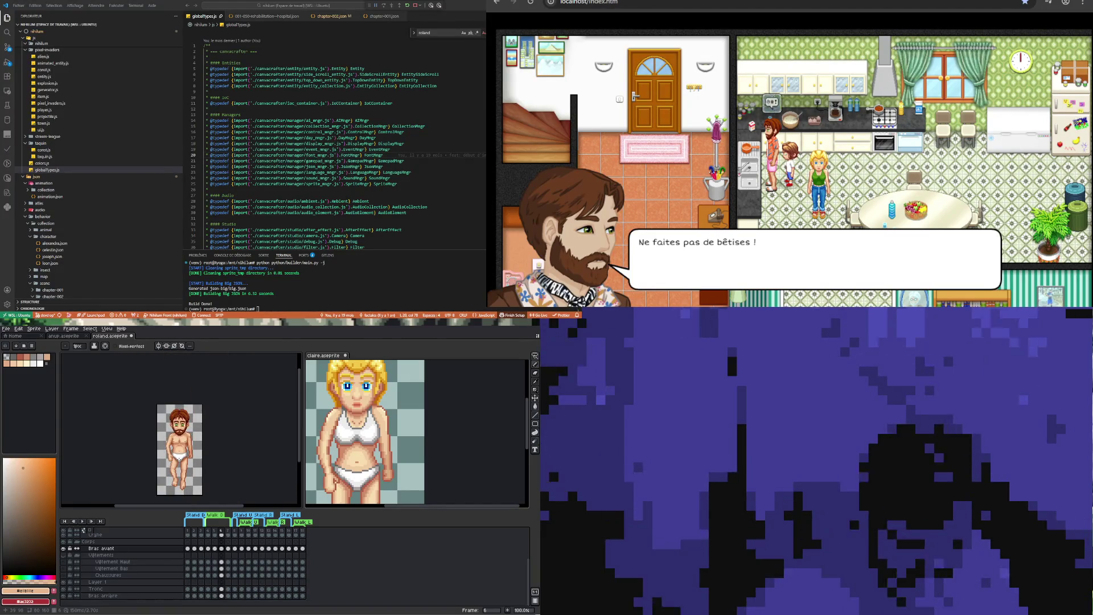
scroll(179, 437, up, 1)
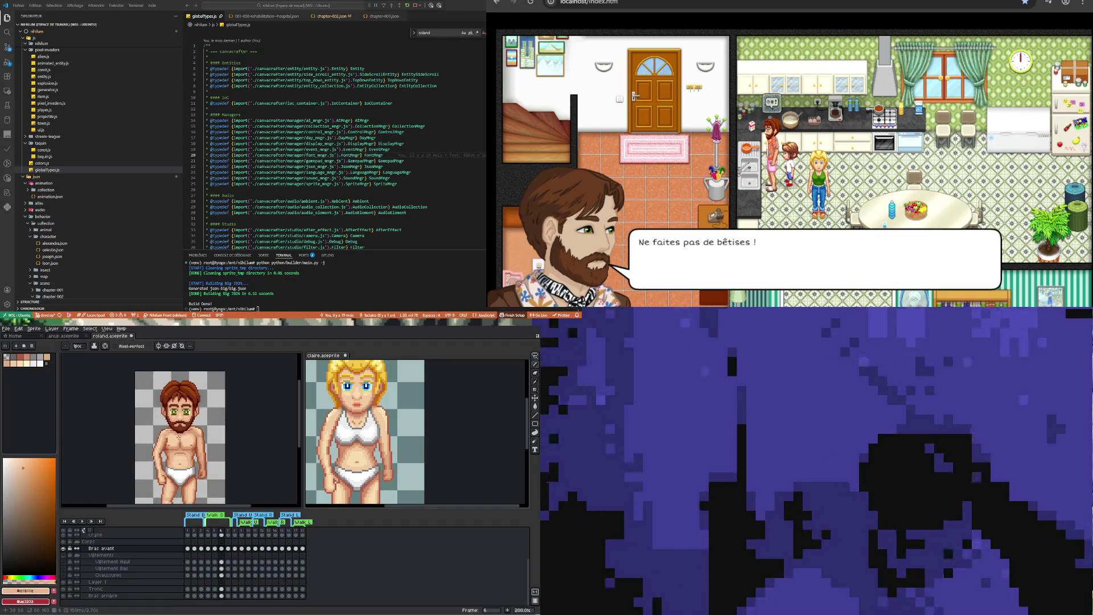
click(535, 359)
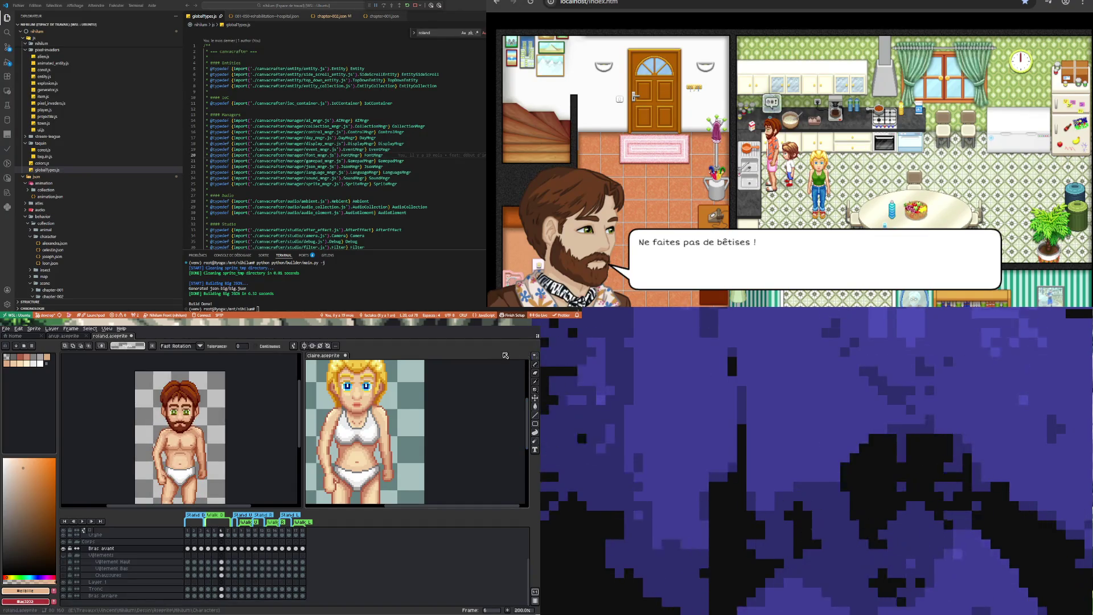
Marquee a 3×3 area on the left collarbone and zoom in on the torso
key(m)
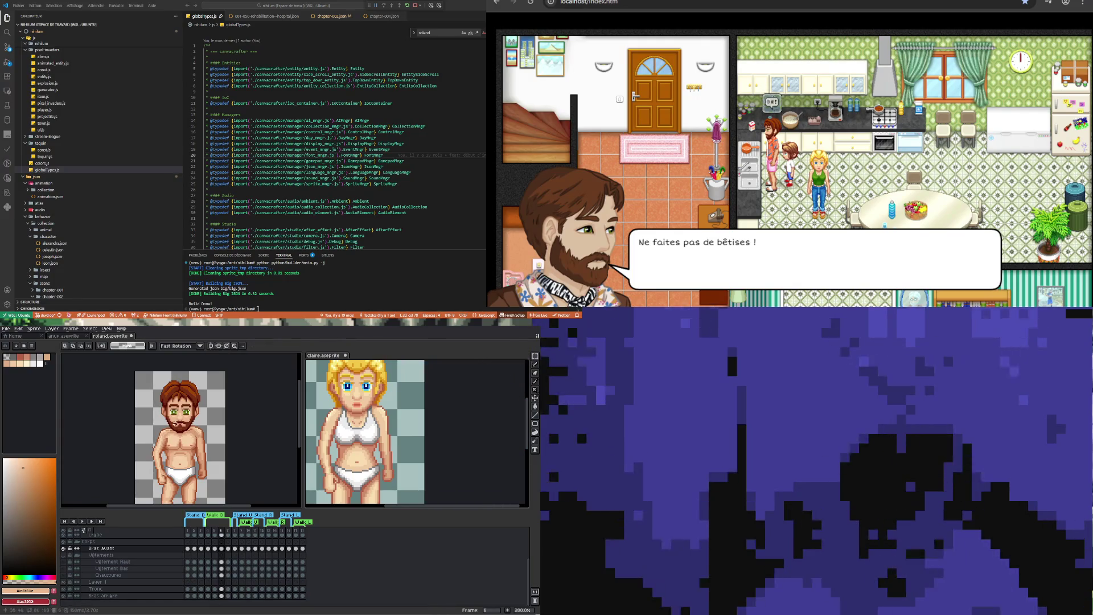
drag(140, 421, 178, 489)
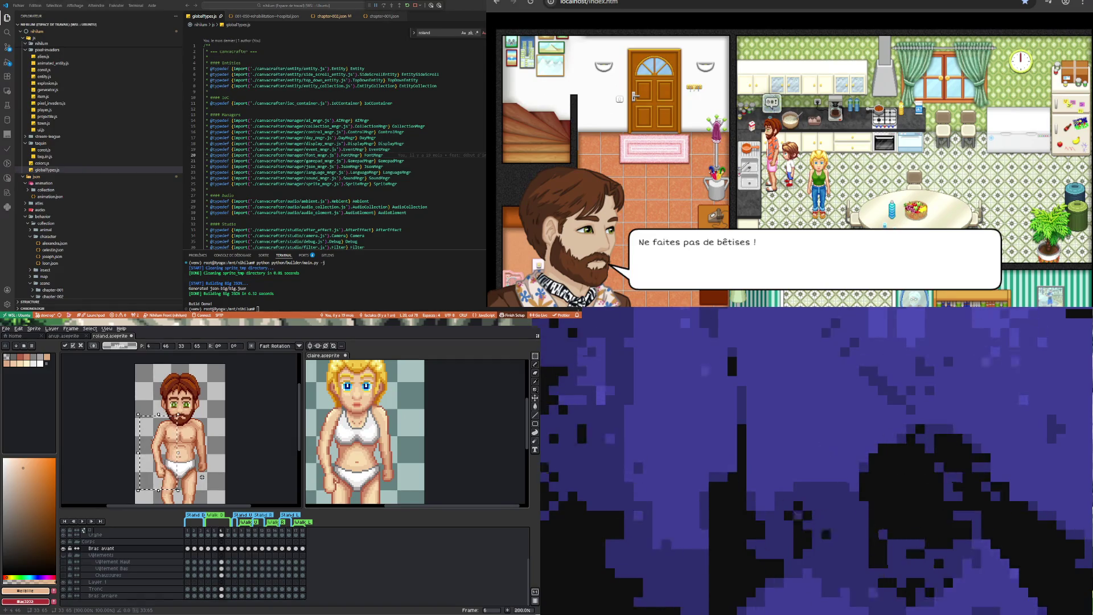
click(193, 450)
scroll(193, 444, up, 1)
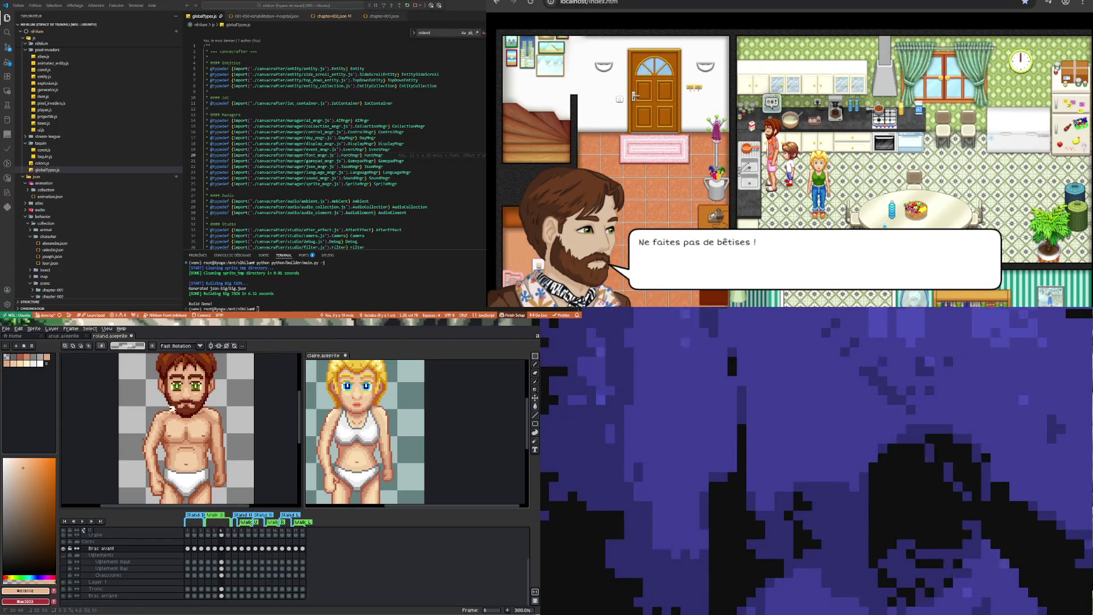
drag(166, 403, 177, 414)
scroll(174, 402, up, 2)
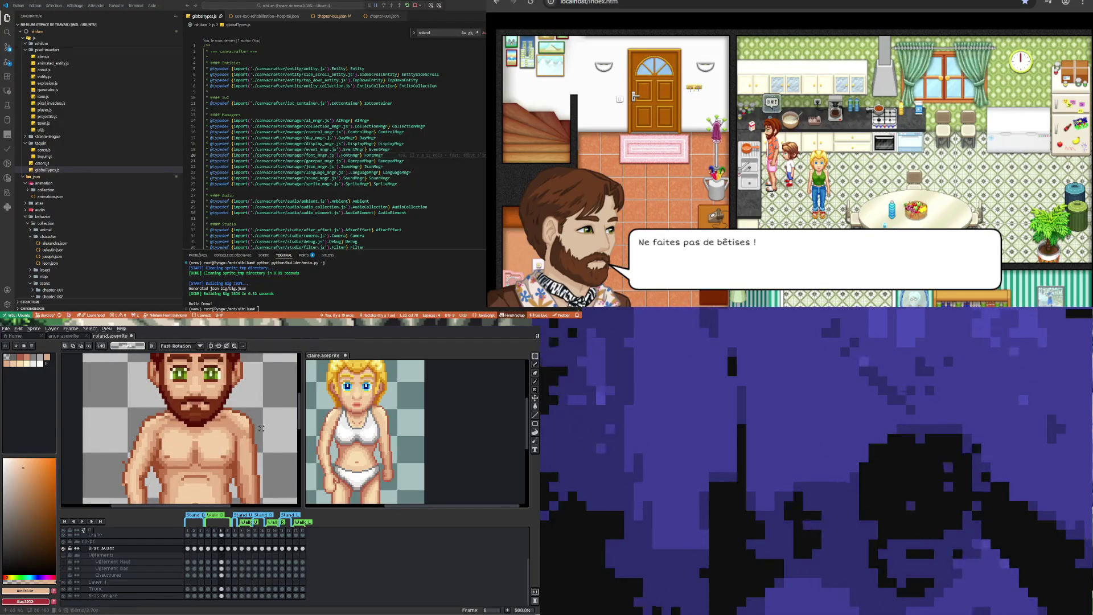
scroll(183, 415, down, 3)
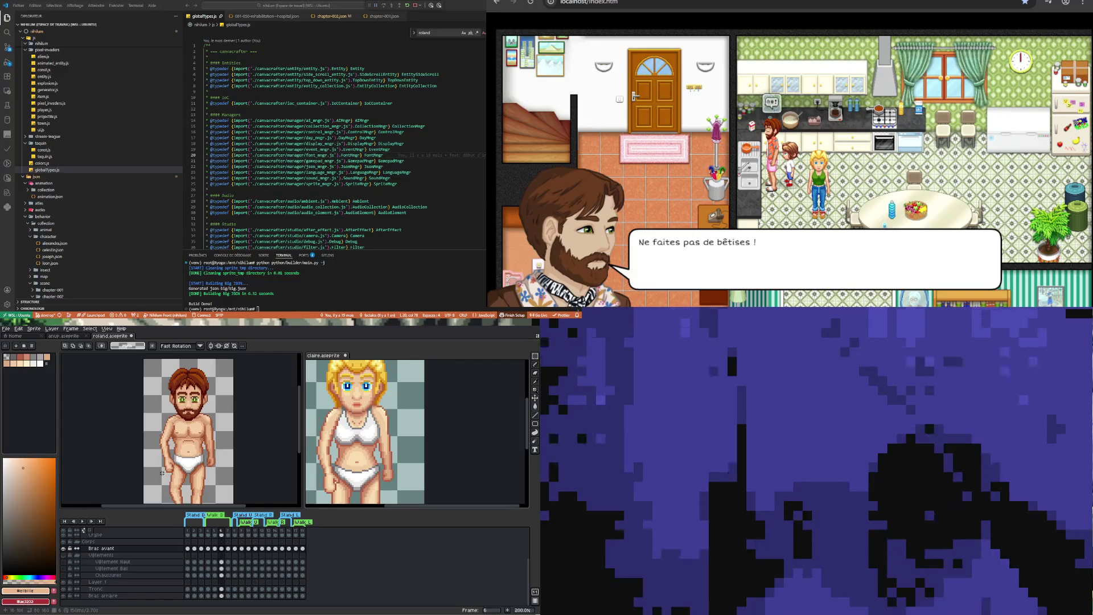
scroll(189, 427, up, 2)
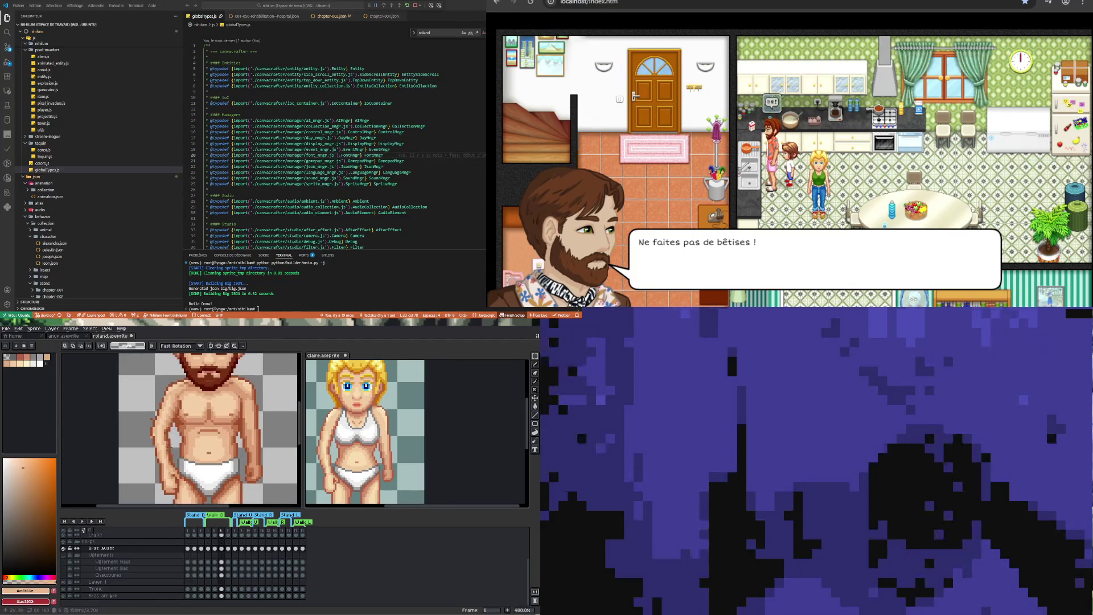
Repaint arm pixels with the dark brown outline, a lighter skin tone and #d99d76
key(i)
click(153, 426)
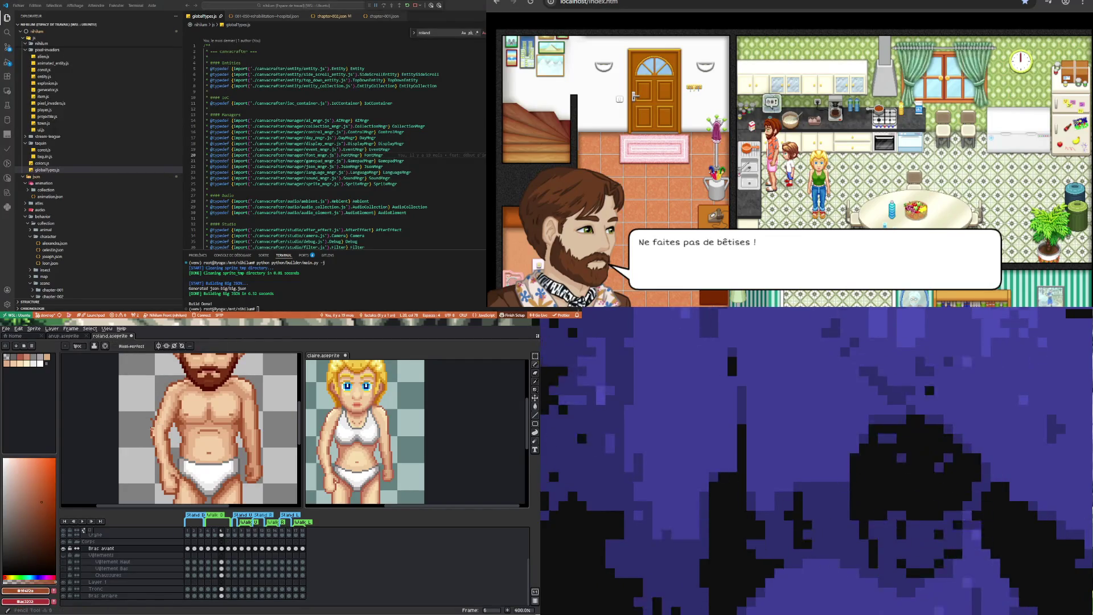
key(b)
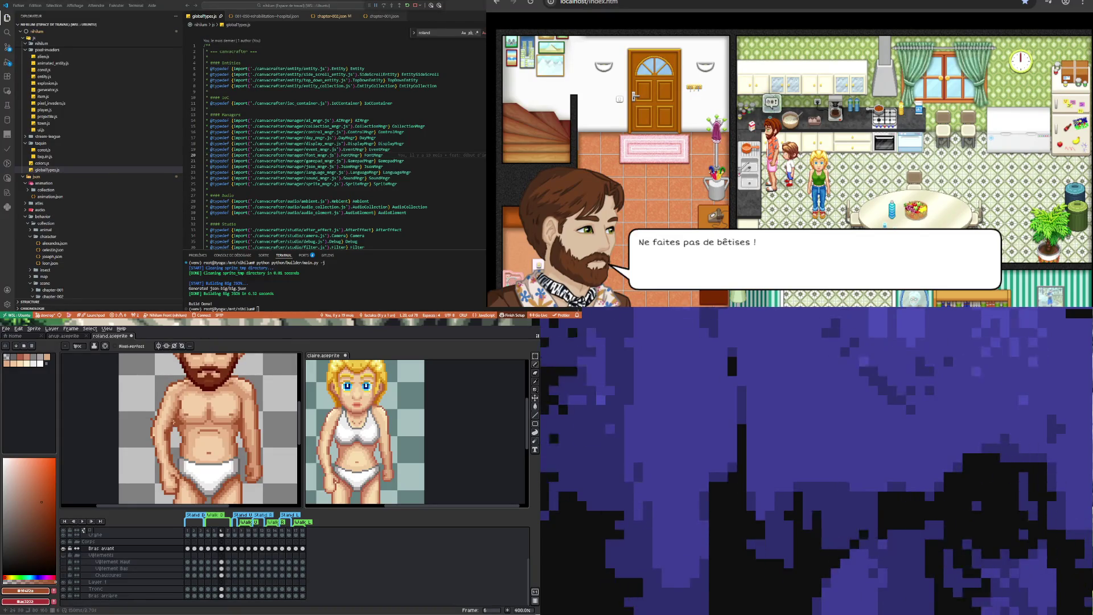
key(i)
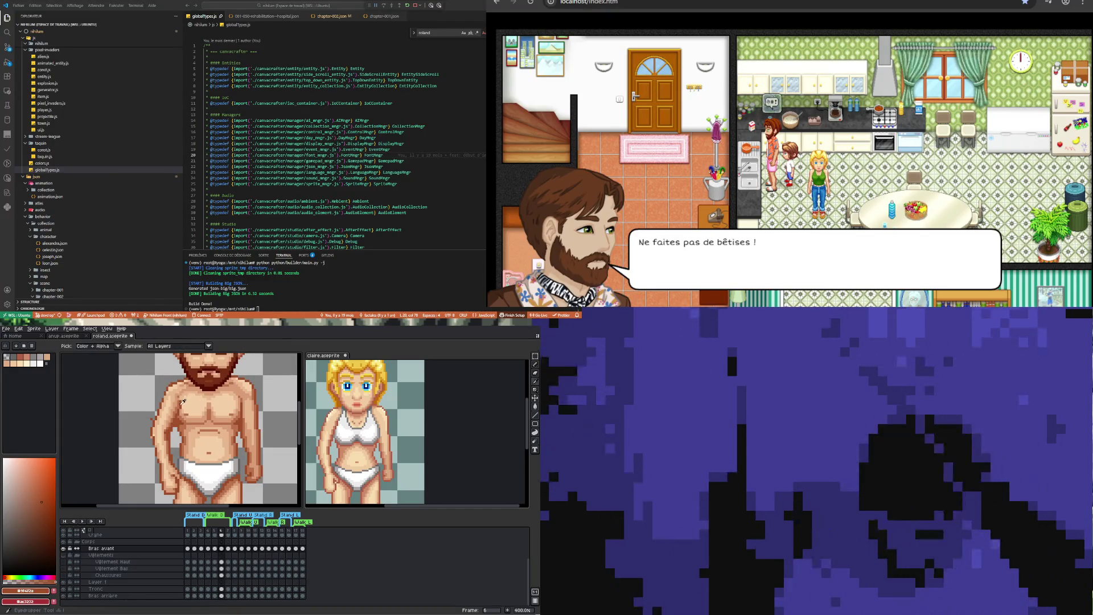
click(171, 422)
key(b)
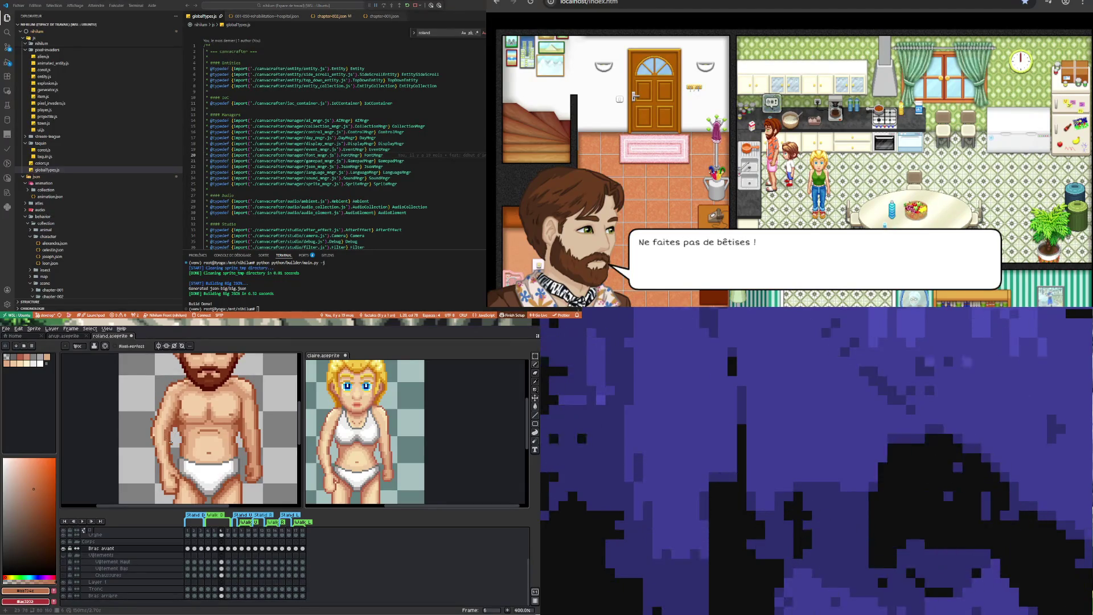
key(i)
click(174, 413)
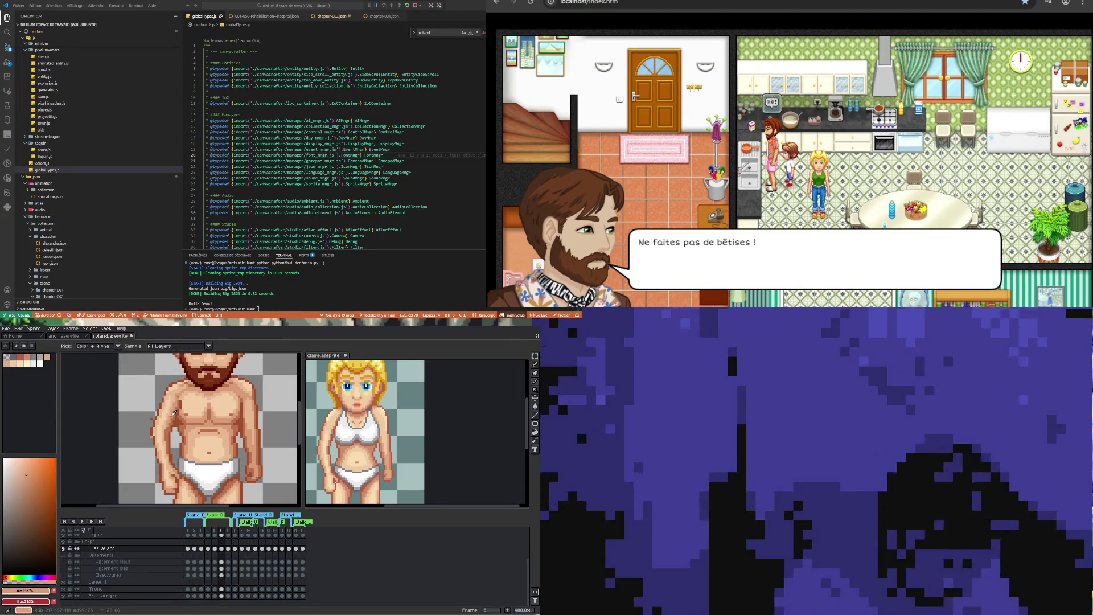
key(b)
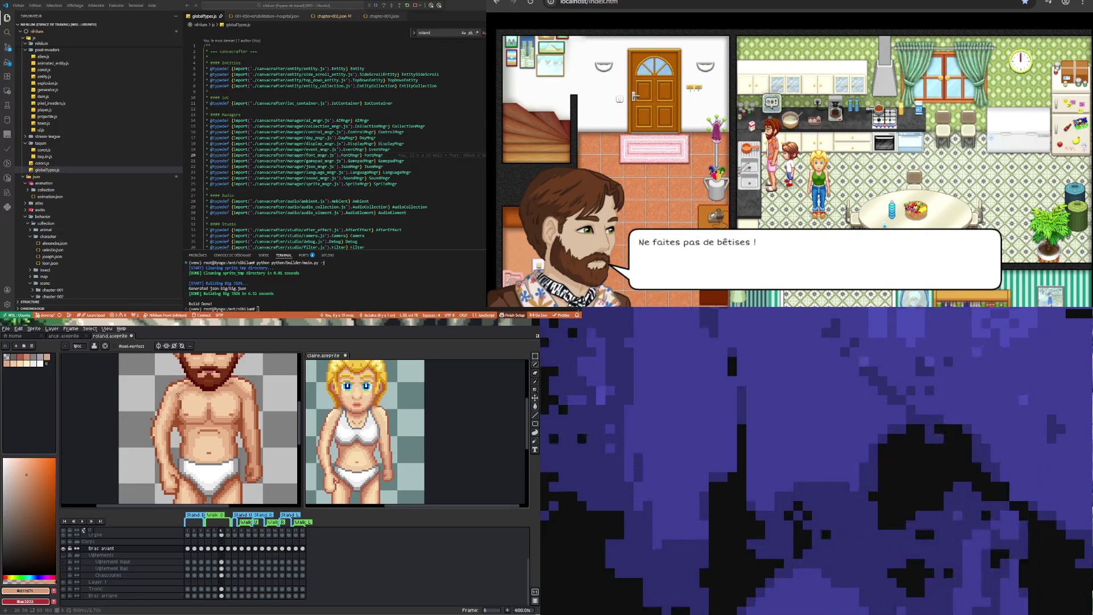
Repaint the chest pixels with two skin tones sampled from the chest
scroll(177, 393, down, 5)
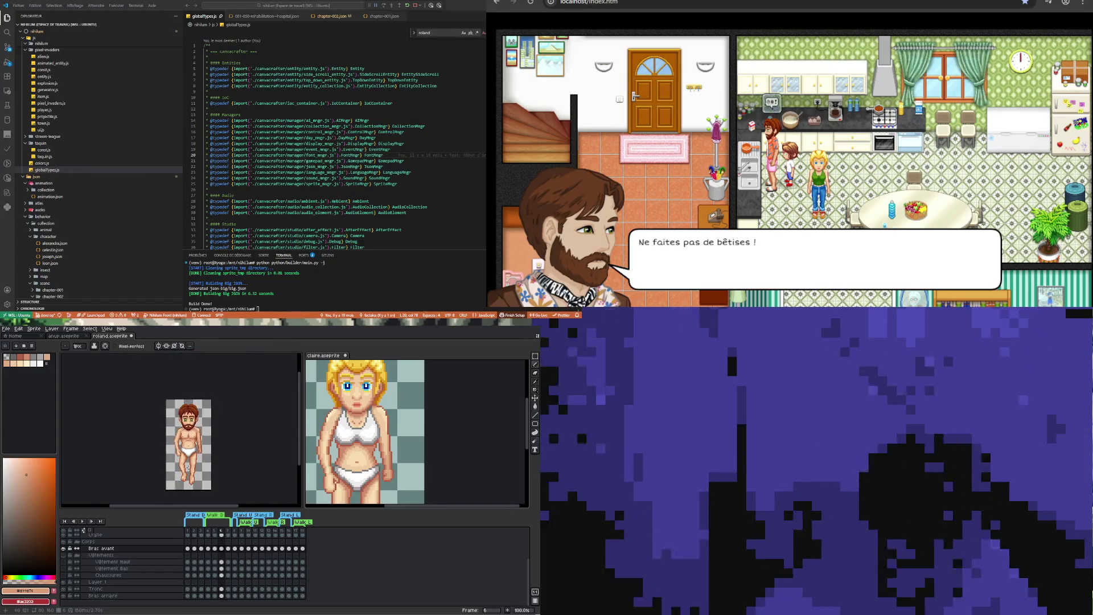
scroll(191, 458, up, 2)
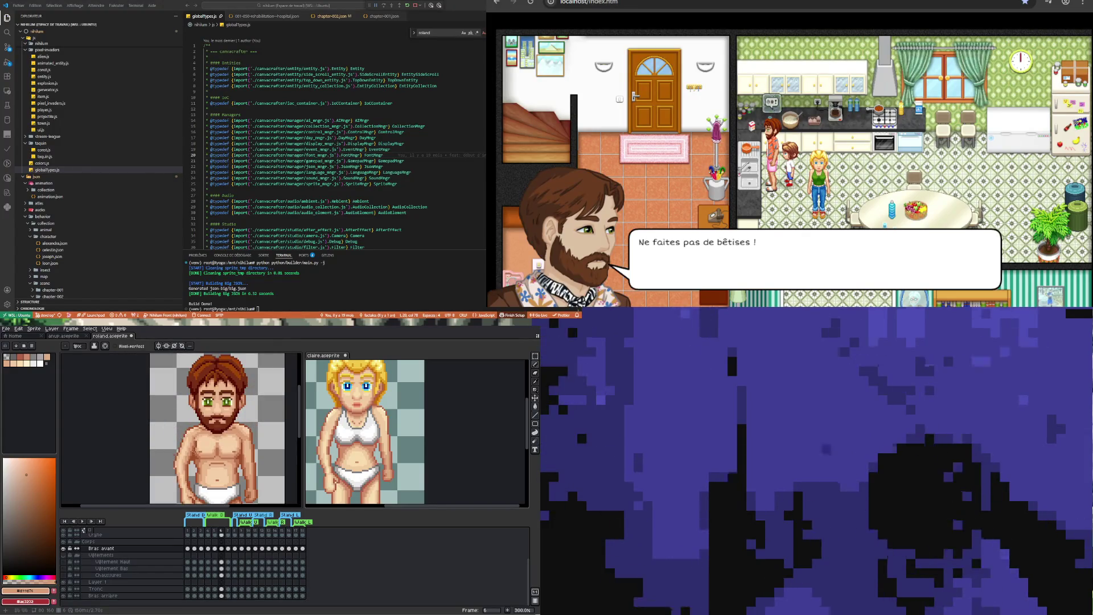
scroll(193, 451, up, 2)
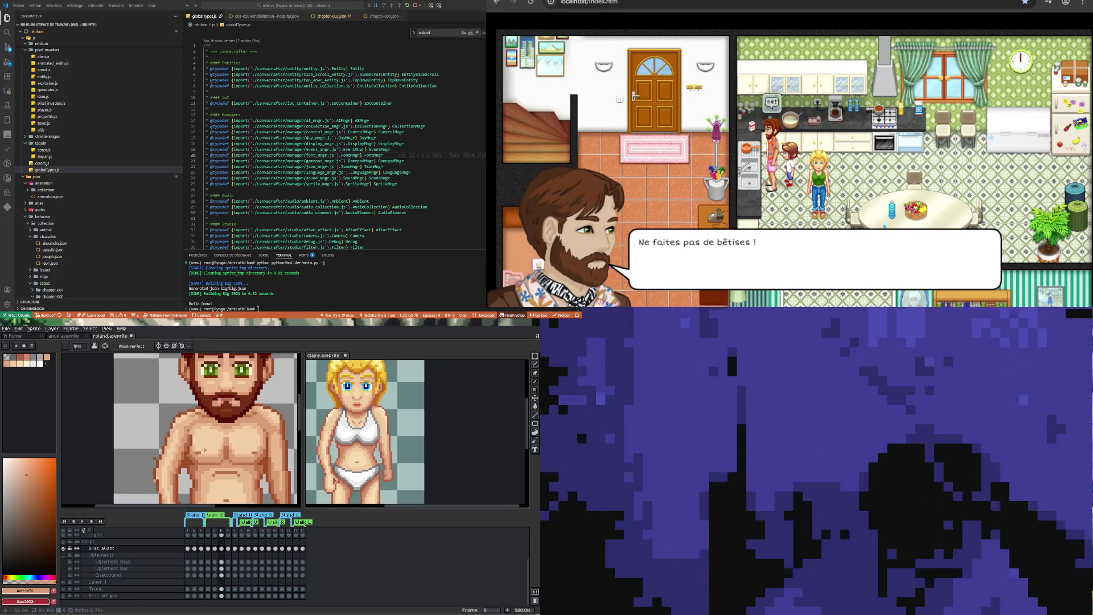
key(i)
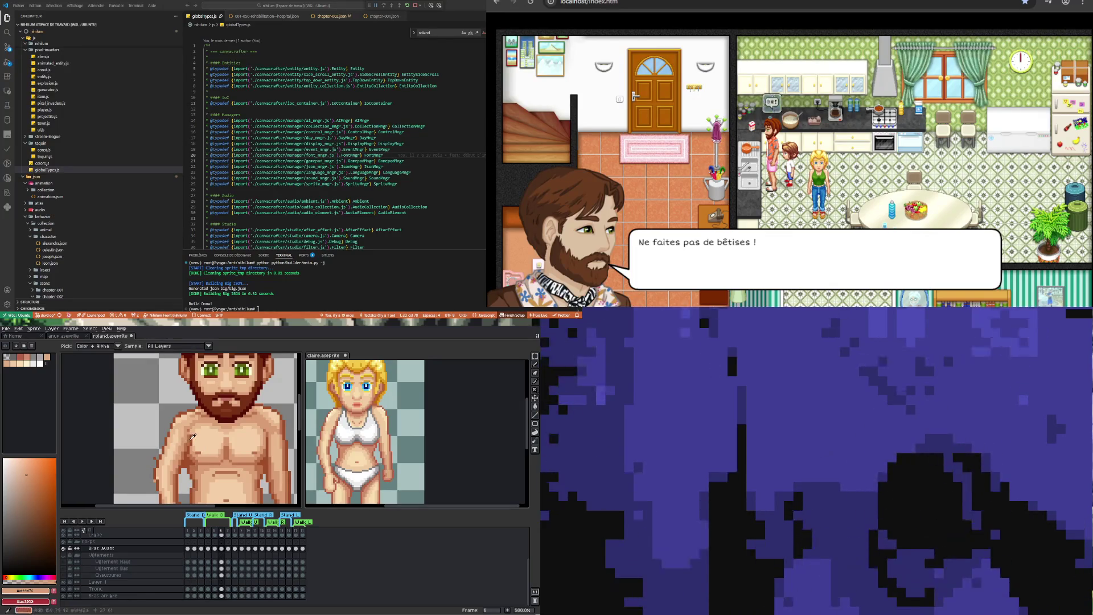
click(192, 436)
key(b)
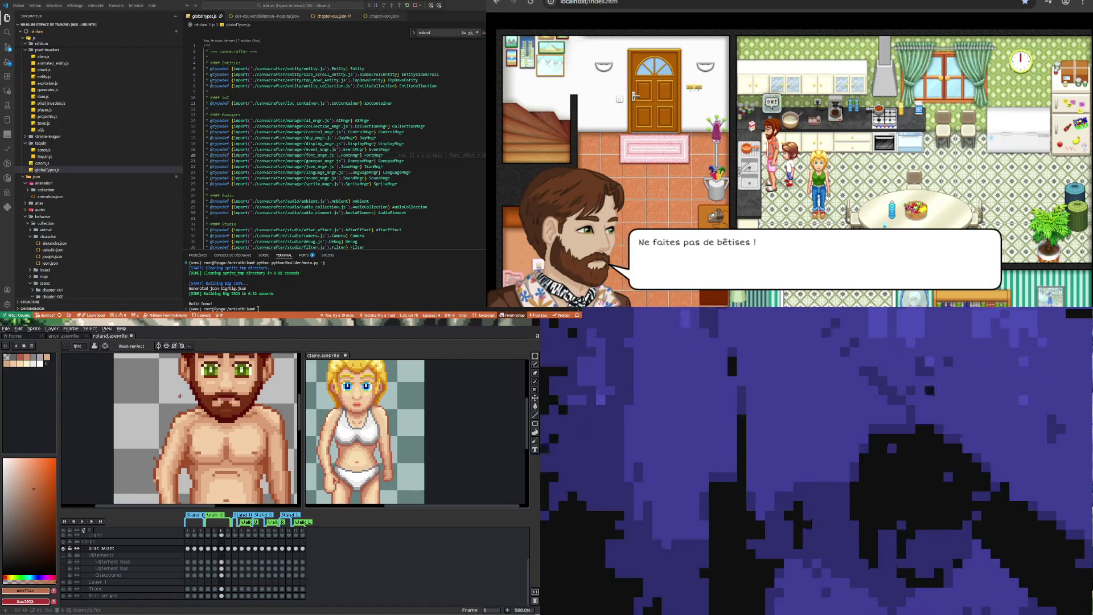
key(i)
click(187, 429)
key(b)
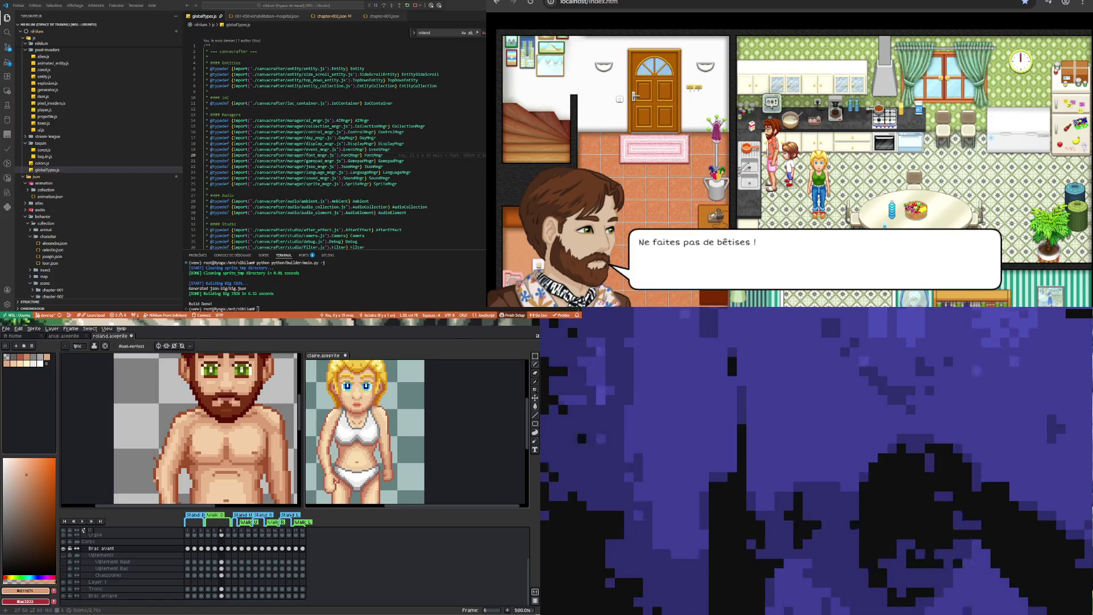
key(e)
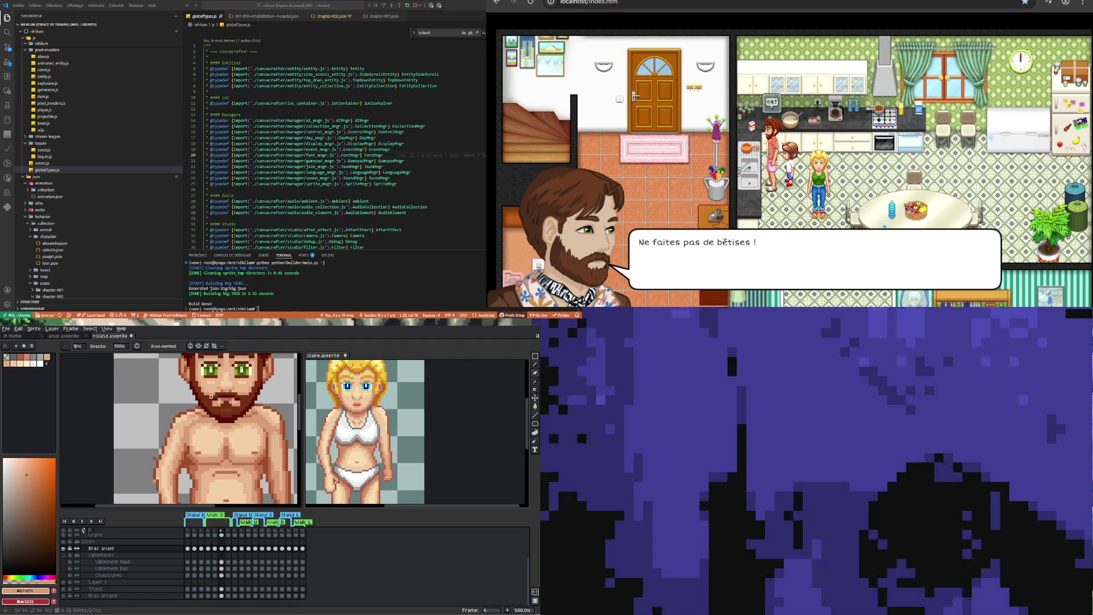
scroll(213, 376, down, 4)
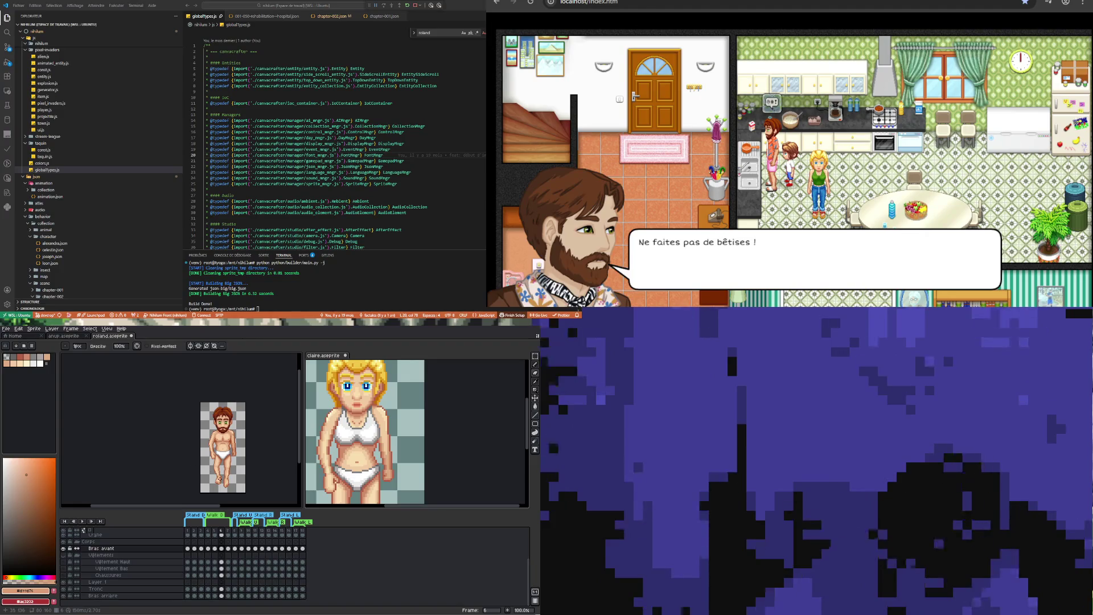
scroll(217, 458, up, 1)
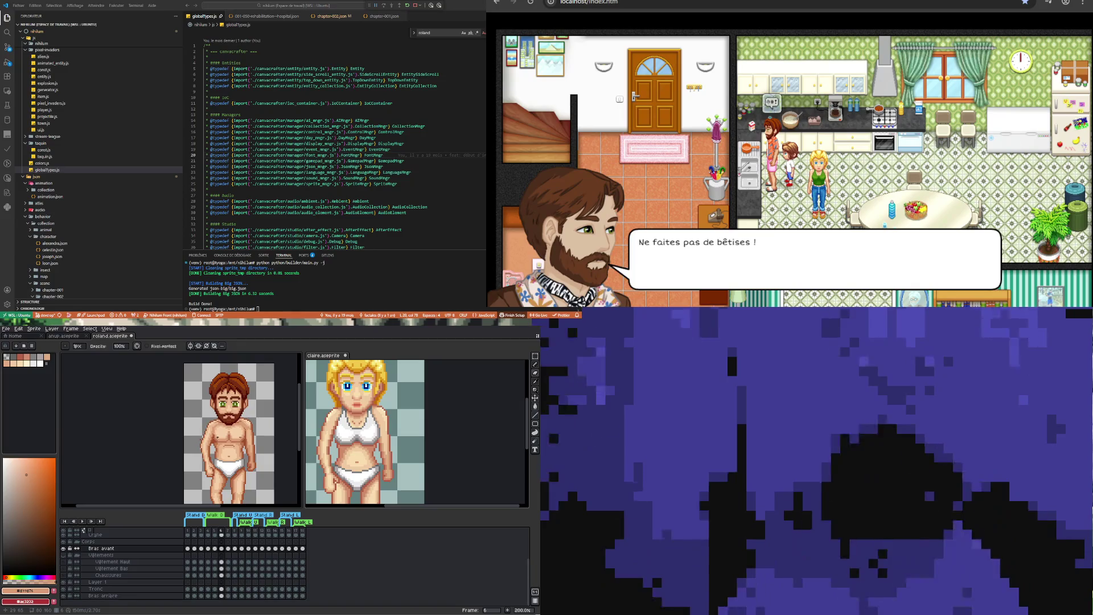
scroll(215, 432, up, 1)
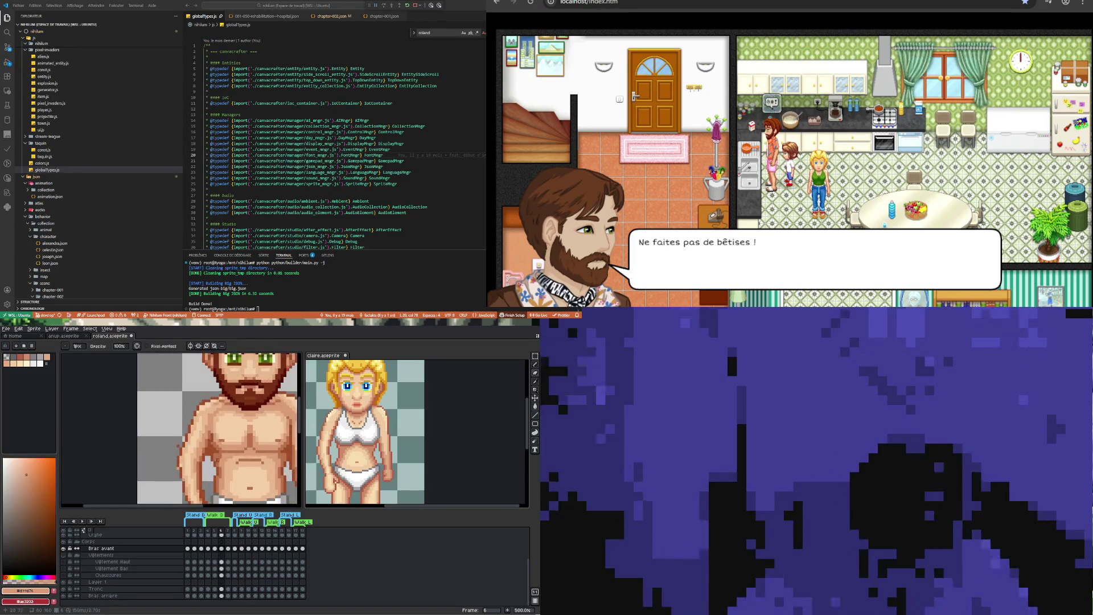
scroll(214, 433, down, 2)
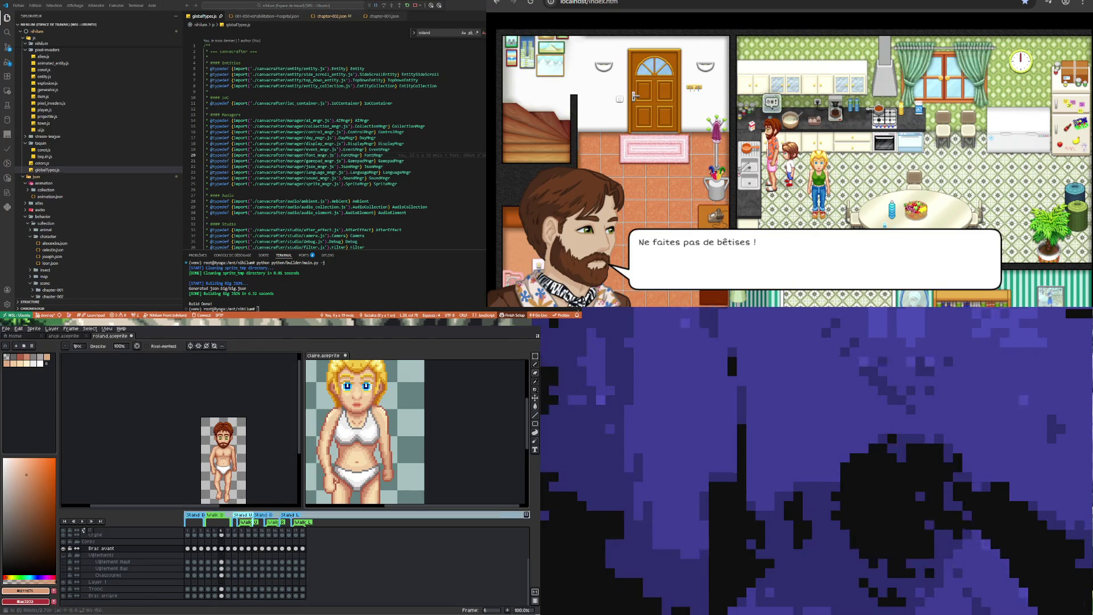
key(2)
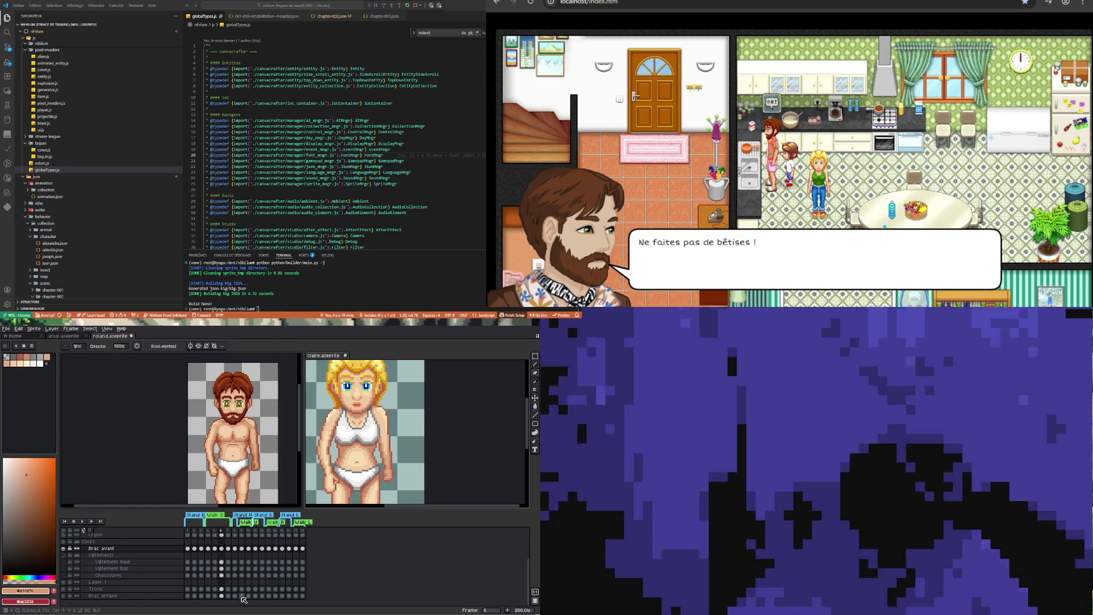
Step through the Bras avant cels in frames 4 to 7 to compare front arm poses
click(216, 549)
click(221, 548)
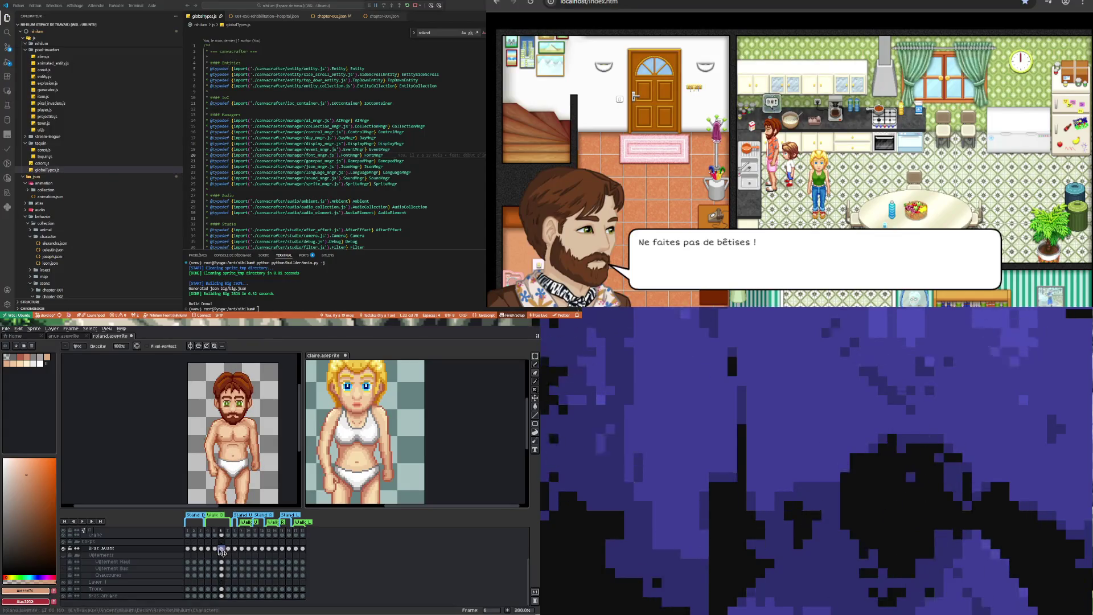
click(208, 548)
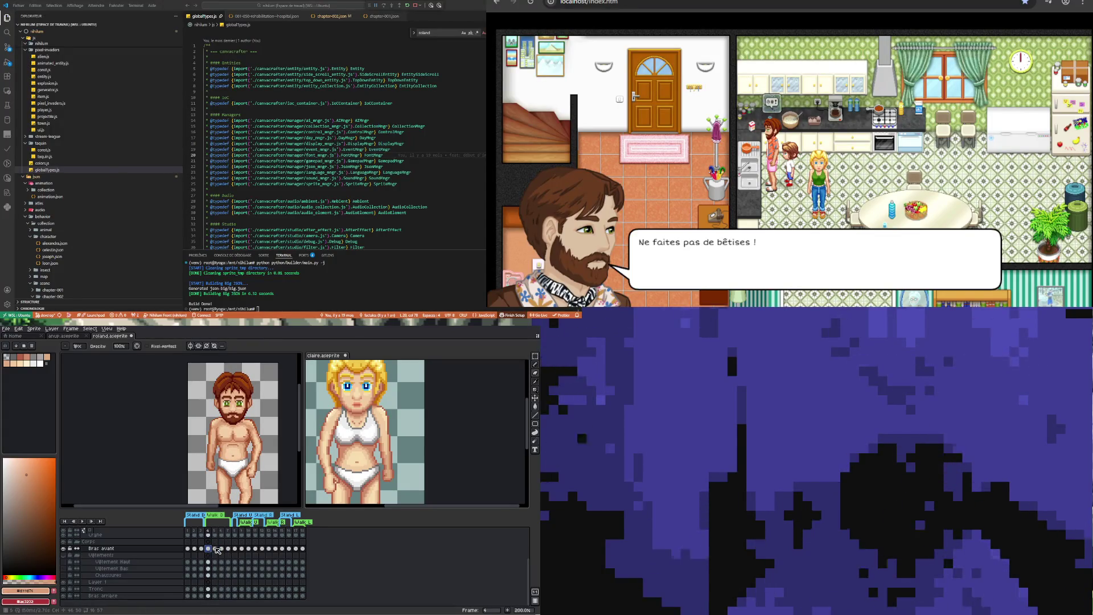
click(215, 548)
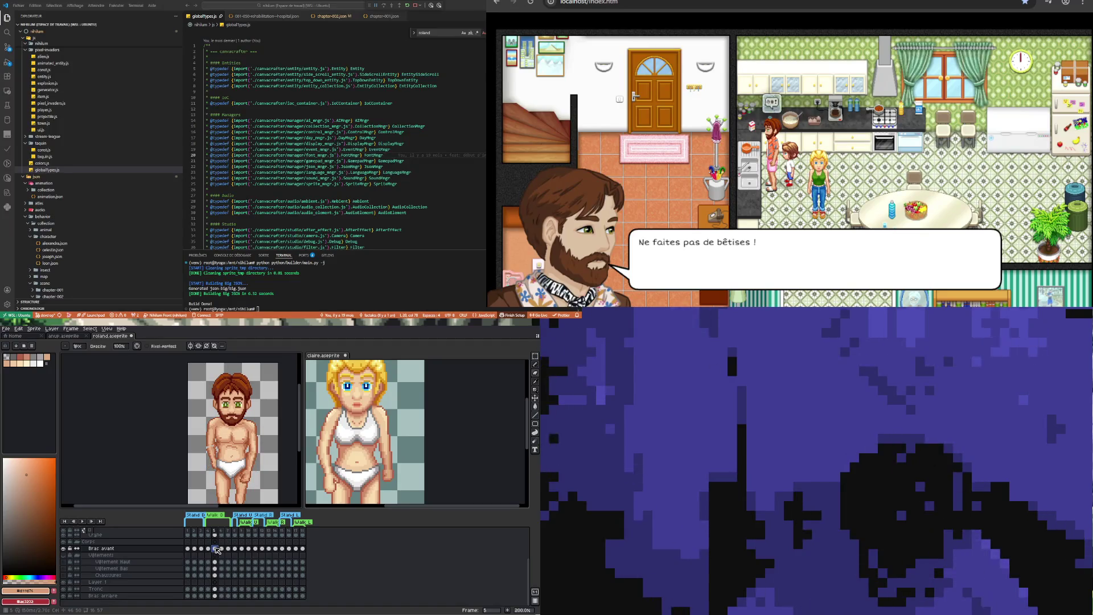
click(222, 548)
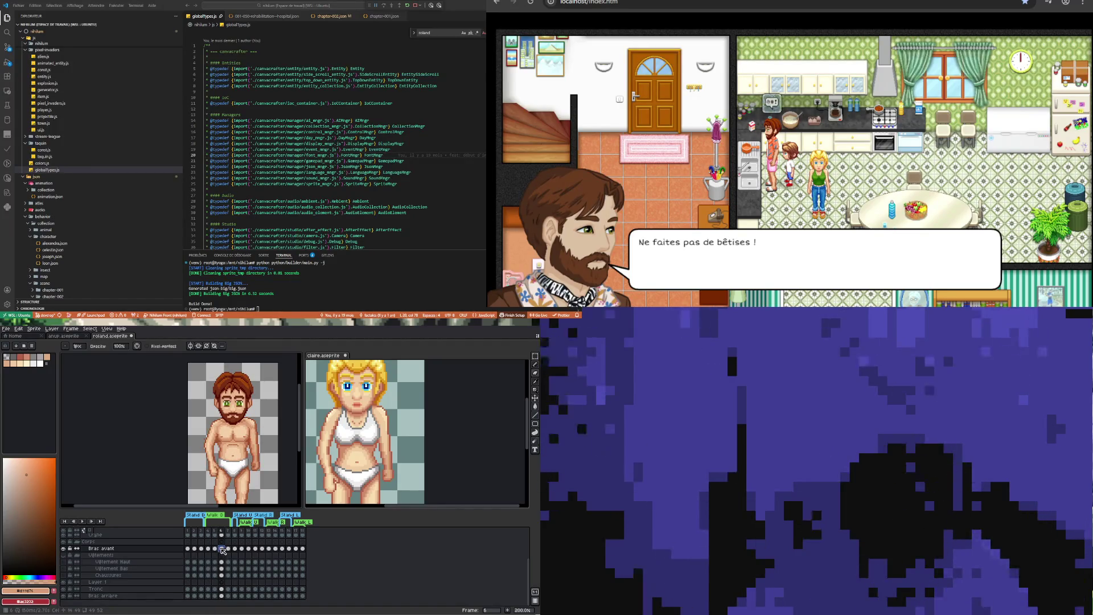
click(209, 548)
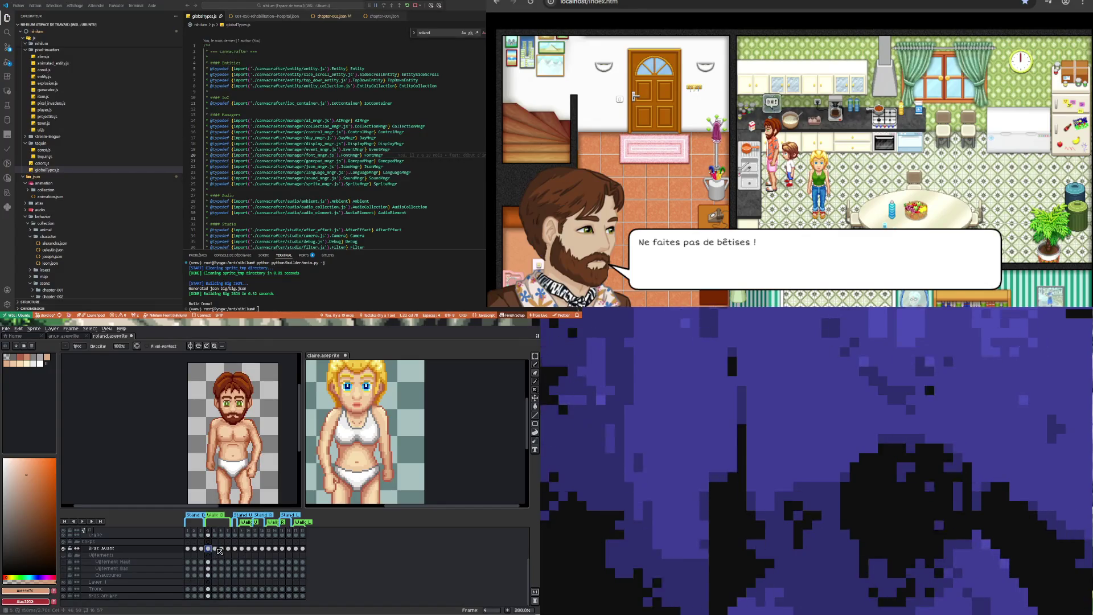
click(216, 548)
click(222, 549)
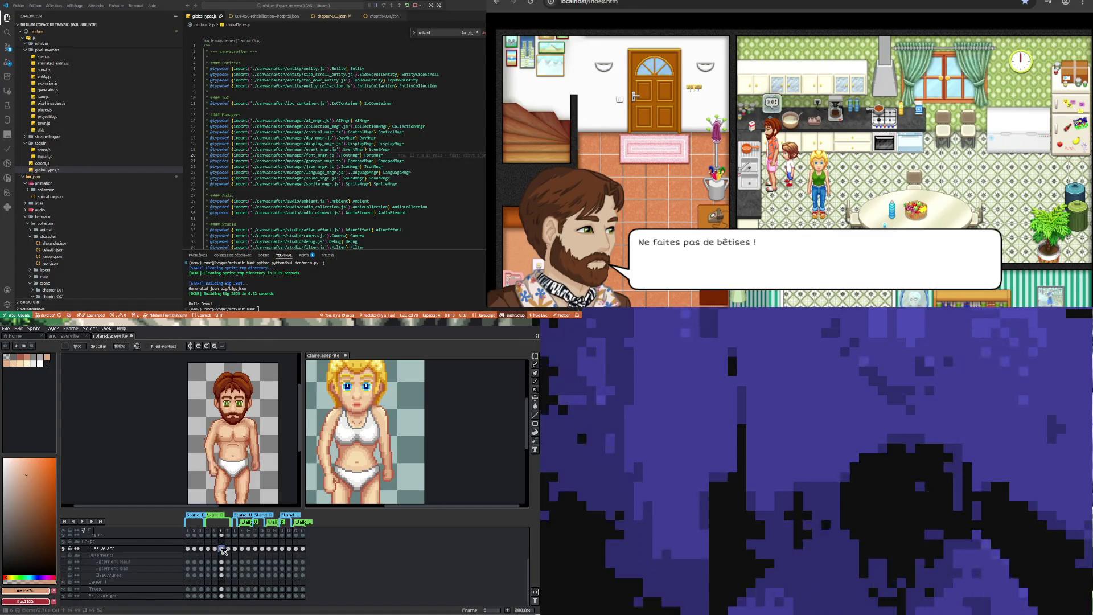
click(229, 549)
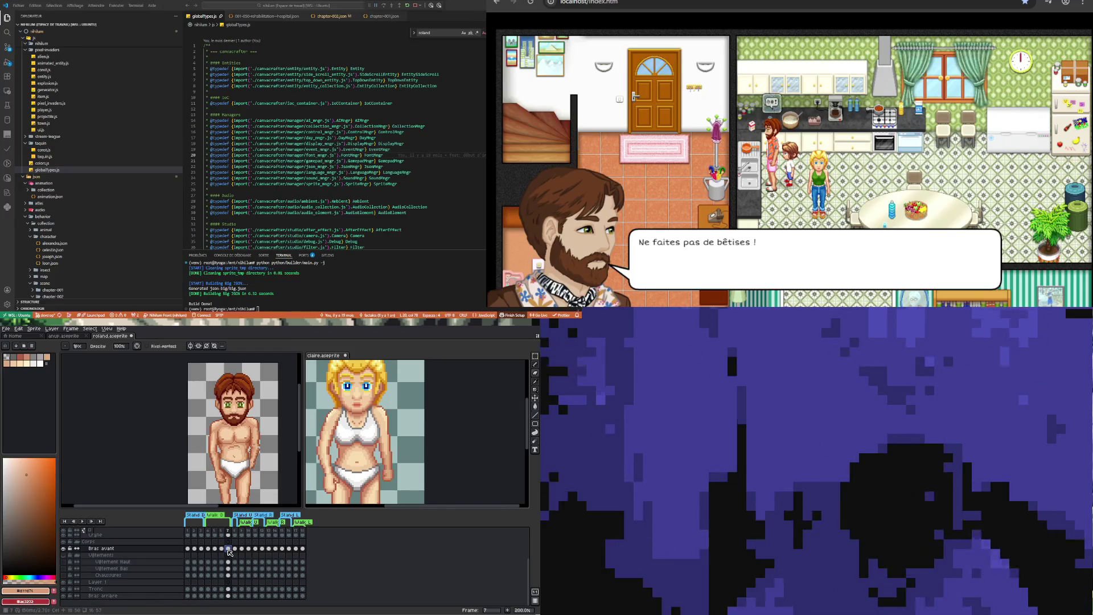
click(223, 548)
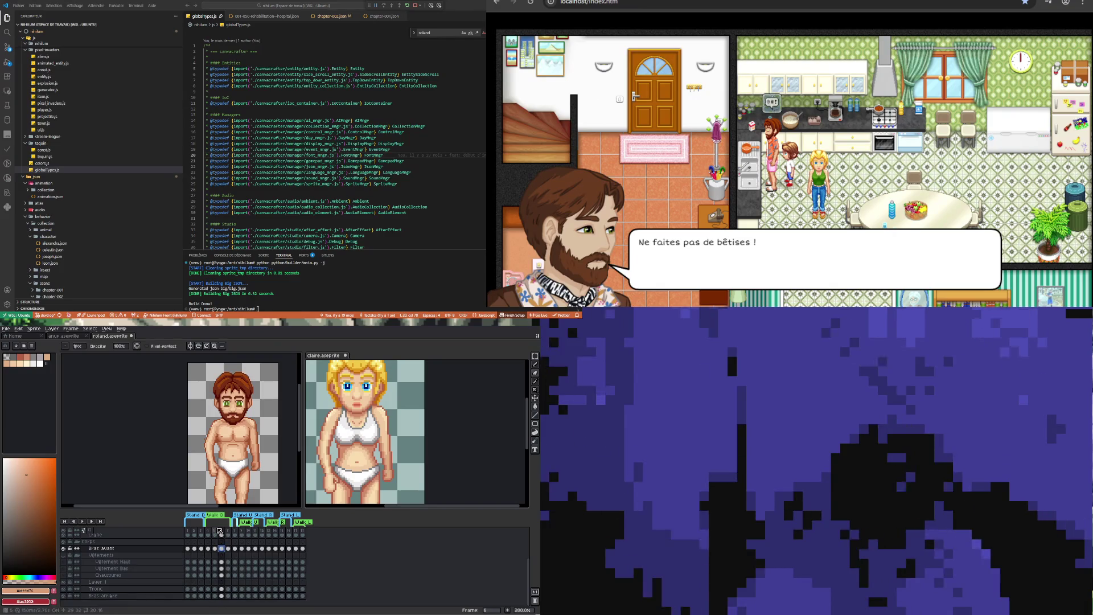
Go to frame 4 and toggle the Bras avant layer's visibility to see beneath it
click(214, 548)
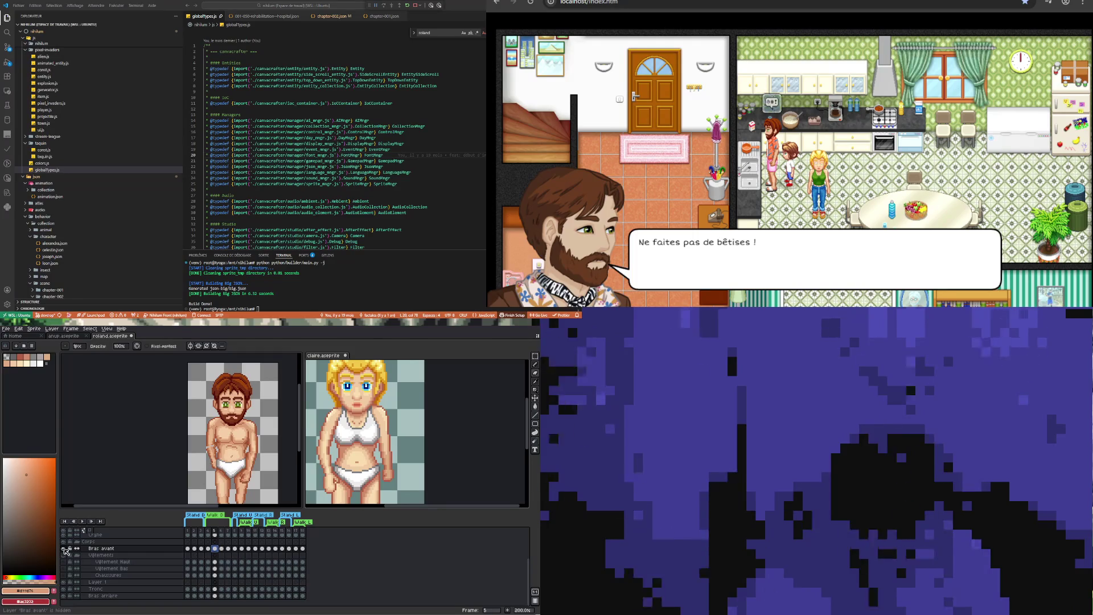
click(221, 548)
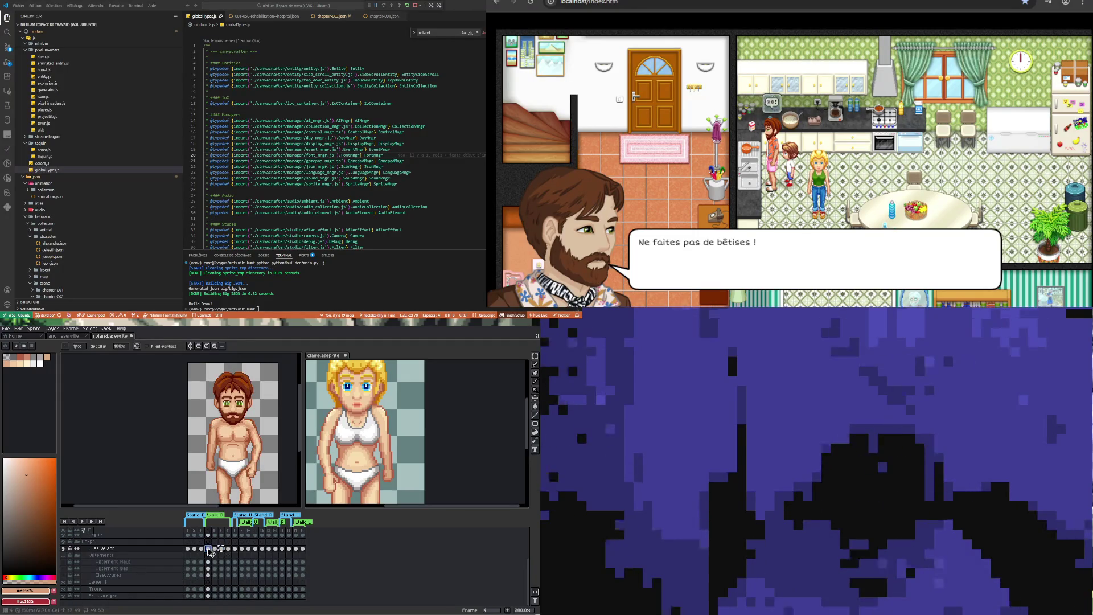
click(209, 548)
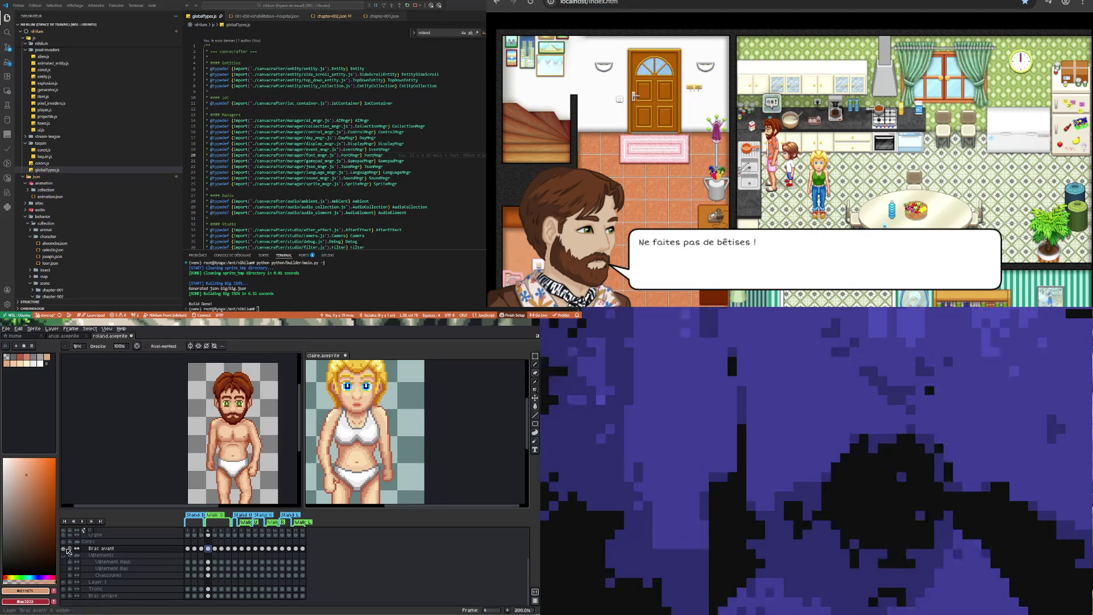
click(63, 548)
click(63, 549)
click(63, 548)
click(63, 548)
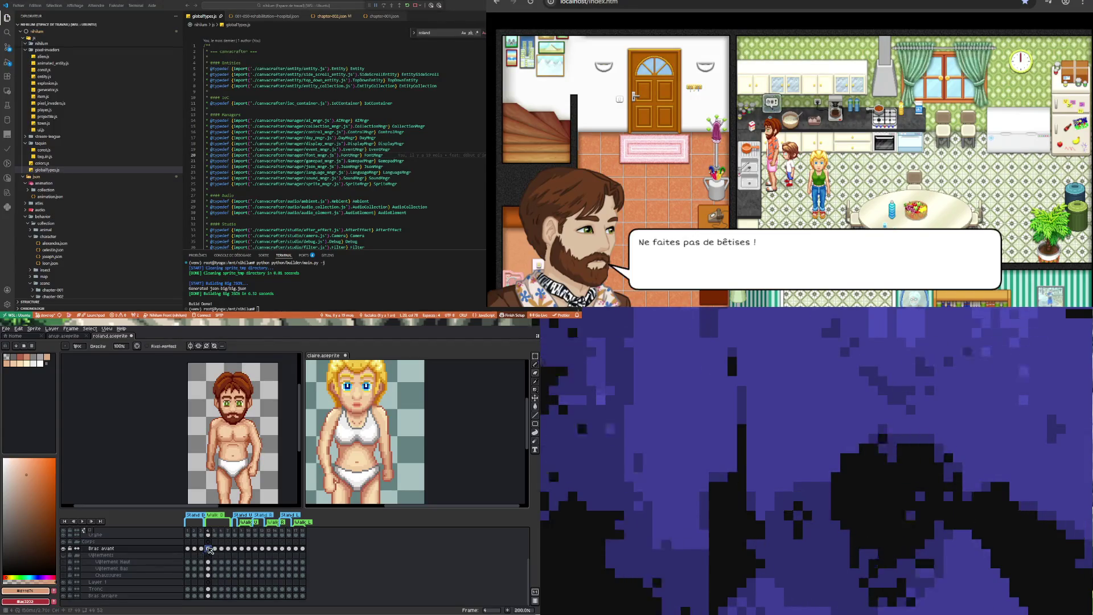
Marquee Roland's left arm, then restore that selection on the Bras arrière cel at frame 4
key(m)
drag(198, 412, 220, 478)
key(ctrl+d)
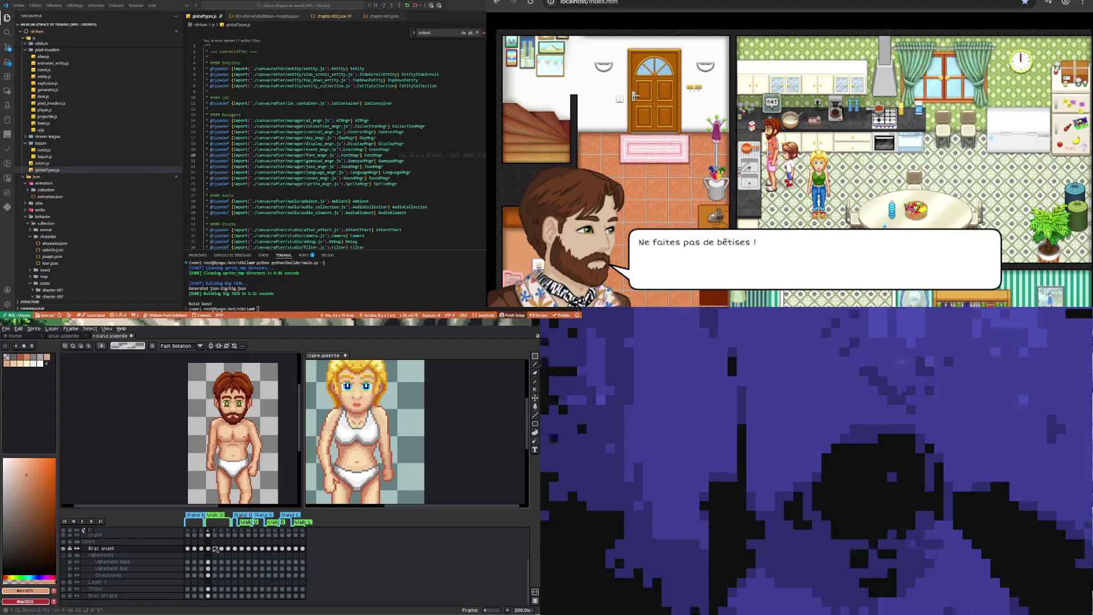
click(208, 595)
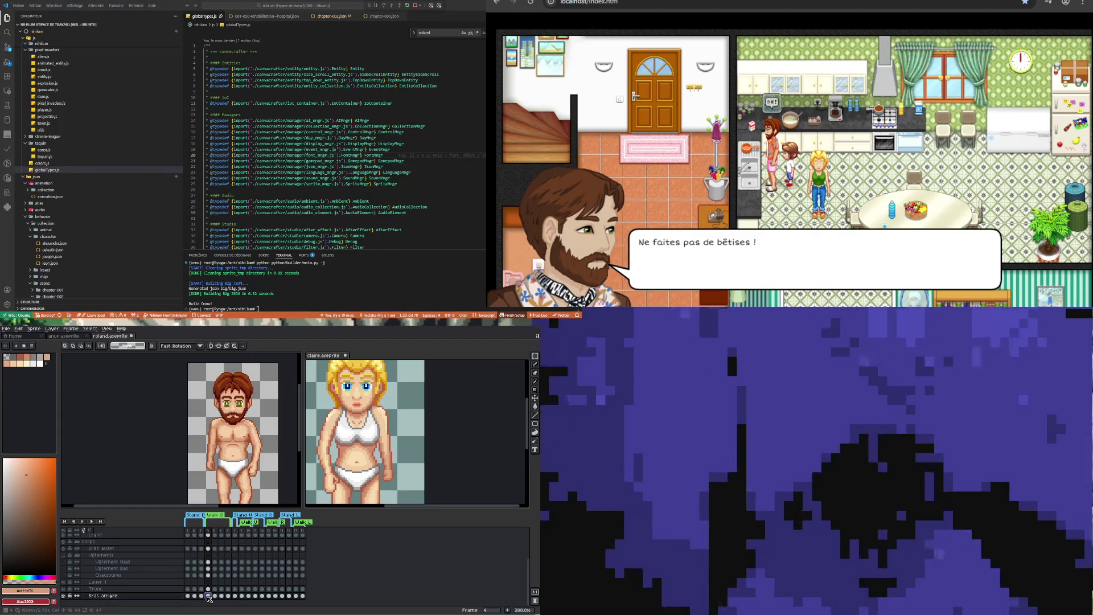
key(ctrl+shift+d)
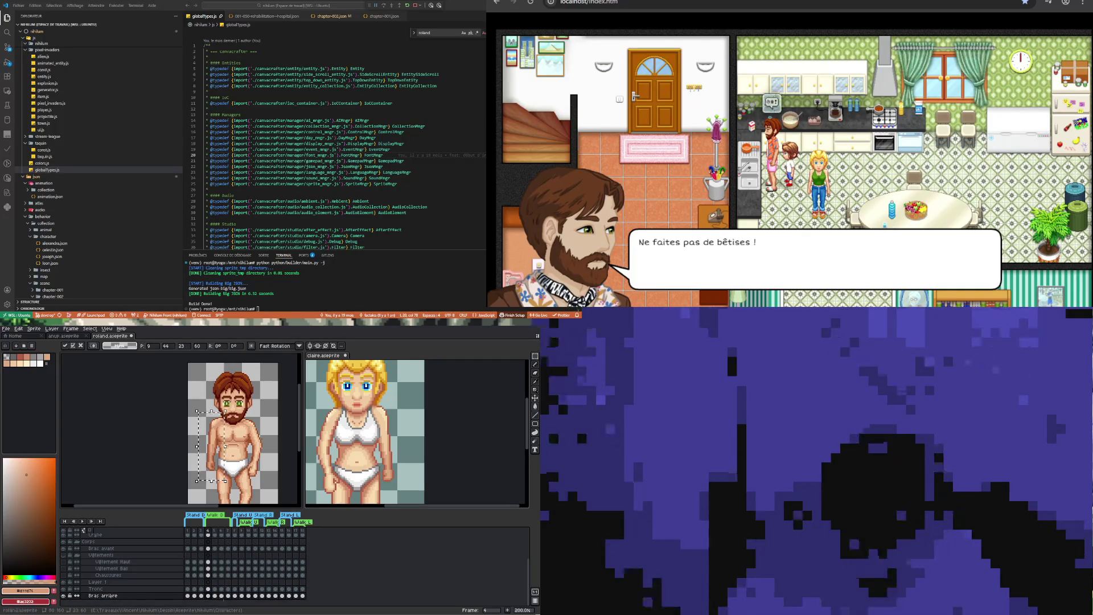
Drop the arm selection and compare the Bras avant cels across frames 5, 6 and 7
click(221, 548)
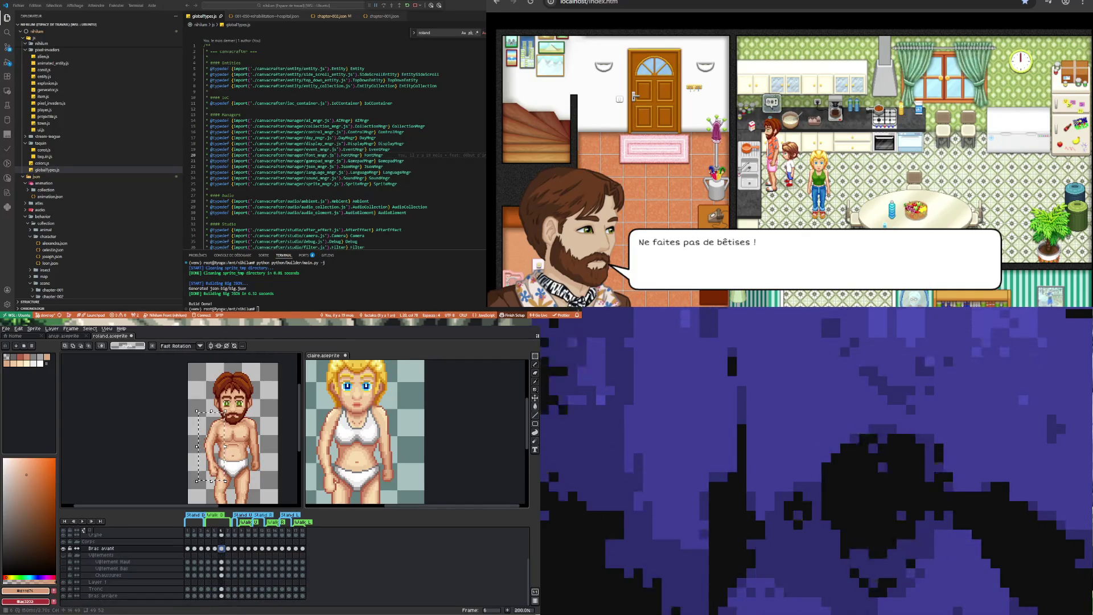
click(215, 548)
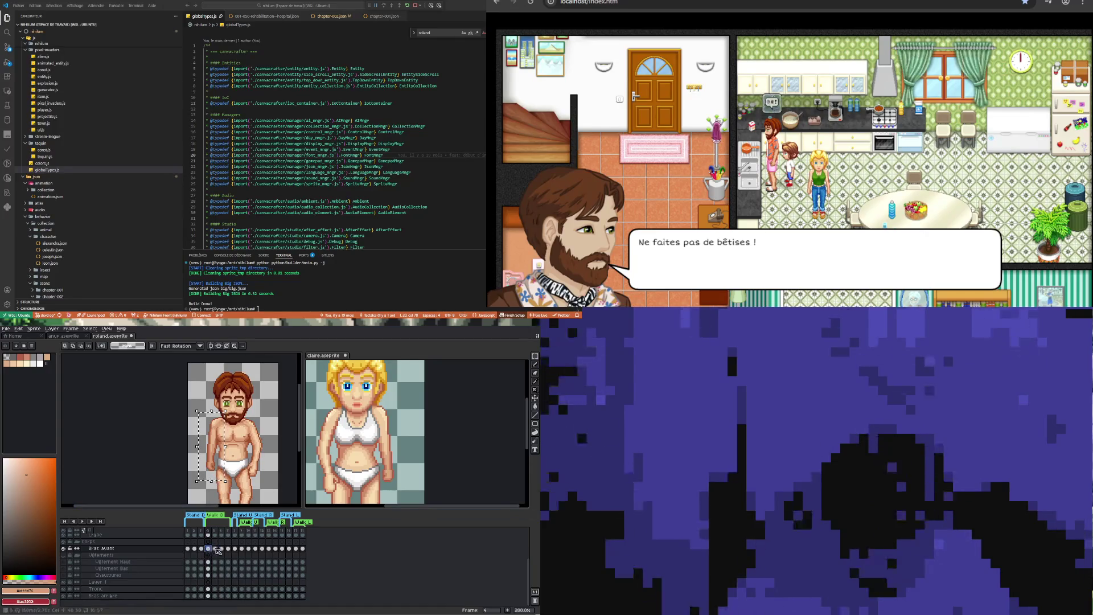
click(222, 548)
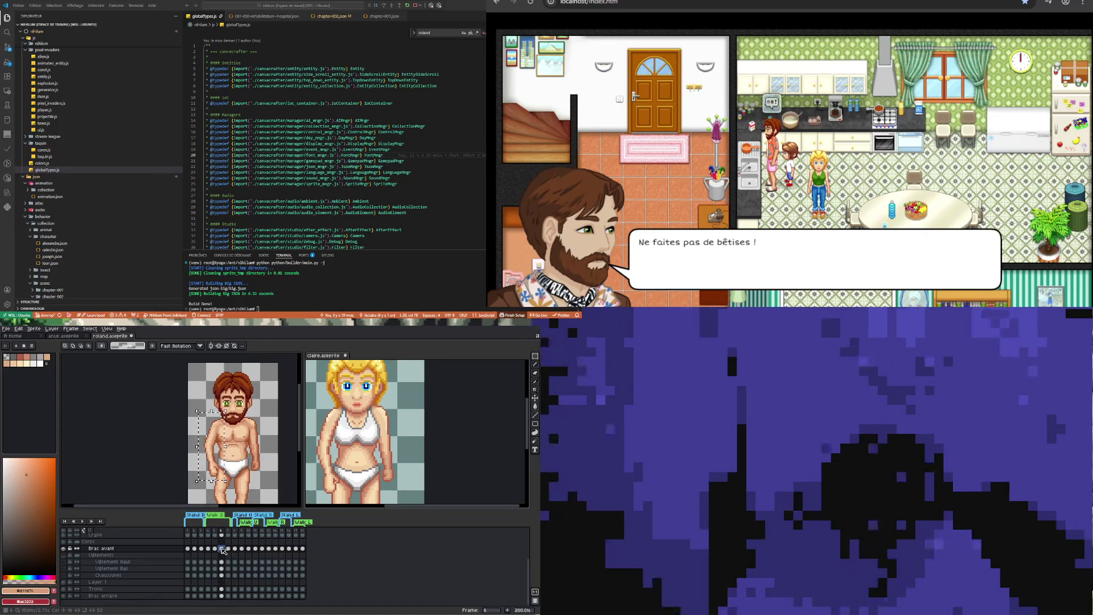
key(ctrl+d)
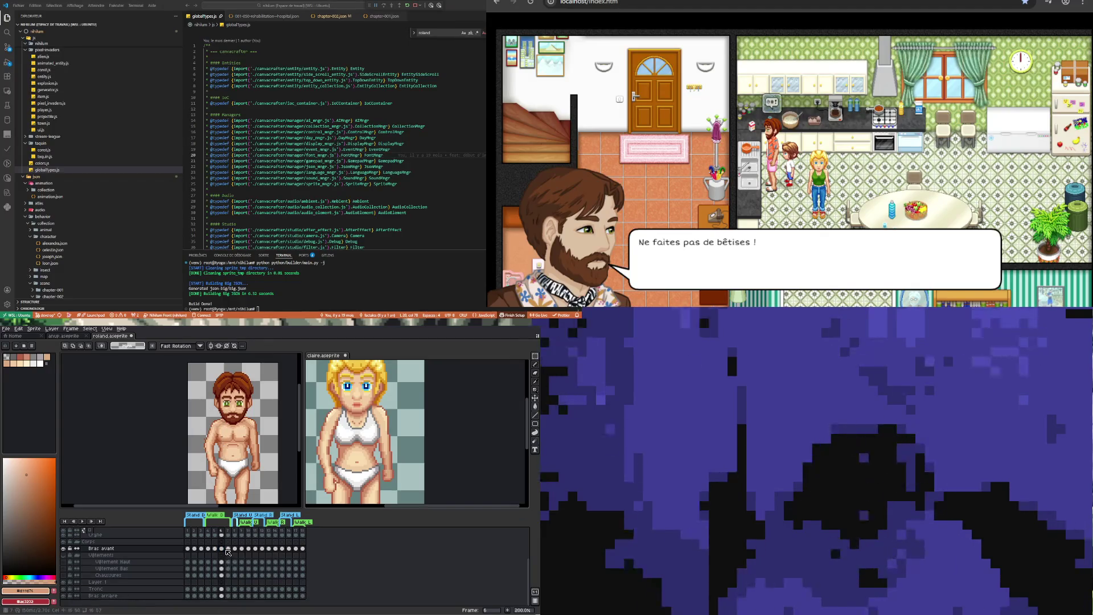
click(228, 548)
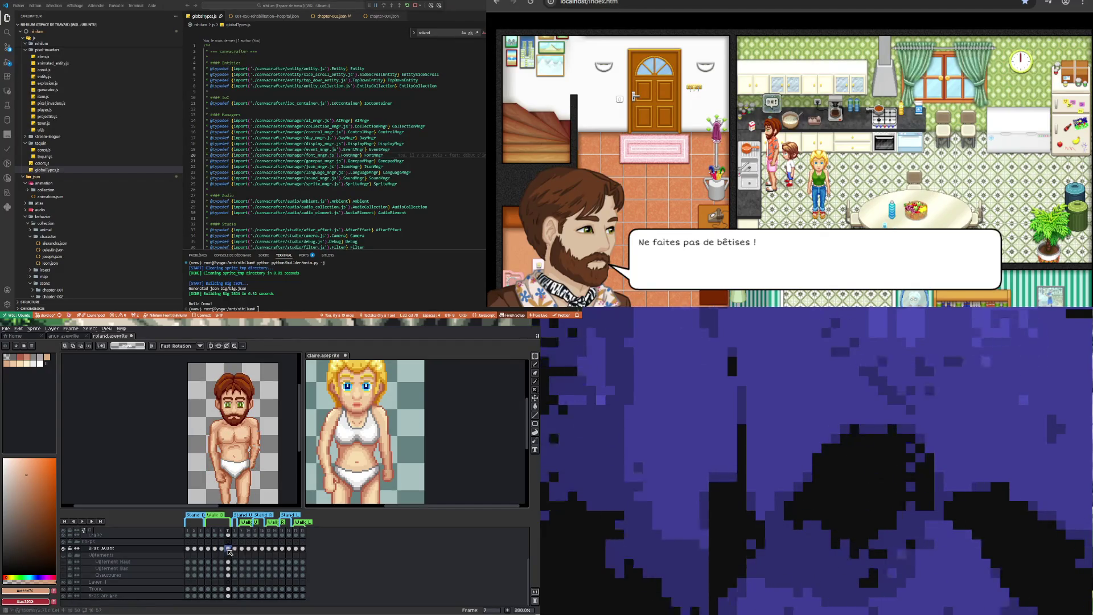
click(221, 549)
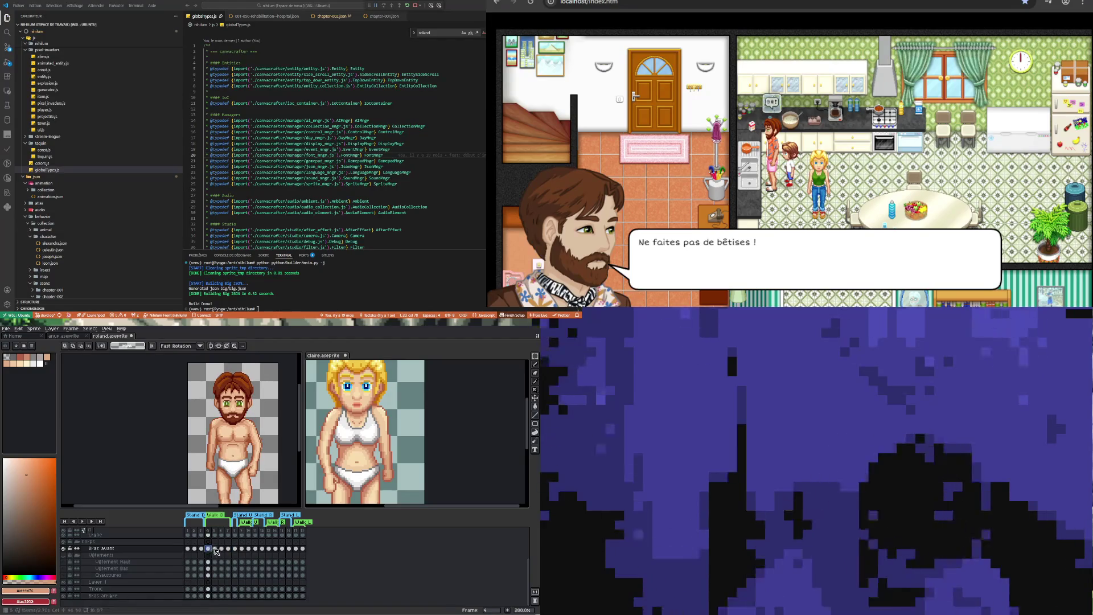
click(215, 549)
click(222, 549)
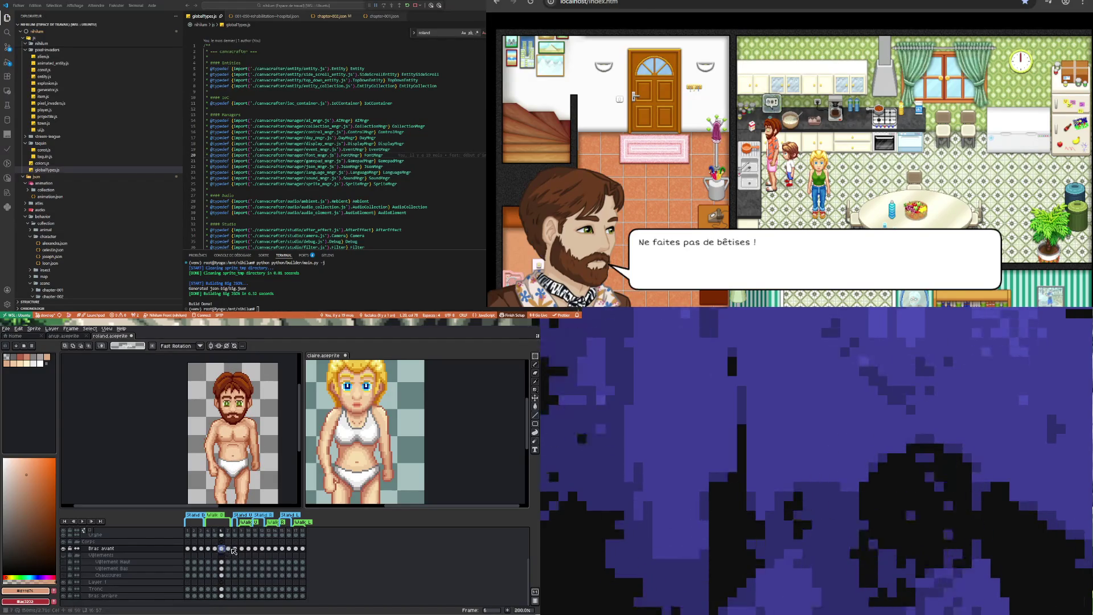
click(228, 549)
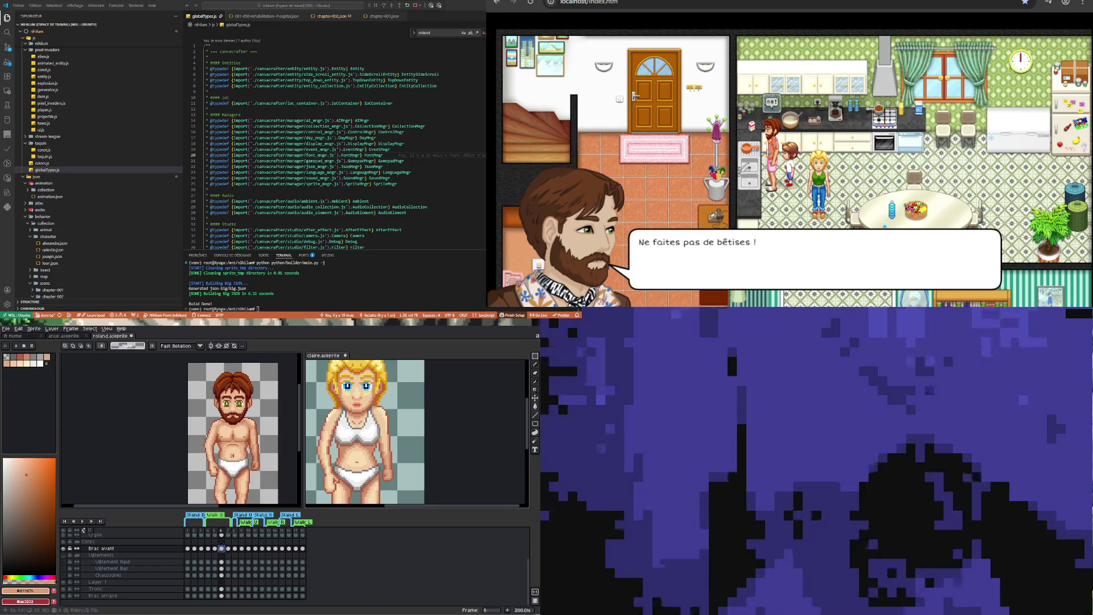
click(222, 549)
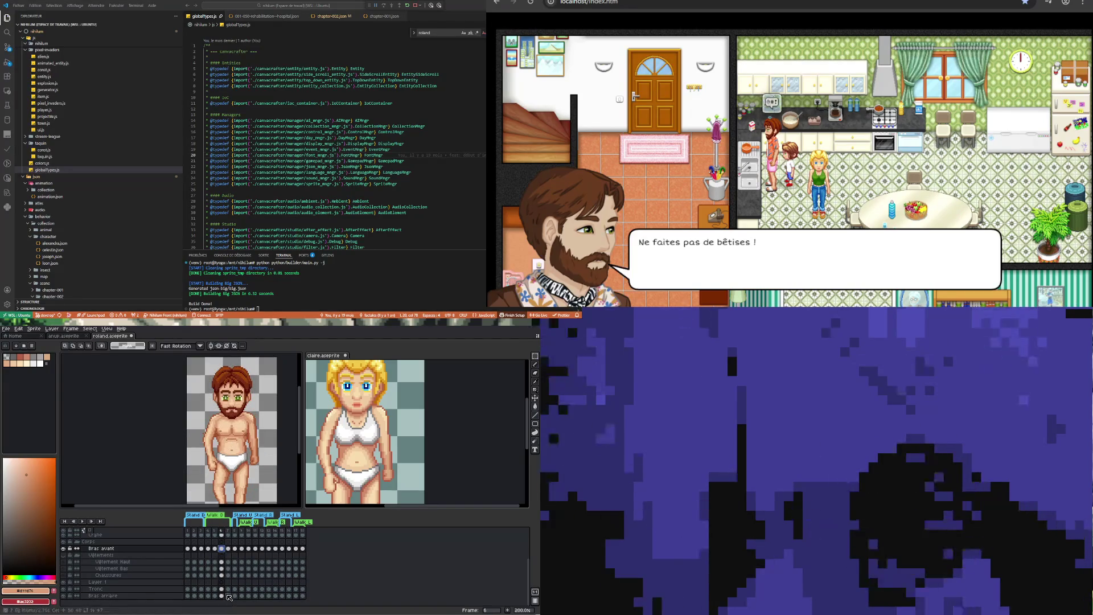
Compare the Bras arrière and Bras avant cels across frames 5 to 7
click(228, 596)
click(215, 595)
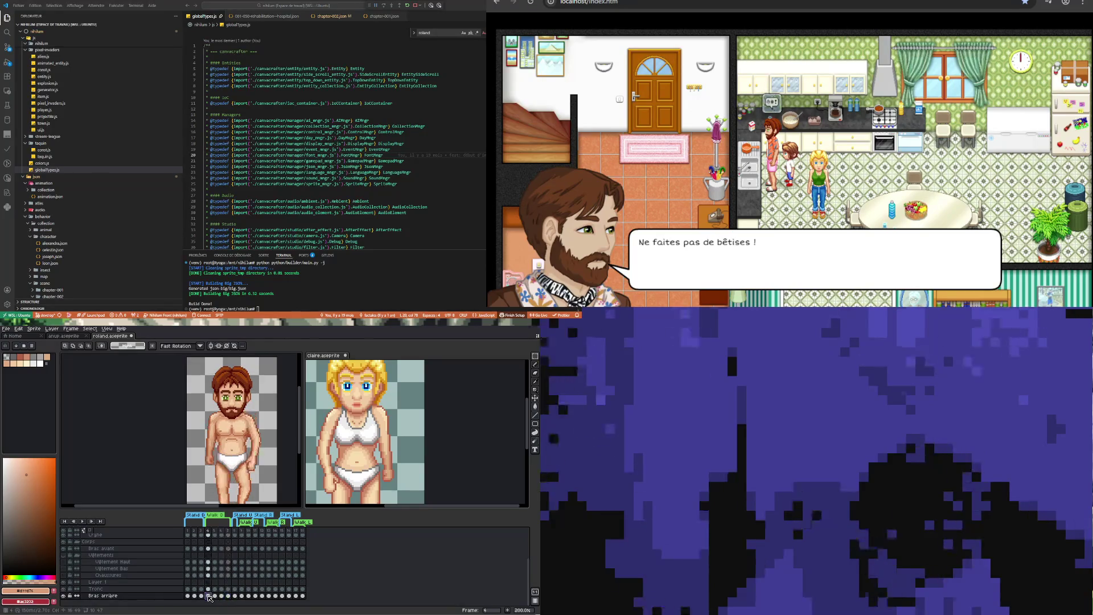
click(221, 596)
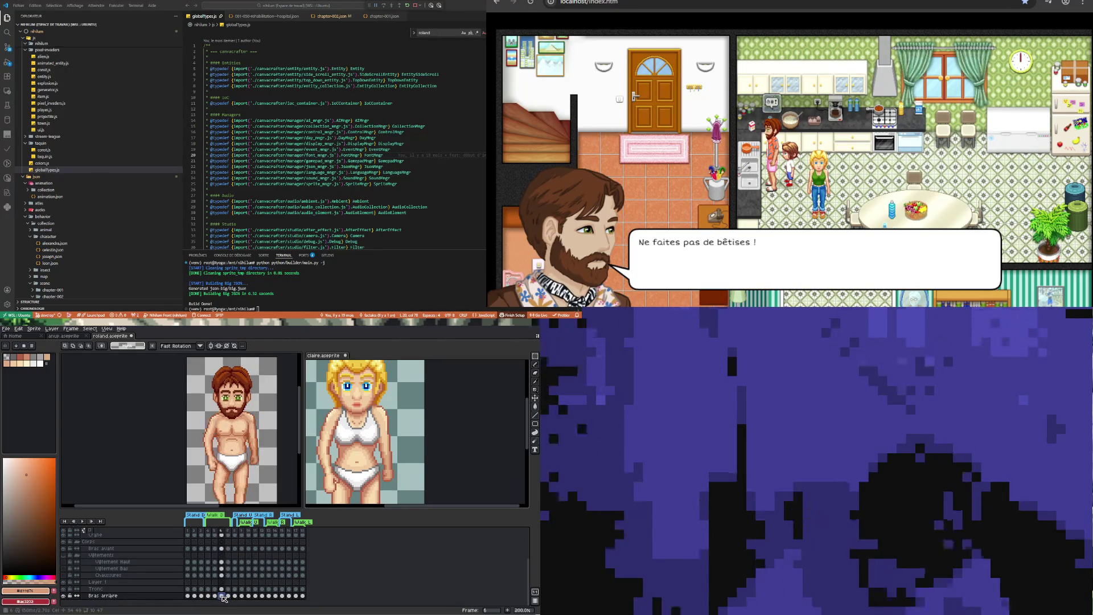
click(228, 595)
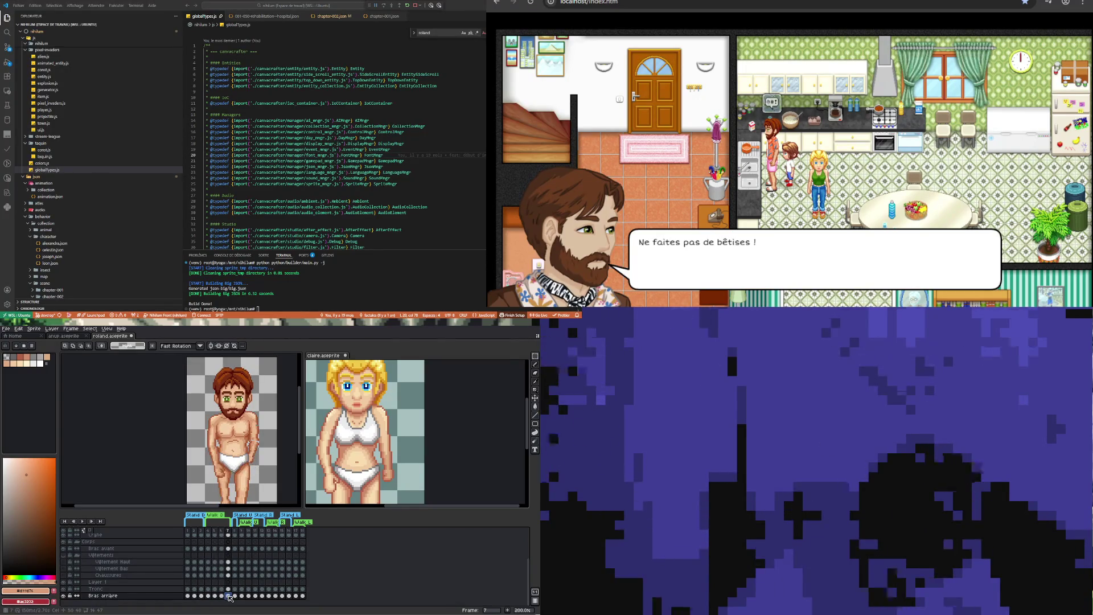
click(221, 548)
click(215, 549)
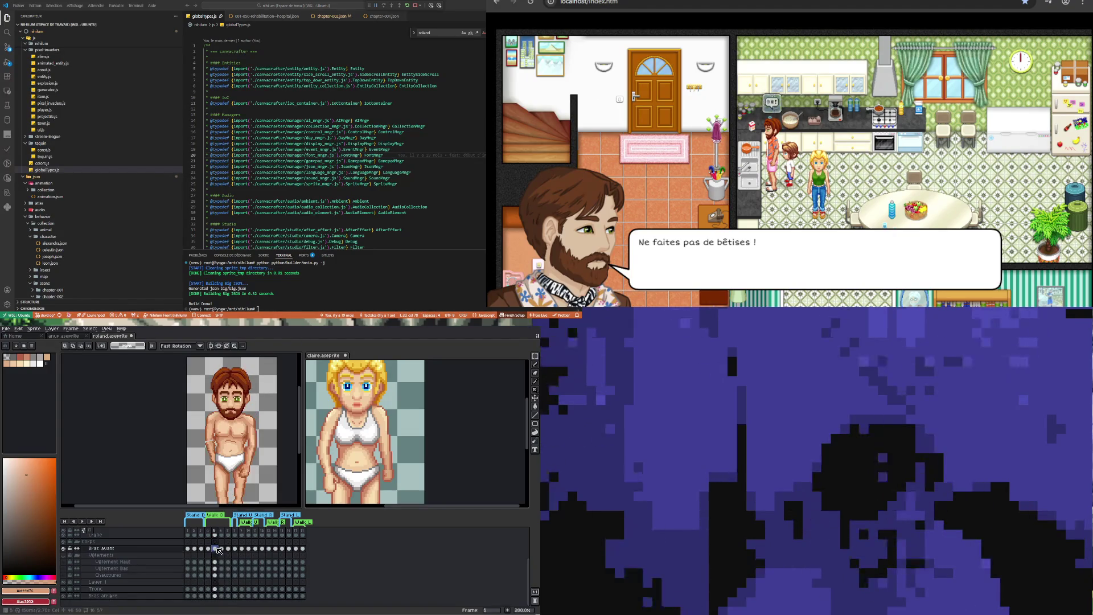
click(222, 549)
click(228, 549)
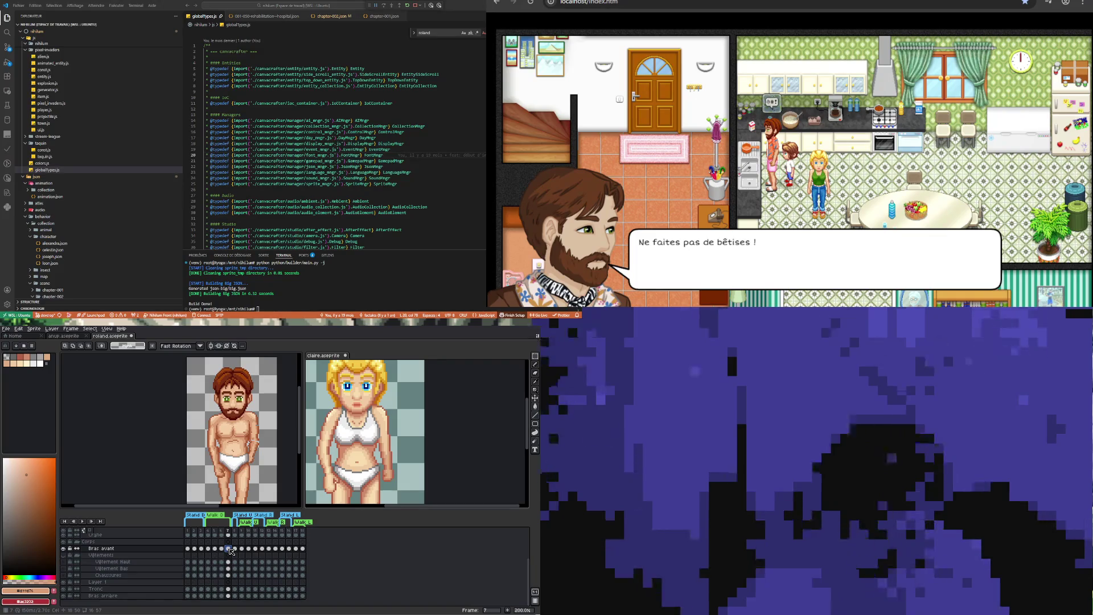
click(222, 548)
click(229, 548)
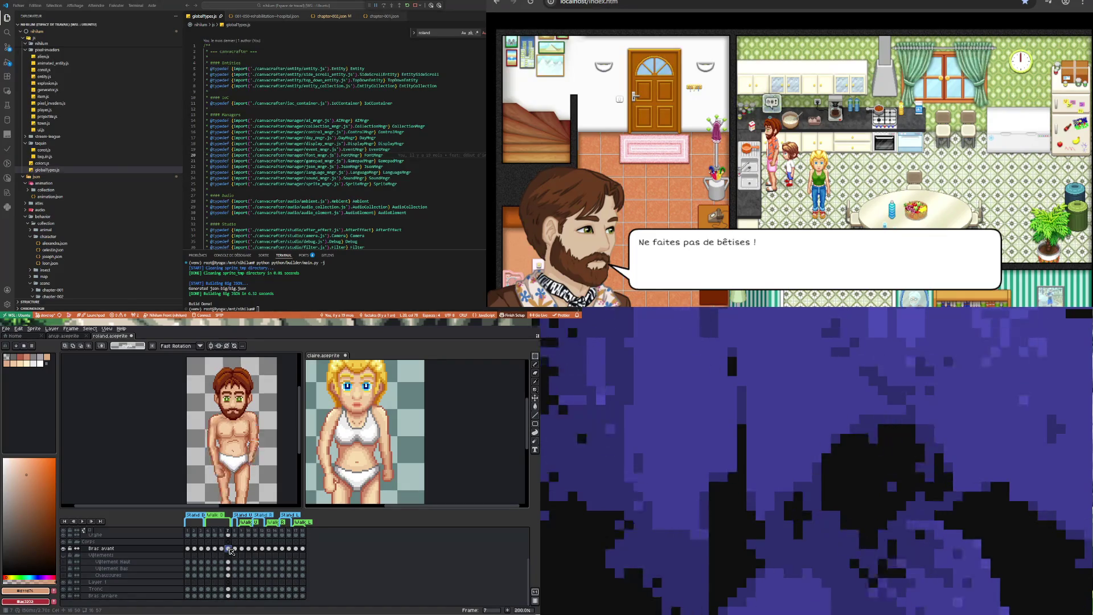
Flip the front arm back and forth between frames 5, 6 and 7
click(209, 548)
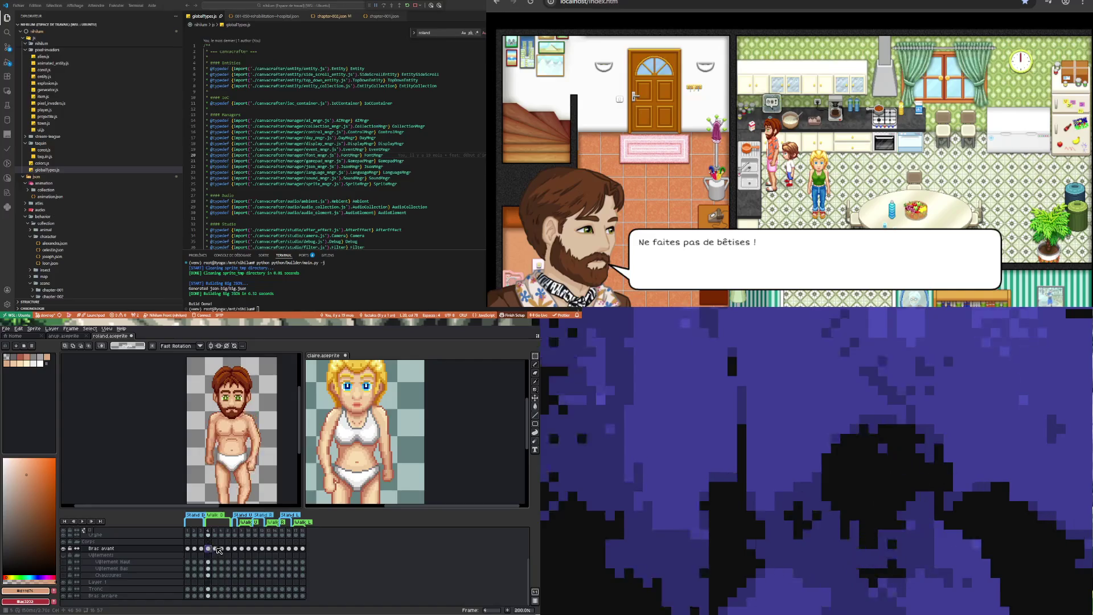
click(215, 549)
click(222, 548)
click(229, 548)
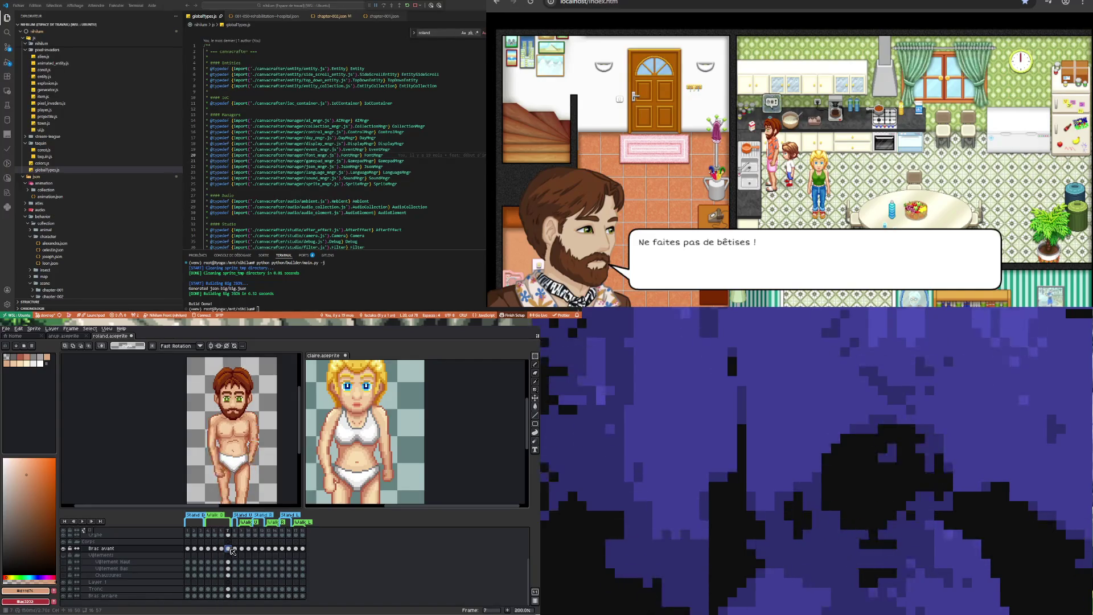
click(221, 548)
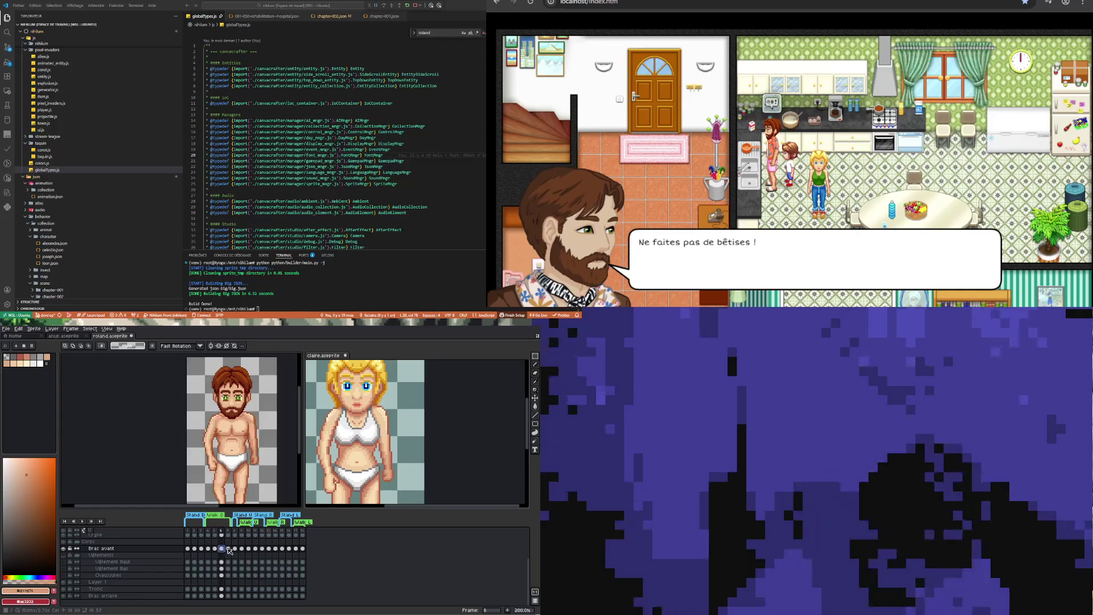
click(229, 548)
click(222, 548)
click(229, 548)
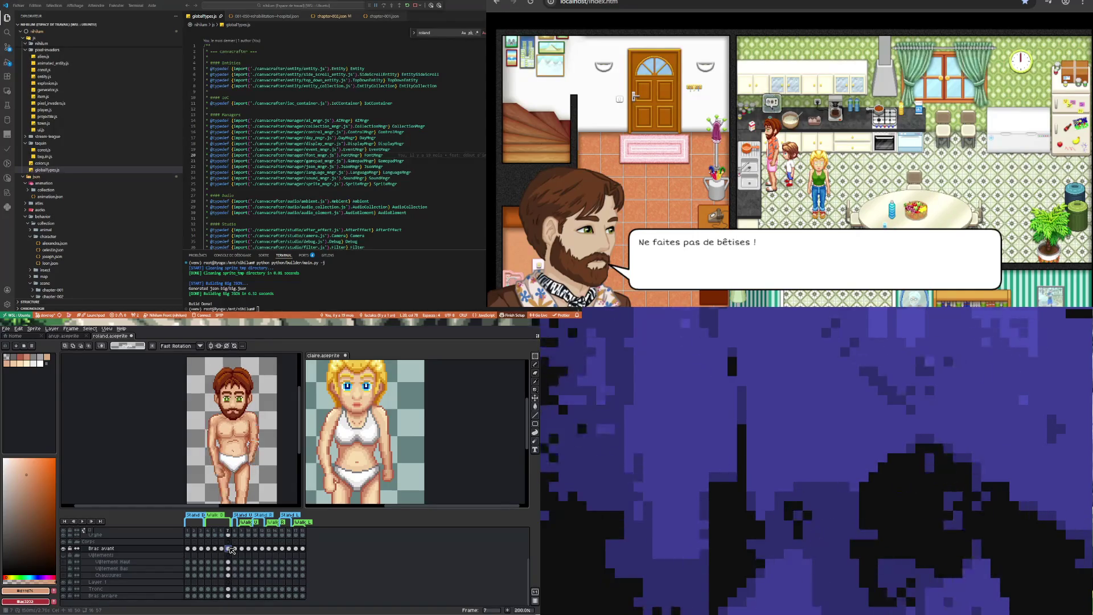
Flick the front arm between frames 4 and 5, then advance to frames 6 and 7
click(208, 548)
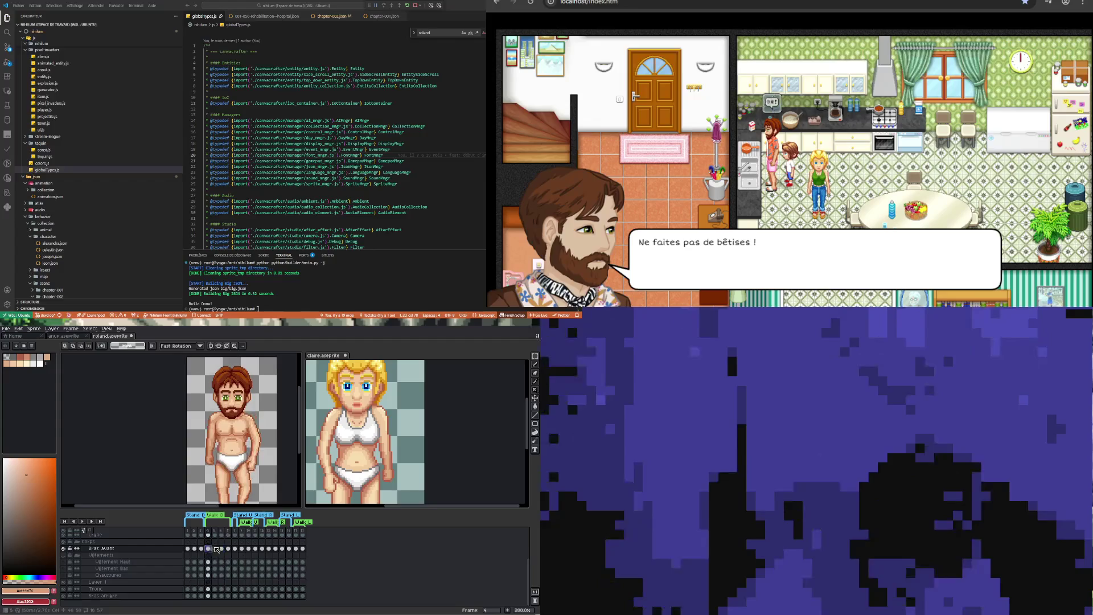
click(216, 548)
click(208, 548)
click(216, 548)
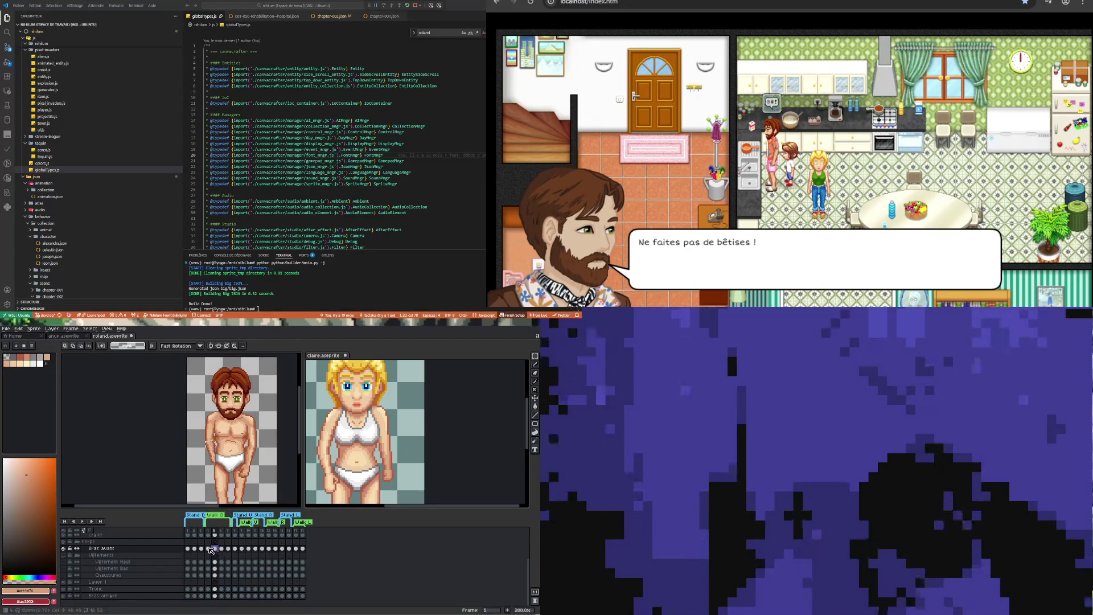
click(209, 548)
click(216, 548)
click(209, 548)
click(216, 548)
click(222, 548)
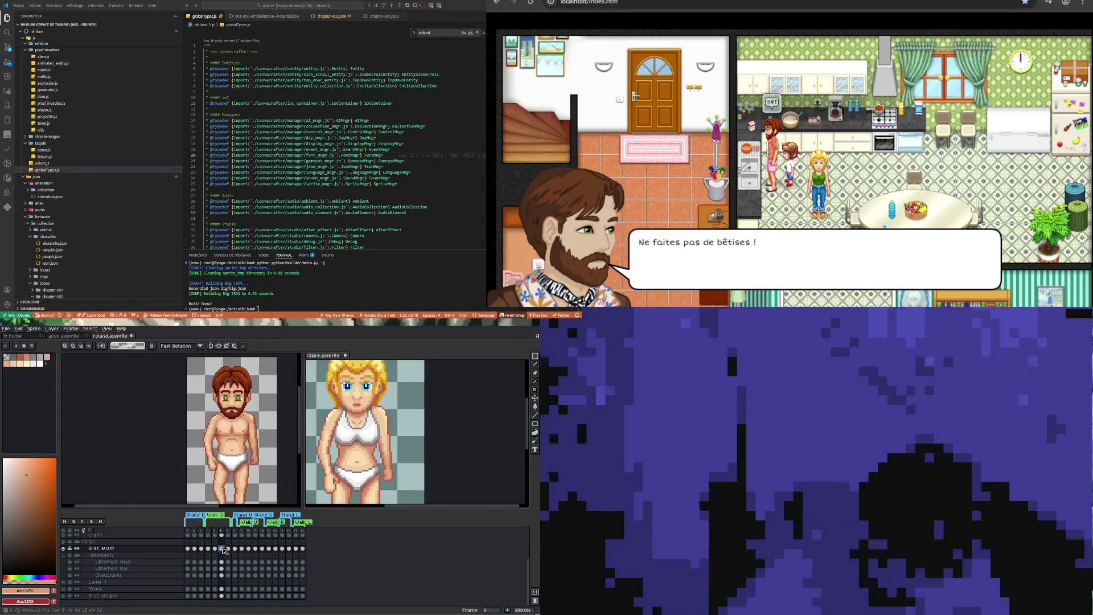
click(229, 548)
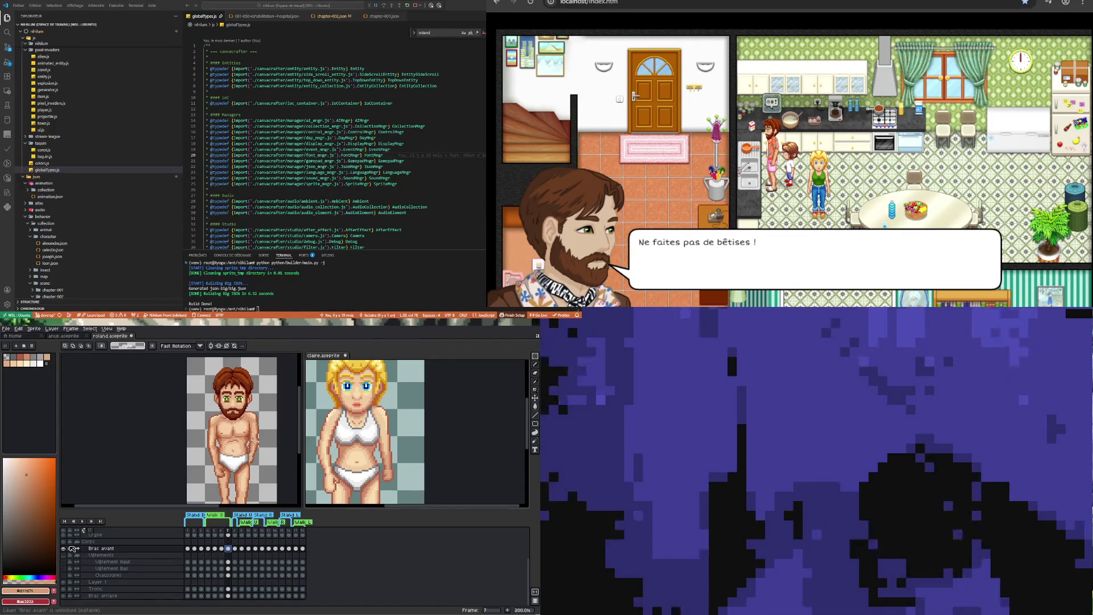
Hide the Bras avant layer on frame 6 and marquee the arm on Roland's right side
click(63, 548)
click(64, 548)
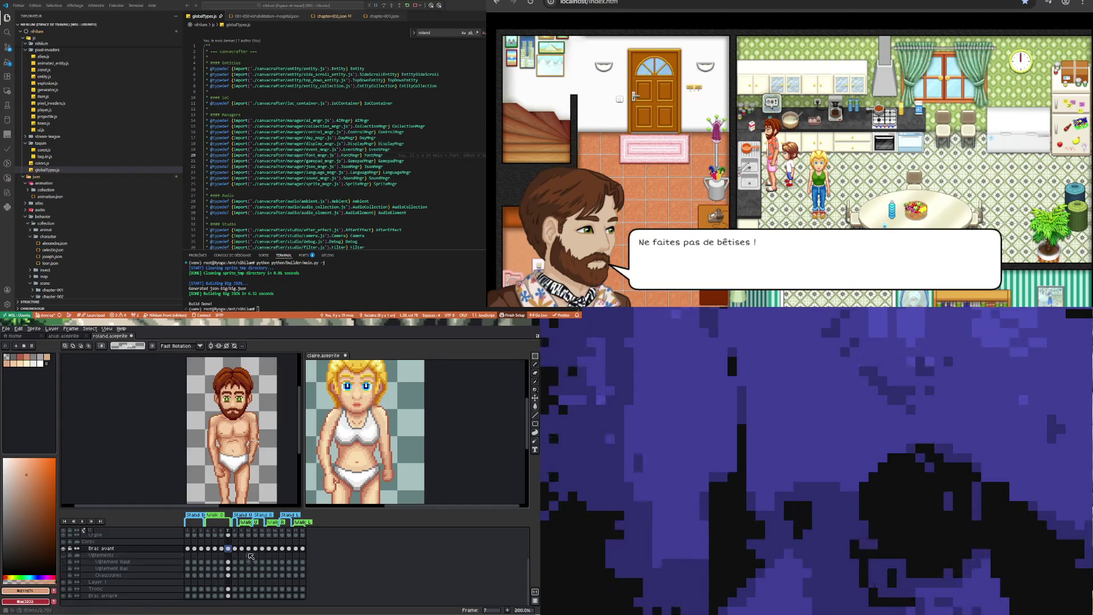
click(221, 549)
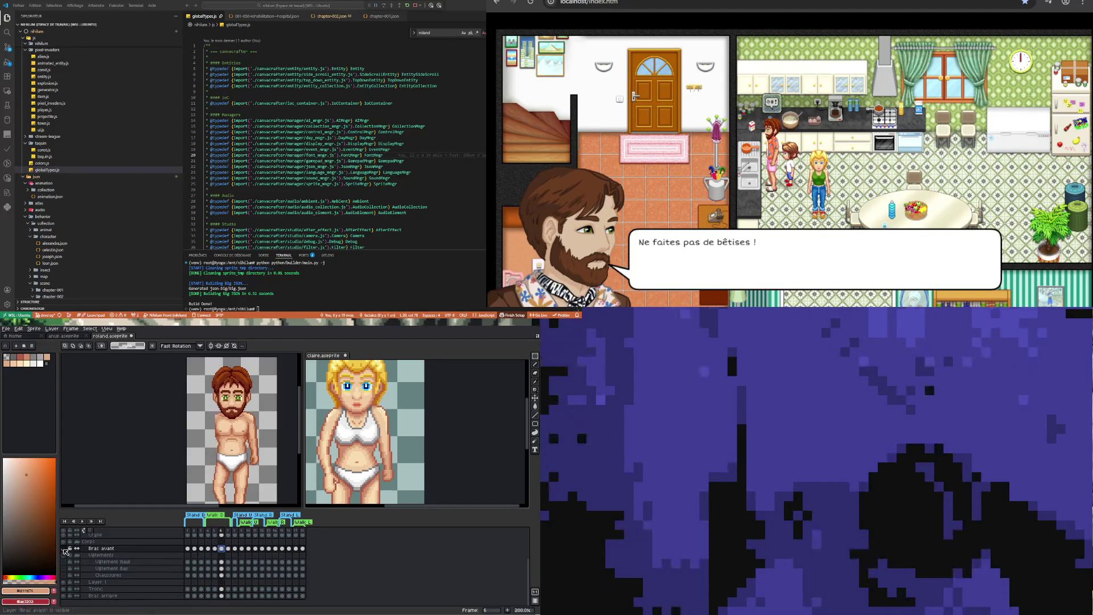
click(63, 548)
click(63, 548)
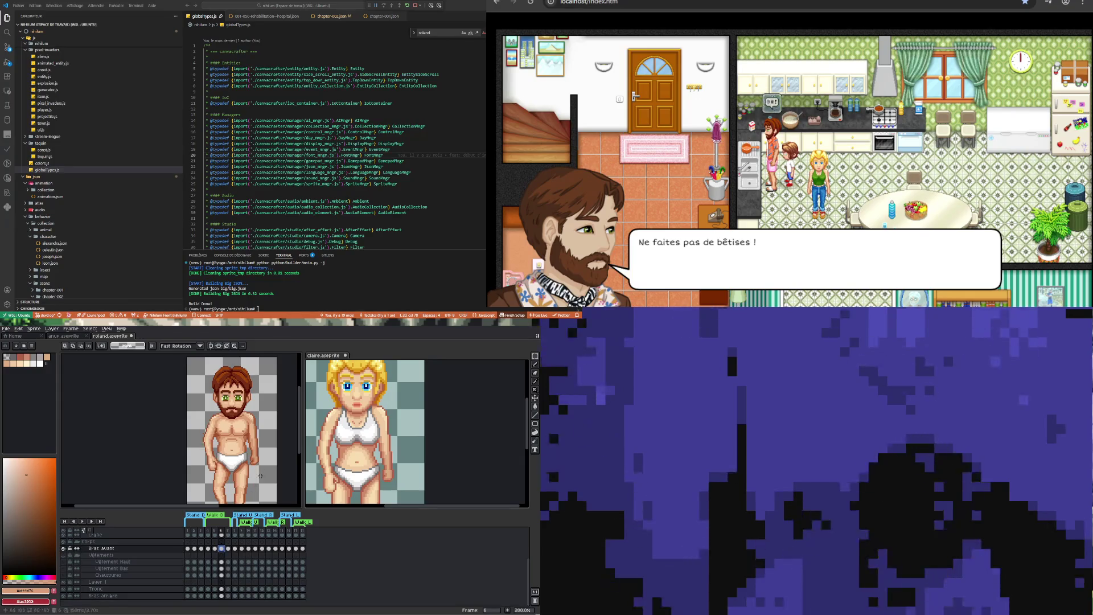
drag(267, 478, 244, 433)
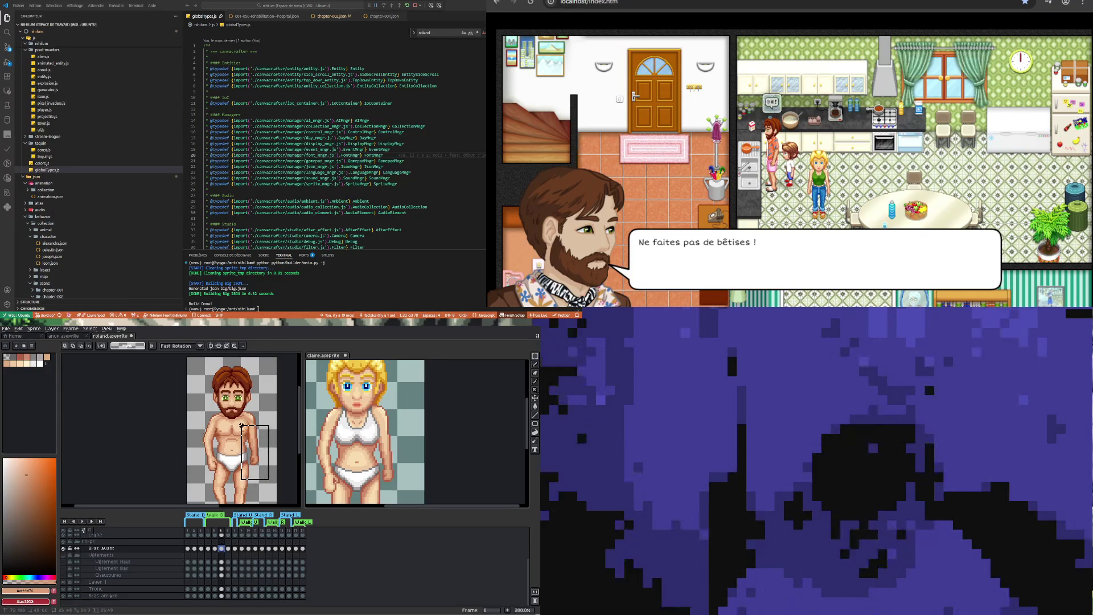
Restore the arm selection on the Bras arrière layer and apply the back-arm move
click(241, 426)
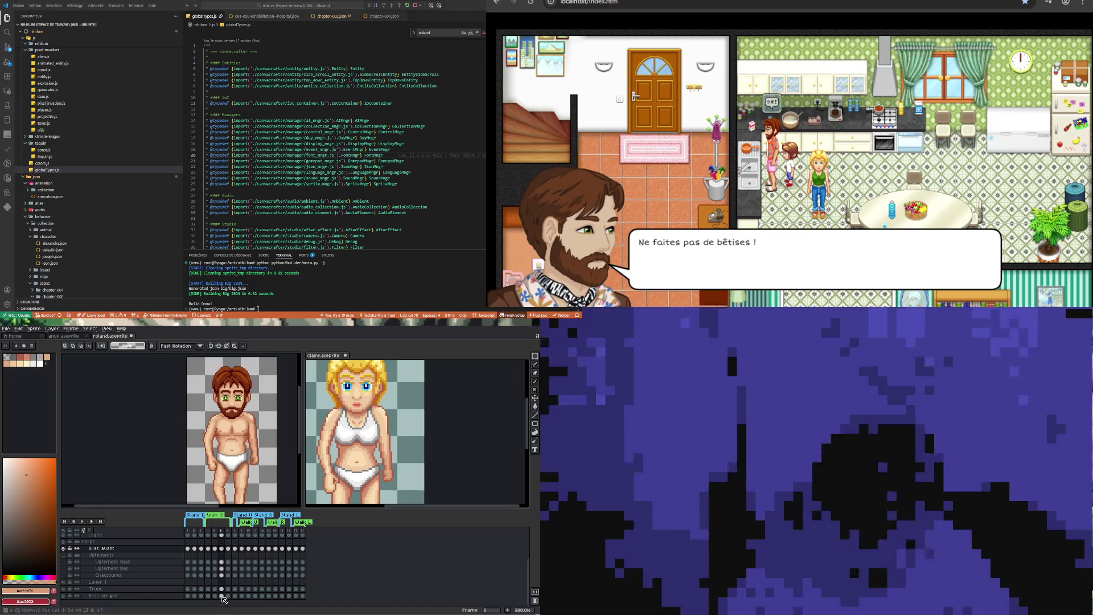
click(224, 597)
key(ctrl+shift+d)
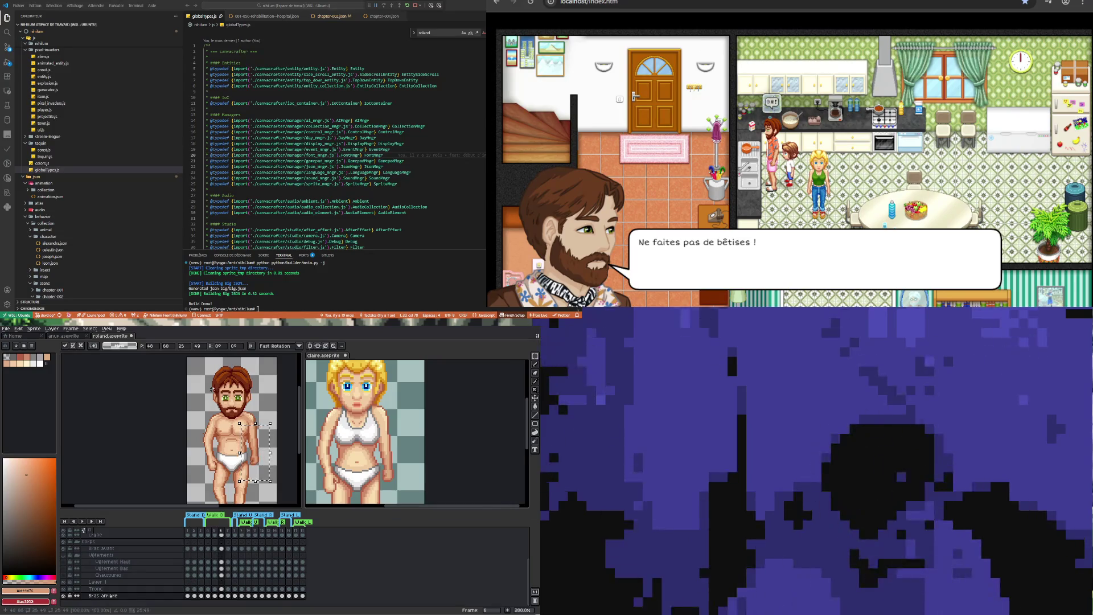
key(ctrl+d)
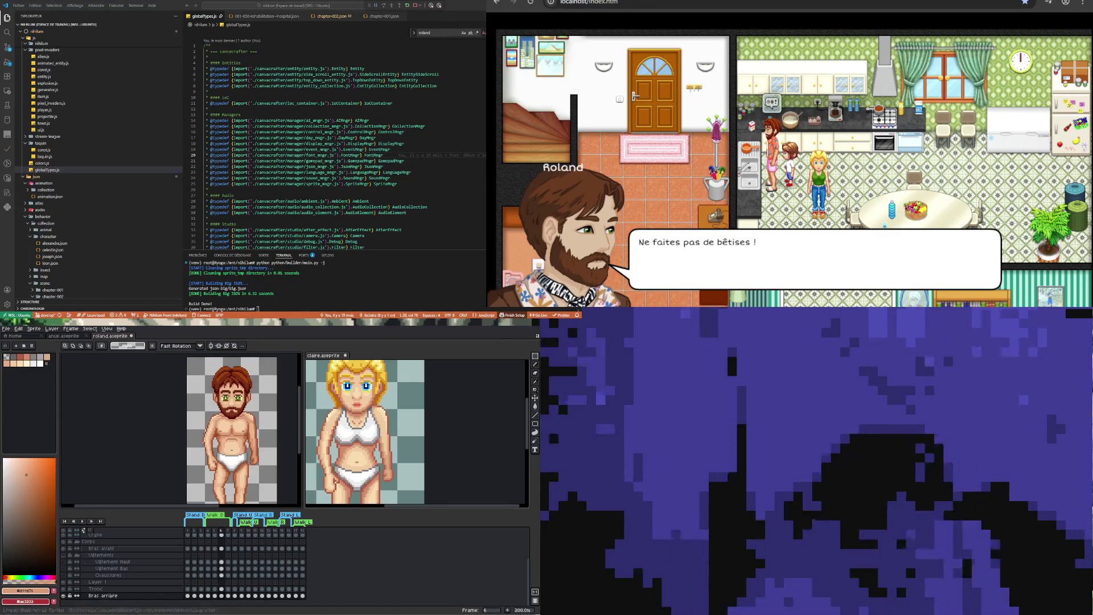
Play the animation, then step through frames 4 to 7 to check the arm
click(81, 521)
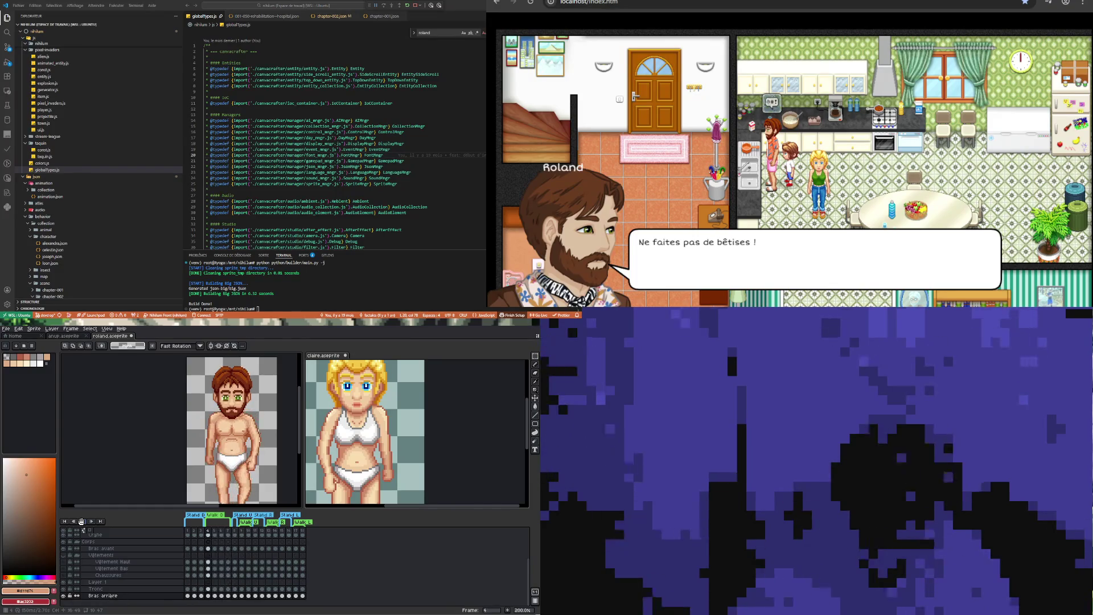
click(81, 521)
click(208, 548)
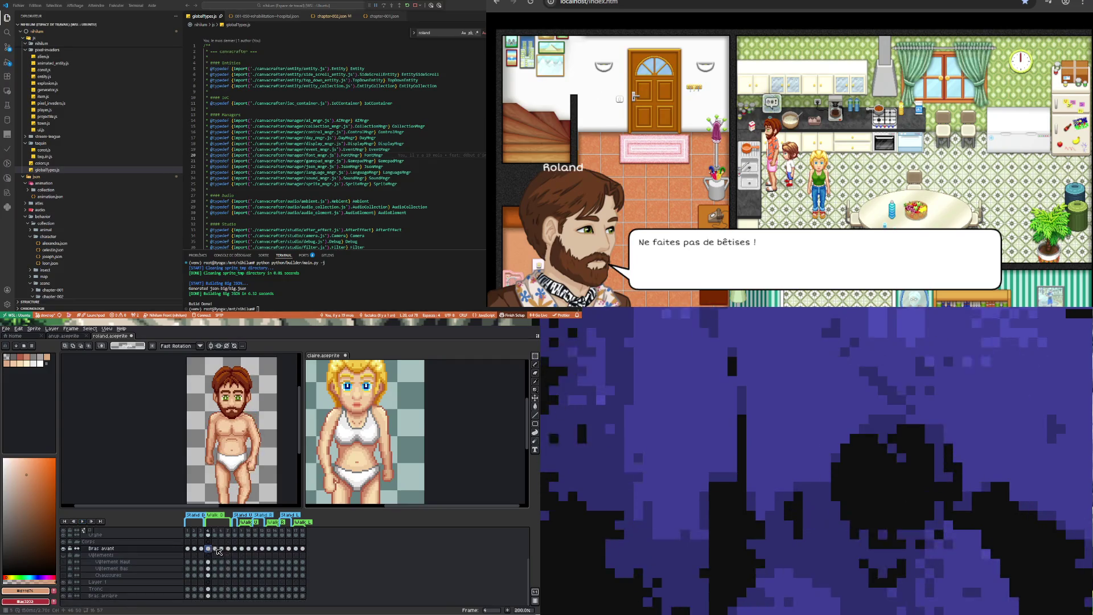
key(Right)
key(Right)
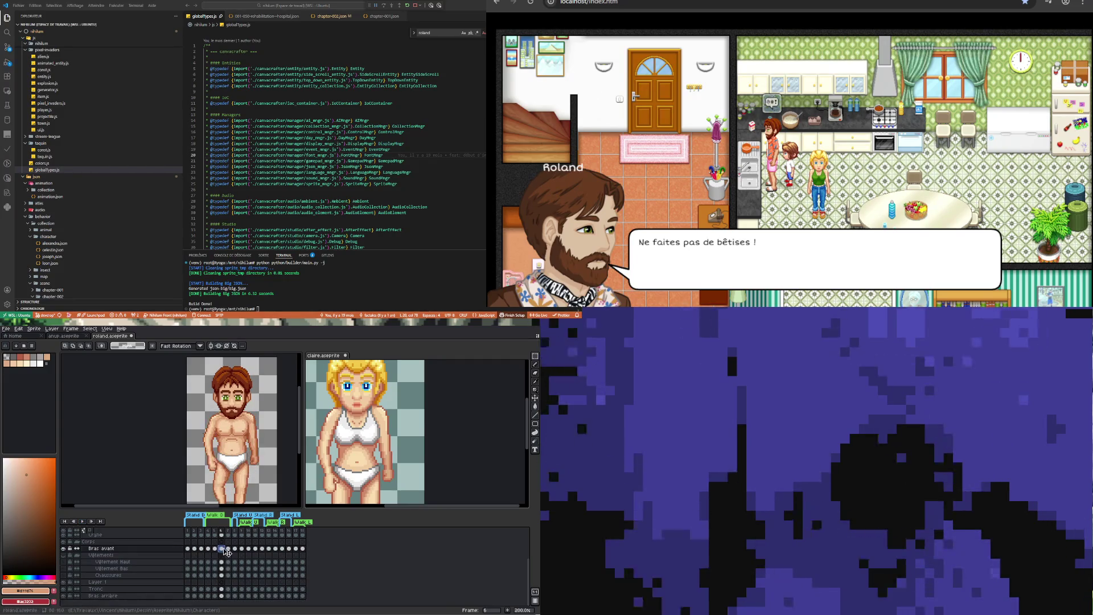
click(228, 548)
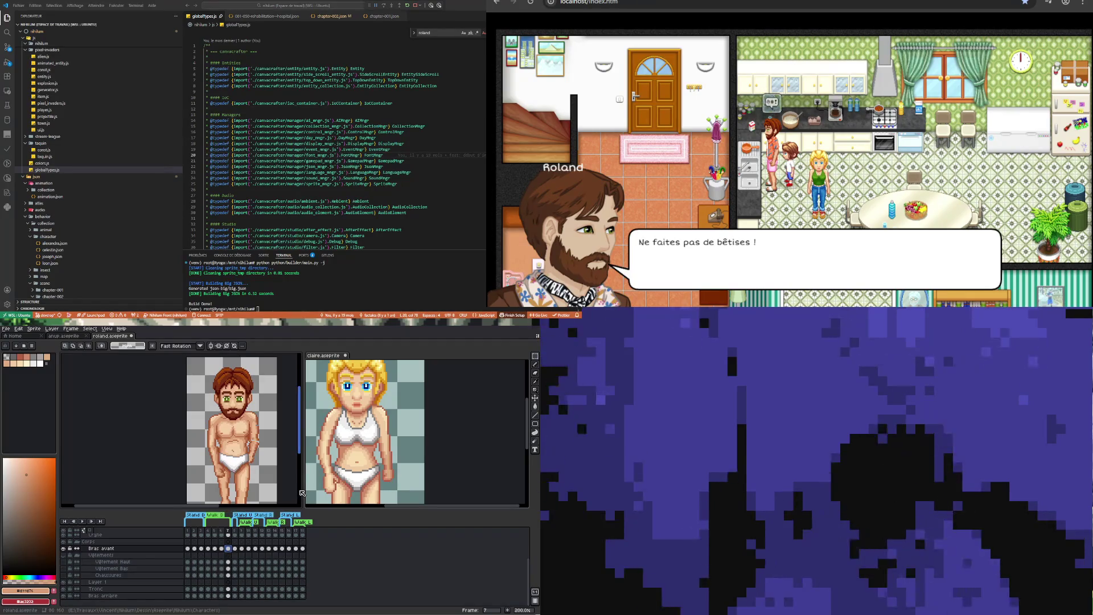
click(208, 549)
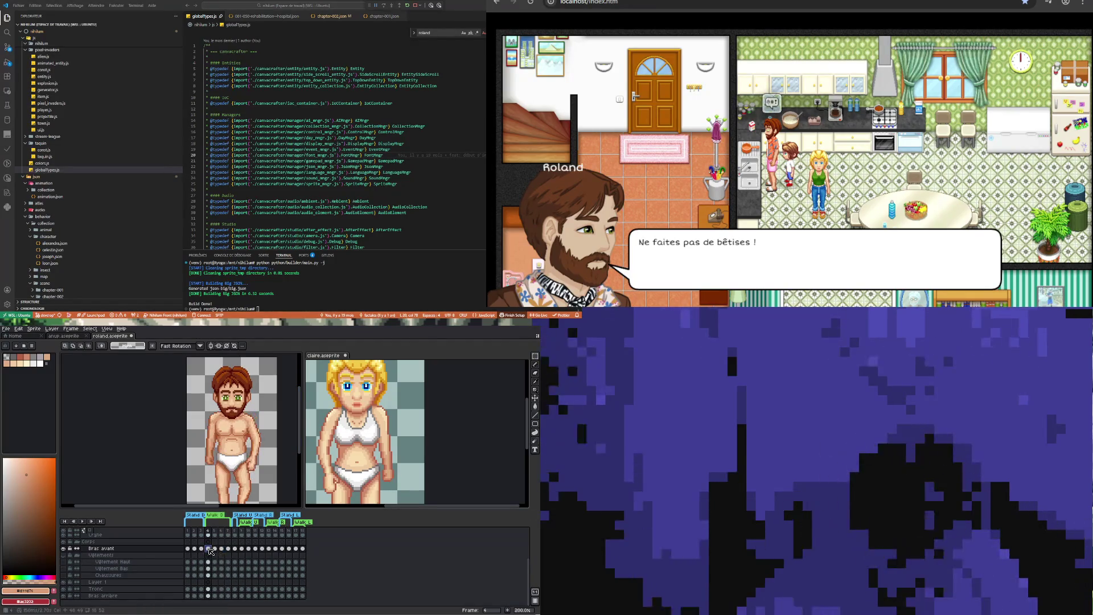
click(215, 549)
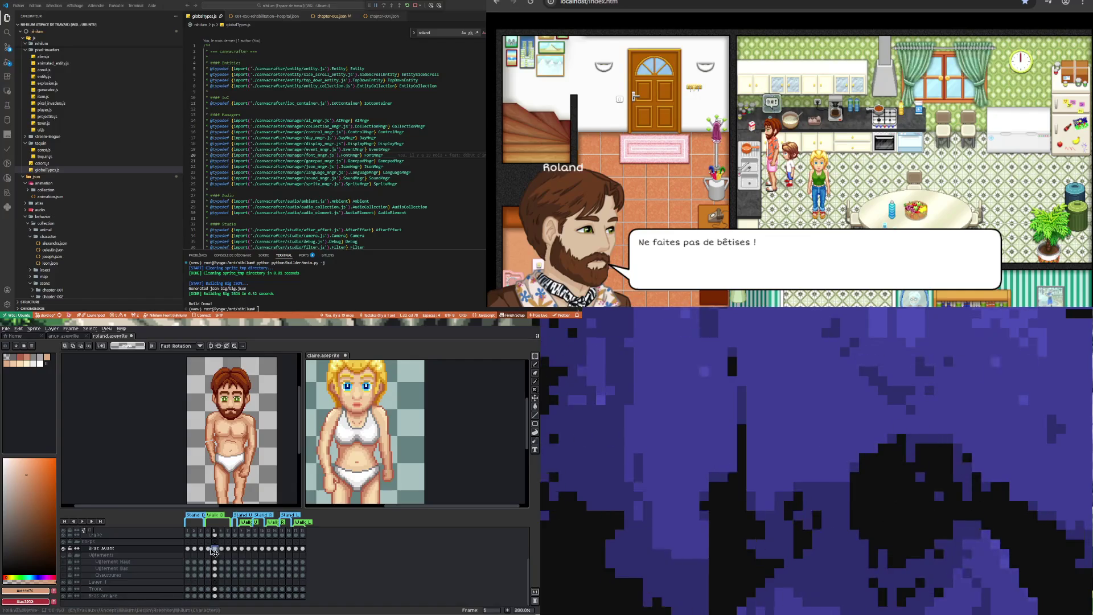
click(220, 549)
click(216, 549)
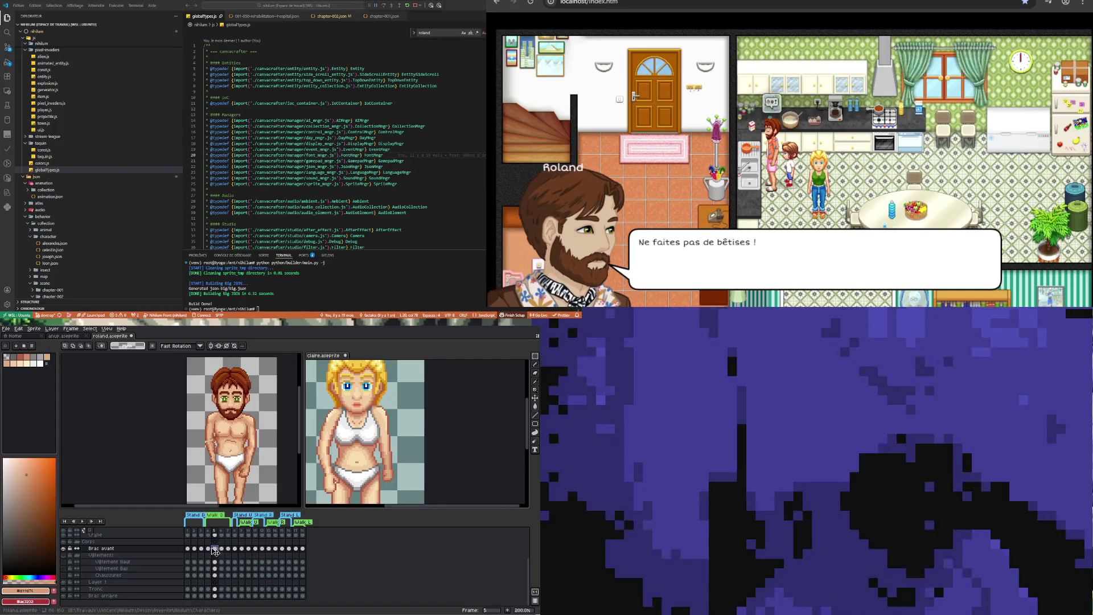
key(Left)
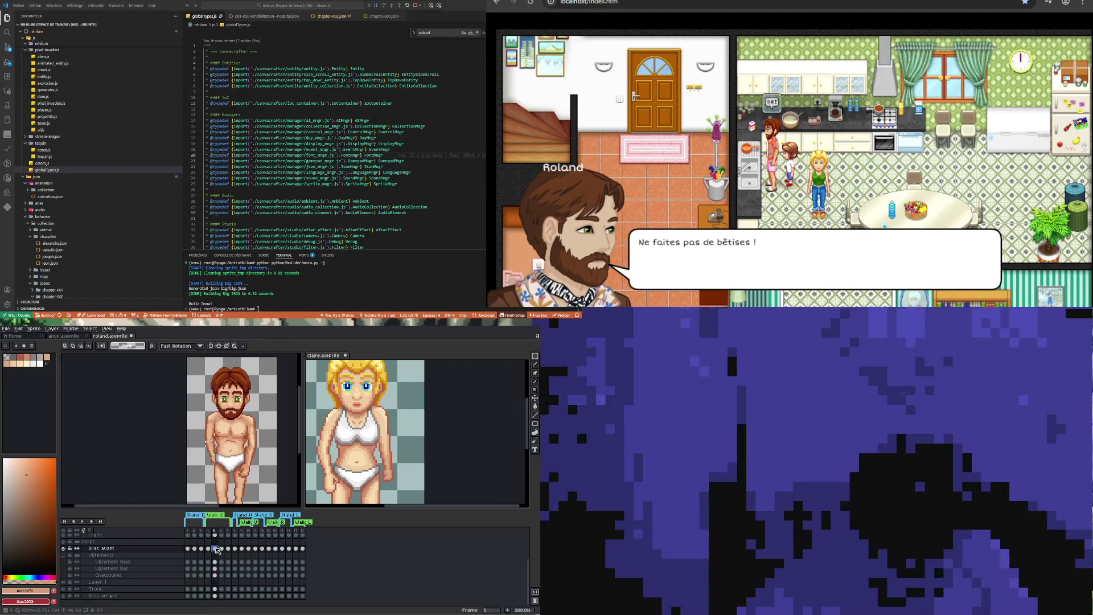
click(216, 549)
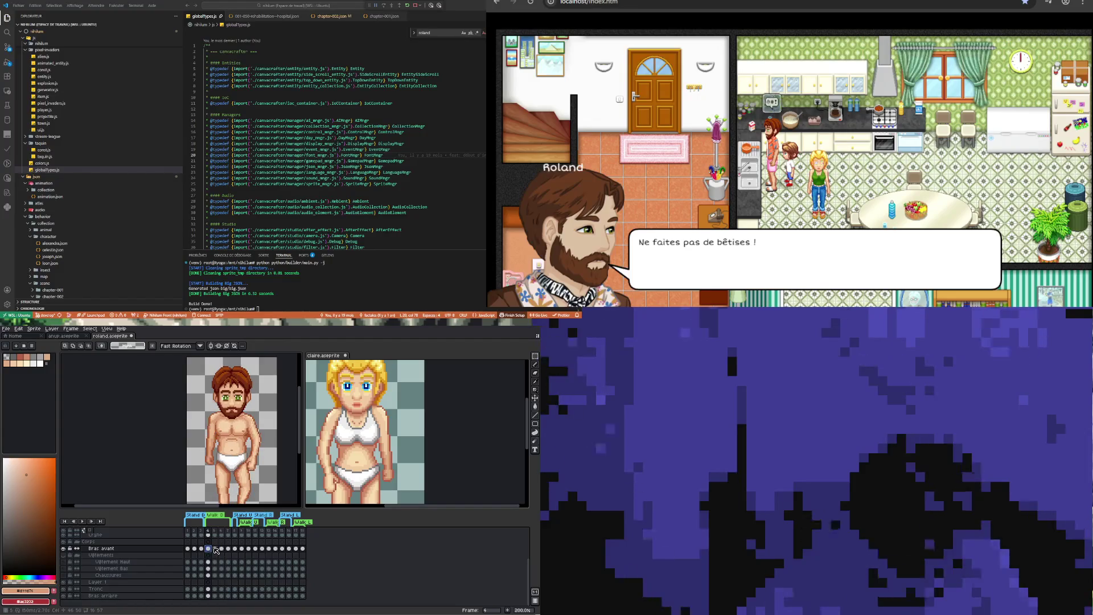
Compare frames 4 and 5 once more, then switch to the claire sprite
scroll(218, 418, up, 1)
scroll(217, 418, up, 1)
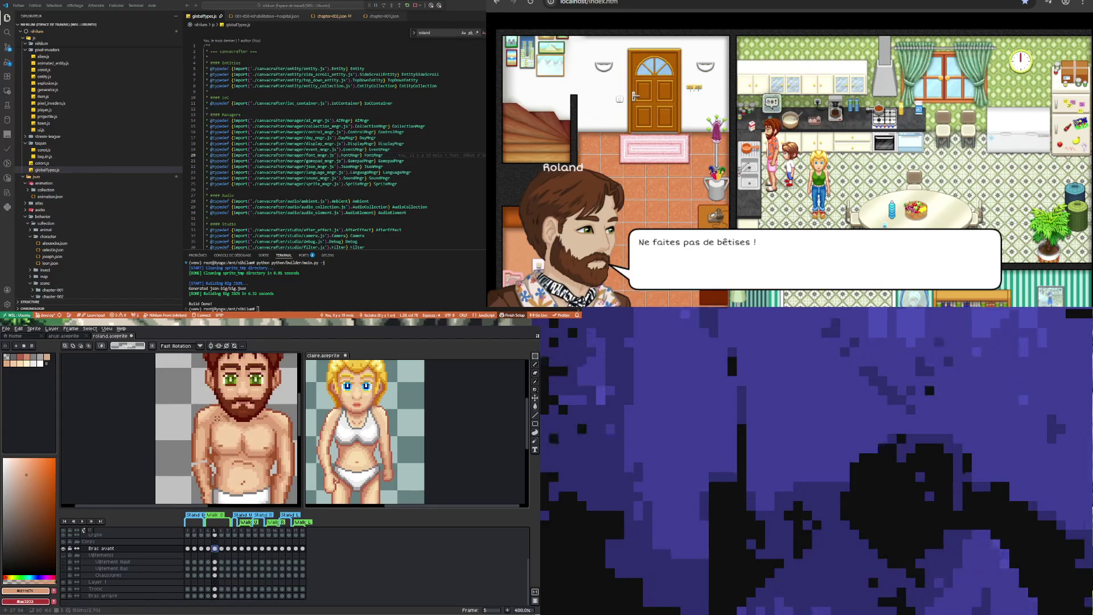
click(208, 548)
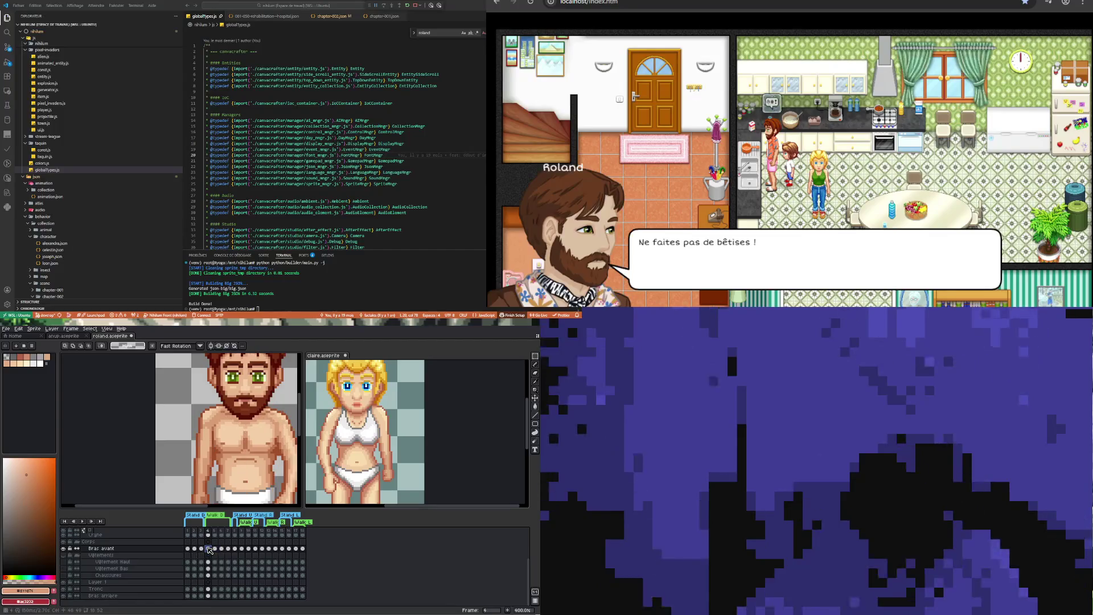
click(214, 549)
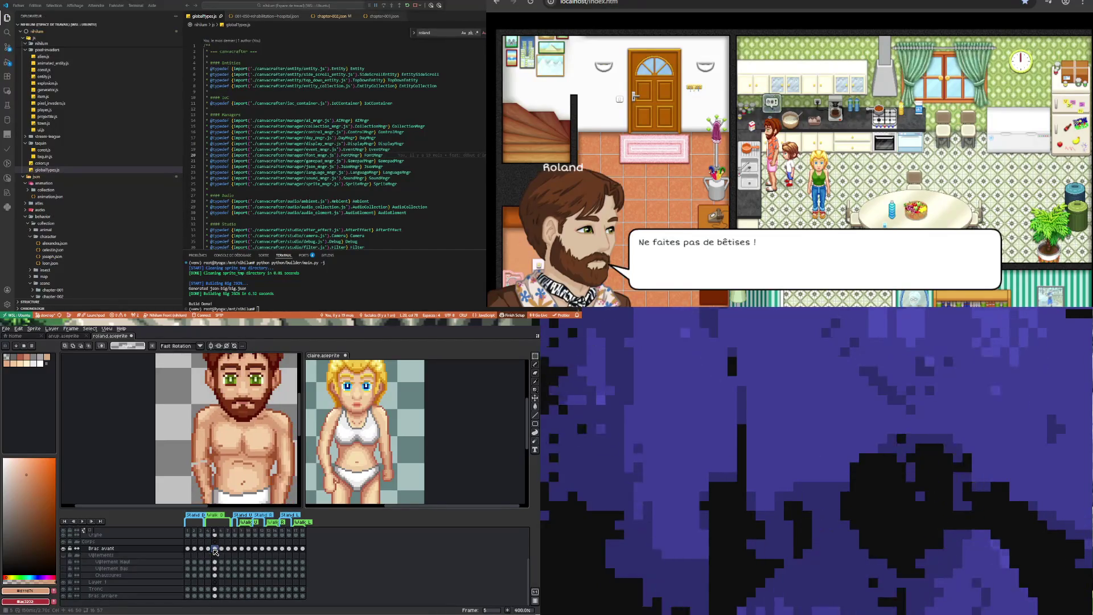
click(389, 480)
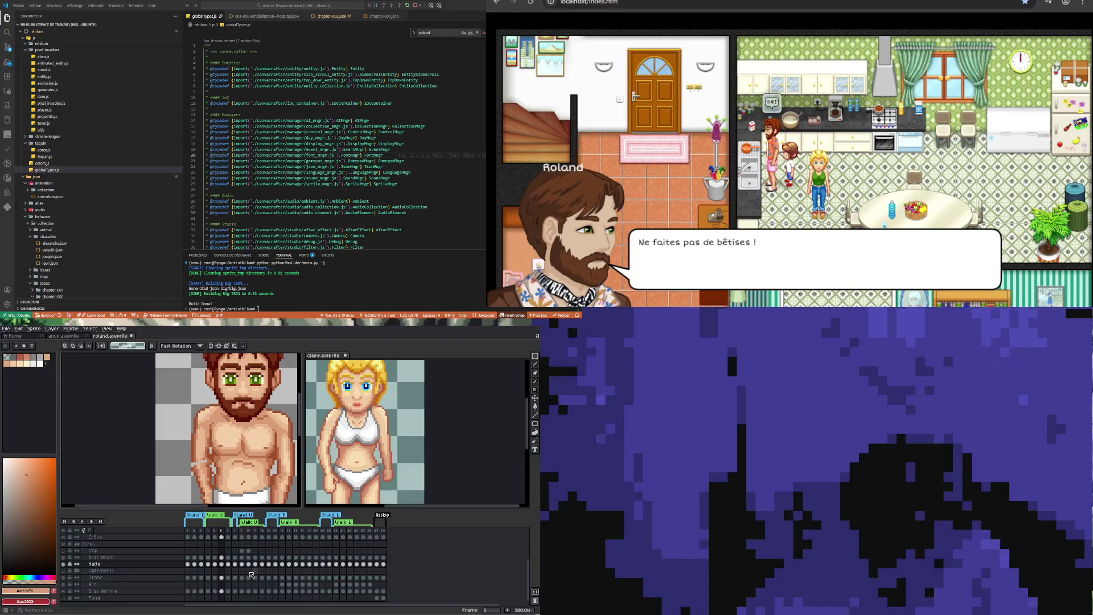
Flip claire's Bras Avant cels between frames 4 and 5 to compare arm poses
click(208, 557)
click(215, 558)
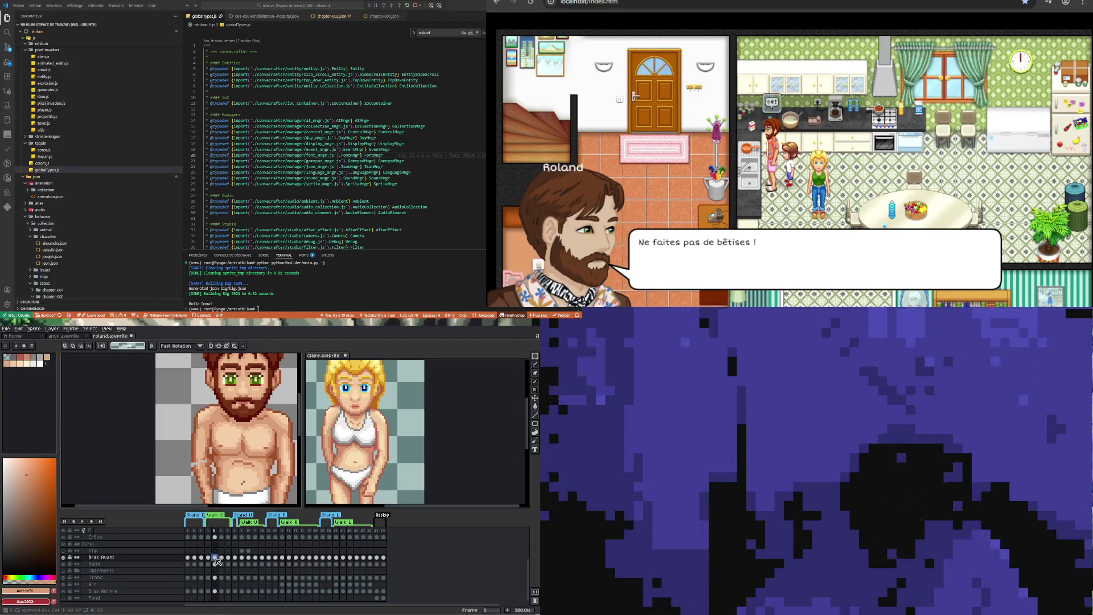
click(210, 558)
click(216, 557)
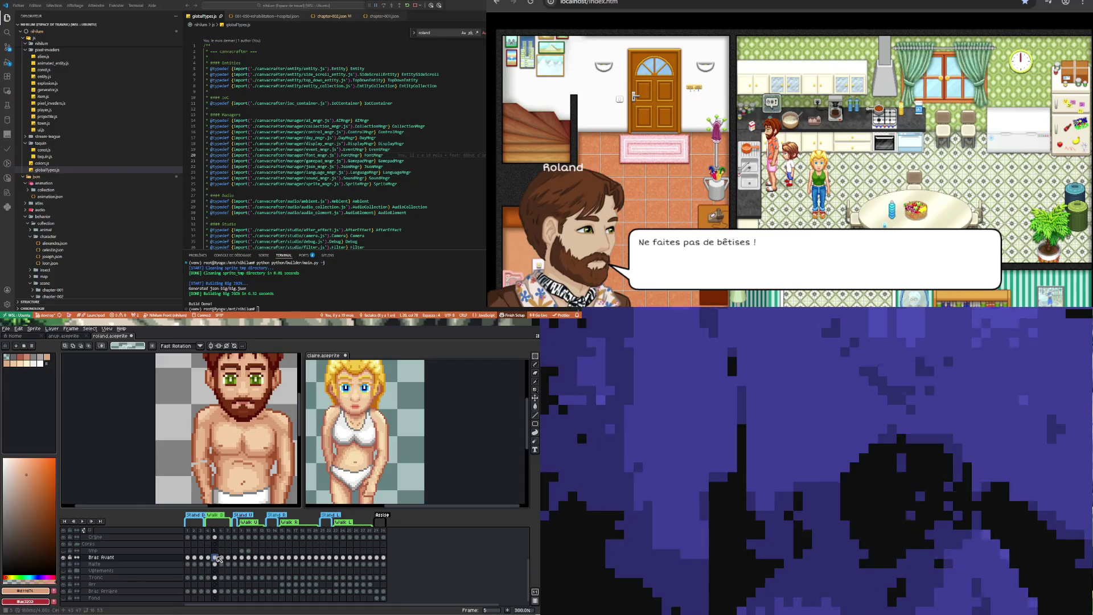
click(210, 558)
click(217, 558)
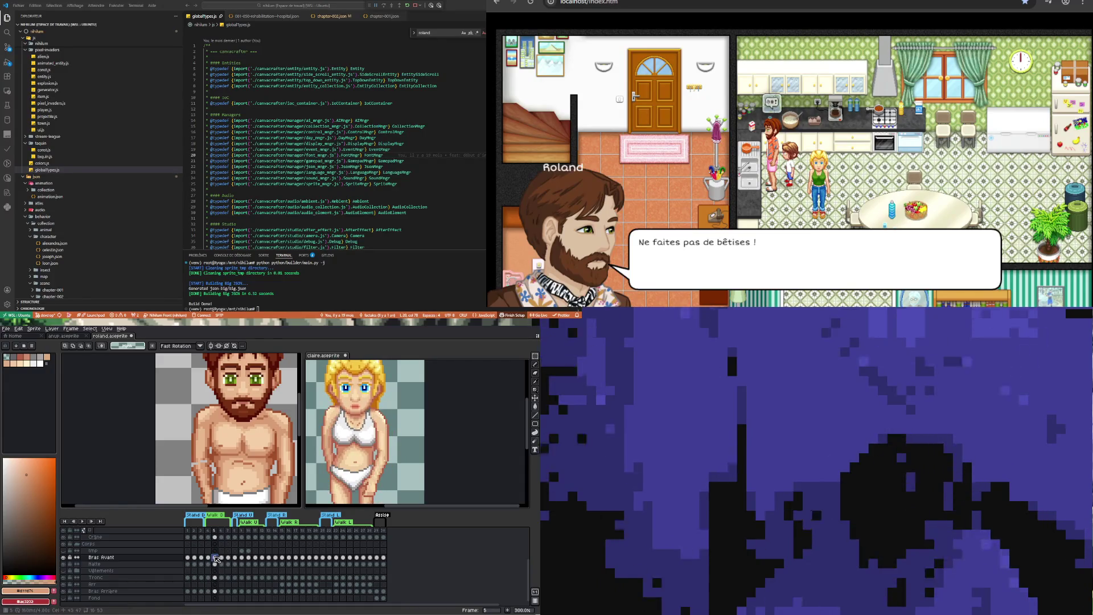
click(216, 558)
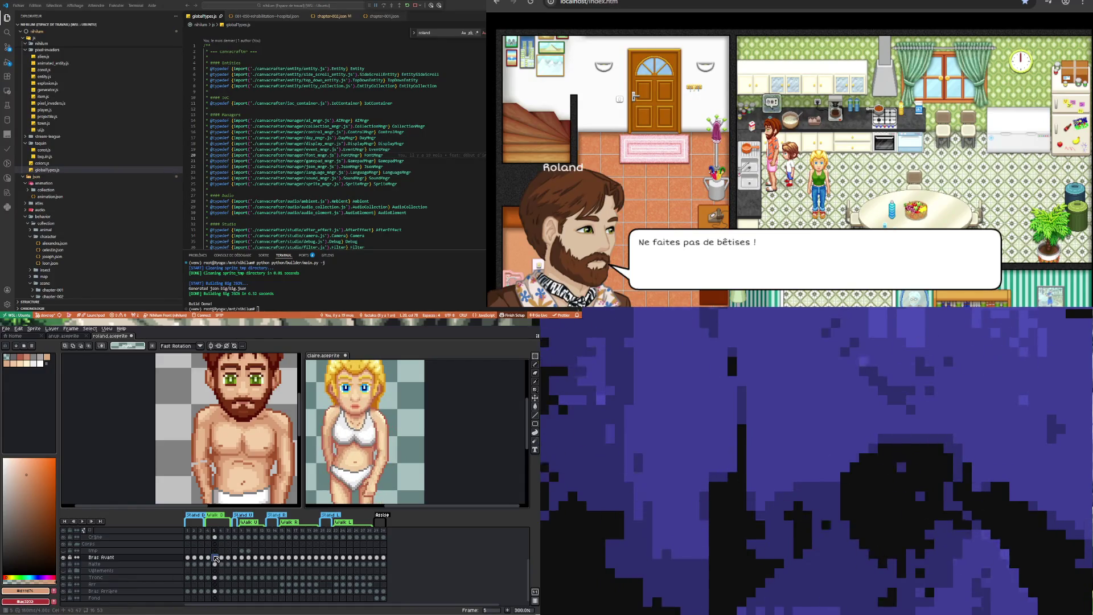
click(210, 558)
click(216, 559)
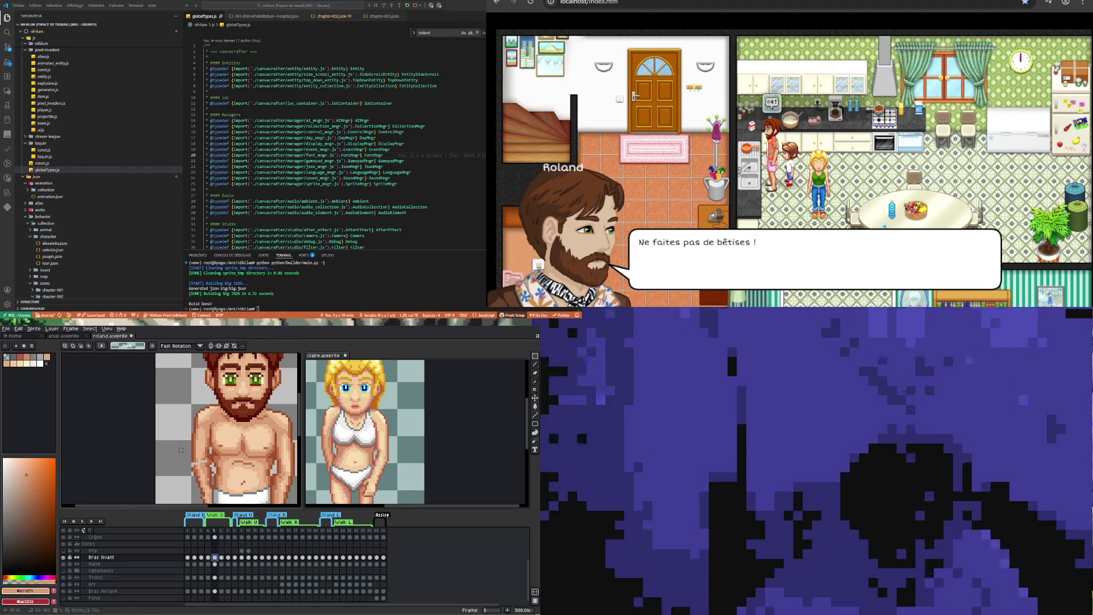
Return to roland.aseprite and select the Bras arrière cel on frame 4
key(ctrl+Tab)
click(209, 548)
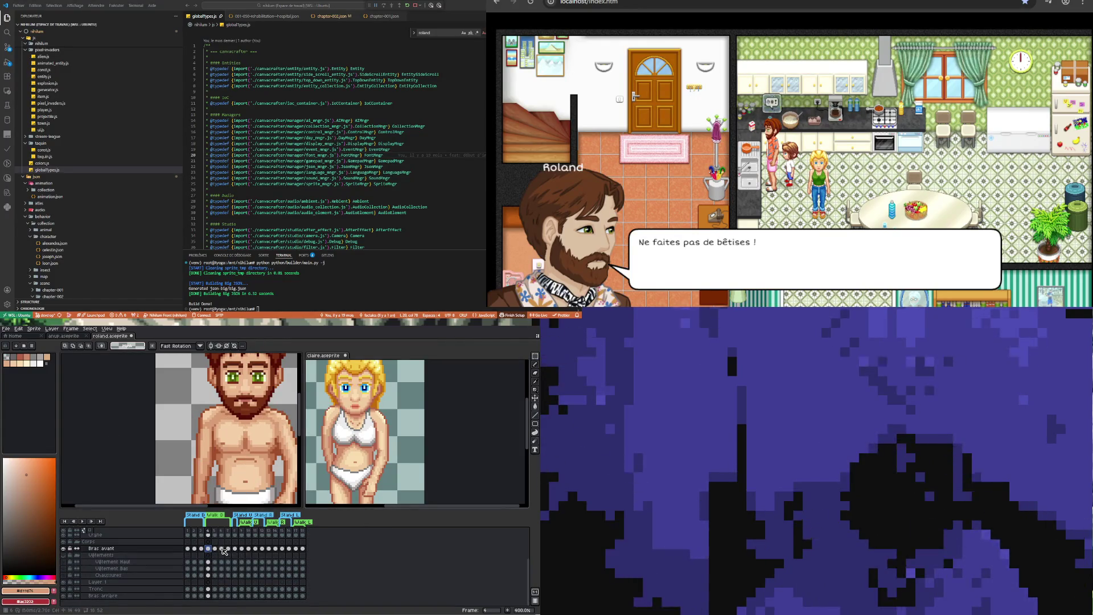
click(211, 595)
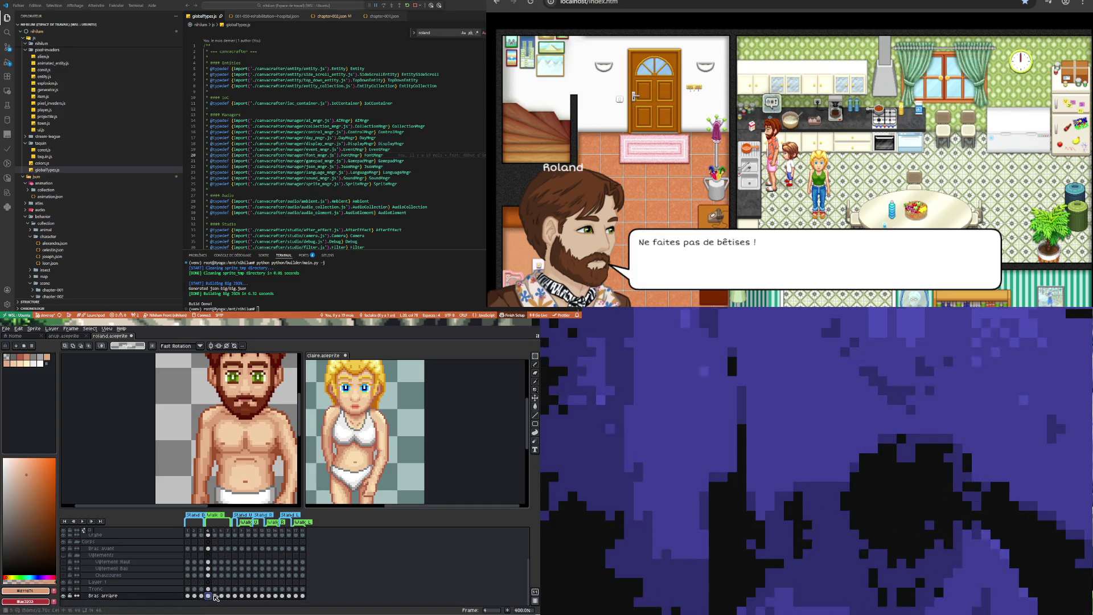
click(216, 596)
click(208, 596)
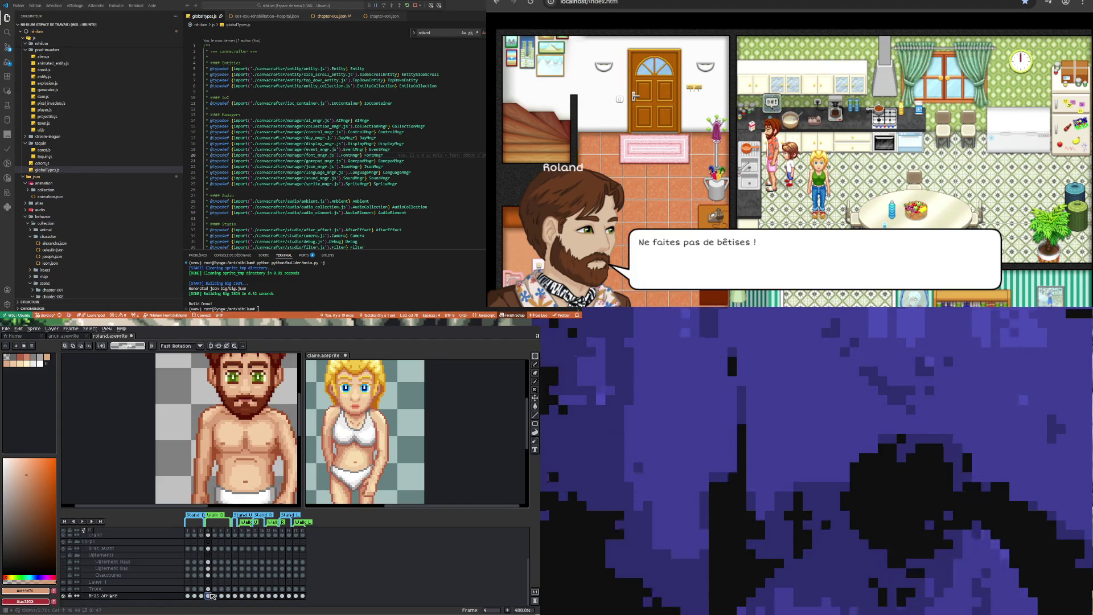
click(215, 596)
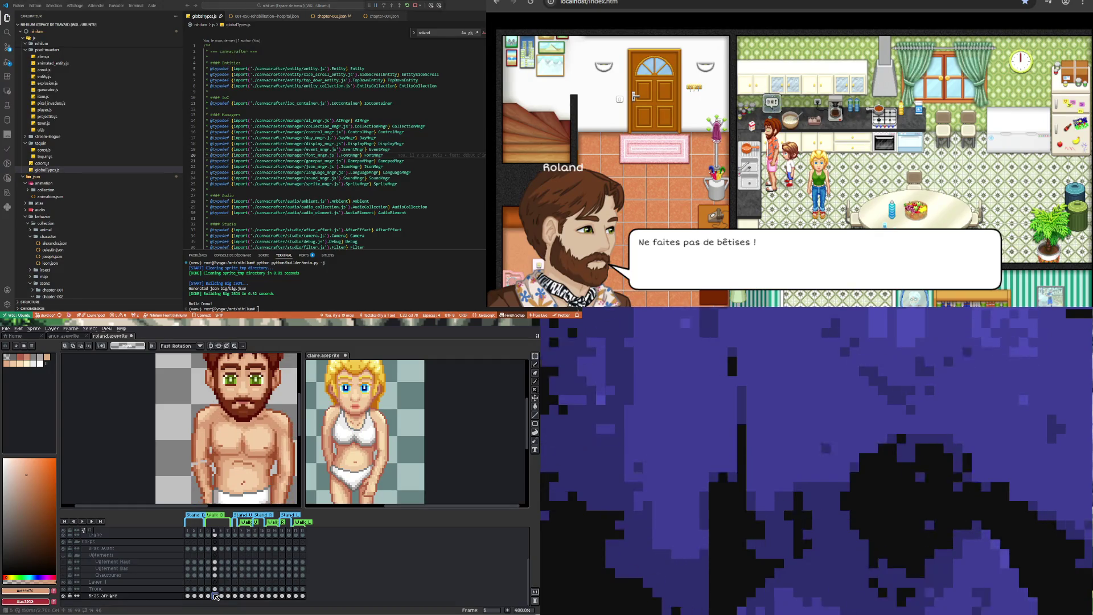
click(207, 596)
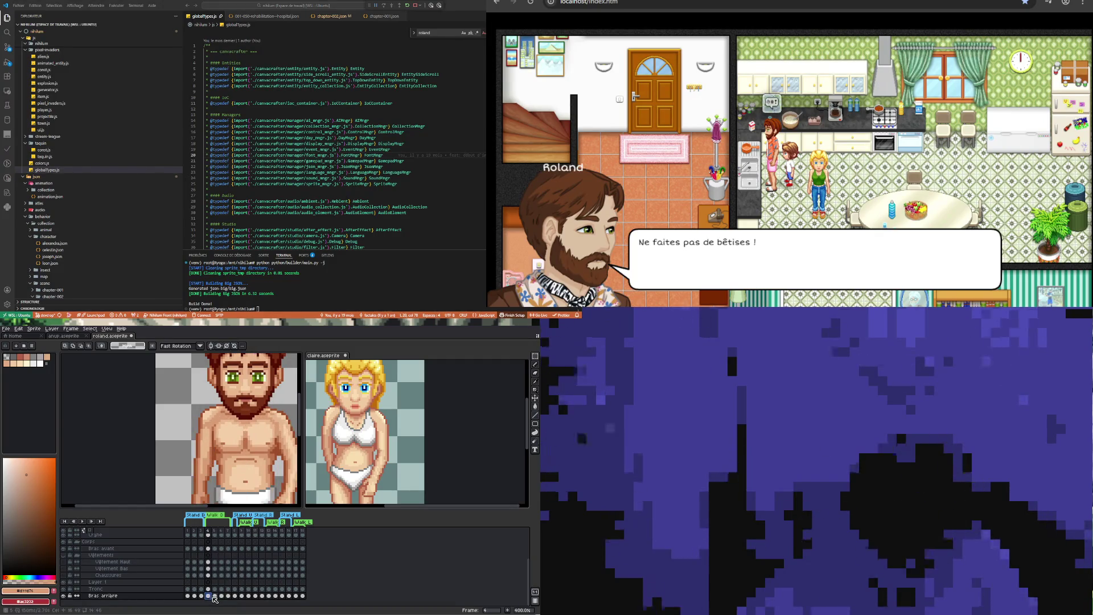
click(215, 596)
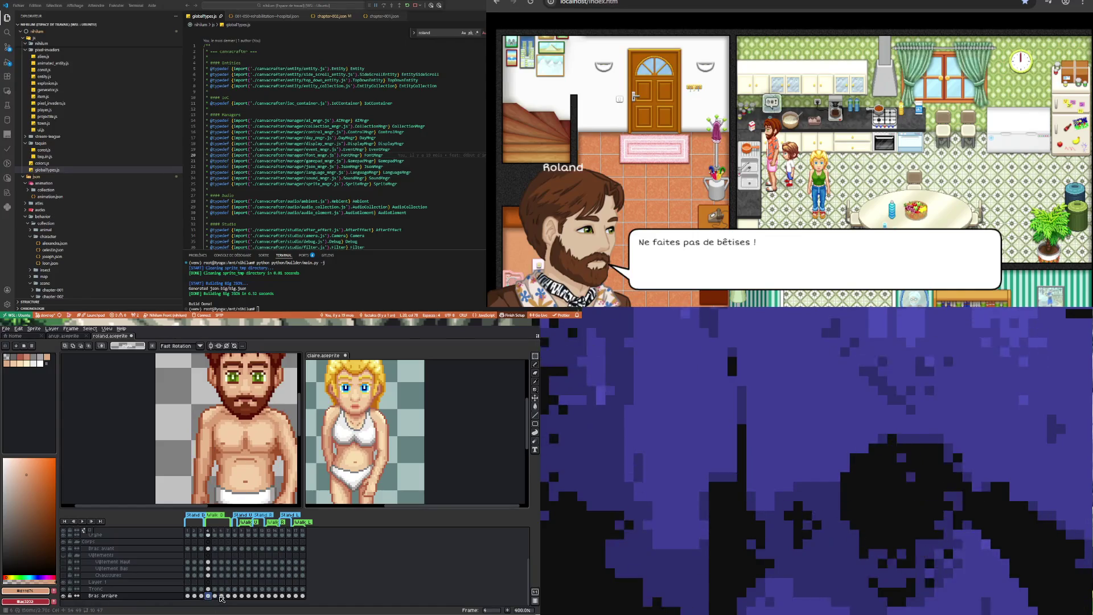
click(221, 595)
click(214, 596)
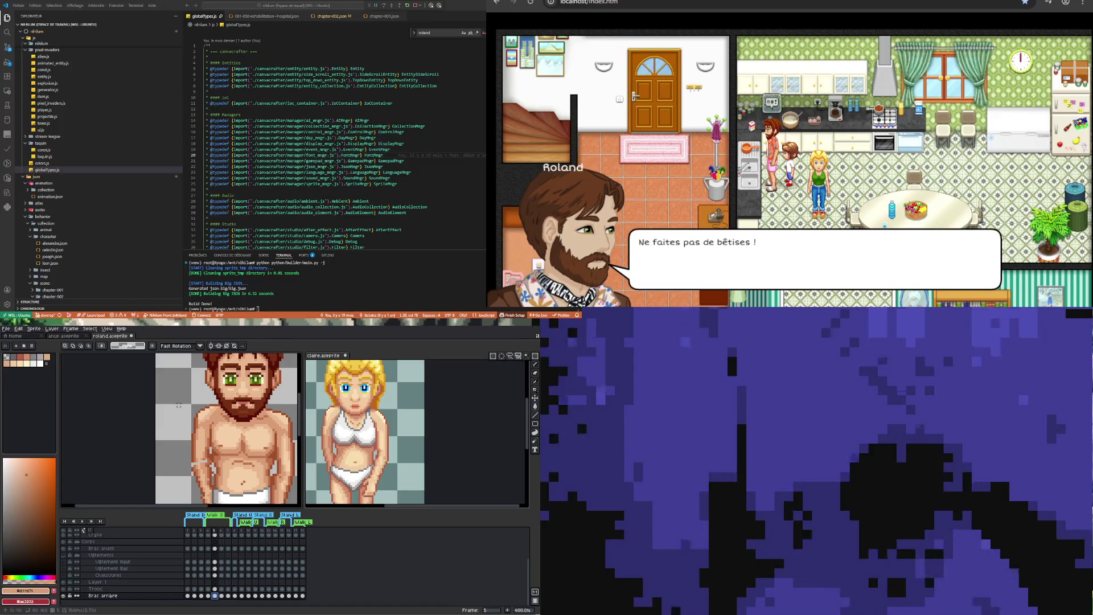
drag(205, 420, 215, 427)
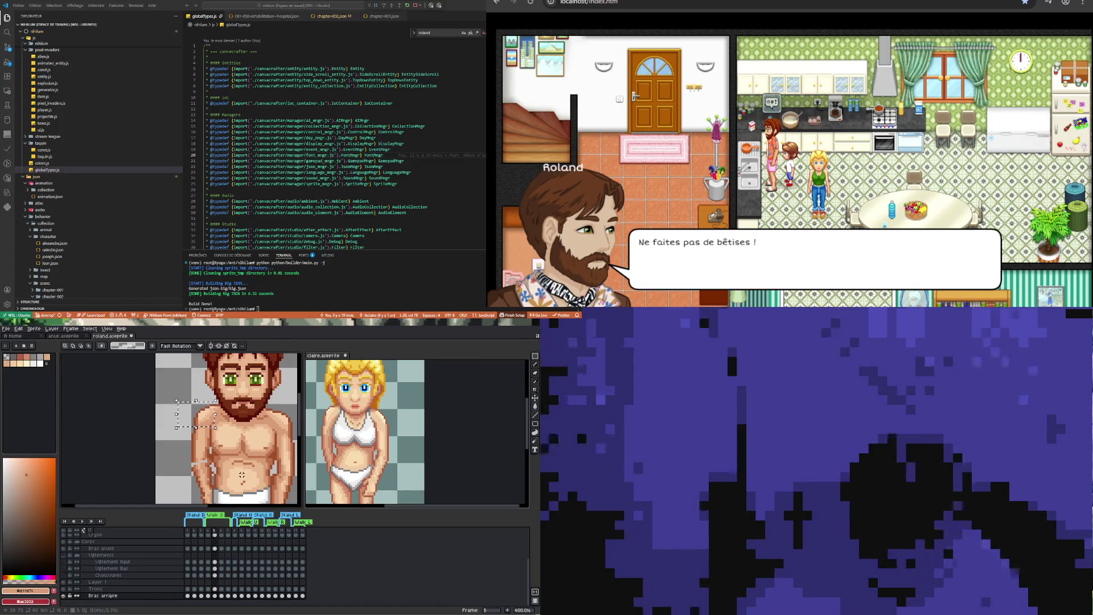
Transform the selected shoulder pixels on frame 5's back arm, nudging them one pixel left
key(ctrl+t)
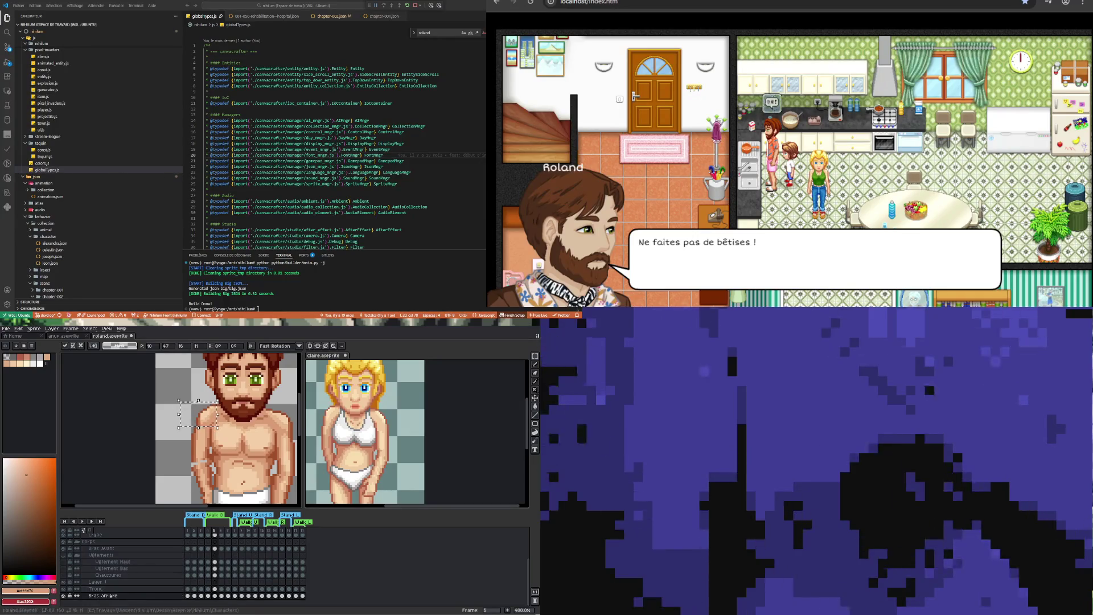
click(215, 595)
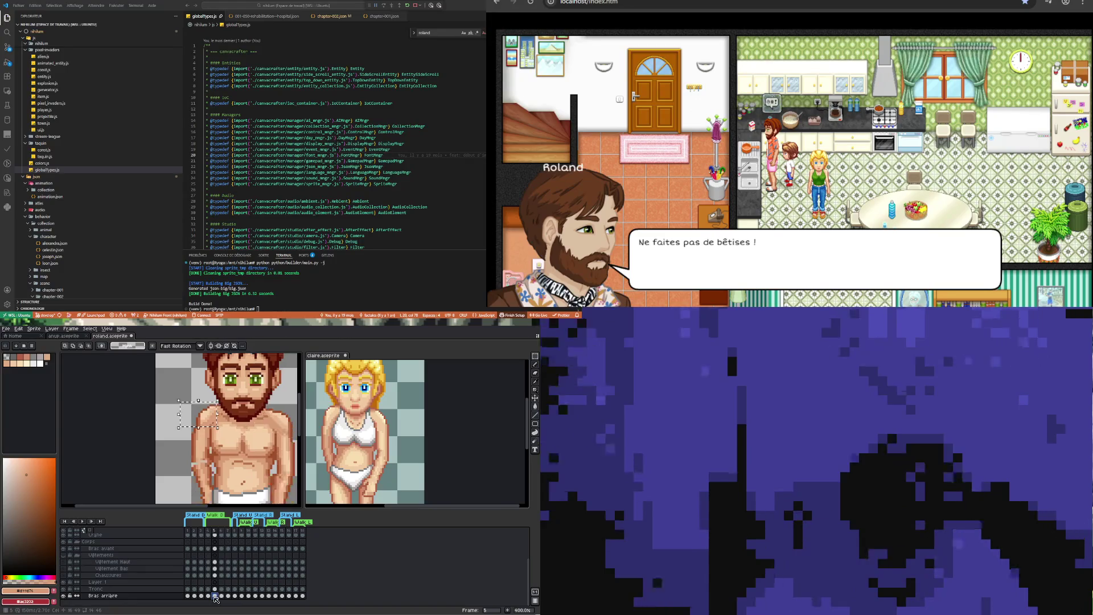
key(Left)
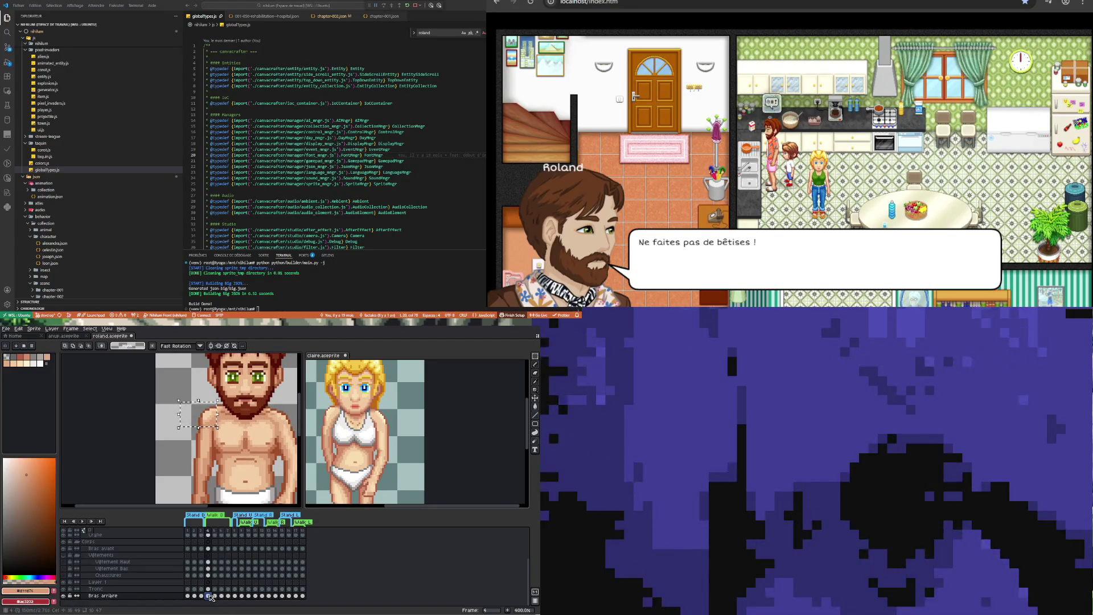
key(Right)
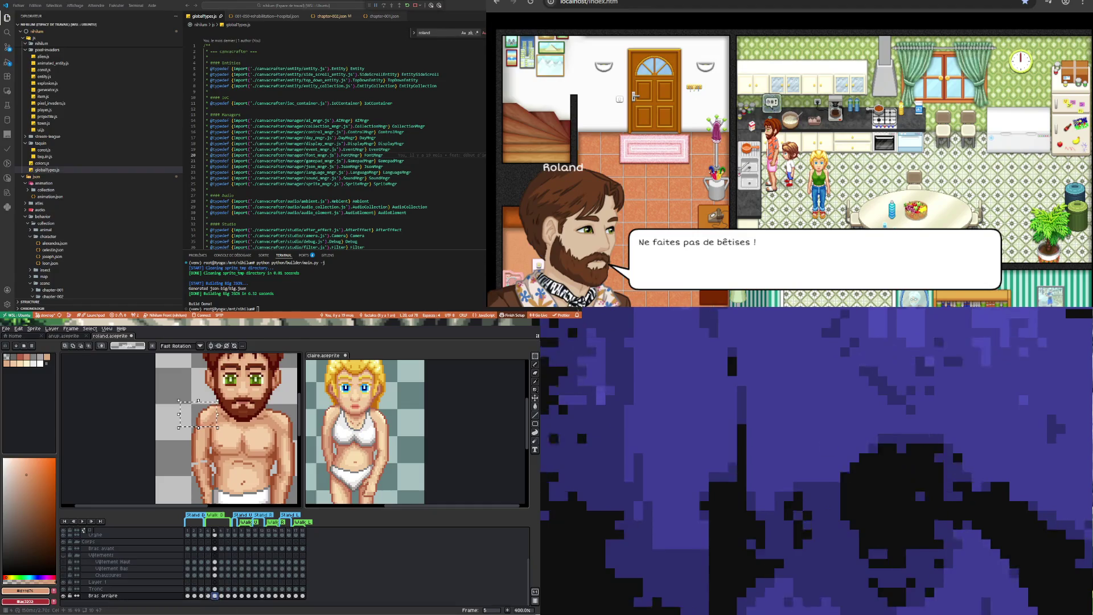
key(Left)
key(Right)
key(Left)
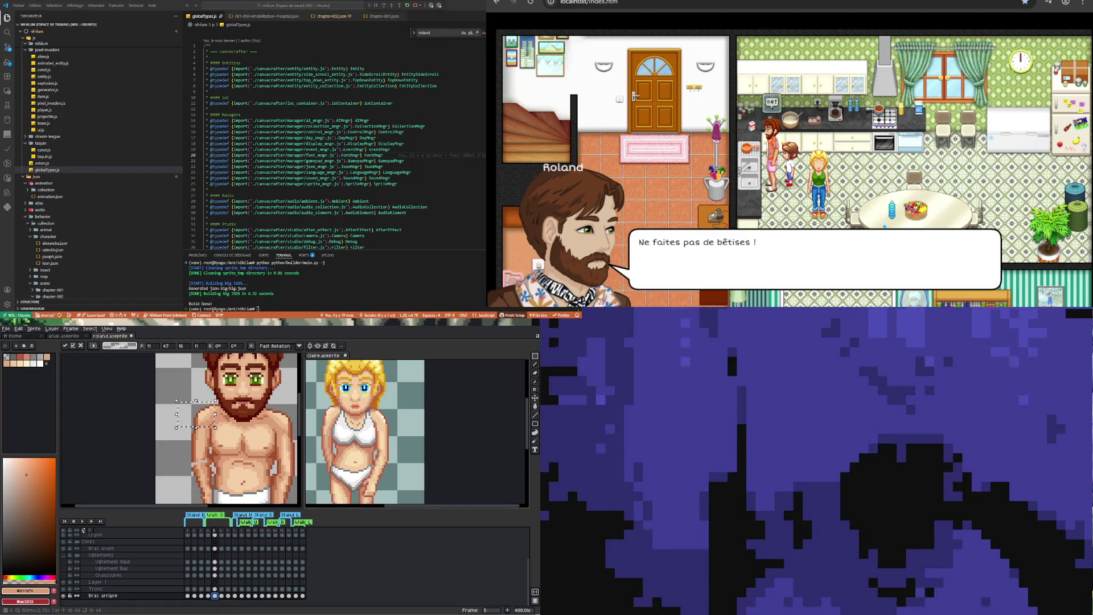
key(Return)
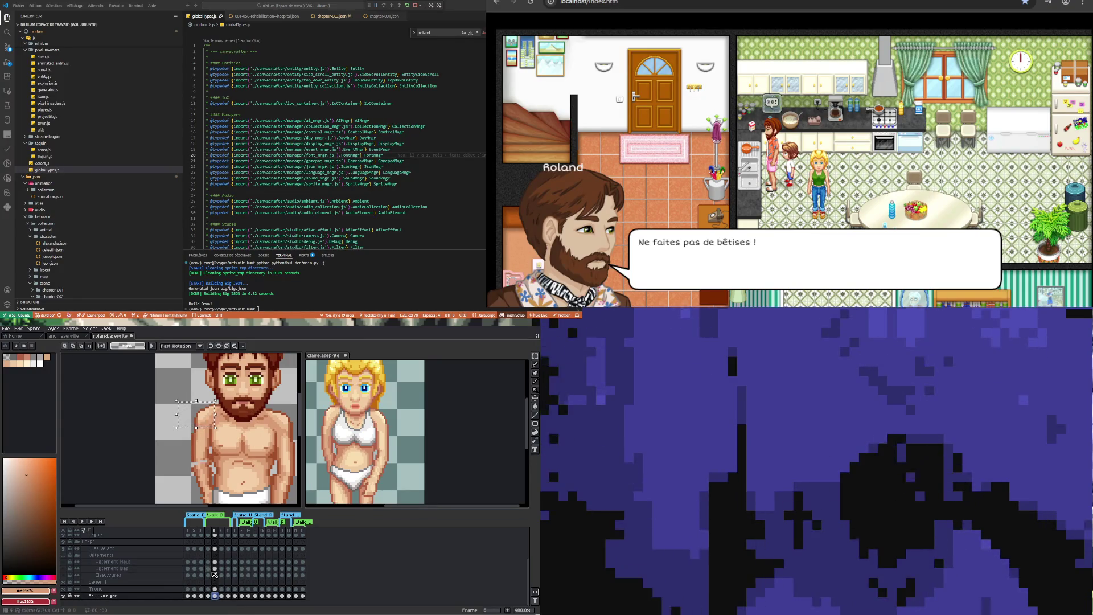
Compare the back arm on frames 4 and 5, nudging it one pixel right
click(209, 595)
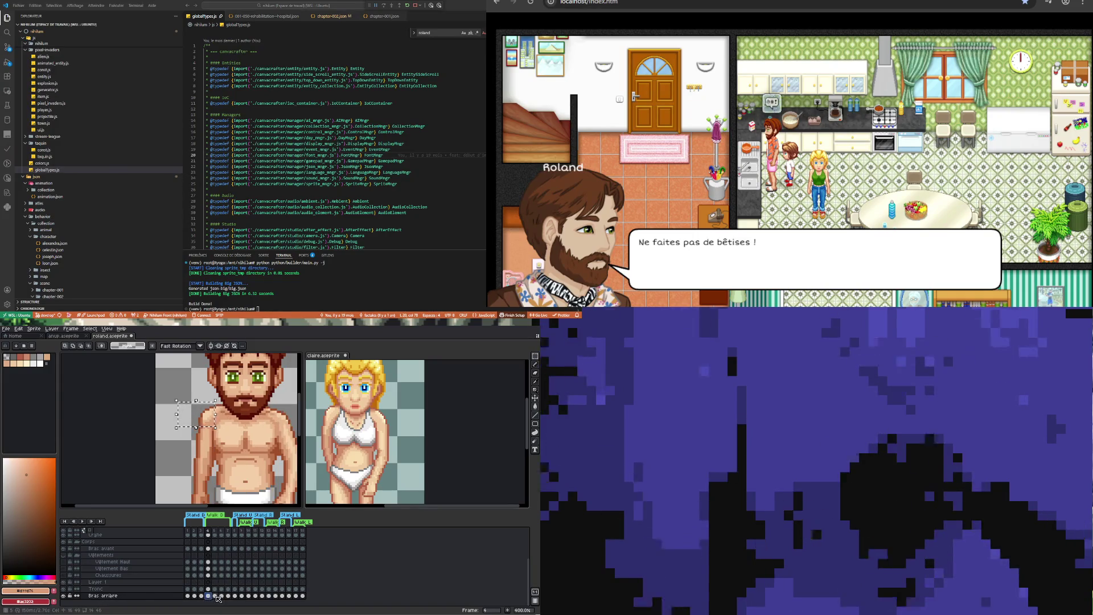
click(216, 595)
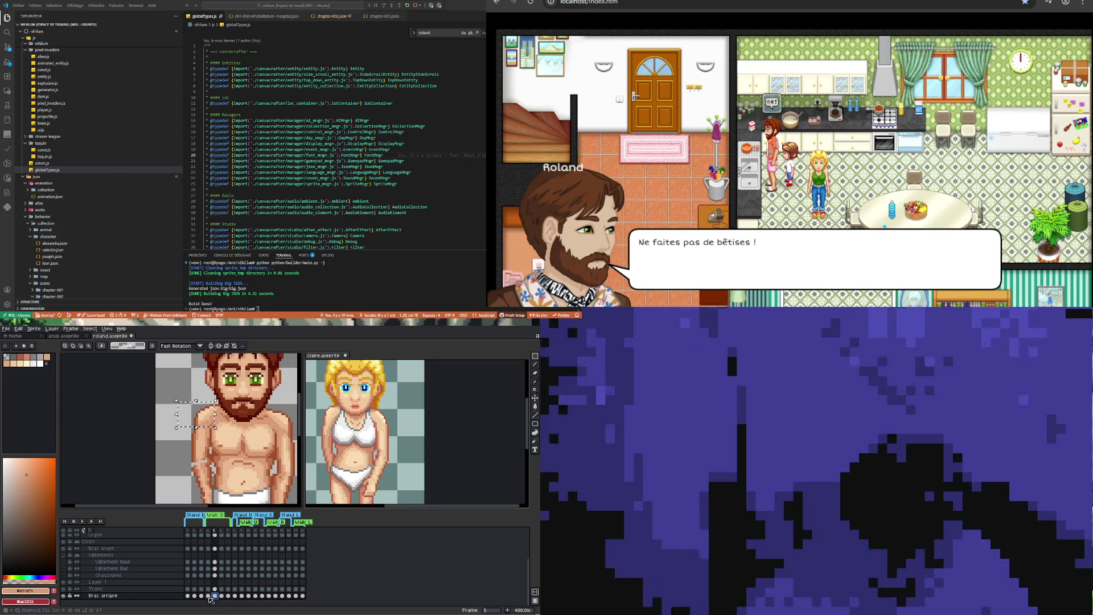
click(209, 595)
click(215, 596)
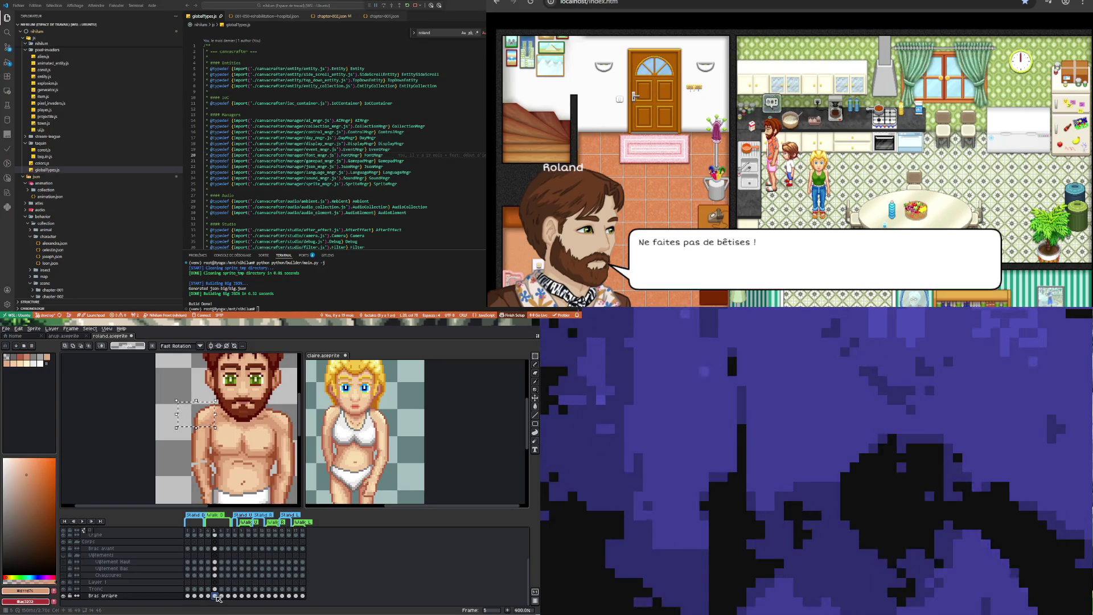
click(208, 596)
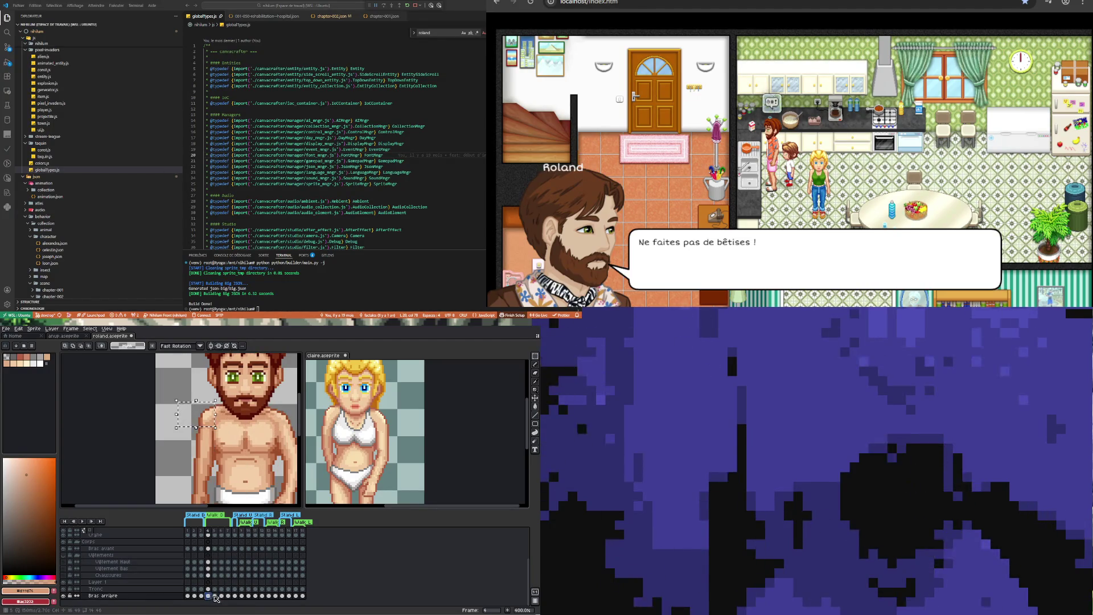
click(216, 596)
key(Right)
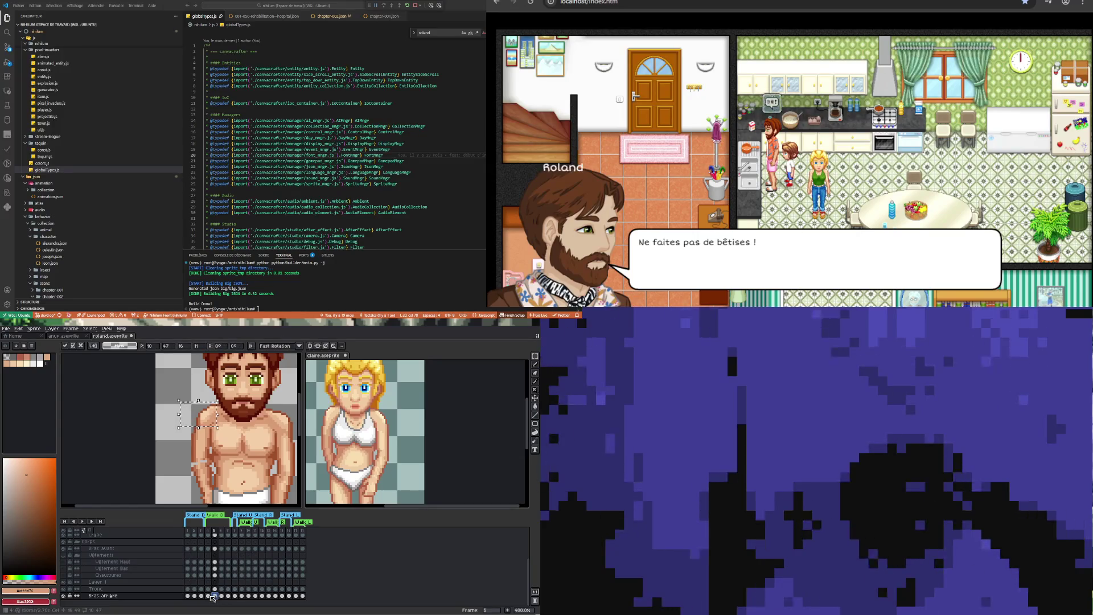
click(208, 596)
click(215, 596)
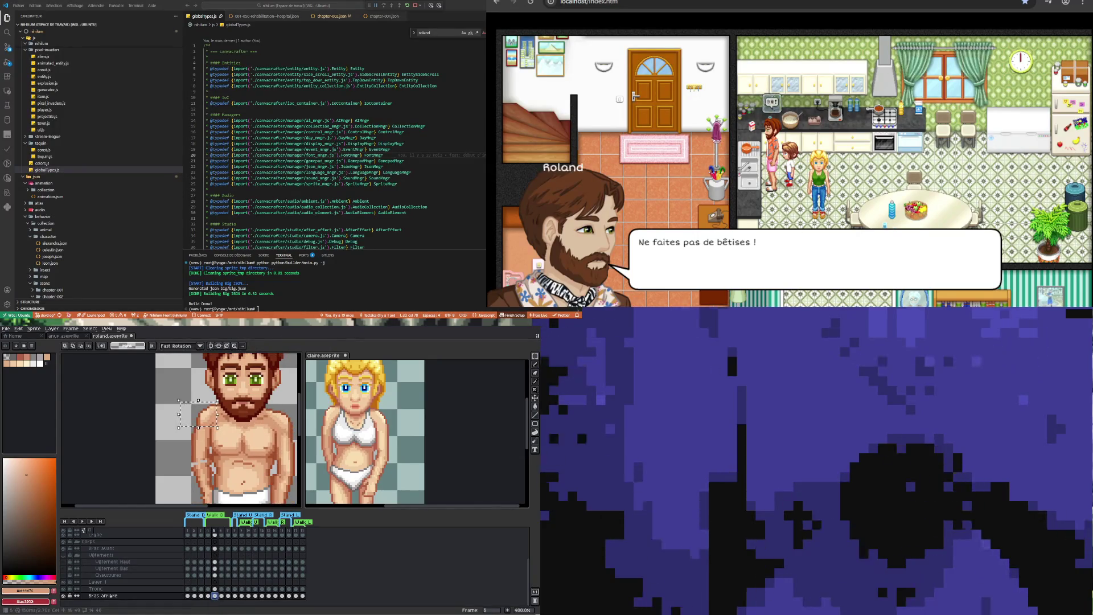
click(208, 595)
click(215, 595)
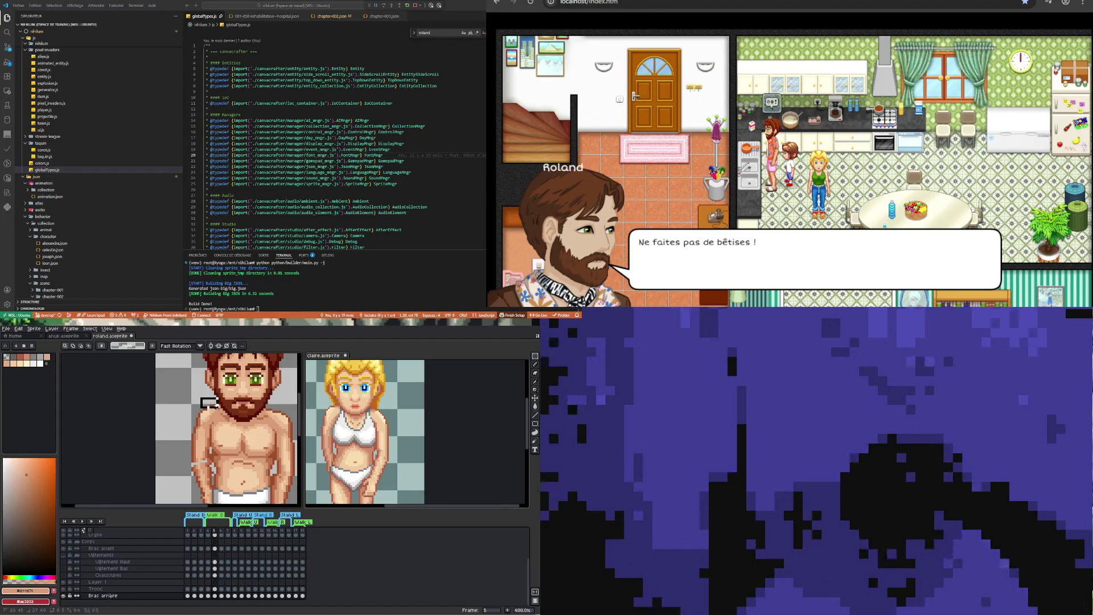
Make the Tronc layer active on frame 5 and pick the beard's brown with the pencil
click(216, 588)
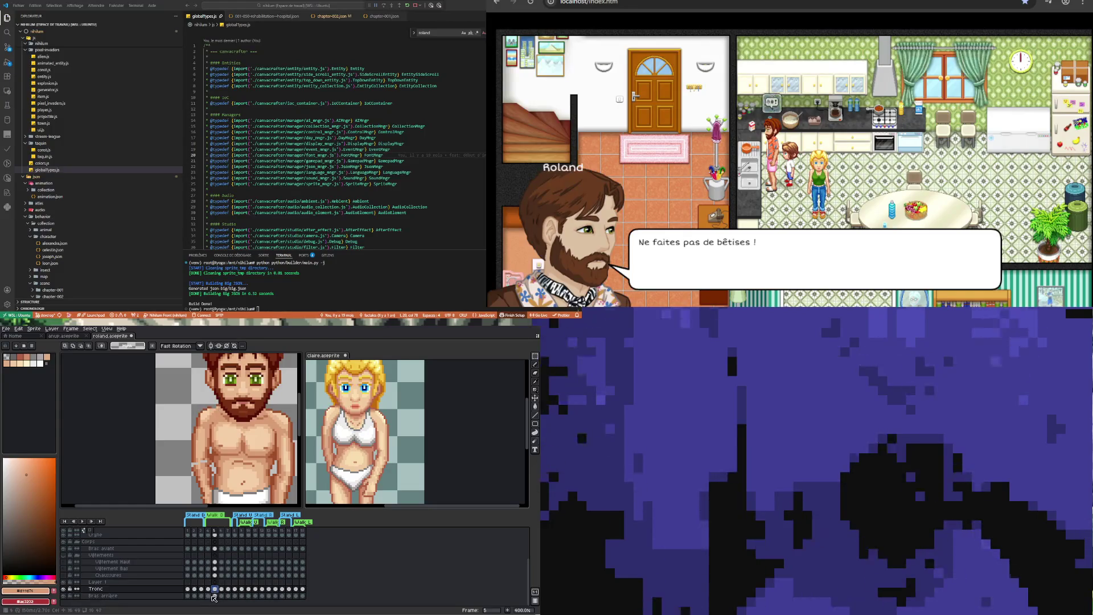
click(209, 595)
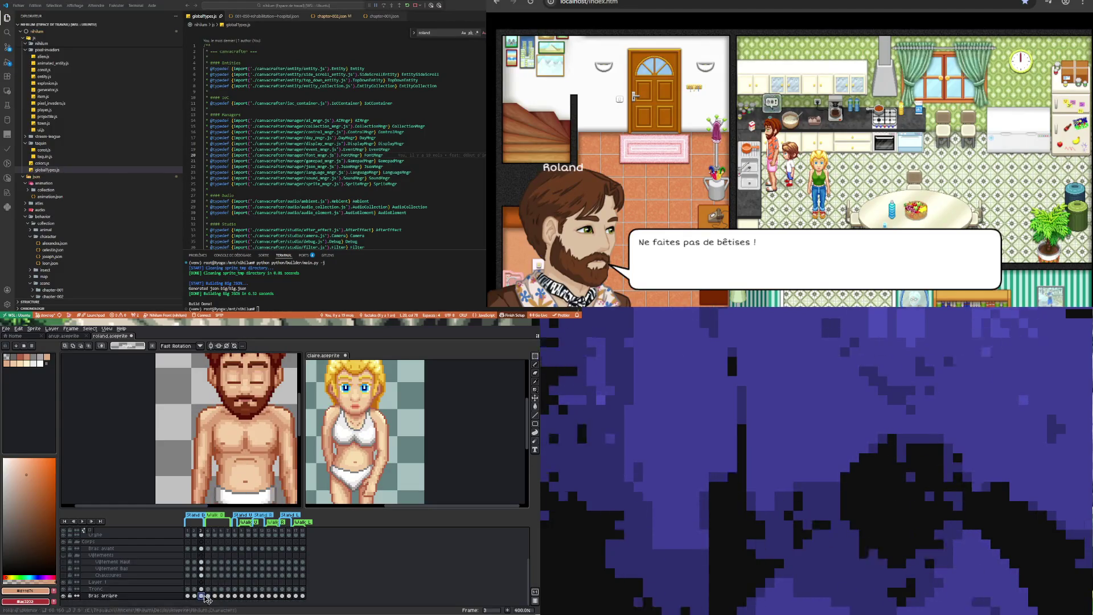
click(216, 596)
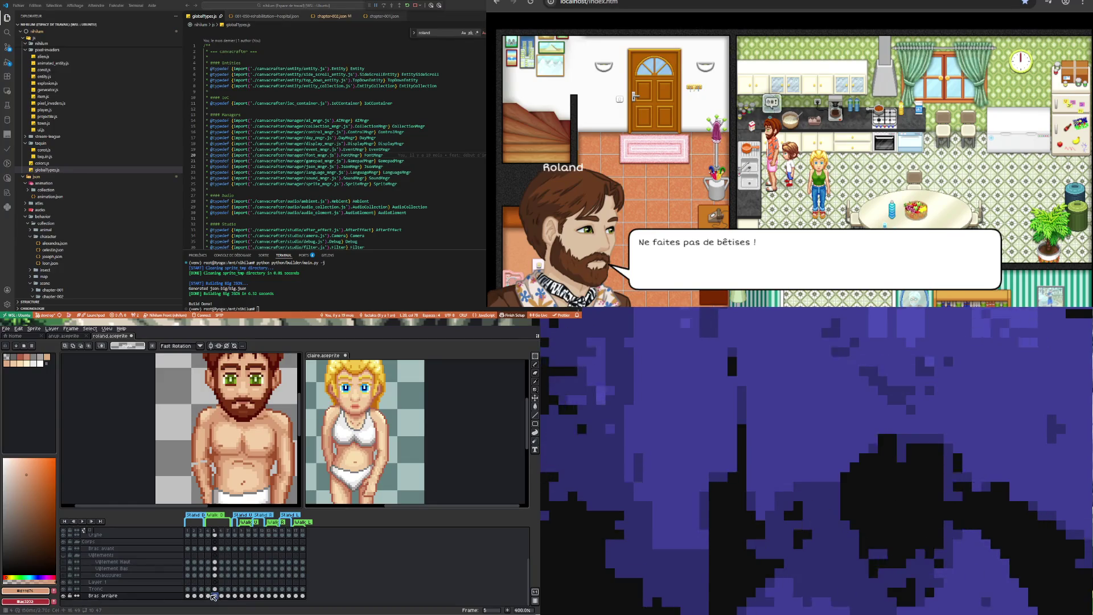
click(209, 595)
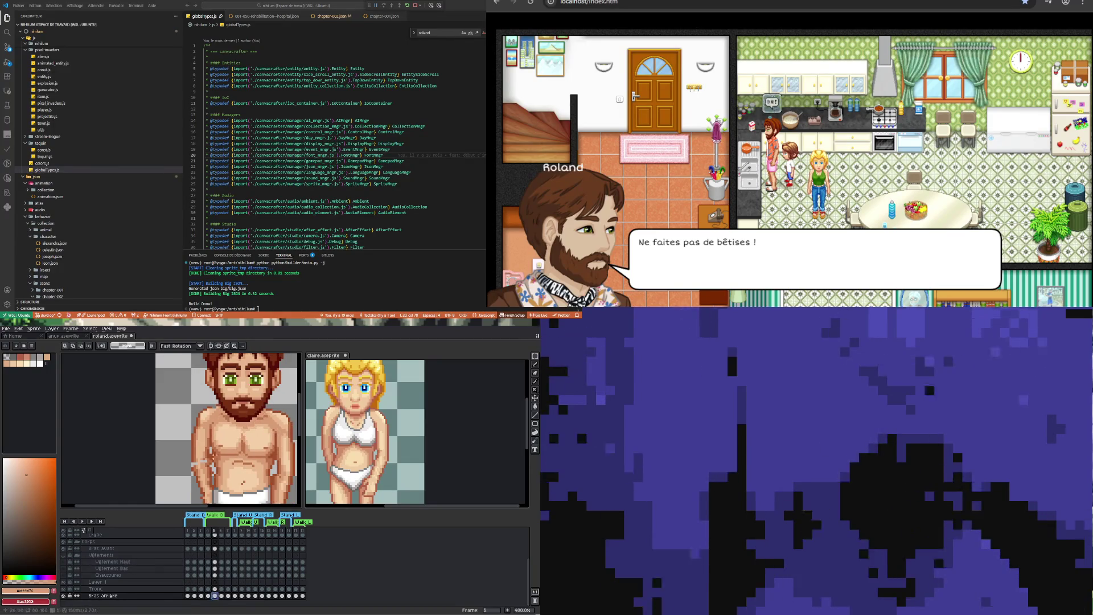
scroll(214, 406, up, 2)
key(b)
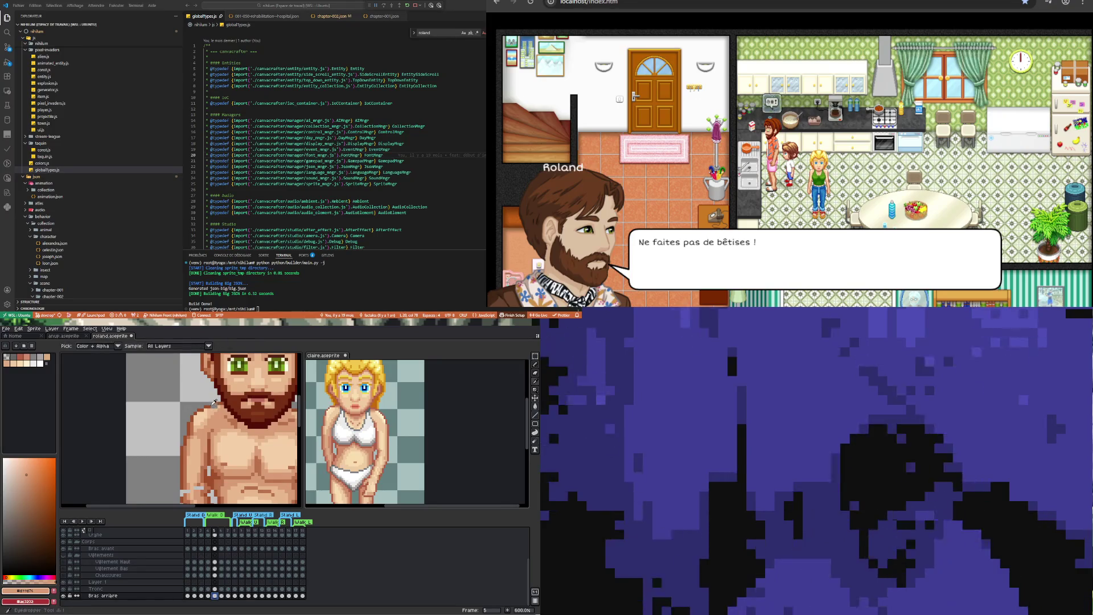
alt+click(210, 408)
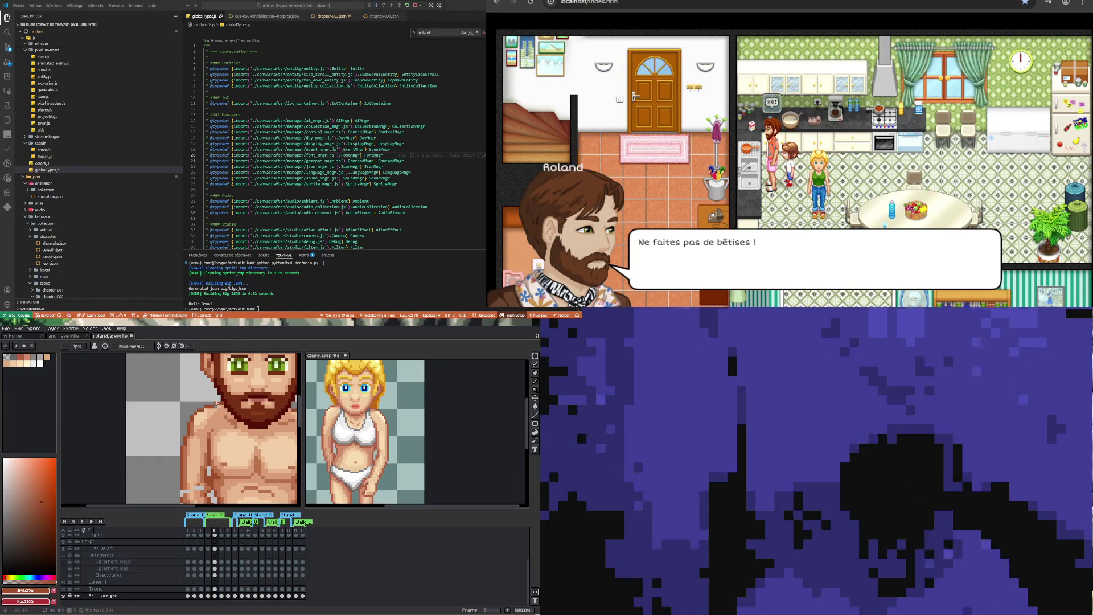
Flip the back arm between frames 4 and 5 and sample the torso's skin tone
click(211, 594)
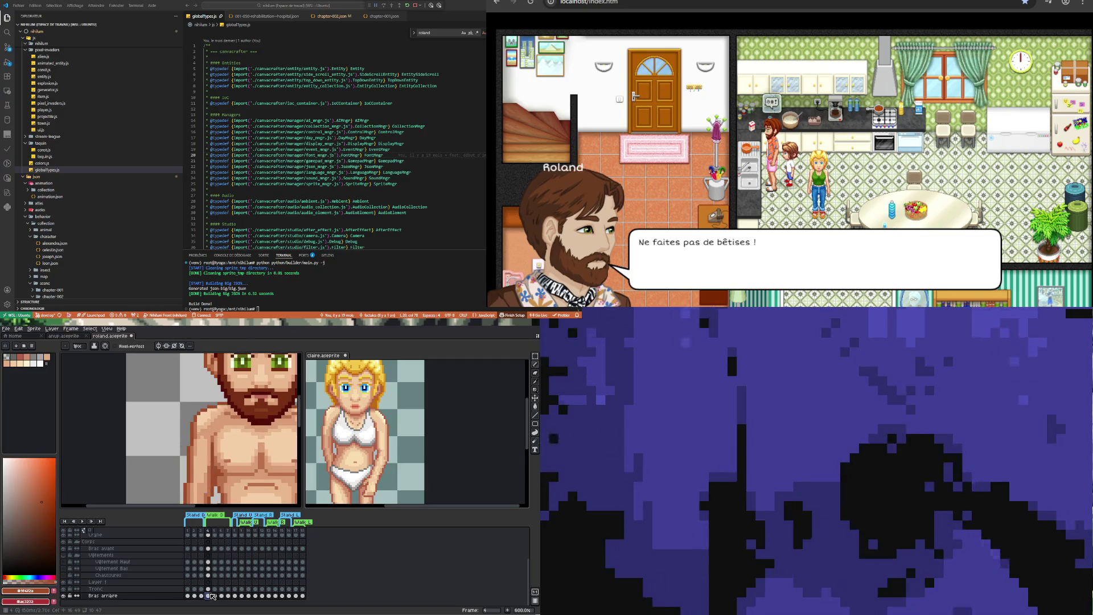
click(216, 596)
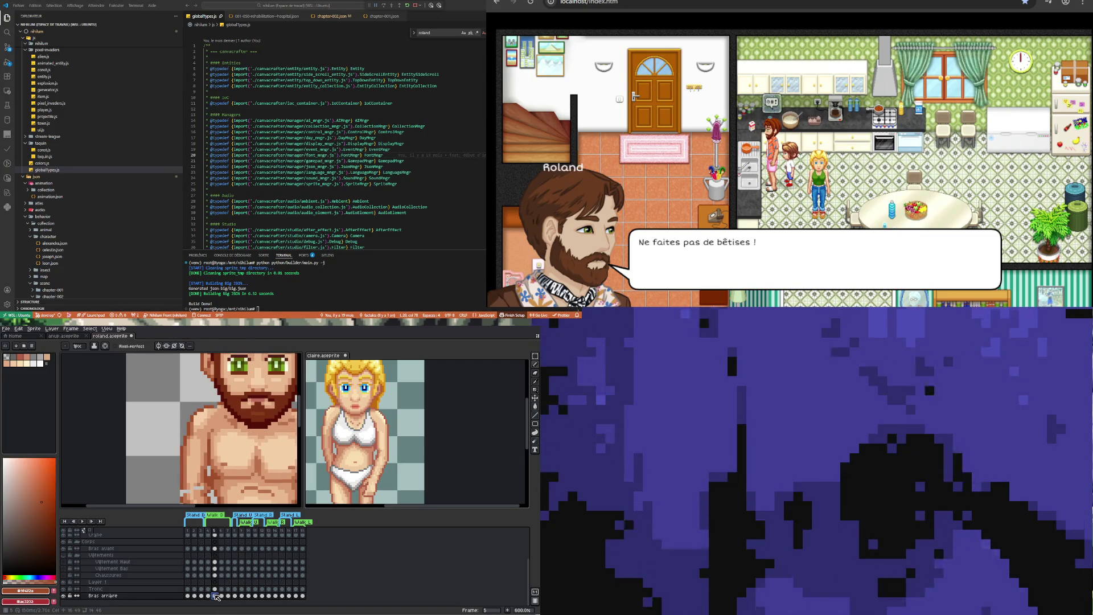
click(209, 595)
click(215, 596)
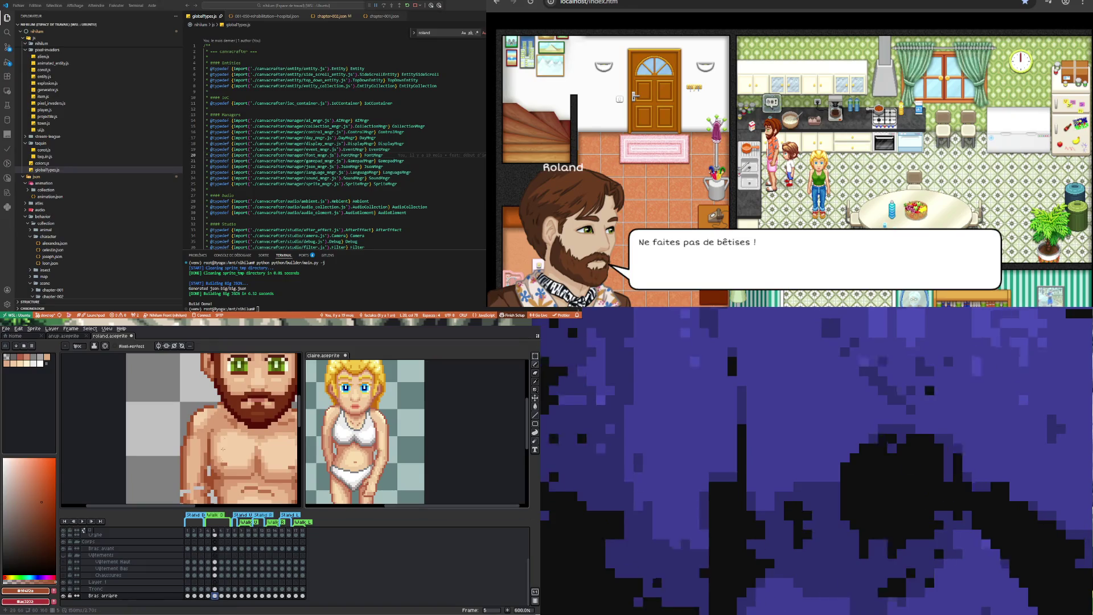
key(i)
alt+click(217, 406)
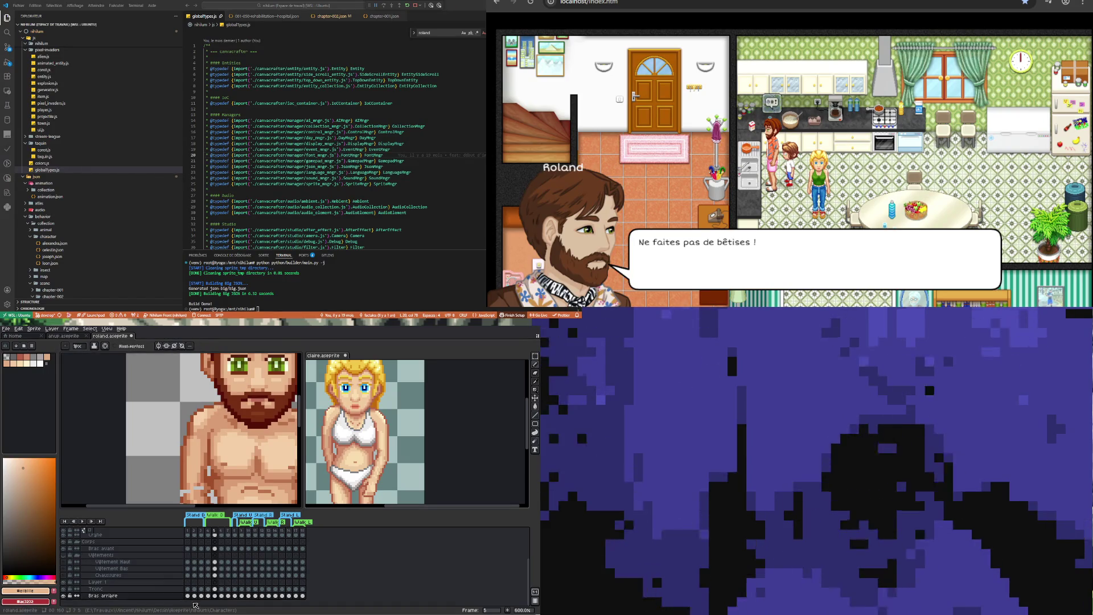
Check the frame 5 cel's properties, then flip between frames 4 and 5 again
click(209, 595)
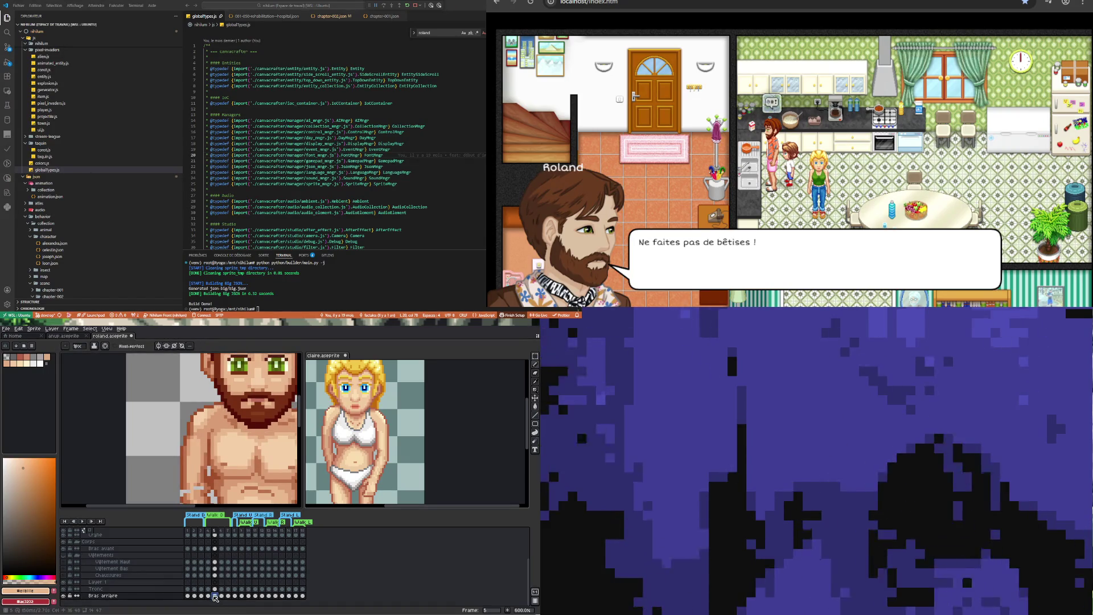
click(214, 596)
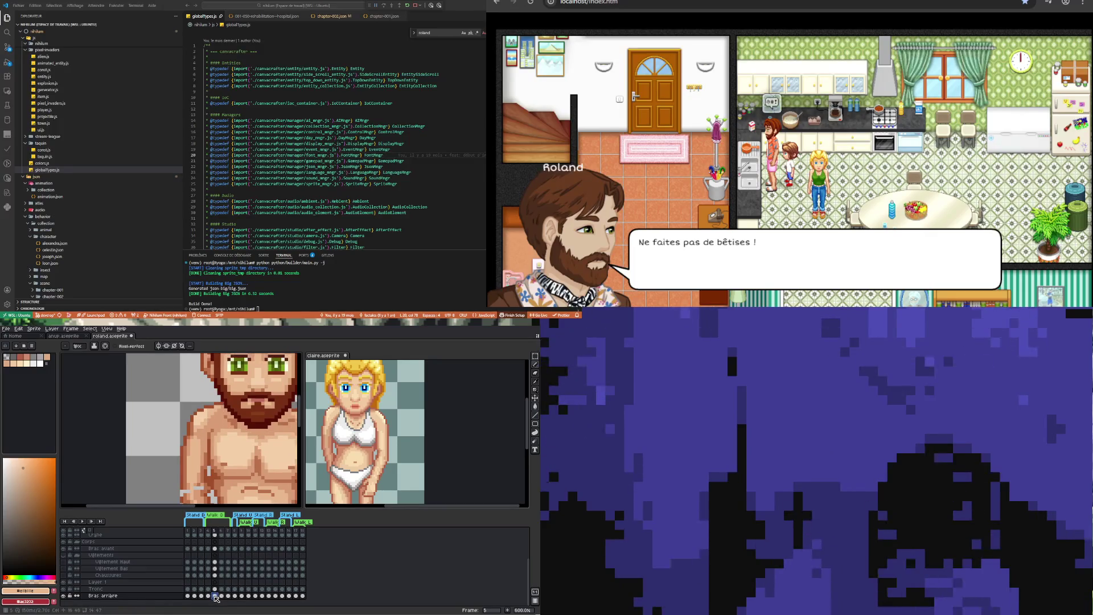
click(209, 595)
double_click(214, 595)
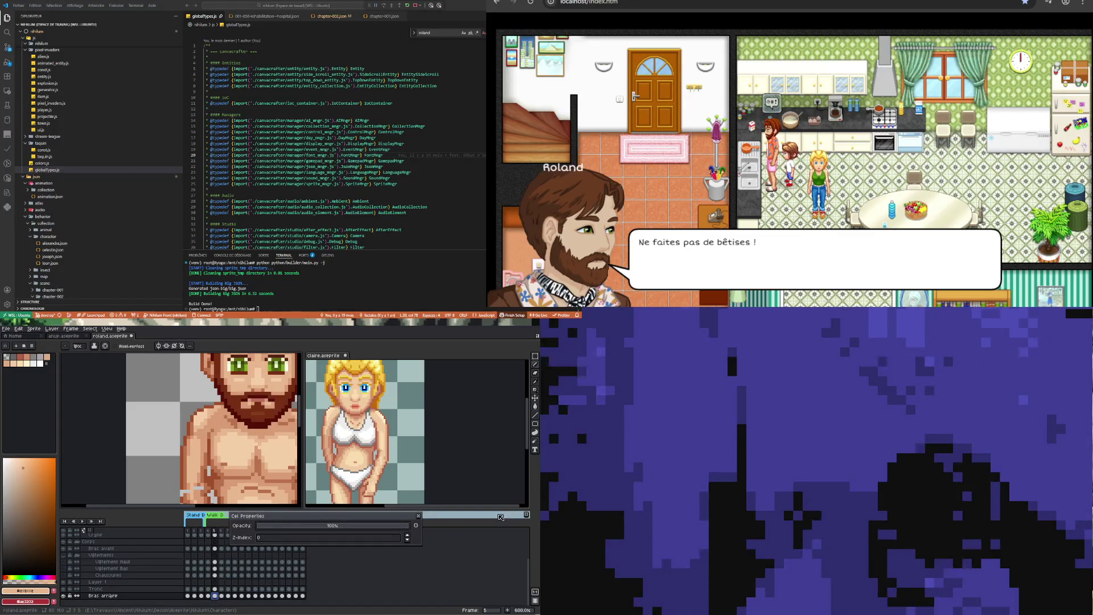
click(419, 516)
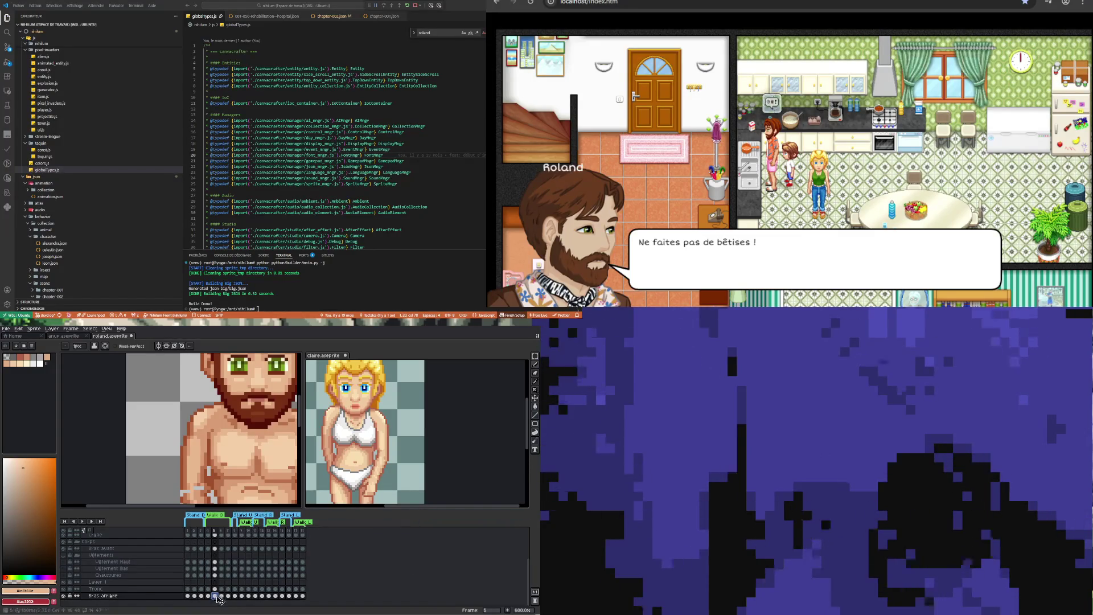
click(208, 596)
click(215, 595)
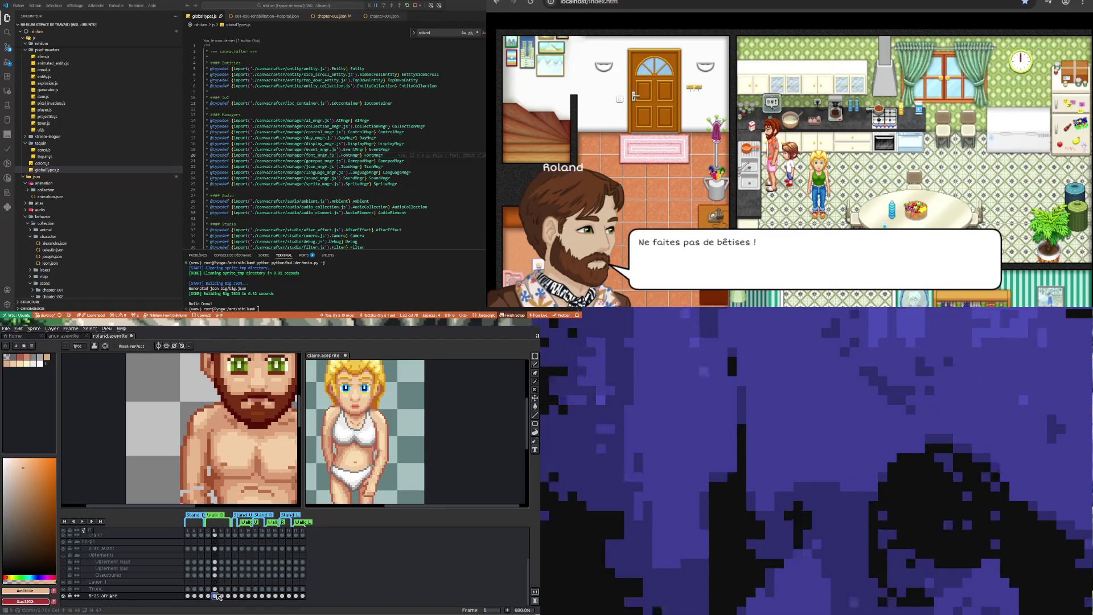
click(208, 595)
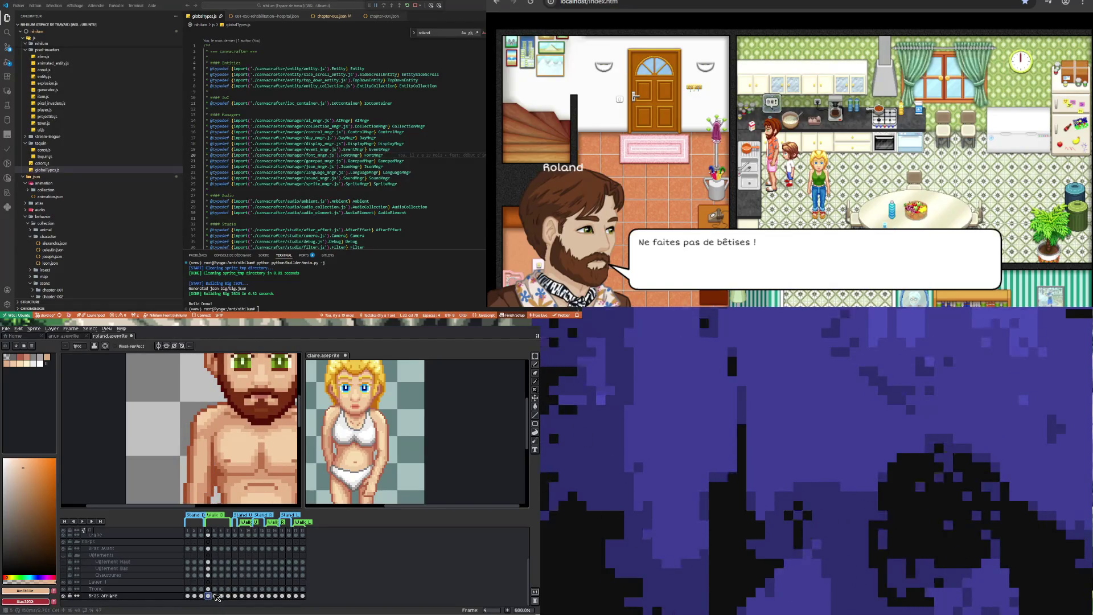
click(216, 596)
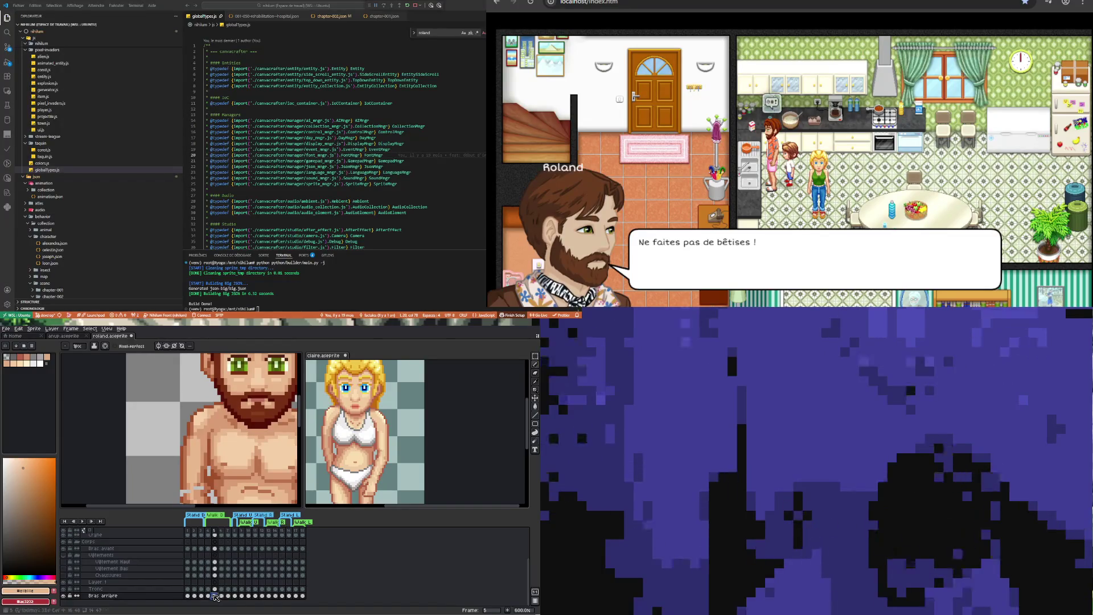
click(209, 596)
click(215, 596)
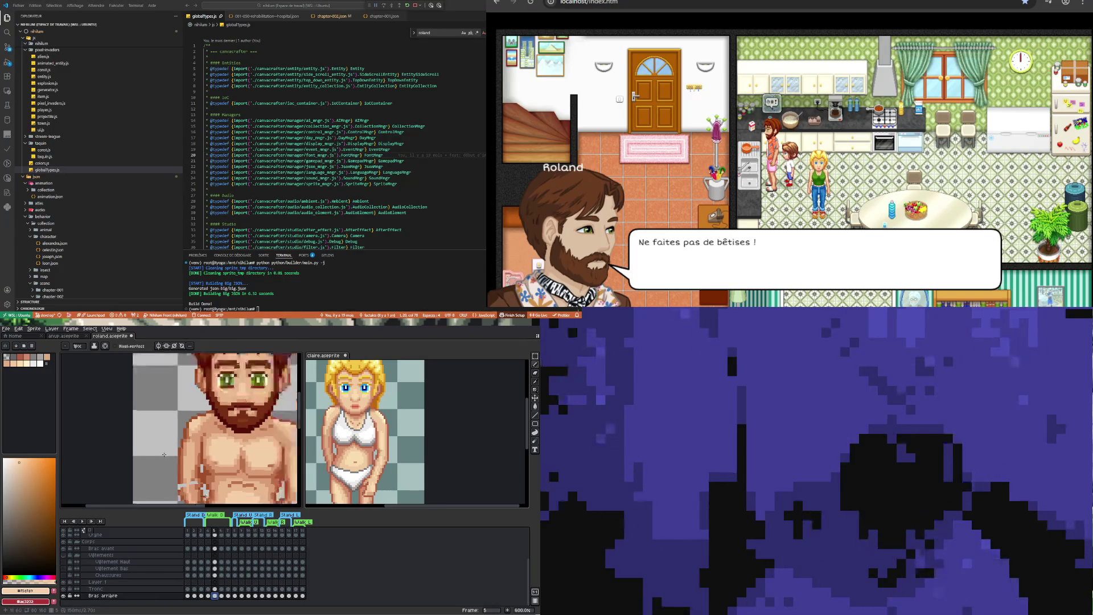
Zoom out and play the animation, stopping on the back arm's frame
key(1)
key(2)
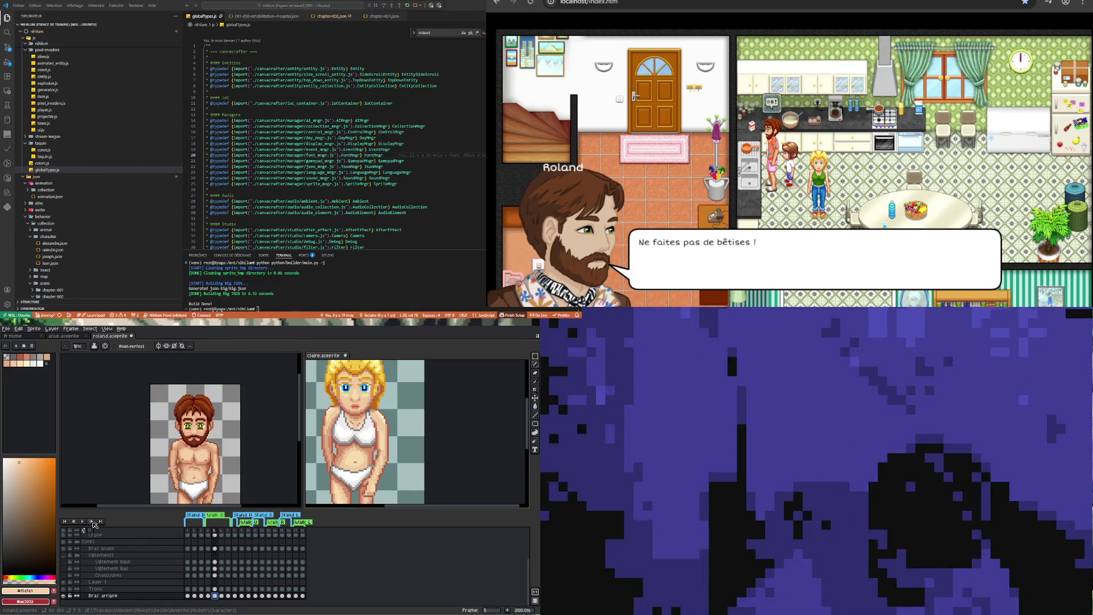
click(82, 521)
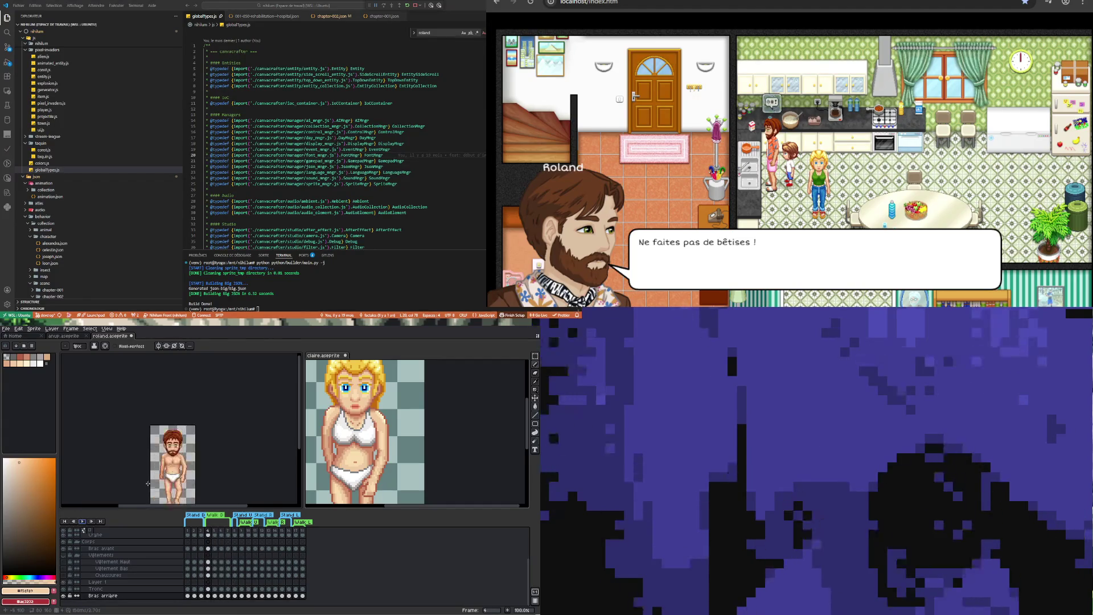
scroll(184, 463, right, 2)
scroll(143, 431, up, 2)
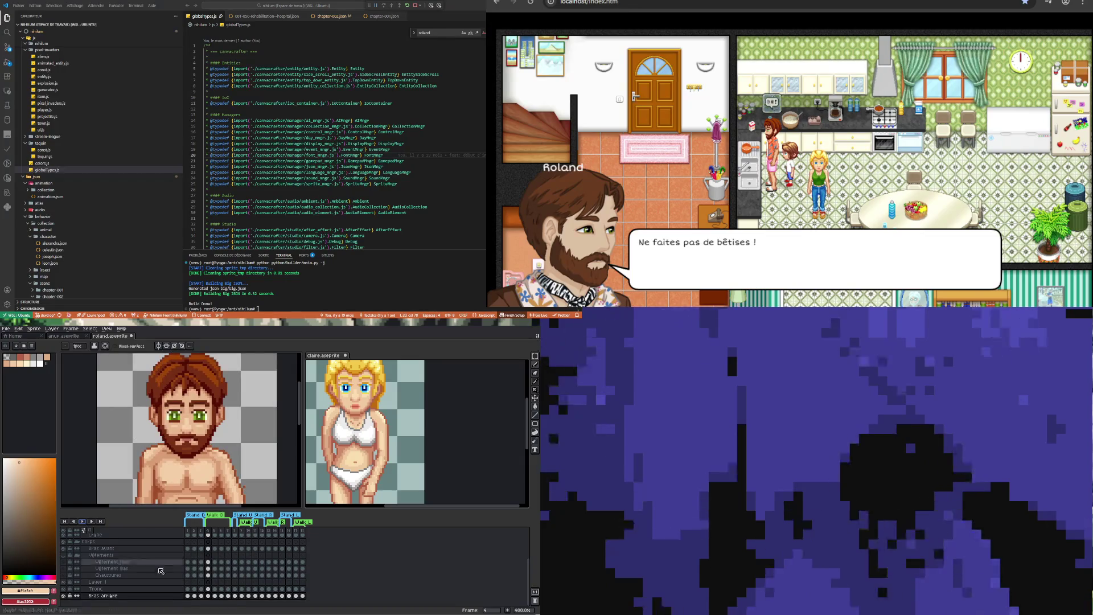
click(221, 595)
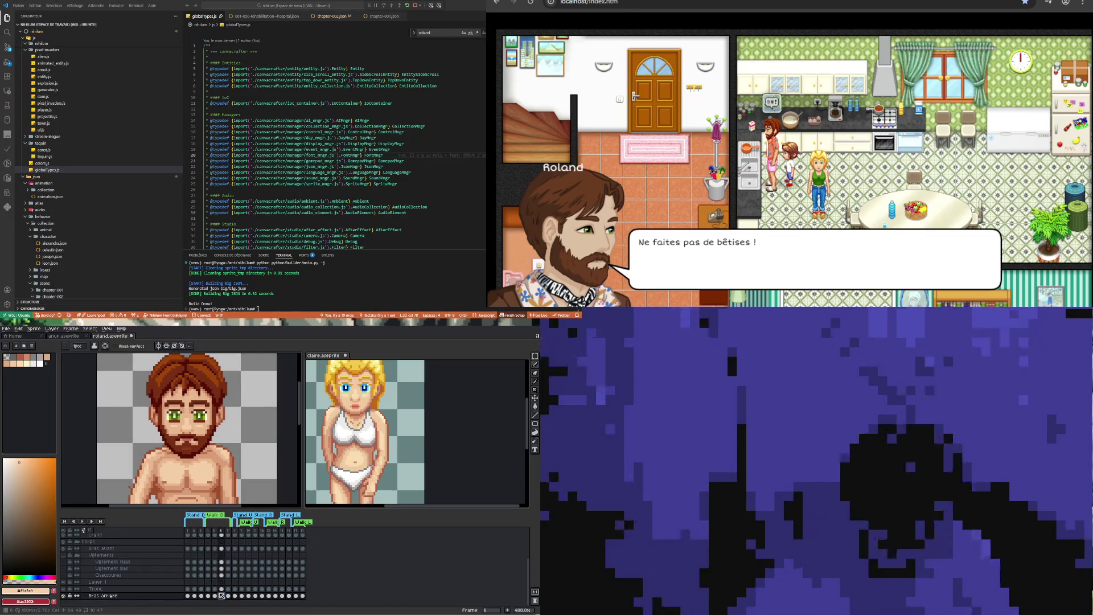
Hide the Tronc torso layer and compare the back arm in frames 4 and 5
click(208, 595)
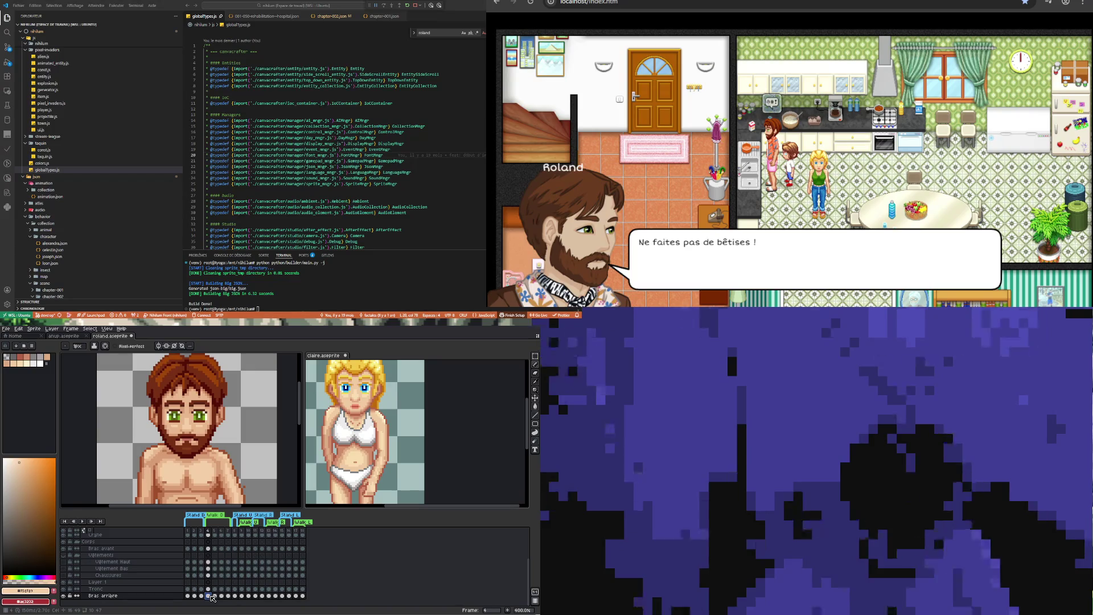
click(66, 589)
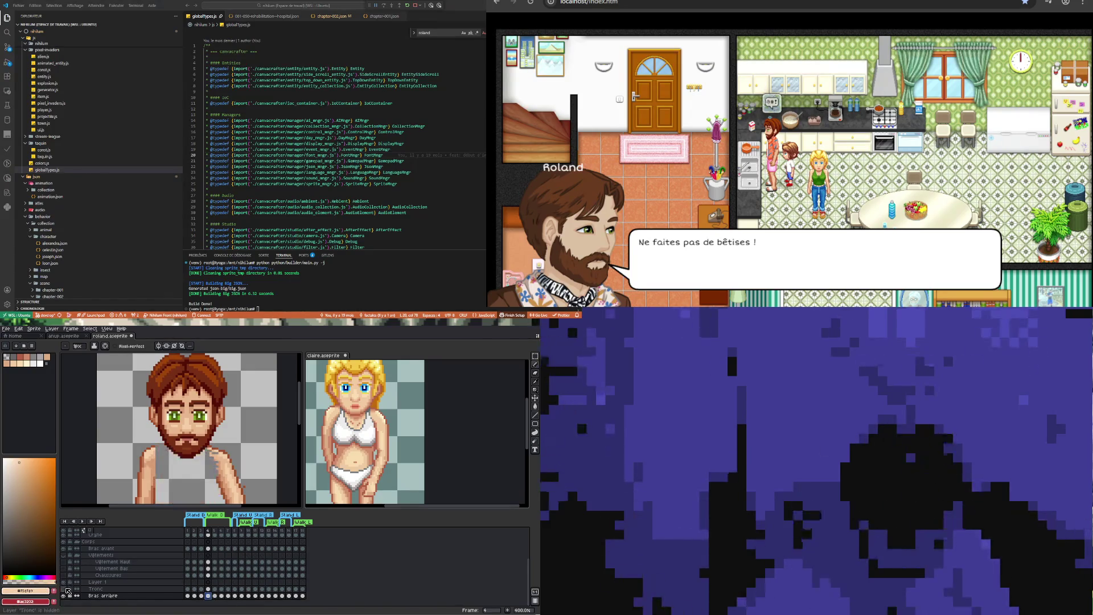
click(215, 596)
click(208, 595)
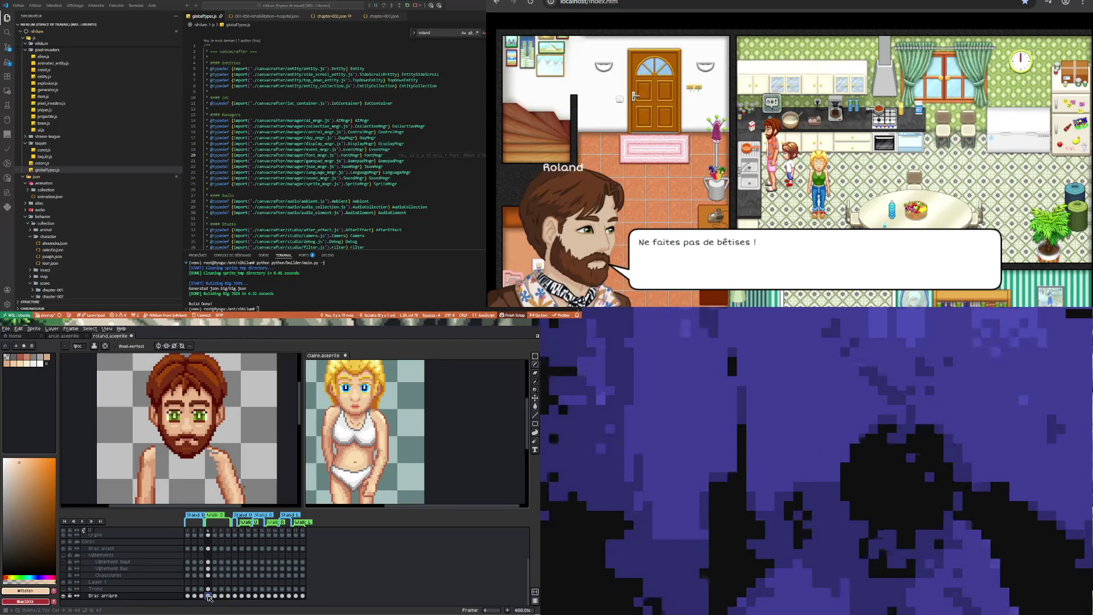
click(215, 595)
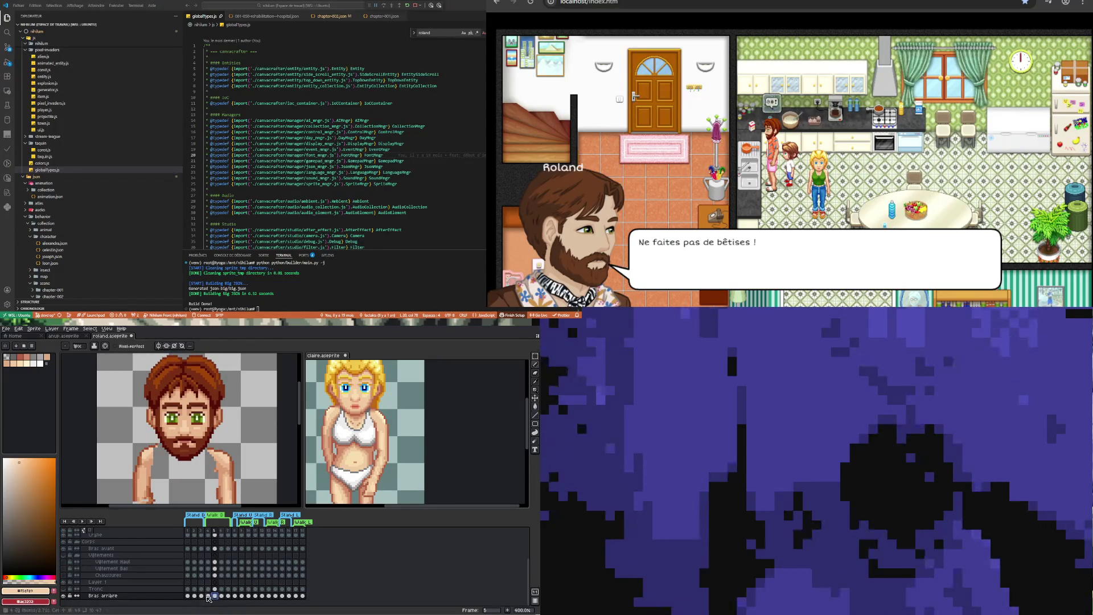
click(208, 595)
scroll(158, 458, up, 3)
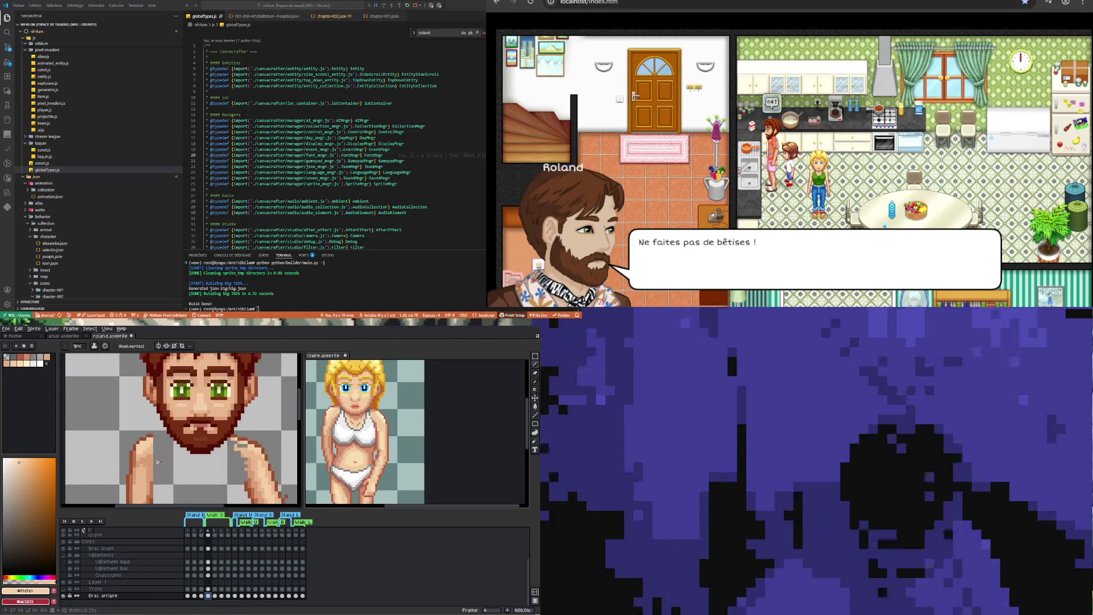
Sample the brown beard colour for the Pencil and compare the arm pose in frames 4 and 5
key(i)
click(150, 424)
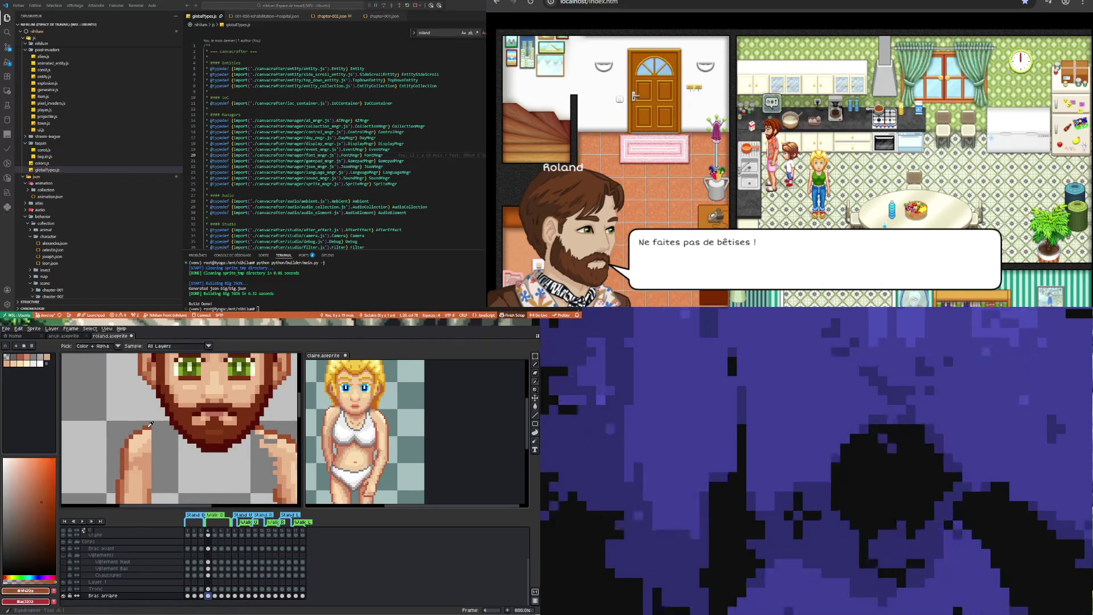
key(b)
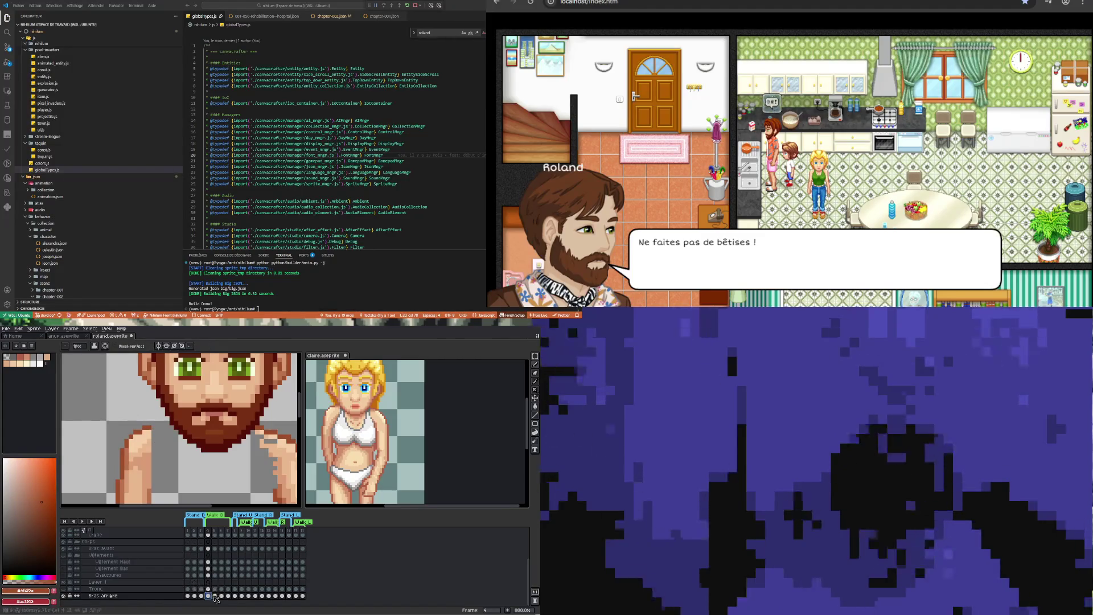
click(214, 596)
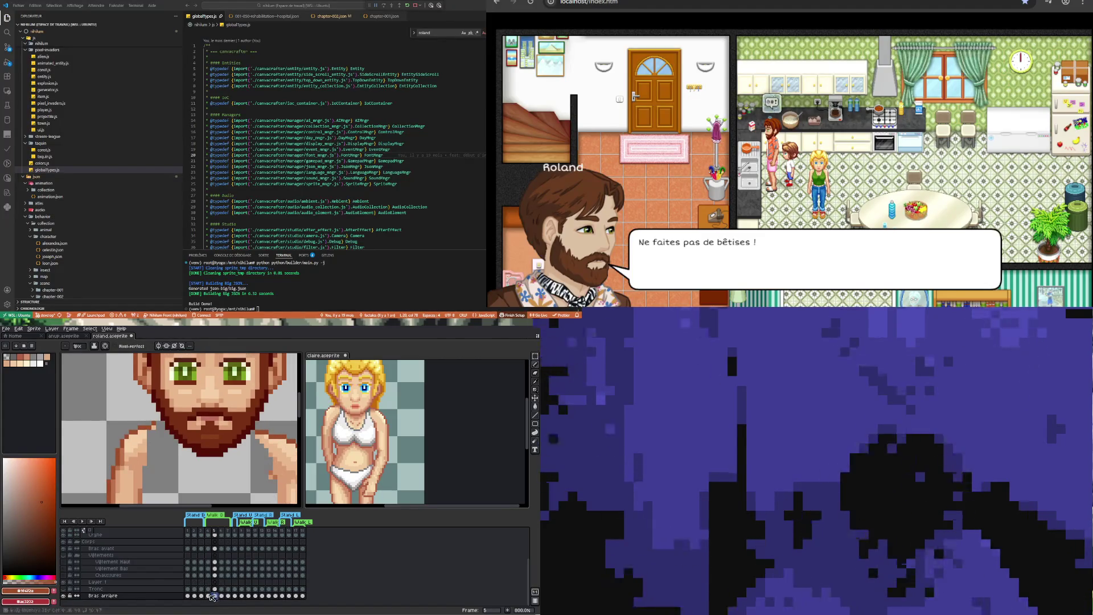
click(209, 595)
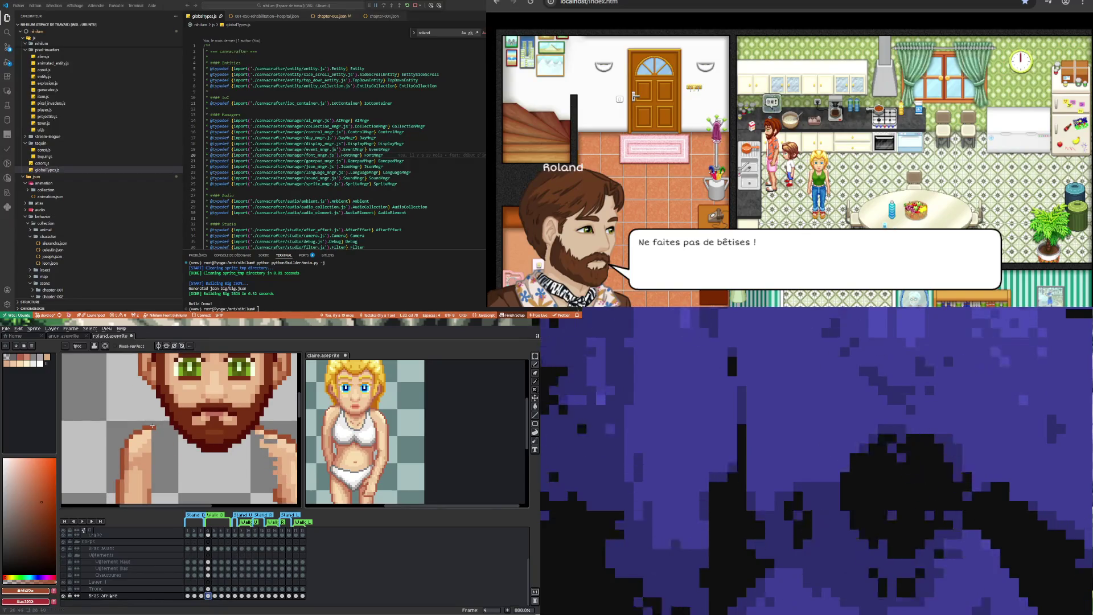
click(215, 595)
key(Left)
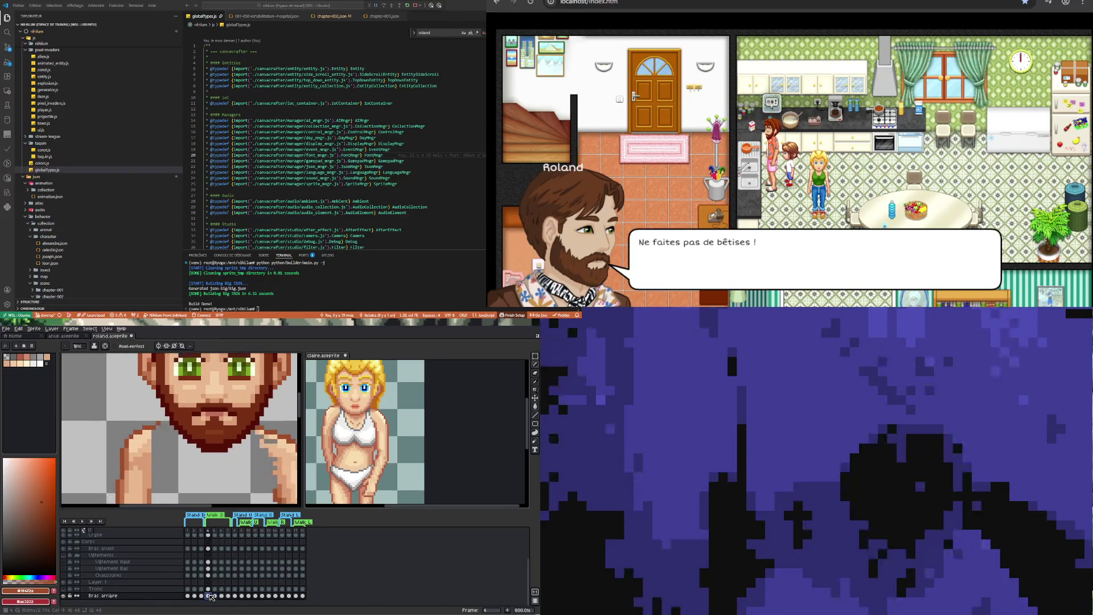
click(216, 595)
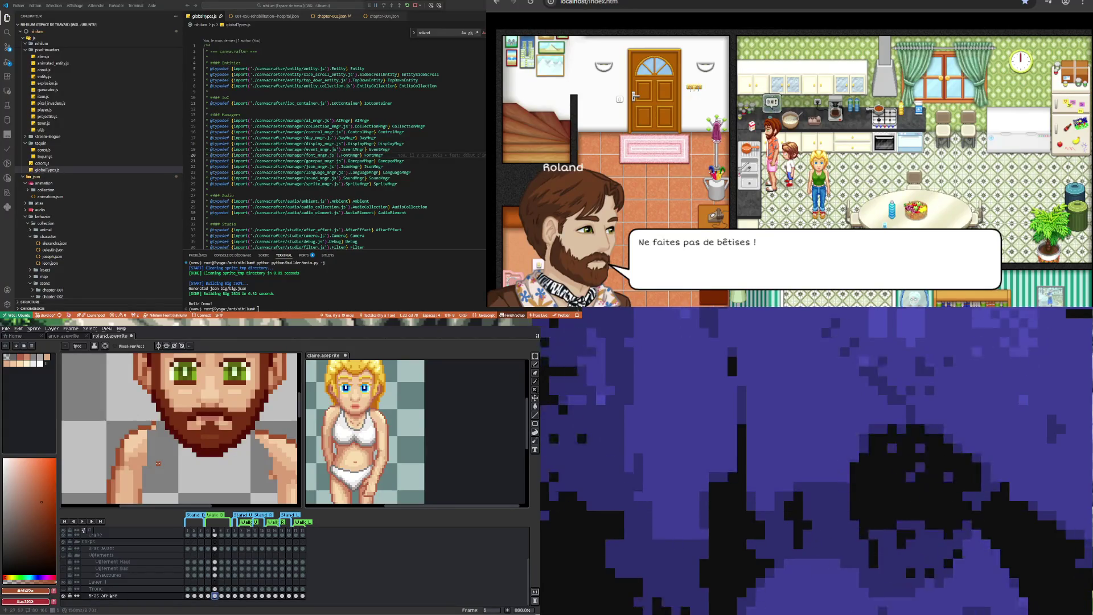
Sample the light skin tone from the arm and compare poses across frames 4 to 6
key(i)
click(137, 426)
key(b)
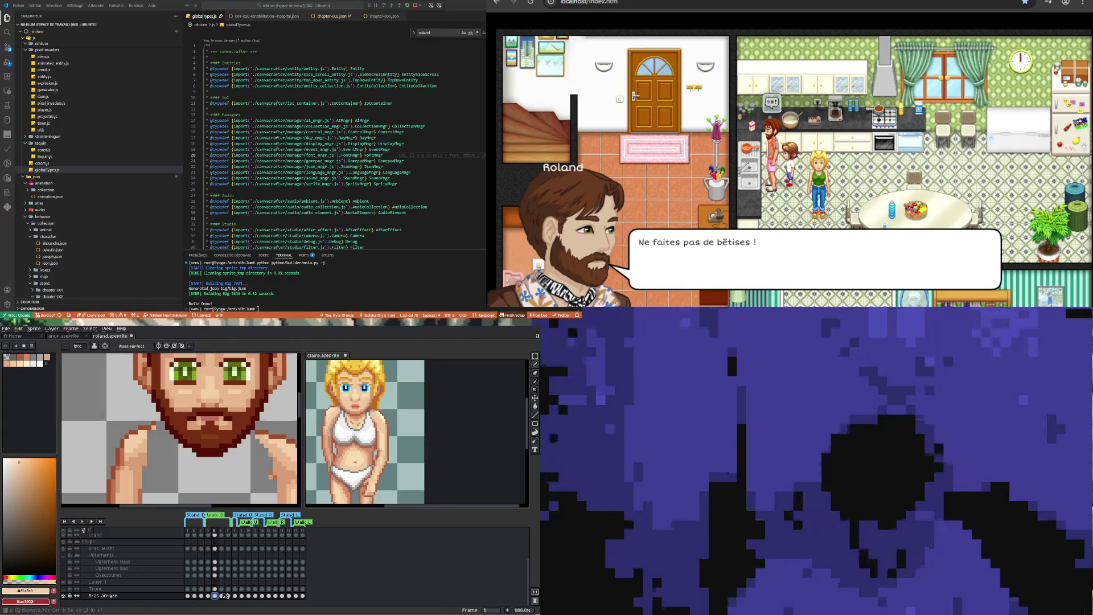
click(222, 596)
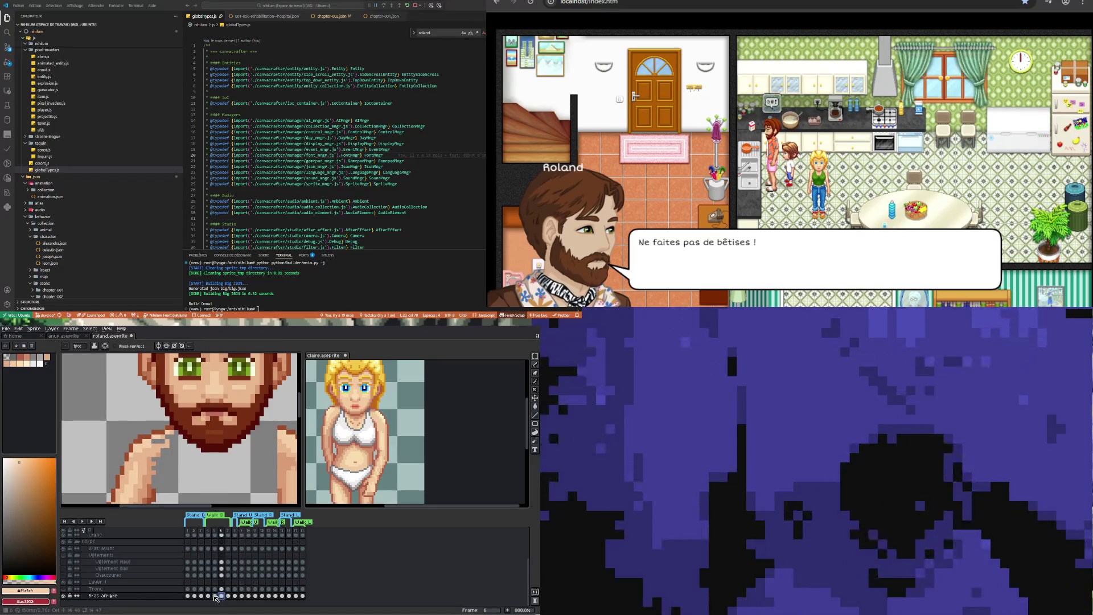
click(215, 596)
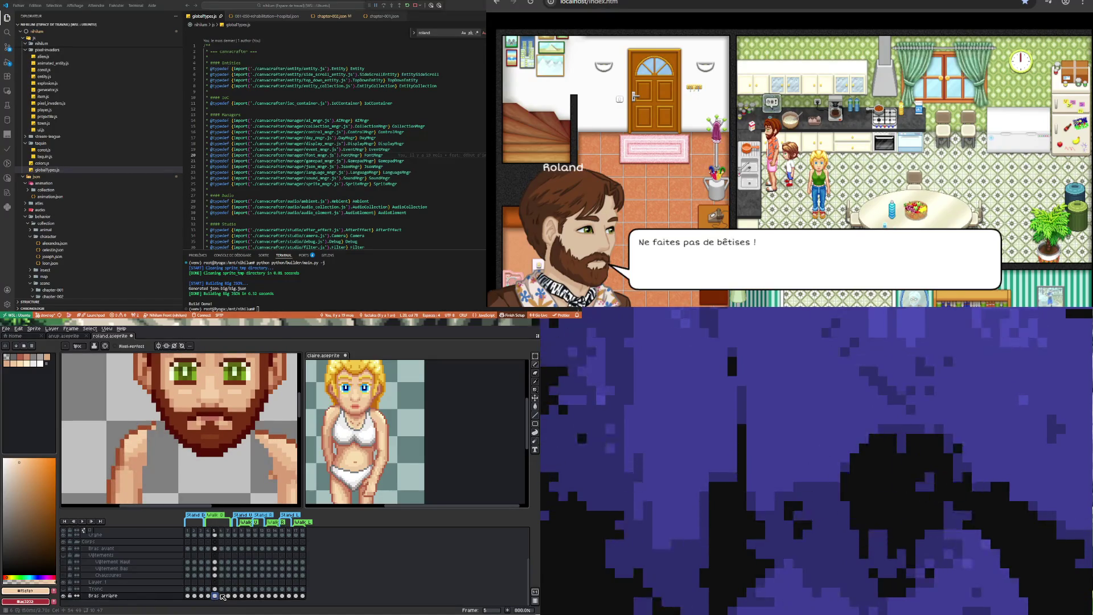
key(Right)
key(Left)
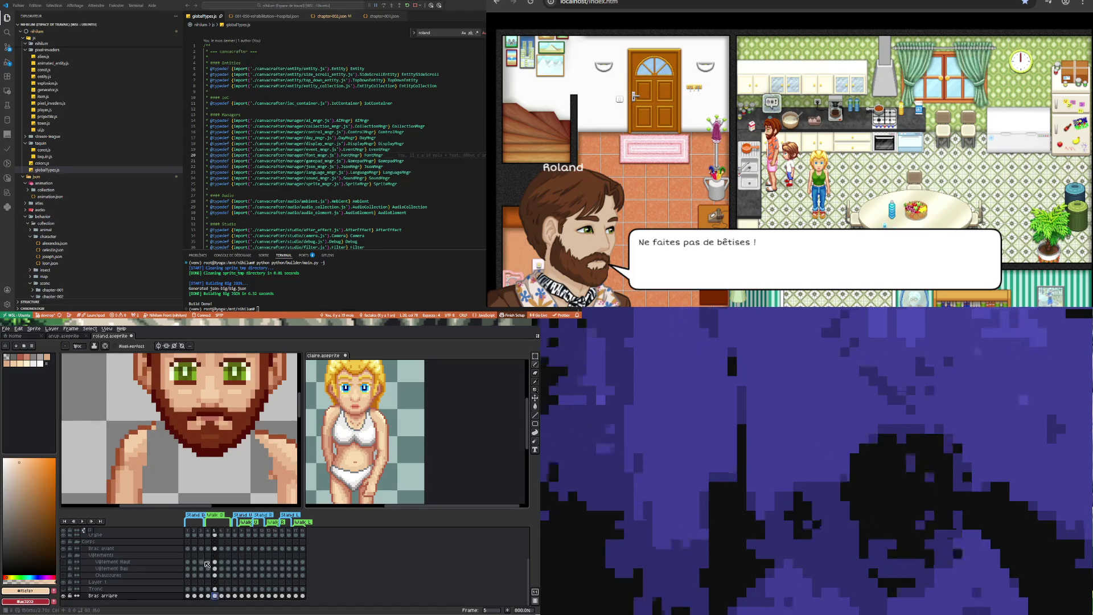
key(Right)
key(Left)
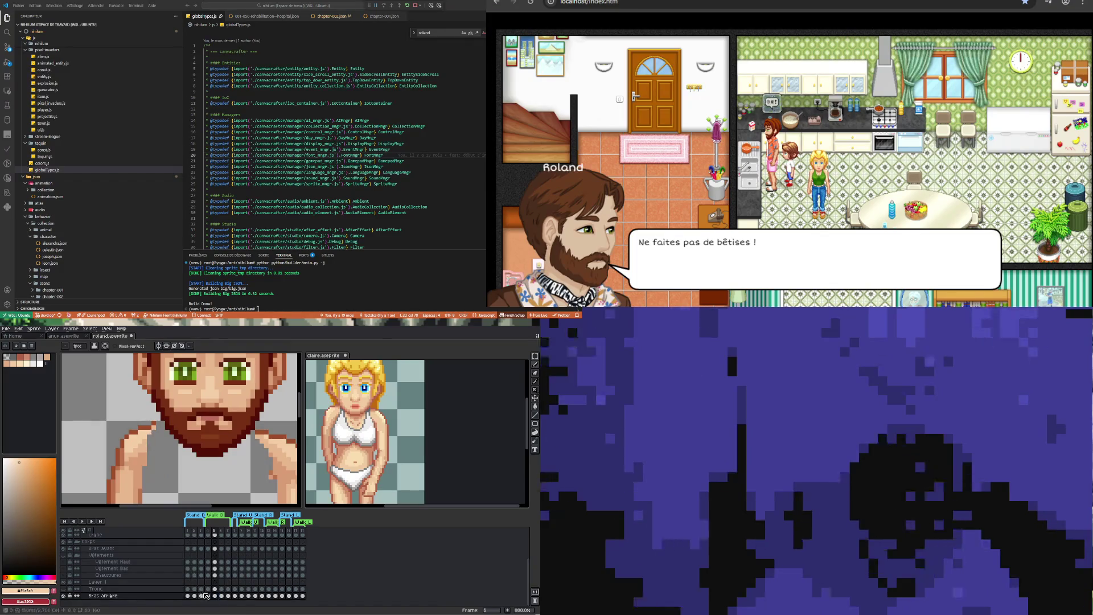
key(Left)
key(Right)
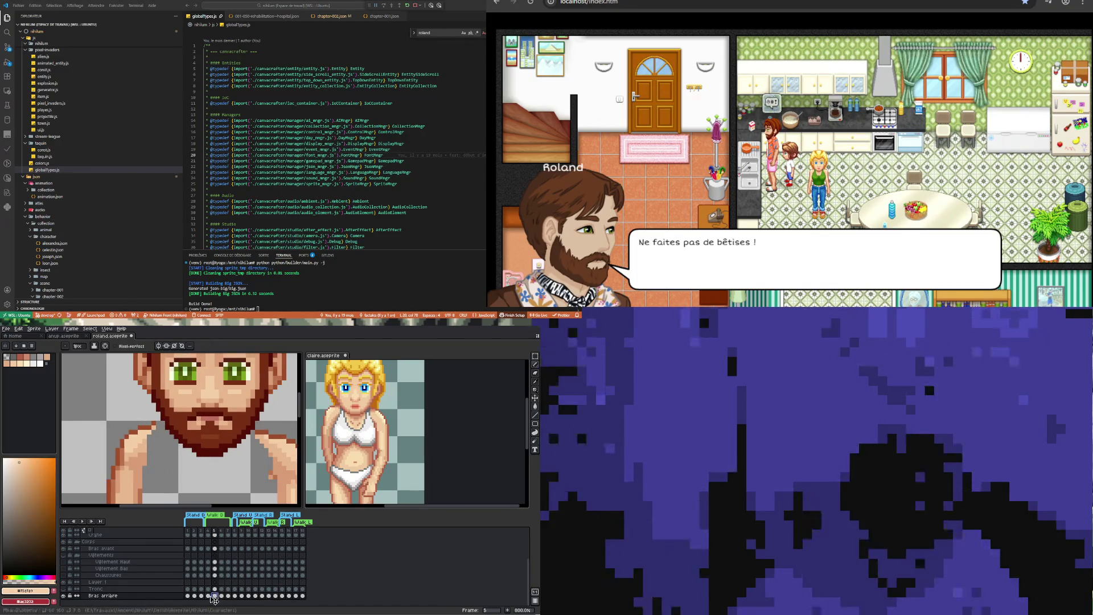
key(Left)
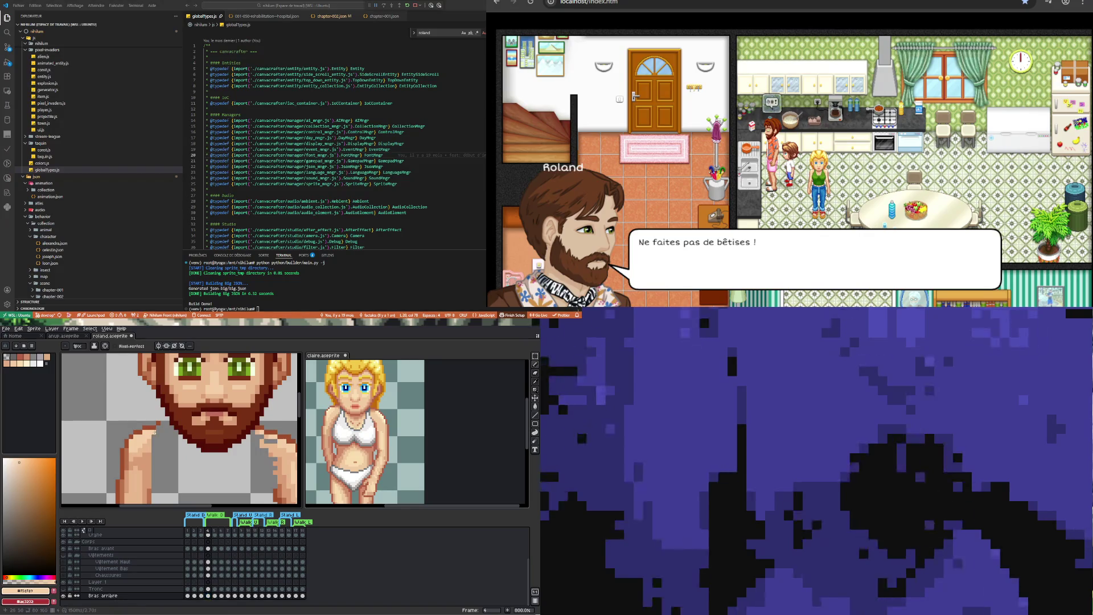
Nudge the back arm up-left by one pixel on frame 4 and check it against frame 5
click(216, 596)
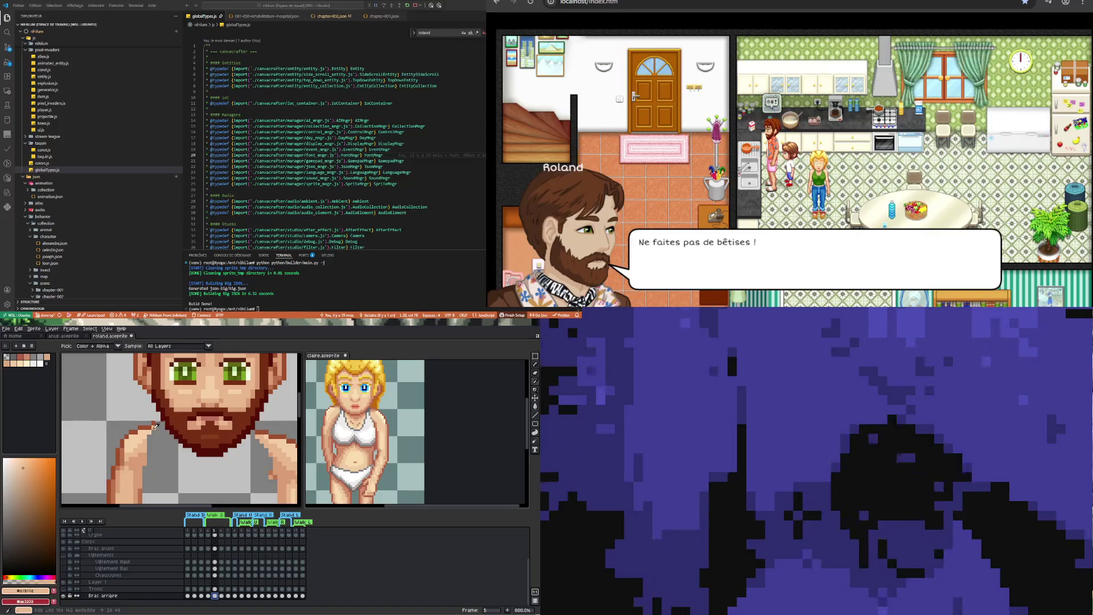
click(208, 596)
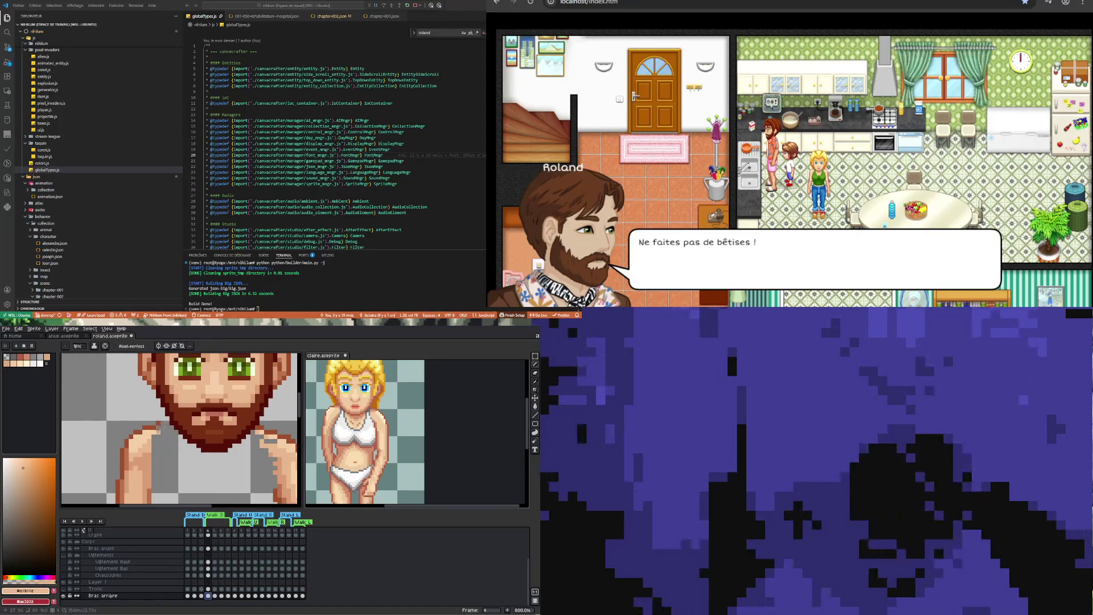
drag(159, 427, 151, 418)
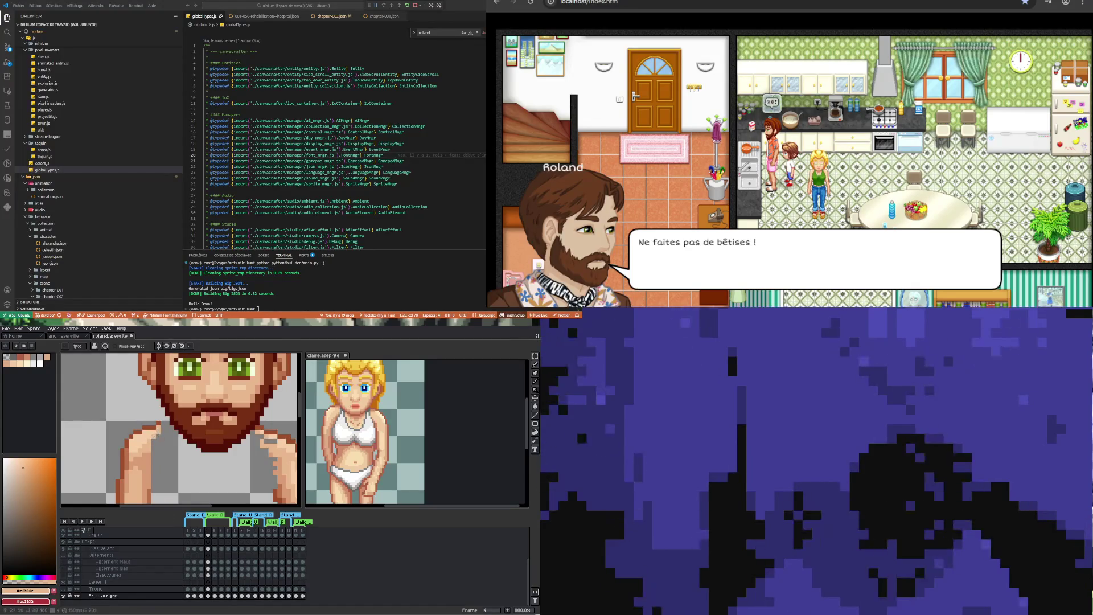
click(215, 596)
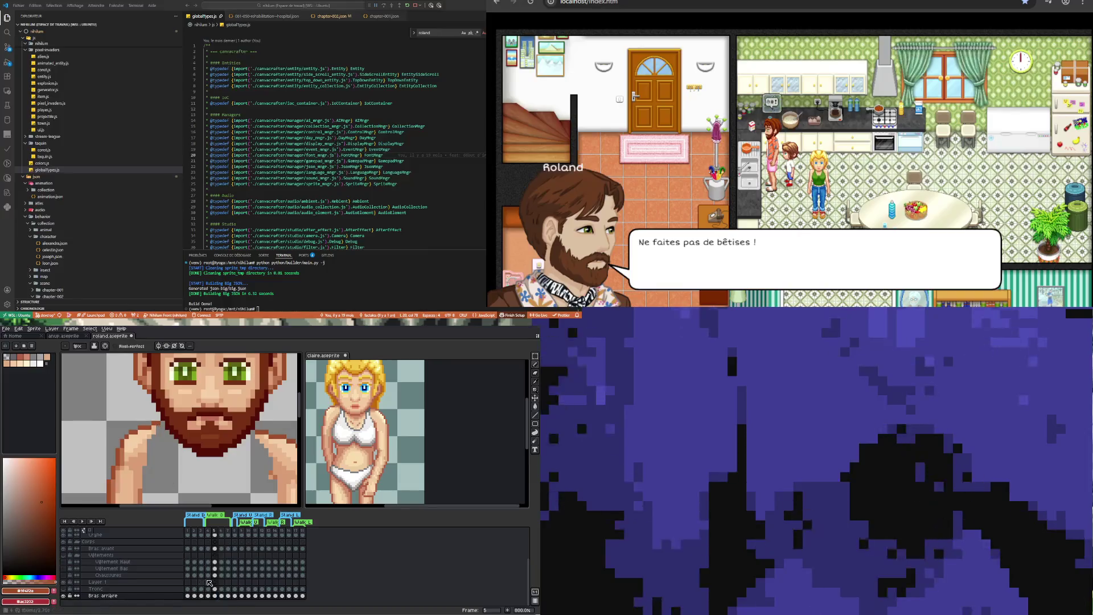
click(208, 595)
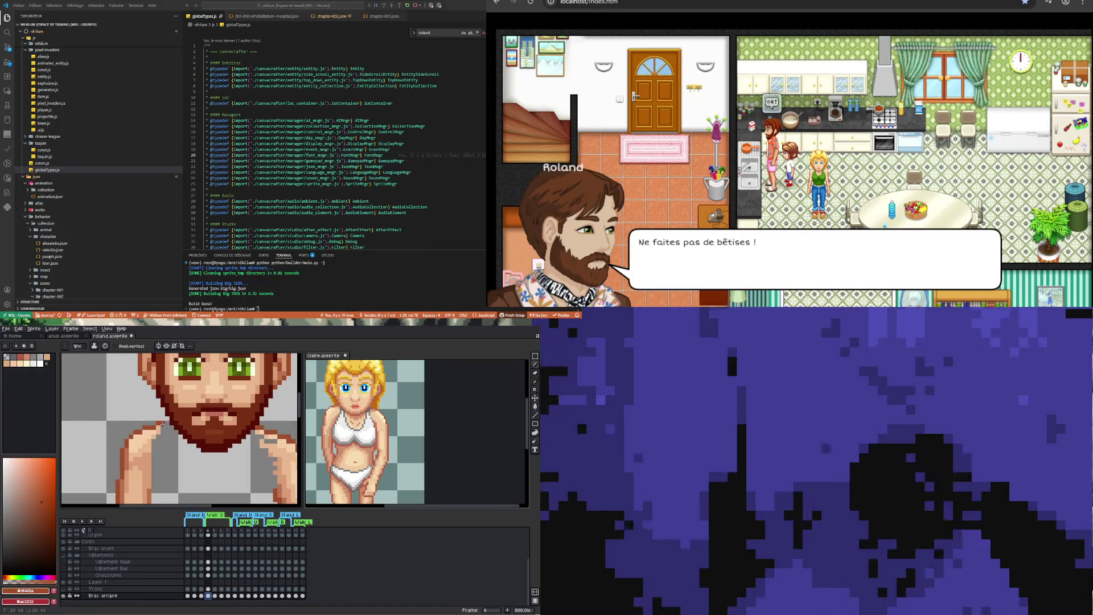
Sample the peach skin tone on frame 5 and paint the back arm, comparing with frame 4
click(215, 595)
key(i)
click(163, 440)
key(b)
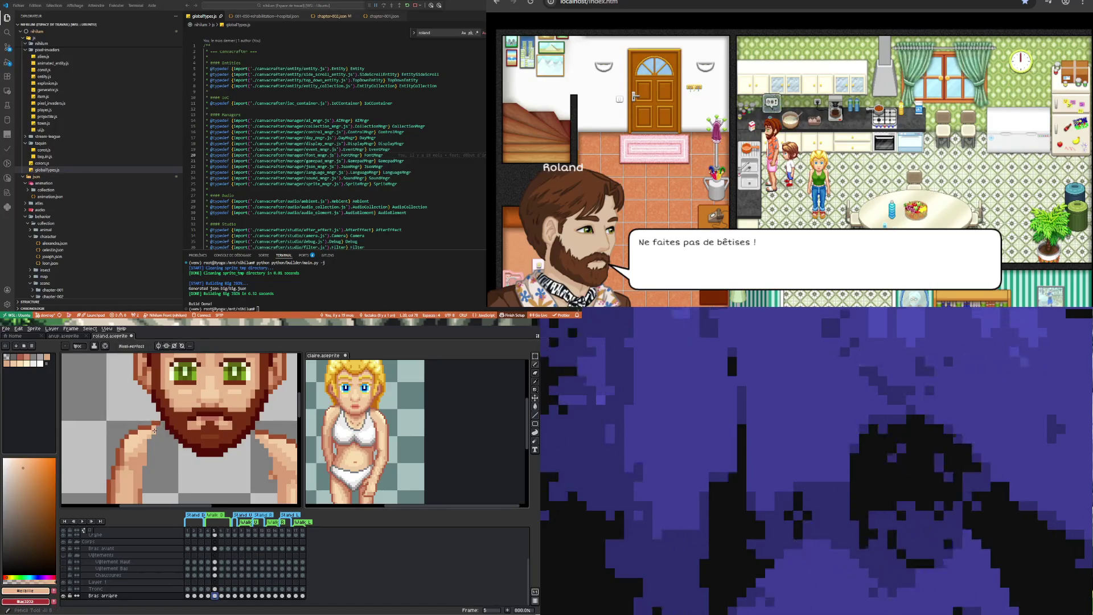
key(Left)
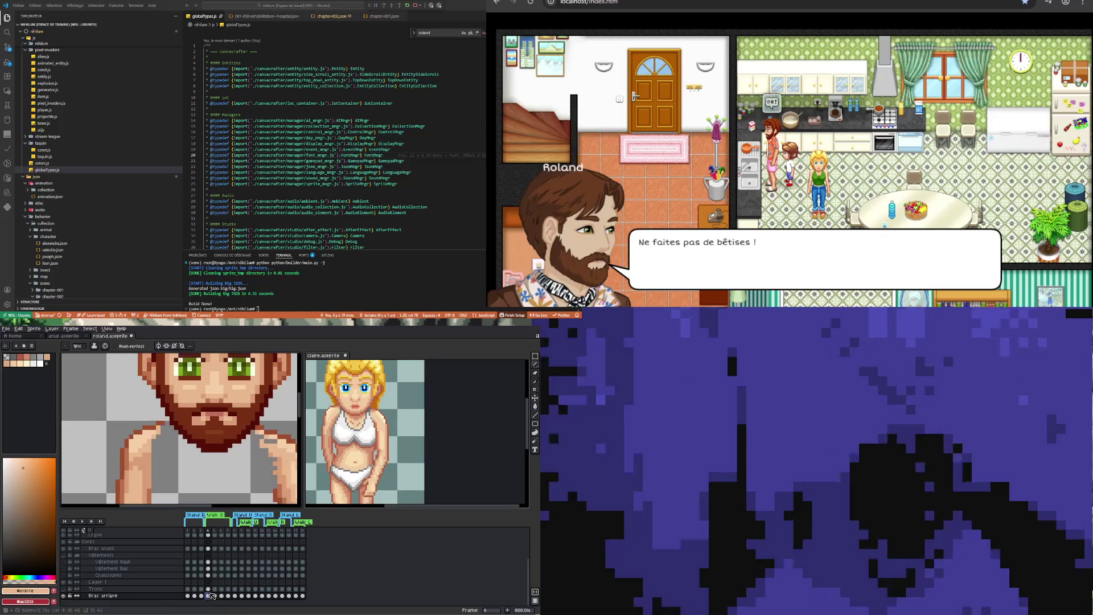
click(216, 596)
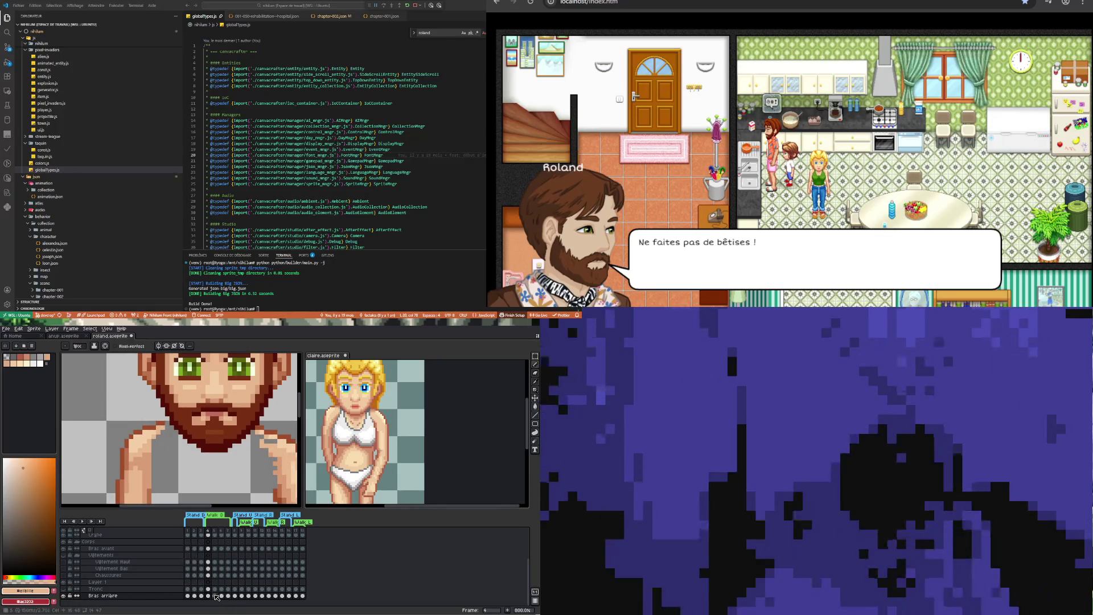
click(217, 597)
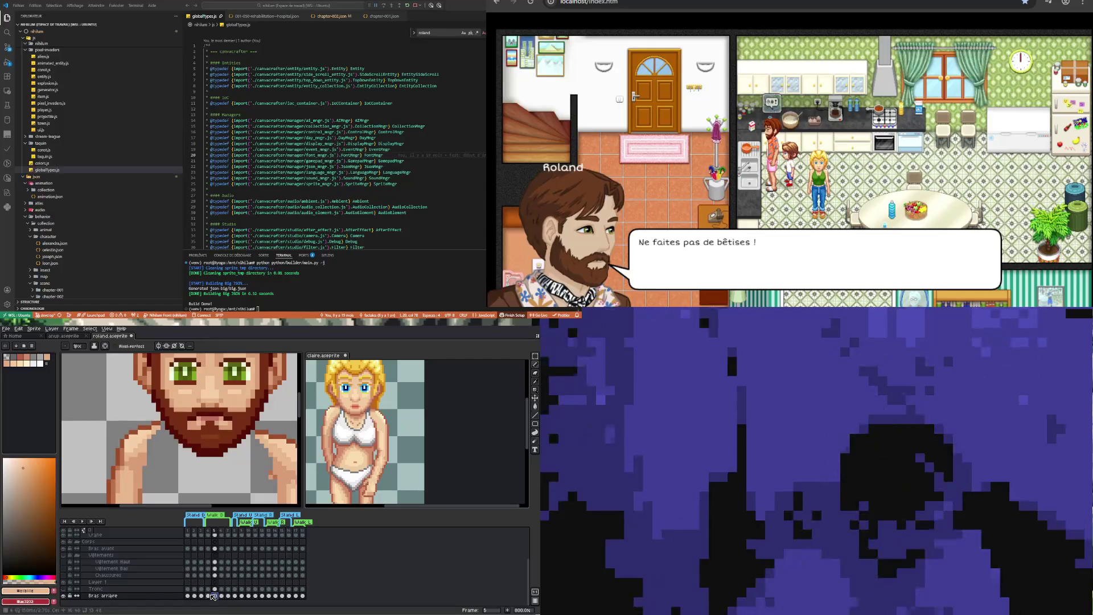
key(Left)
scroll(175, 426, down, 3)
scroll(158, 435, up, 5)
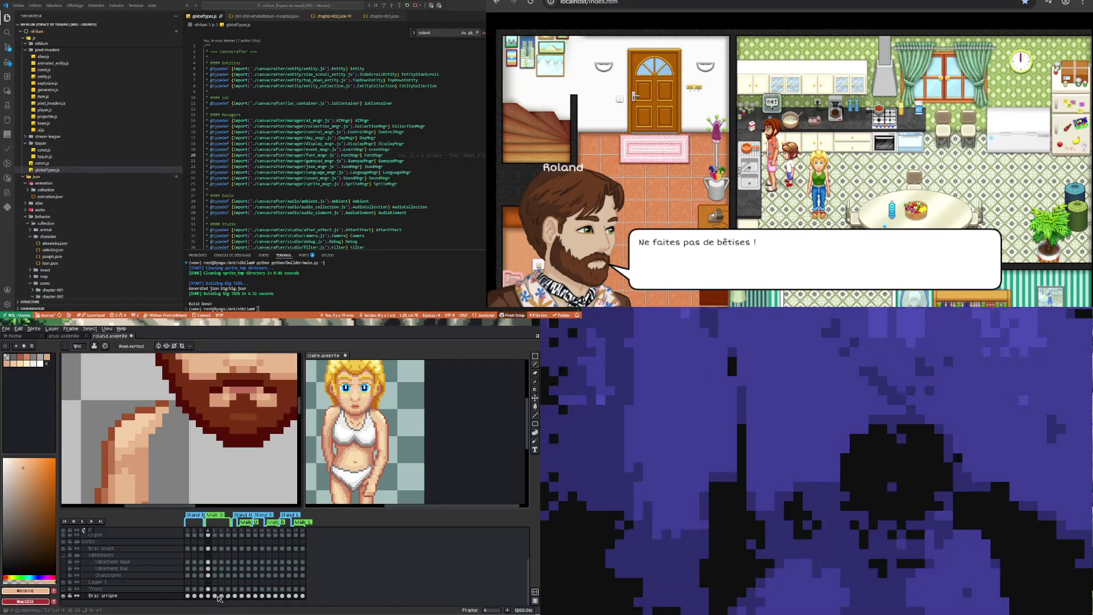
click(215, 595)
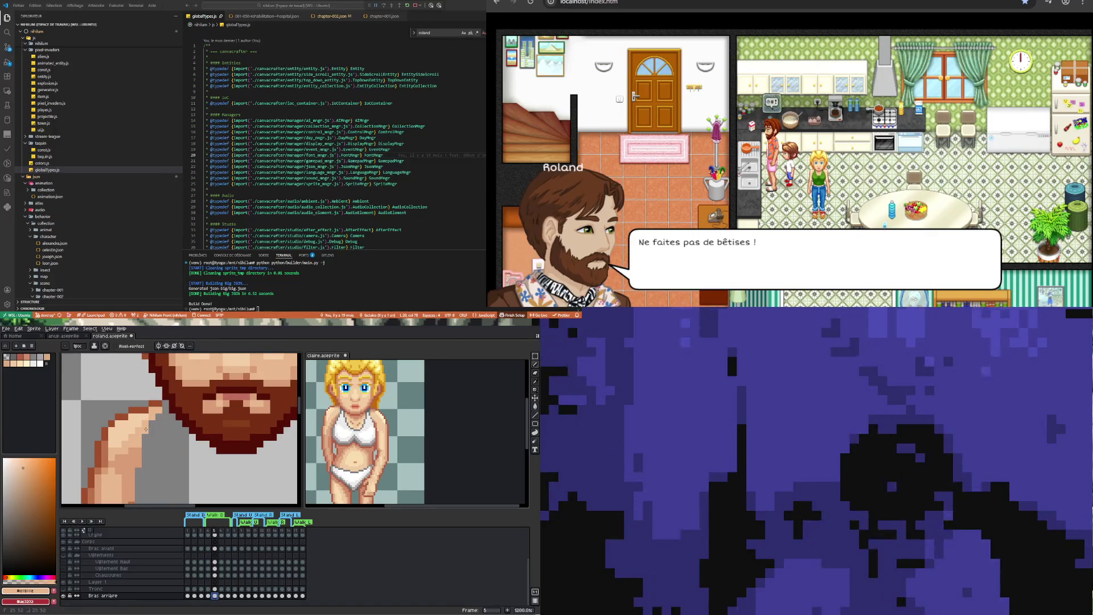
scroll(149, 424, down, 3)
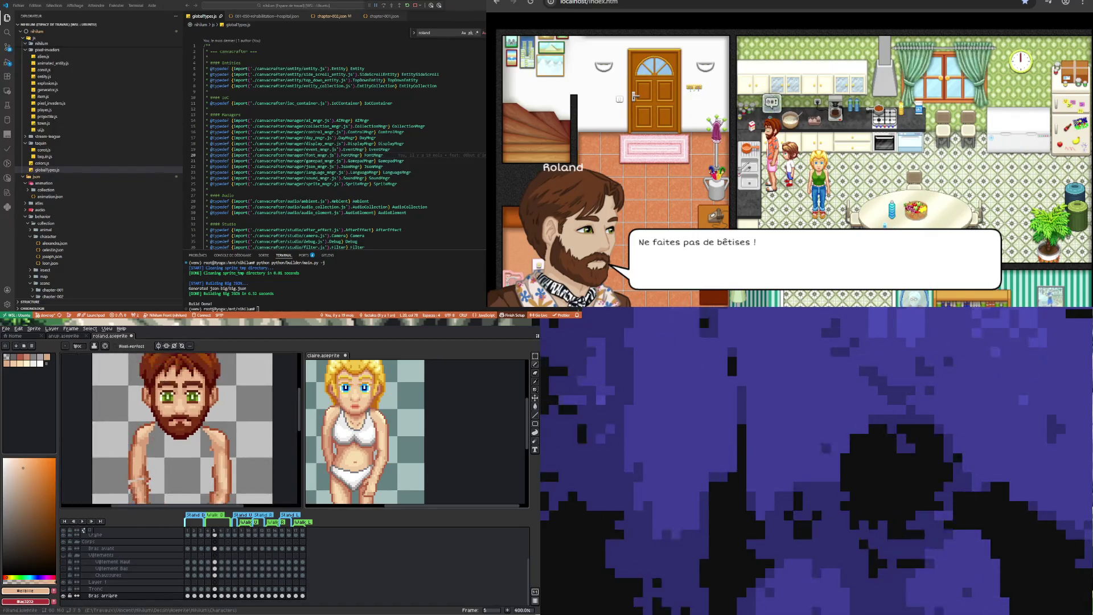
Compare the back arm in frames 4 and 5, then make the Tronc torso layer visible again
click(209, 596)
click(216, 596)
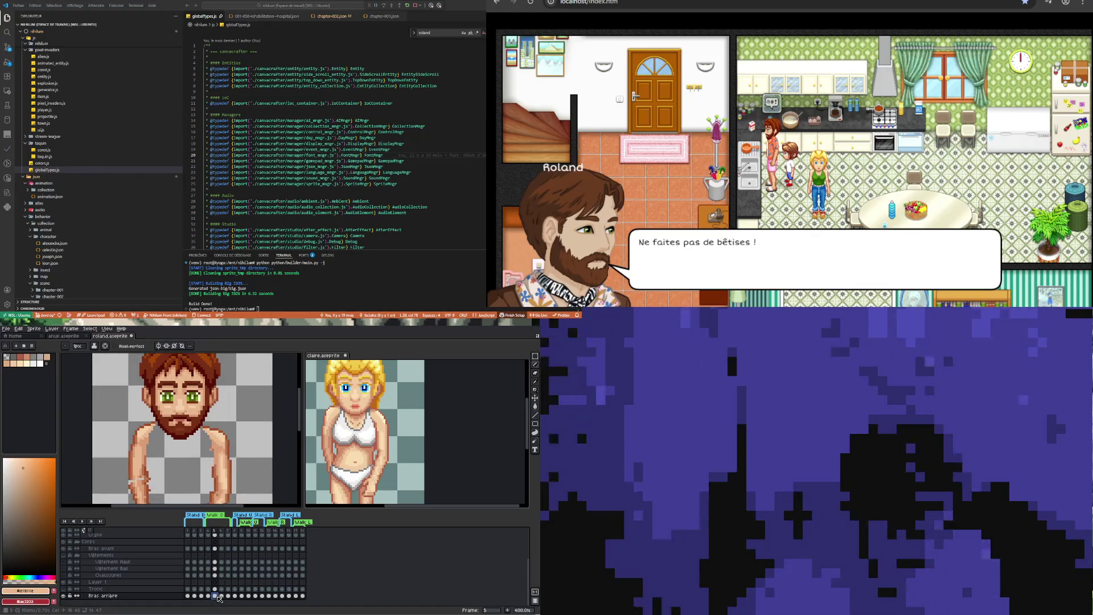
click(209, 596)
click(216, 596)
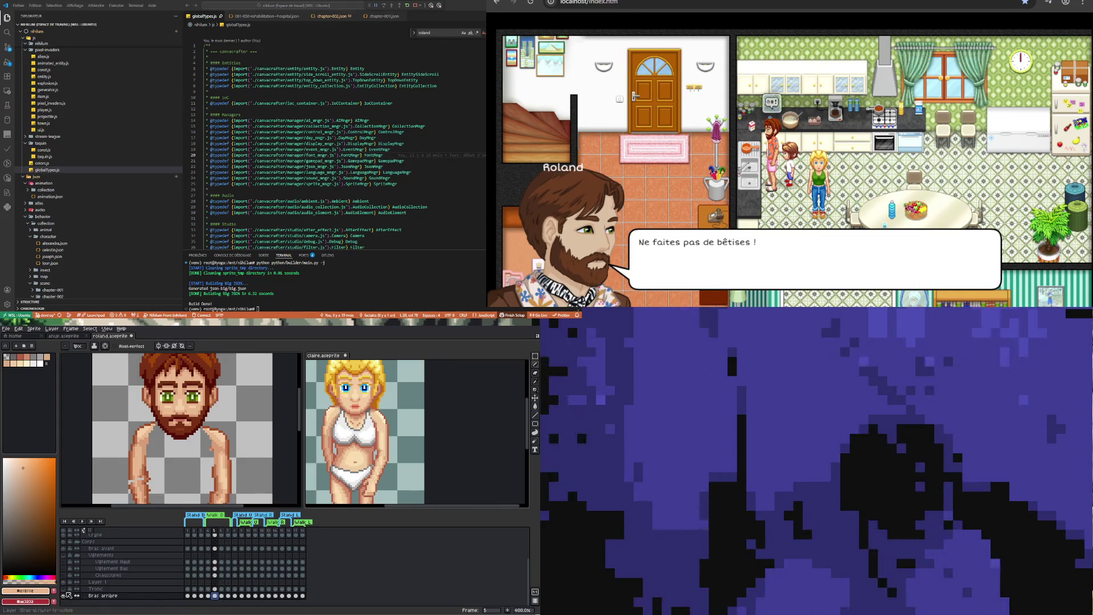
click(64, 589)
click(64, 589)
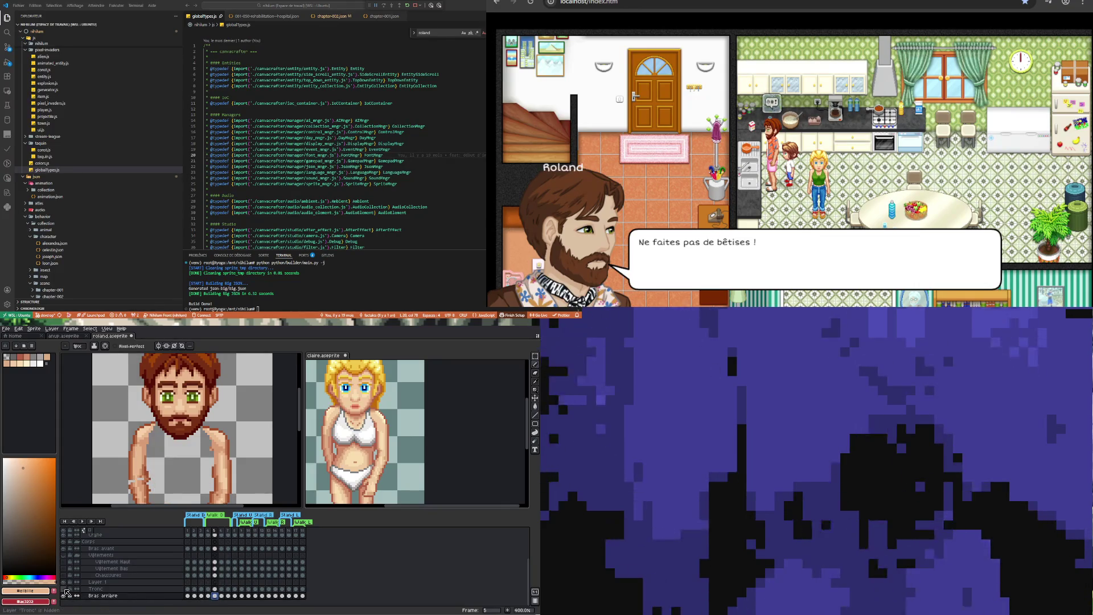
click(63, 589)
Check frames 4 and 5 with the torso shown and select the Tronc cel on frame 5
click(209, 595)
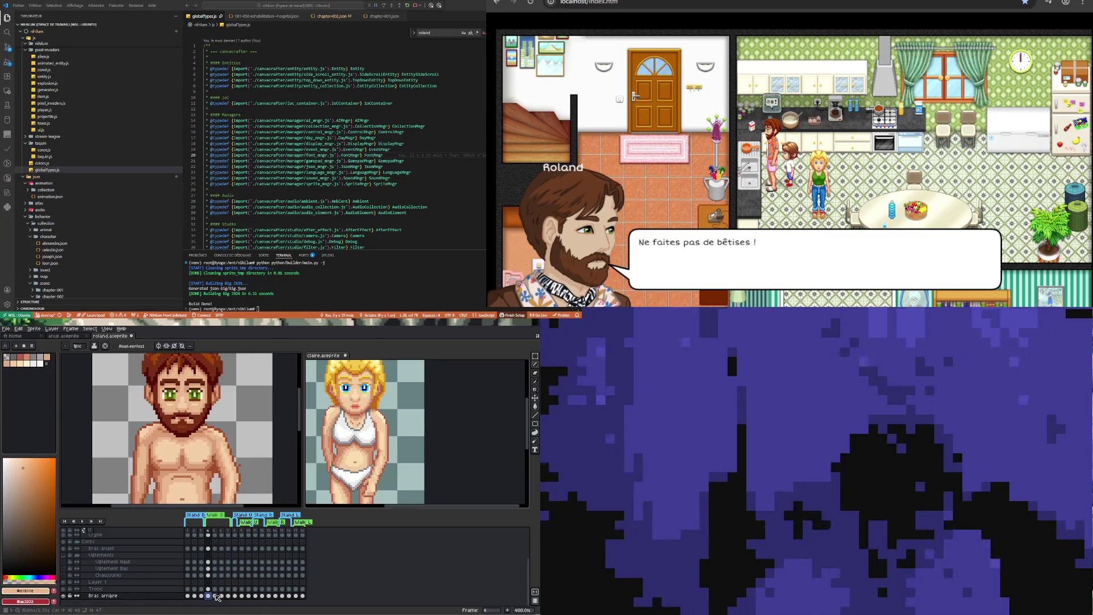
click(216, 595)
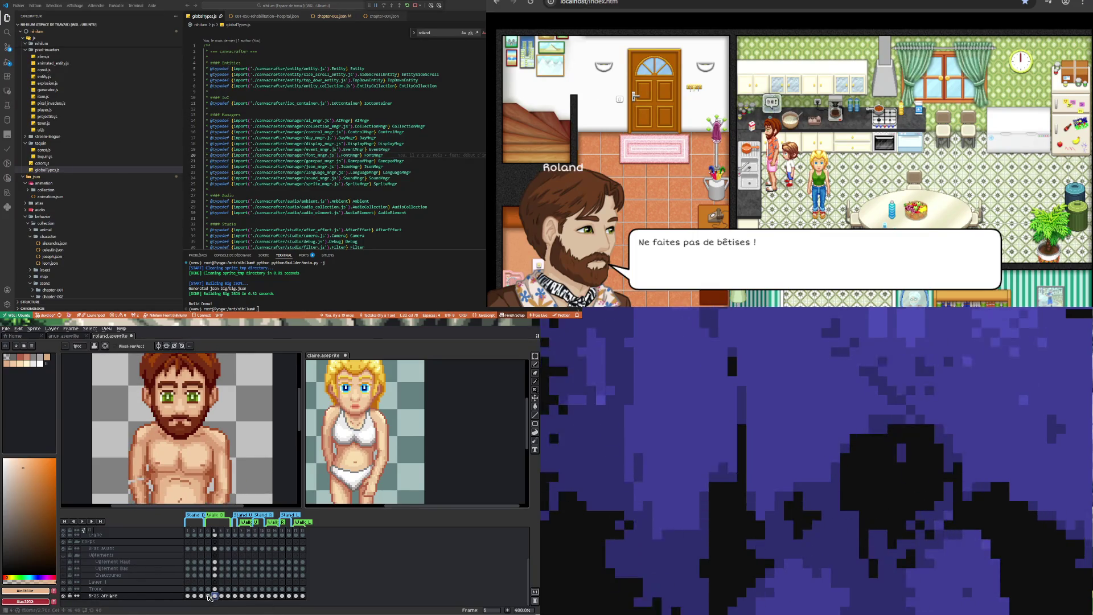
click(209, 595)
click(216, 595)
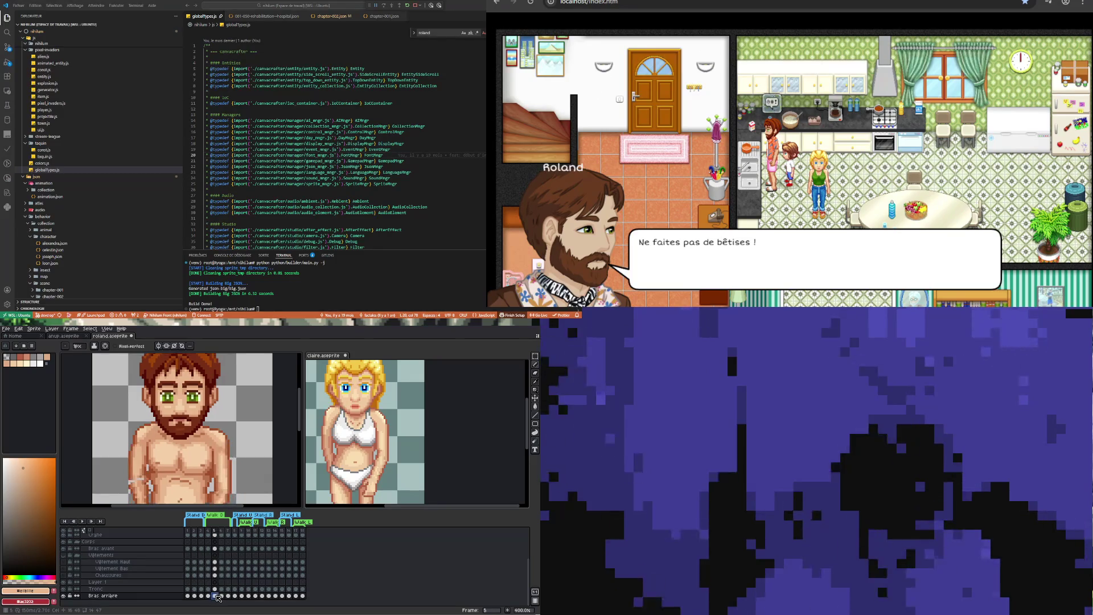
click(209, 595)
click(216, 595)
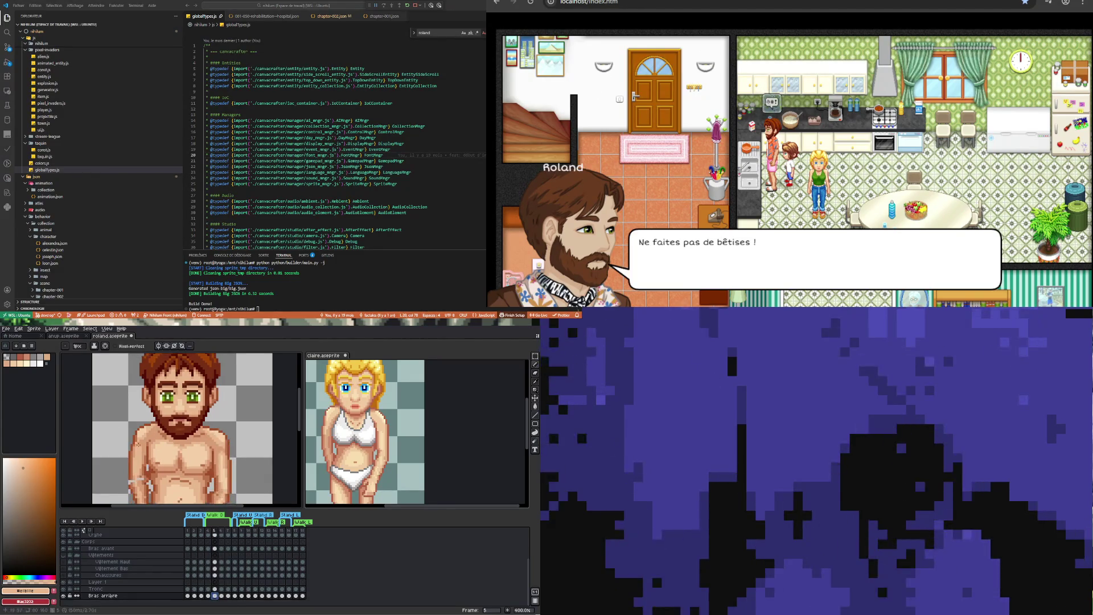
click(215, 588)
scroll(155, 421, up, 2)
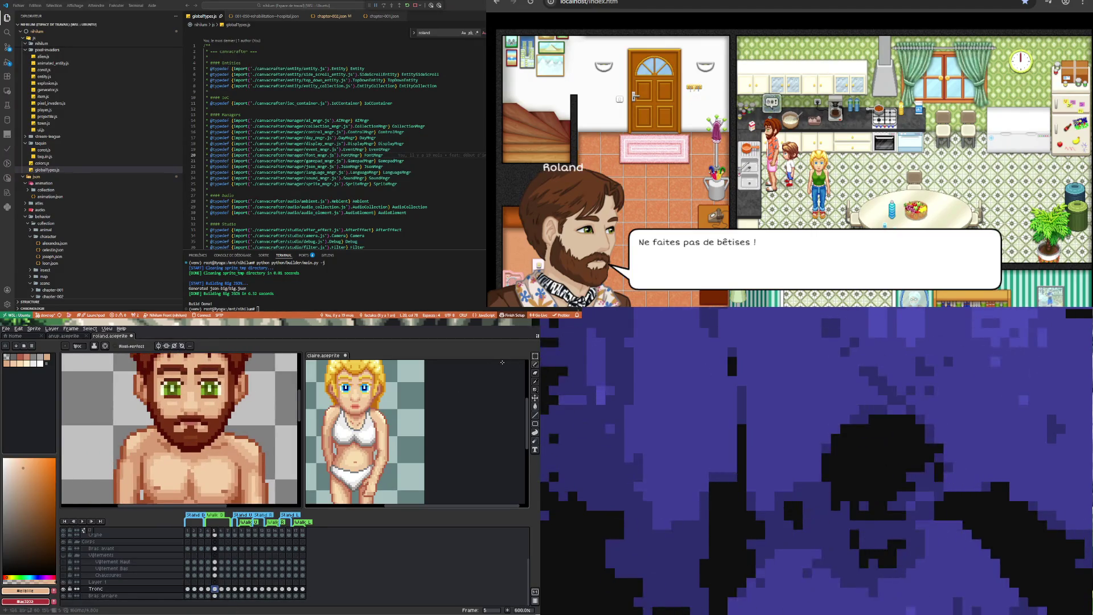
key(m)
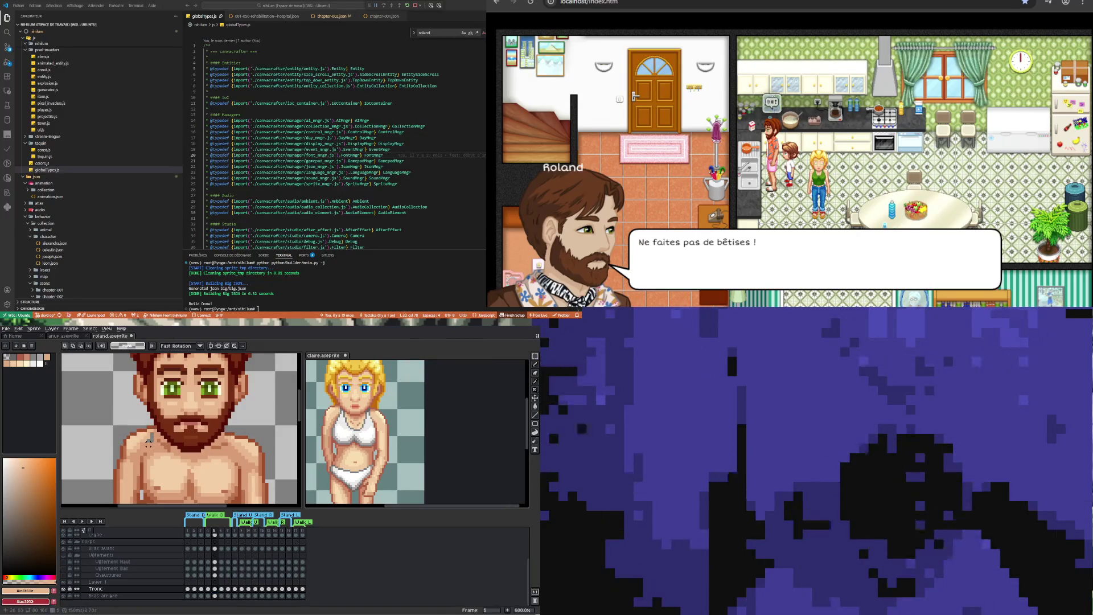
click(126, 423)
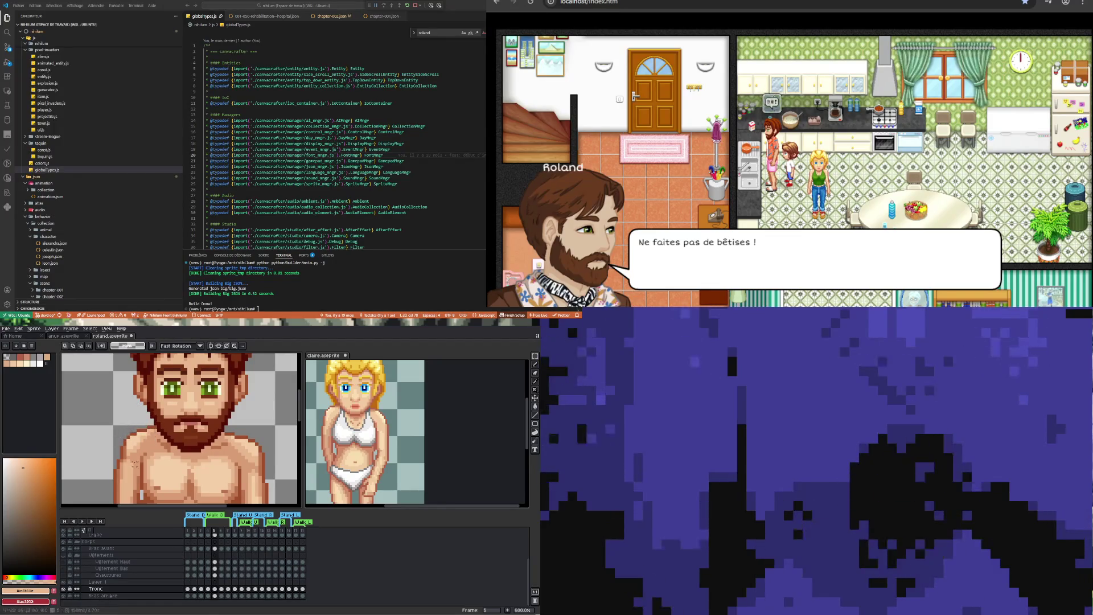
click(209, 589)
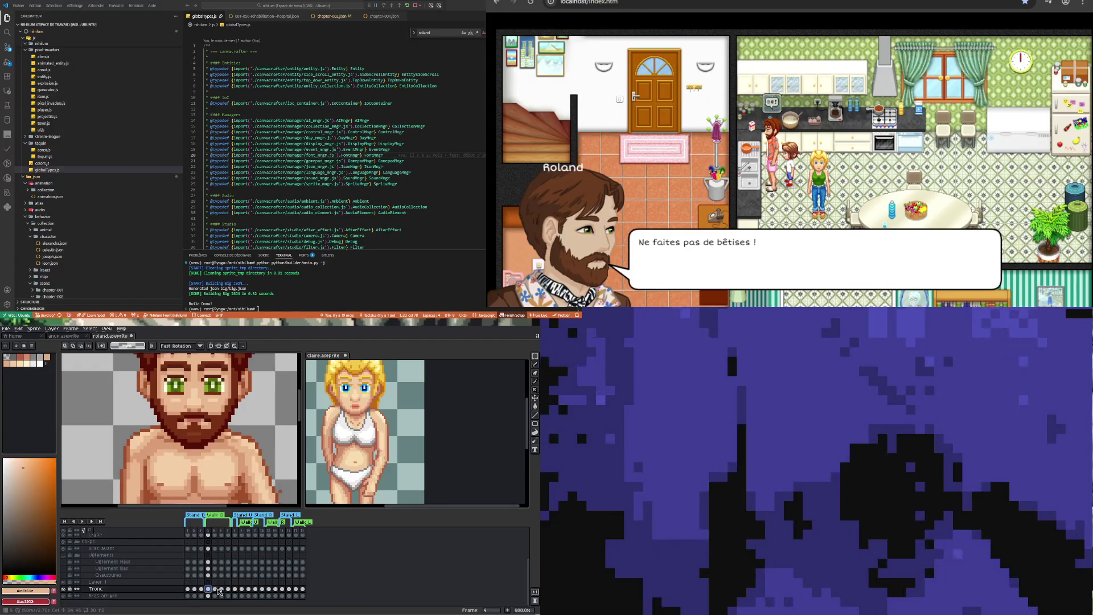
click(217, 589)
click(208, 589)
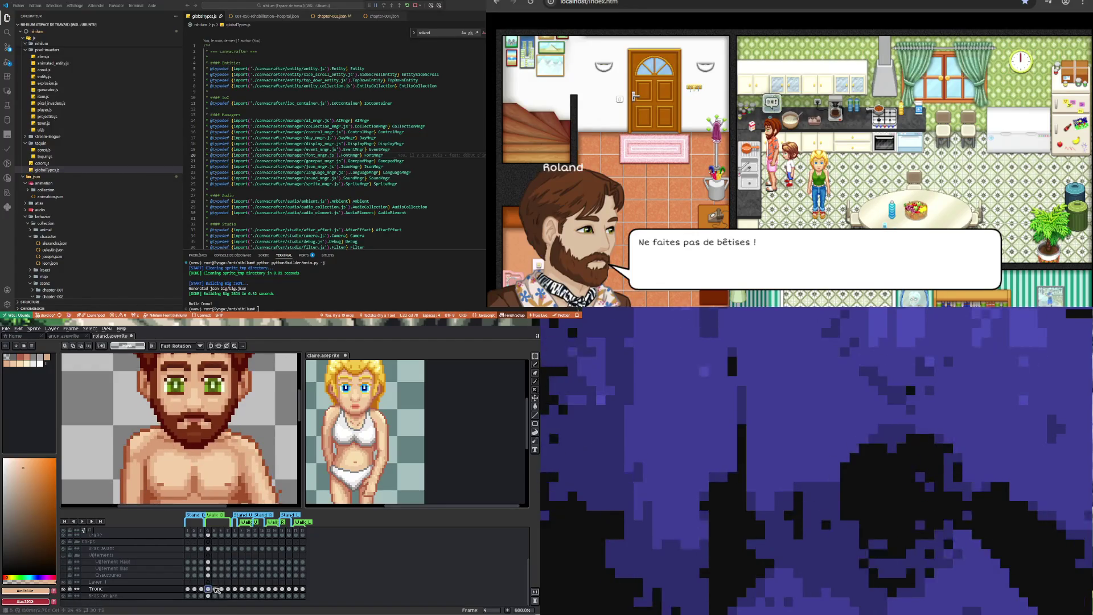
click(215, 589)
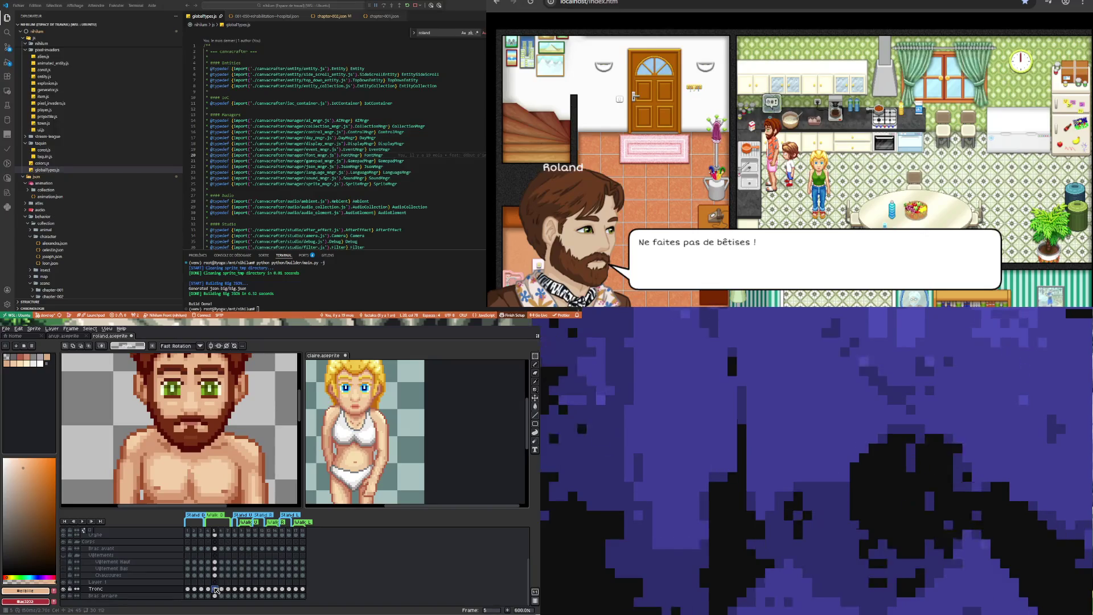
click(208, 589)
click(215, 589)
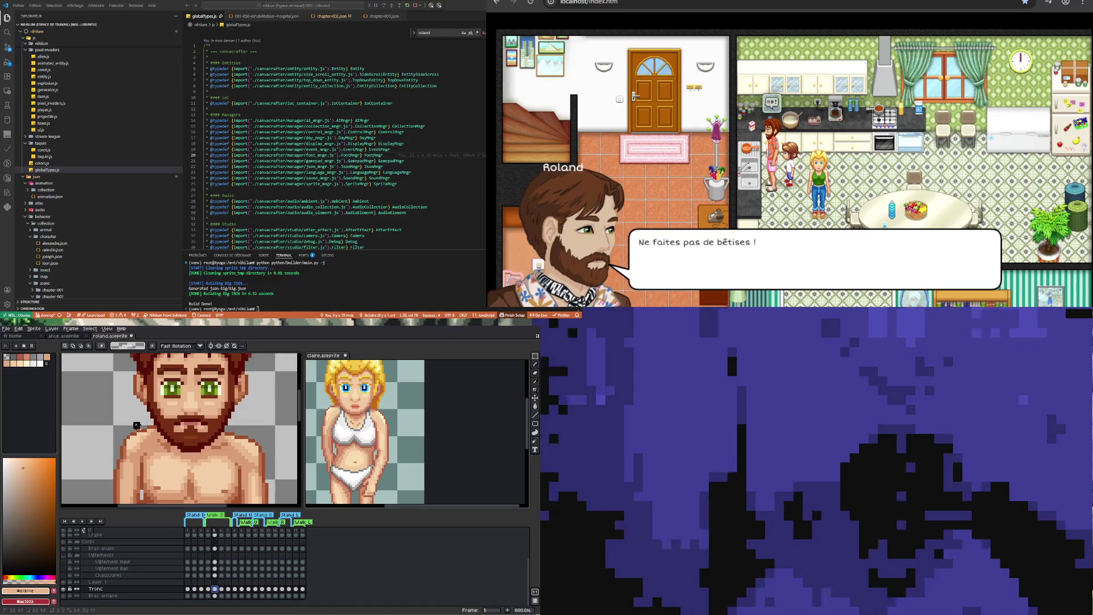
click(149, 431)
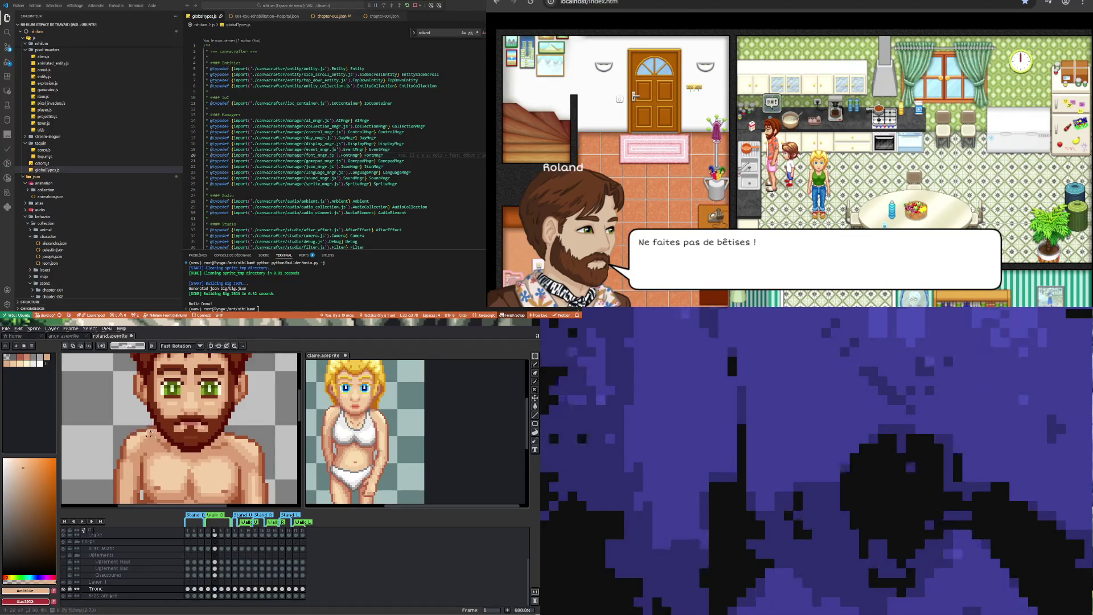
click(209, 589)
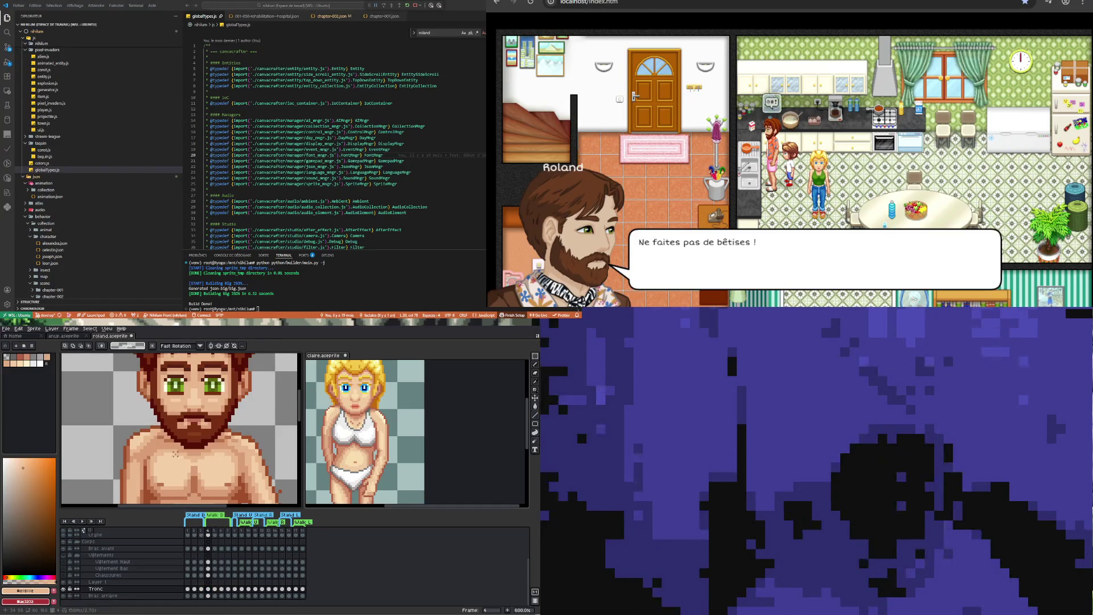
click(201, 595)
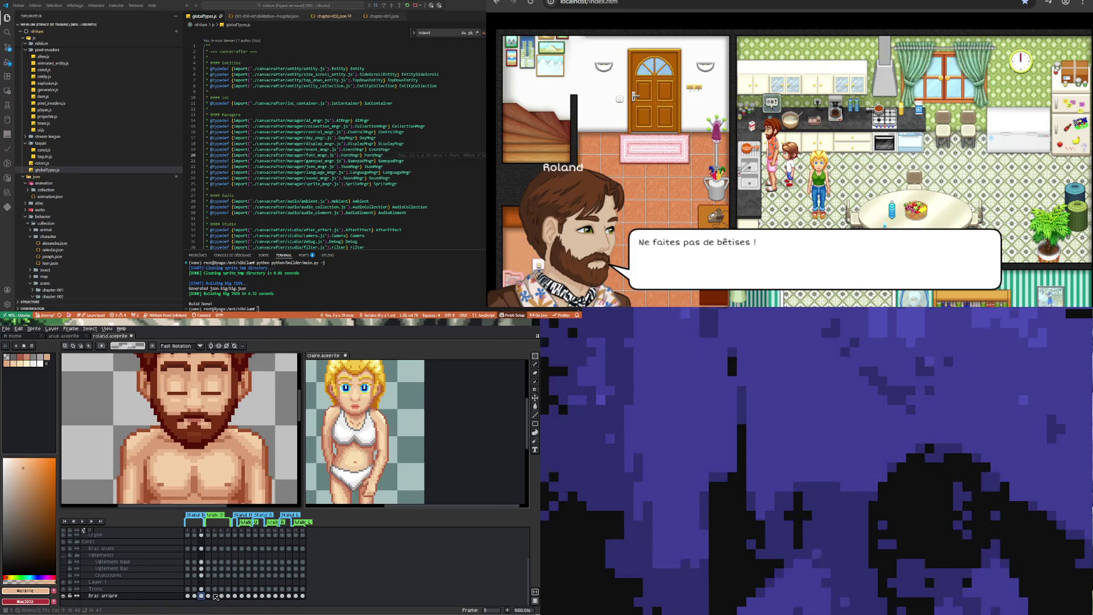
Compare the back arm pose between frames 4 and 5, ending on frame 5
click(215, 596)
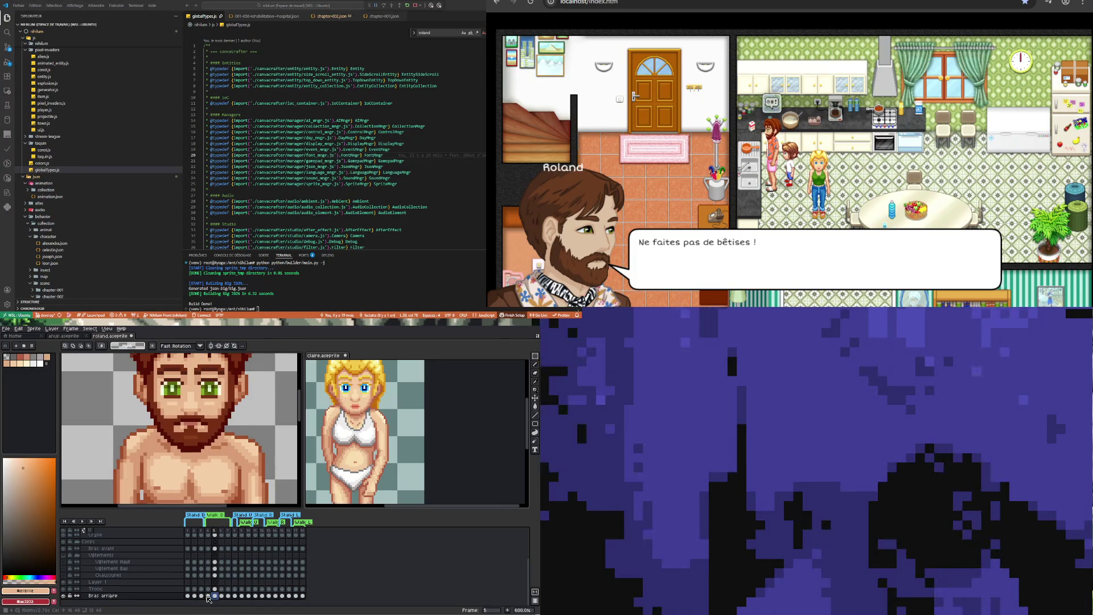
click(208, 595)
click(215, 596)
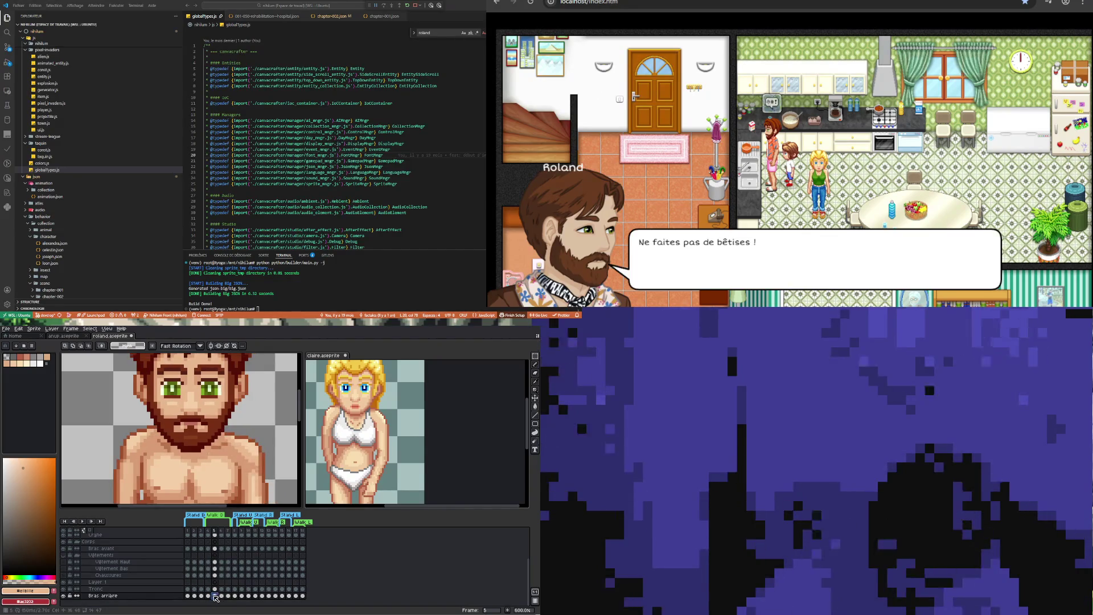
click(209, 595)
click(214, 596)
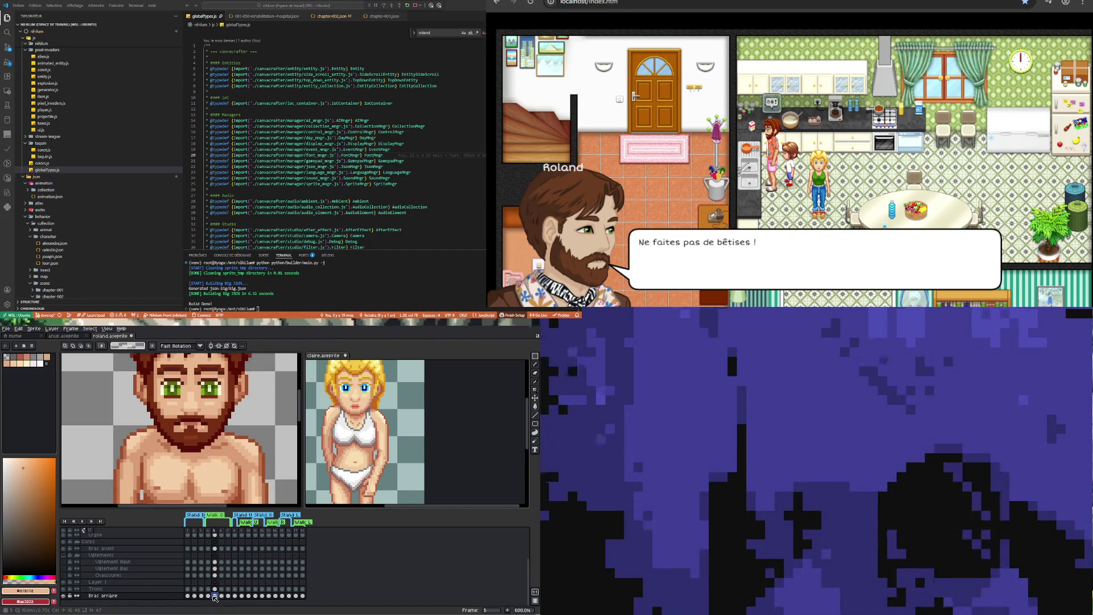
click(209, 595)
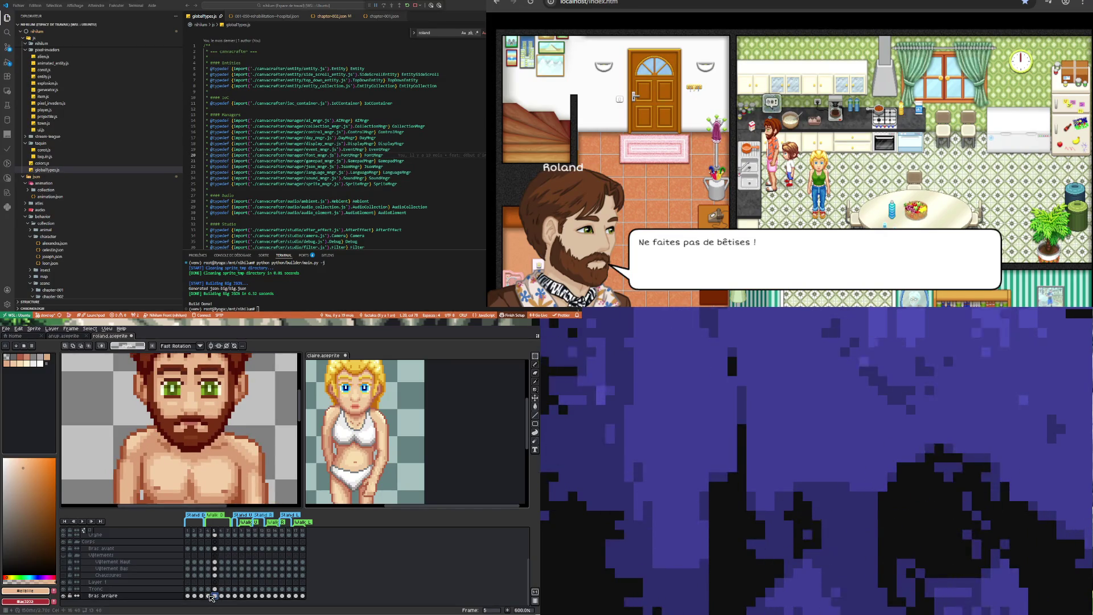
click(208, 595)
click(215, 595)
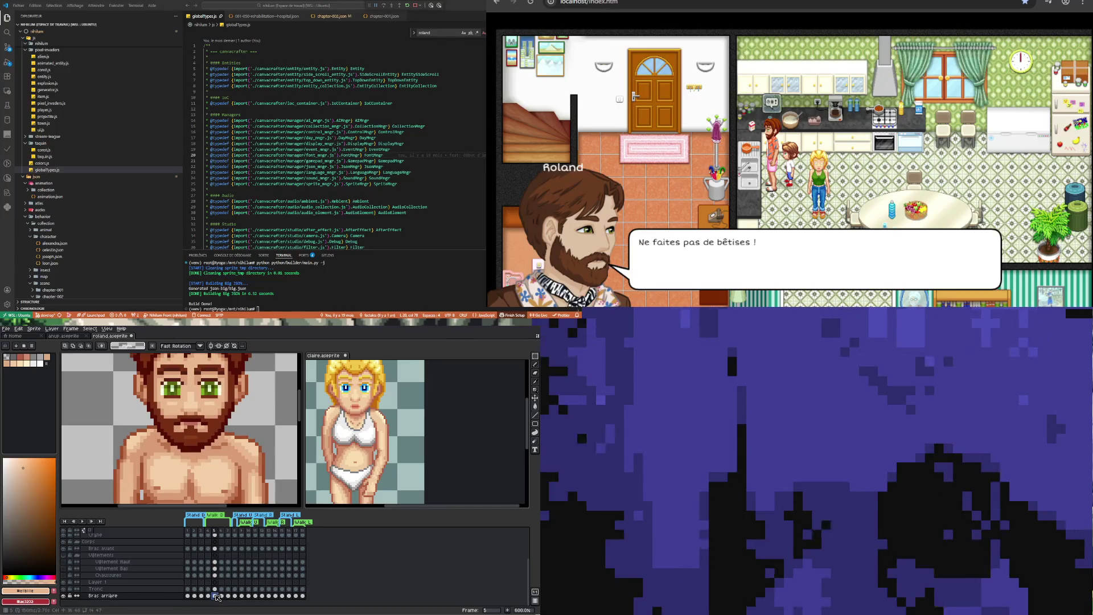
scroll(134, 446, up, 3)
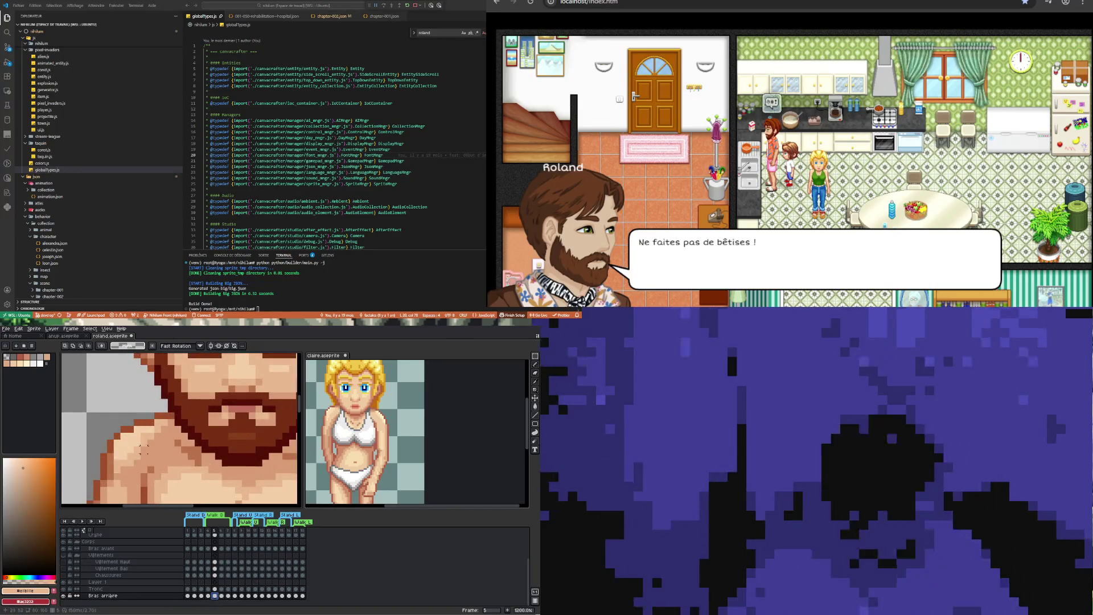
Toggle the Tronc layer, retouch its frame-5 shoulder pixels with the Pencil, then select the Bras arrière frame-5 cel
click(66, 589)
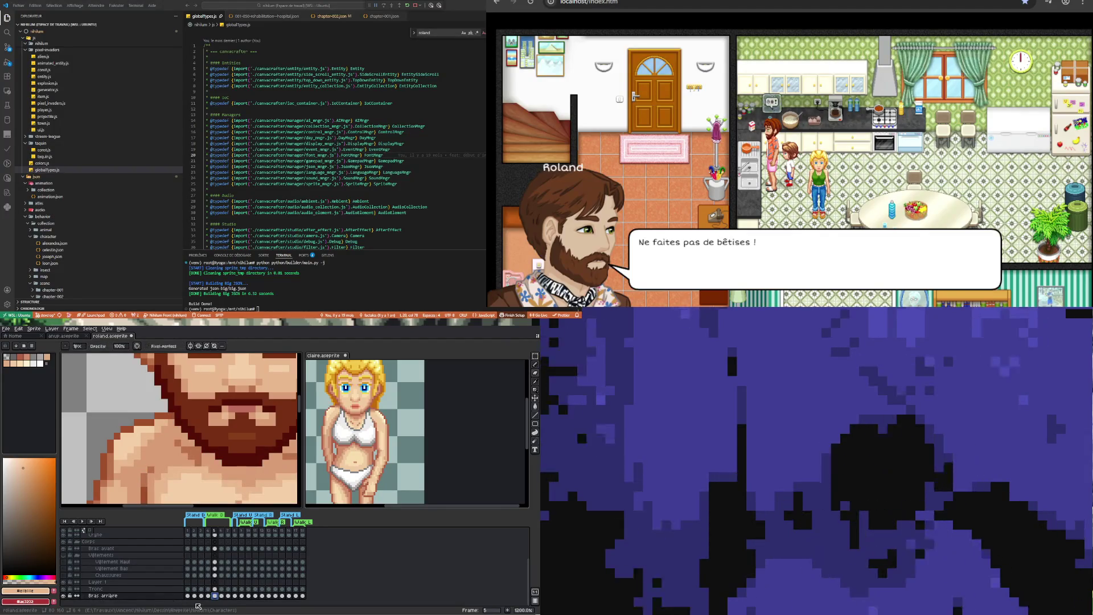
click(95, 588)
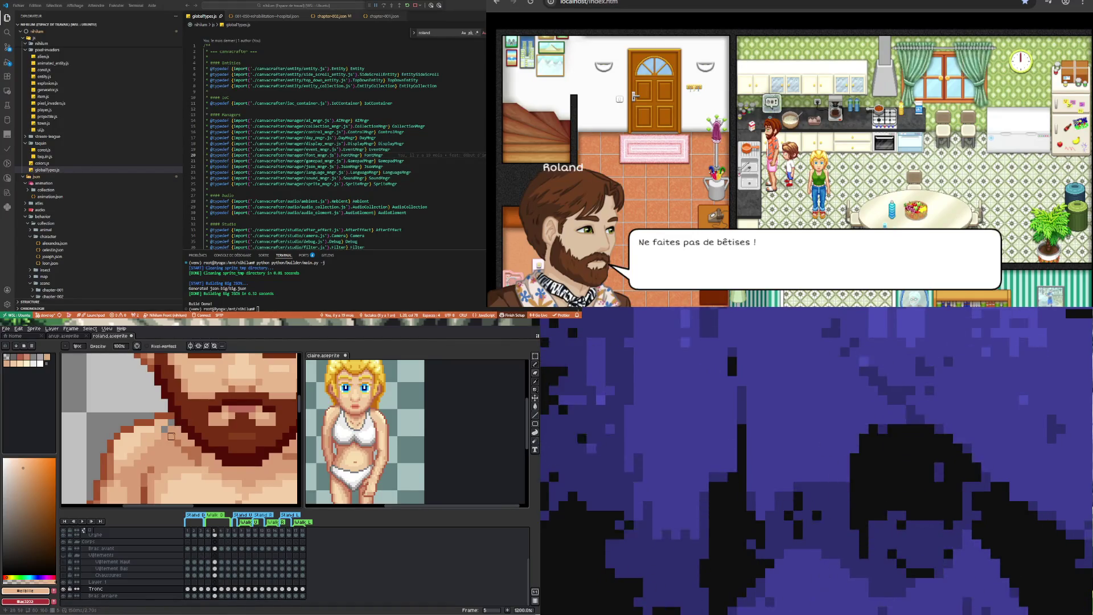
key(b)
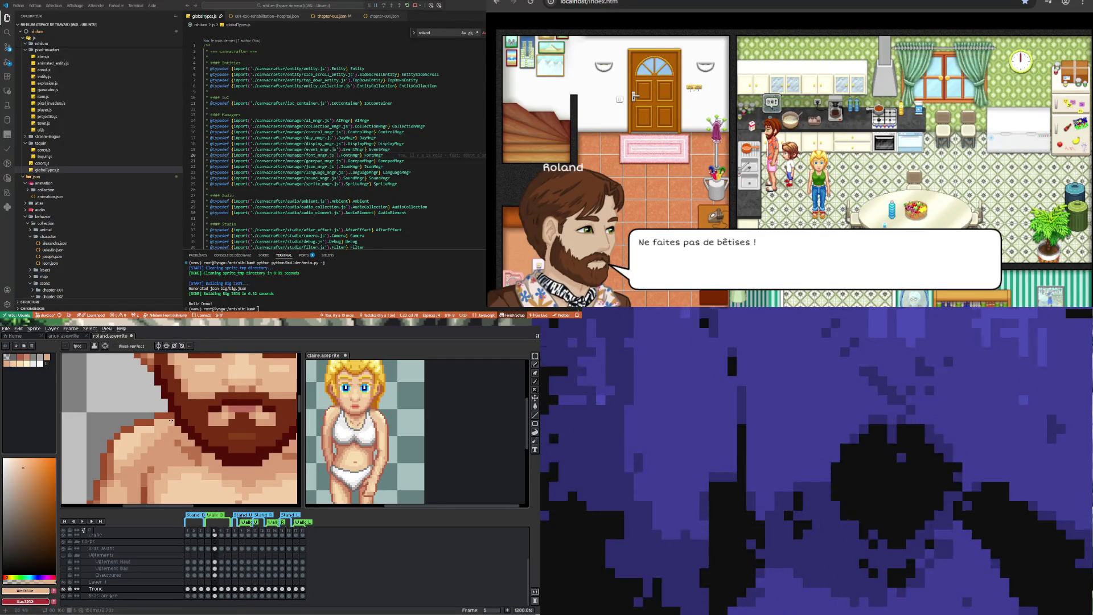
click(215, 595)
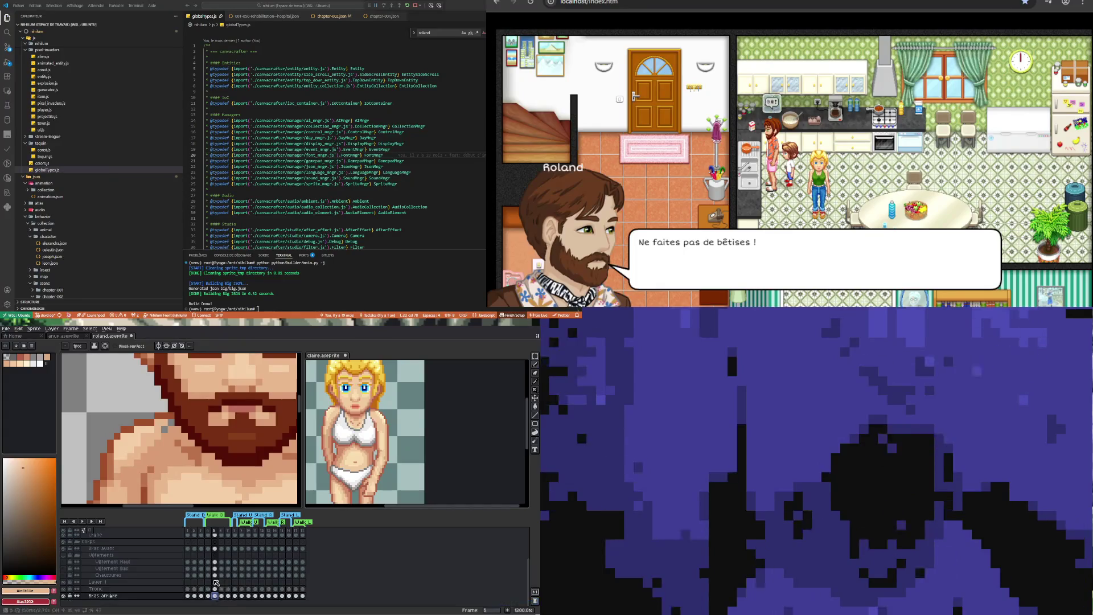
scroll(170, 421, down, 4)
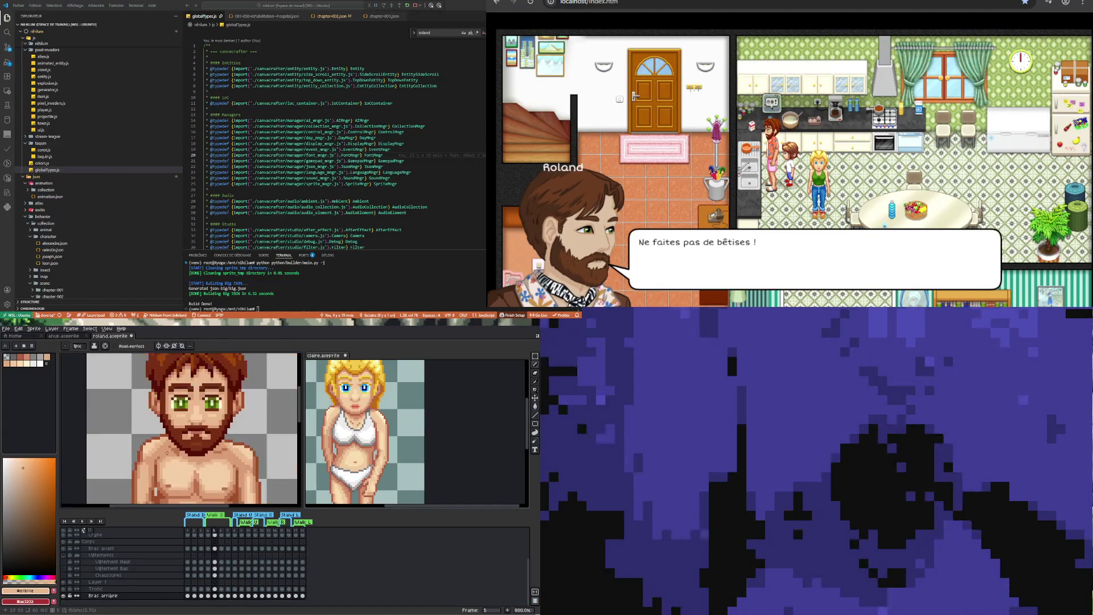
Hide the Tronc torso and sample the dark brown beard colour on frame 5
click(64, 589)
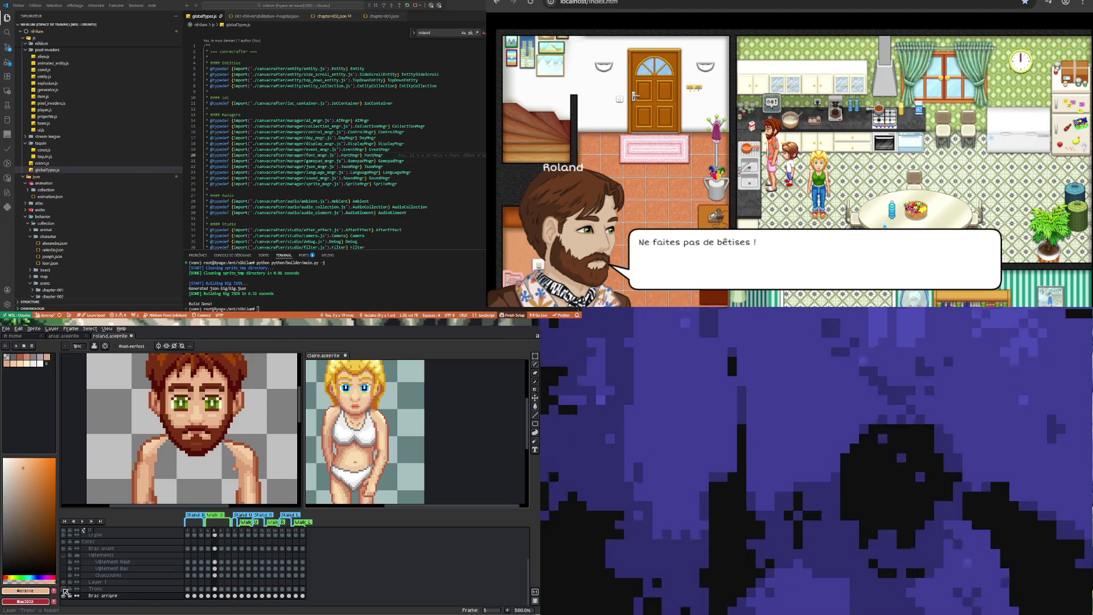
click(207, 595)
click(215, 595)
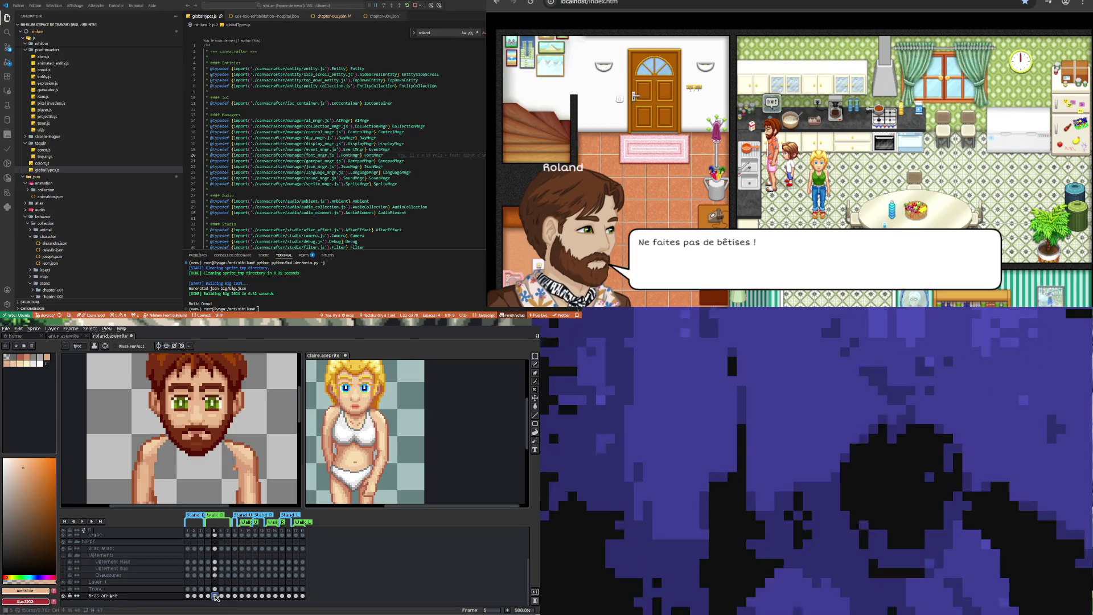
scroll(148, 421, up, 2)
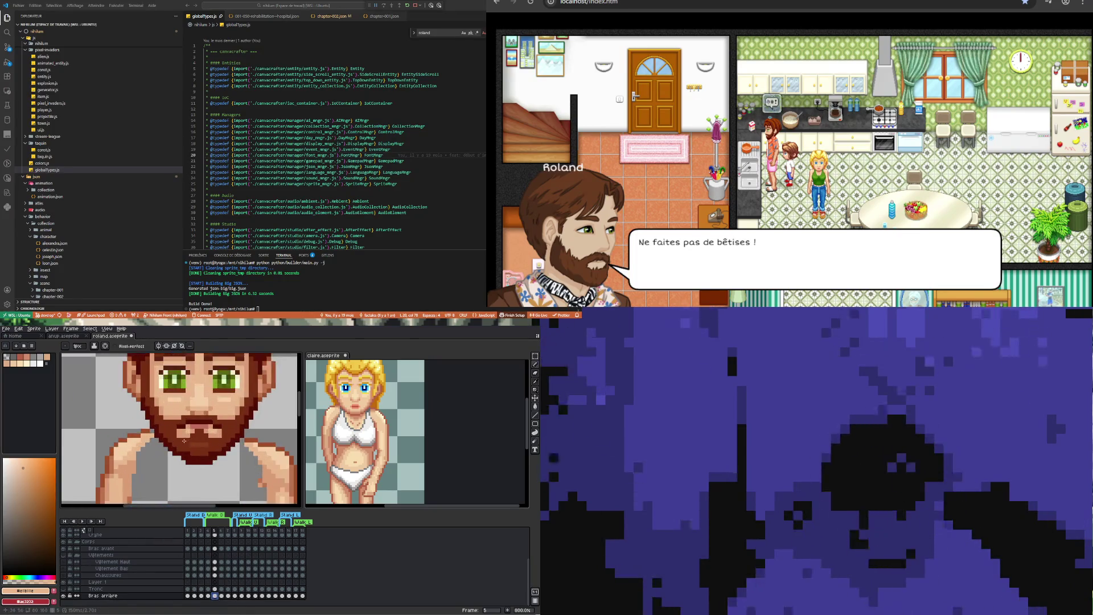
key(alt)
alt+click(147, 422)
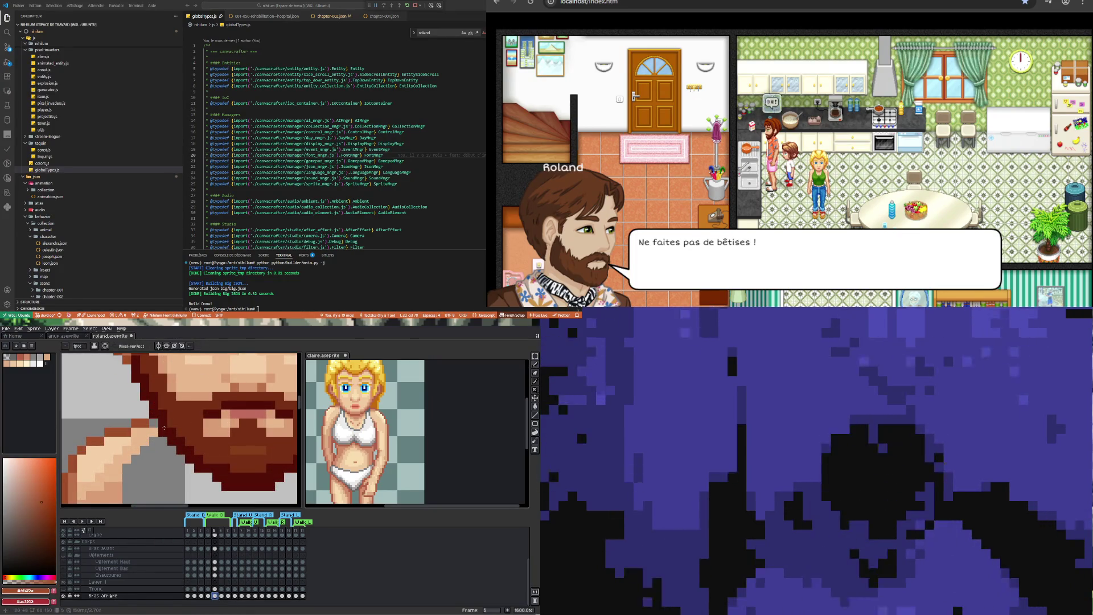
Compare the back arm pose across frames 3 to 6, ending on frame 5
key(period)
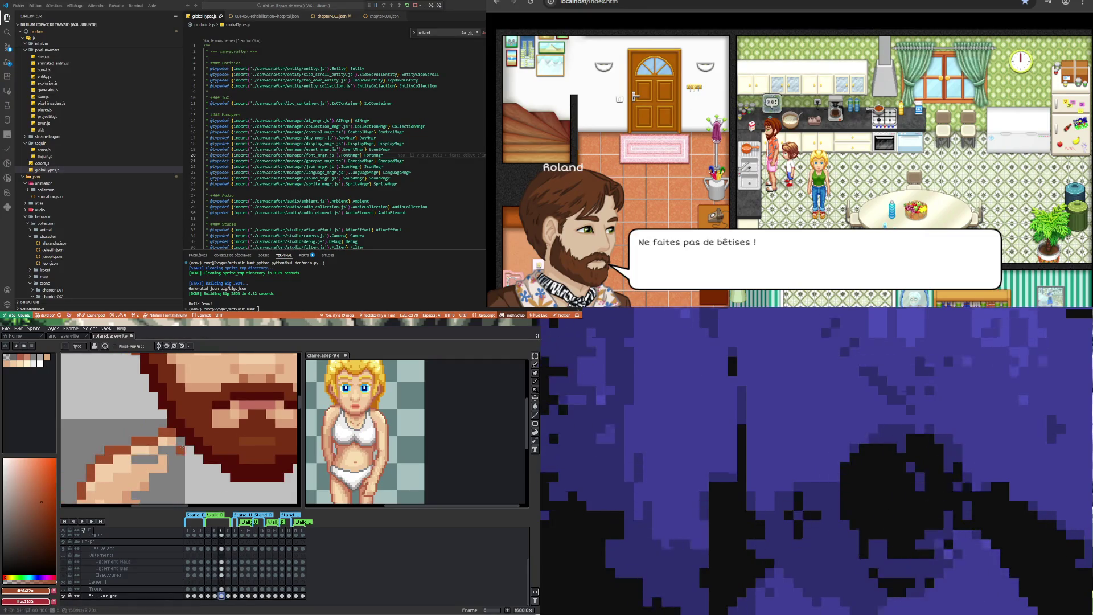
scroll(196, 473, down, 7)
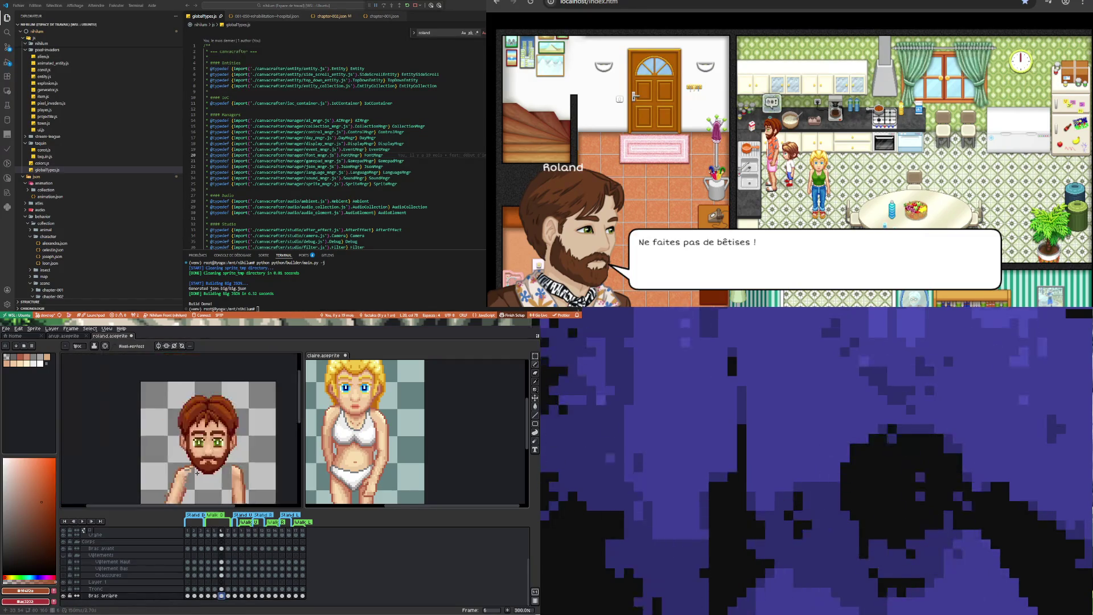
click(214, 596)
click(207, 595)
scroll(192, 472, up, 3)
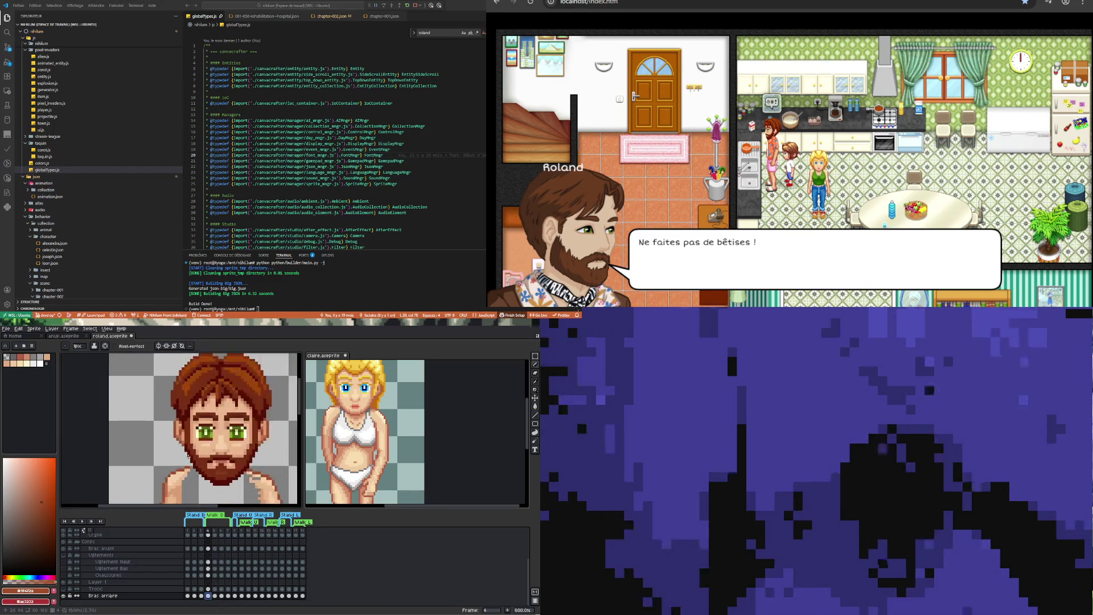
scroll(192, 472, down, 3)
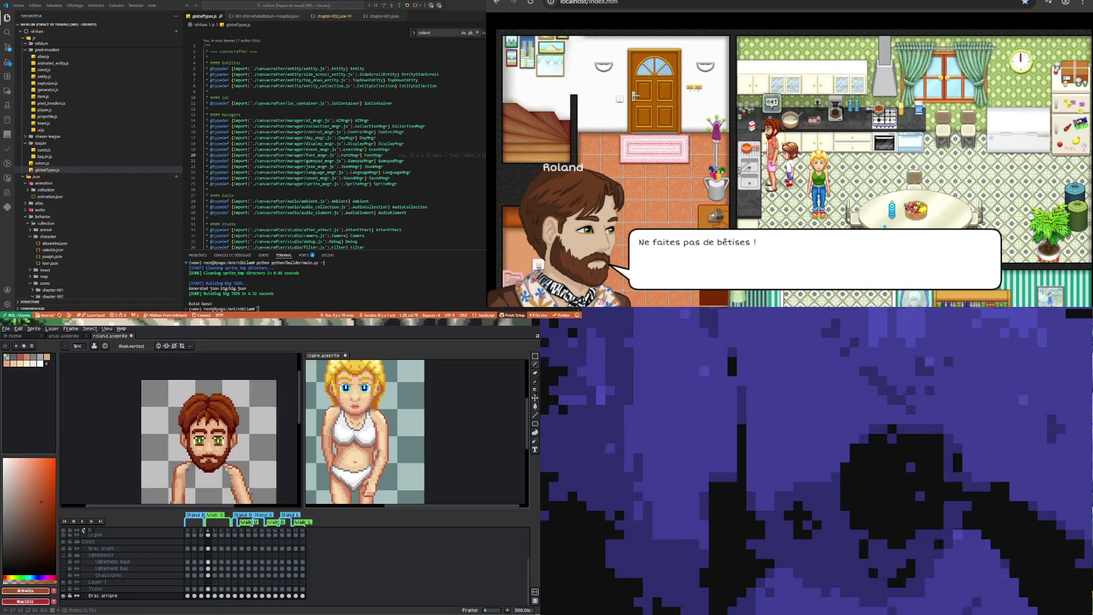
scroll(190, 476, up, 3)
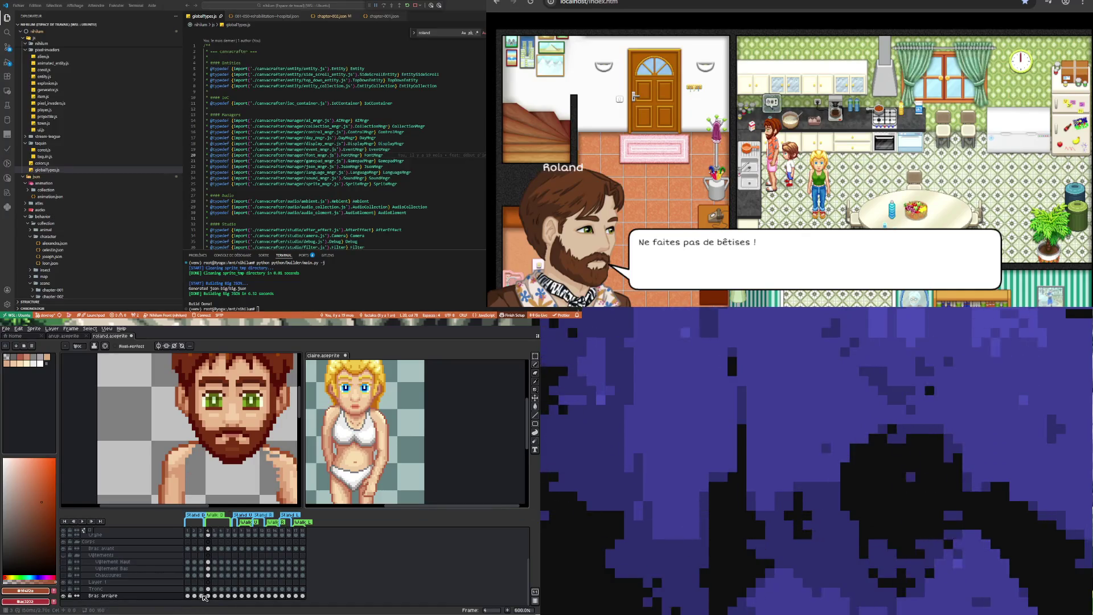
click(202, 596)
click(208, 595)
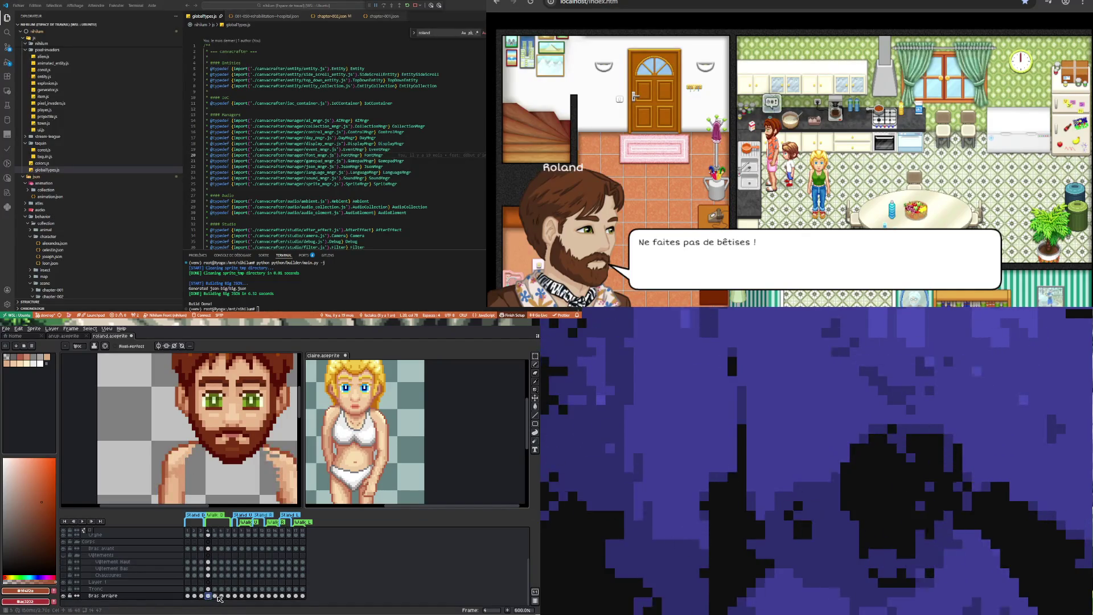
click(215, 595)
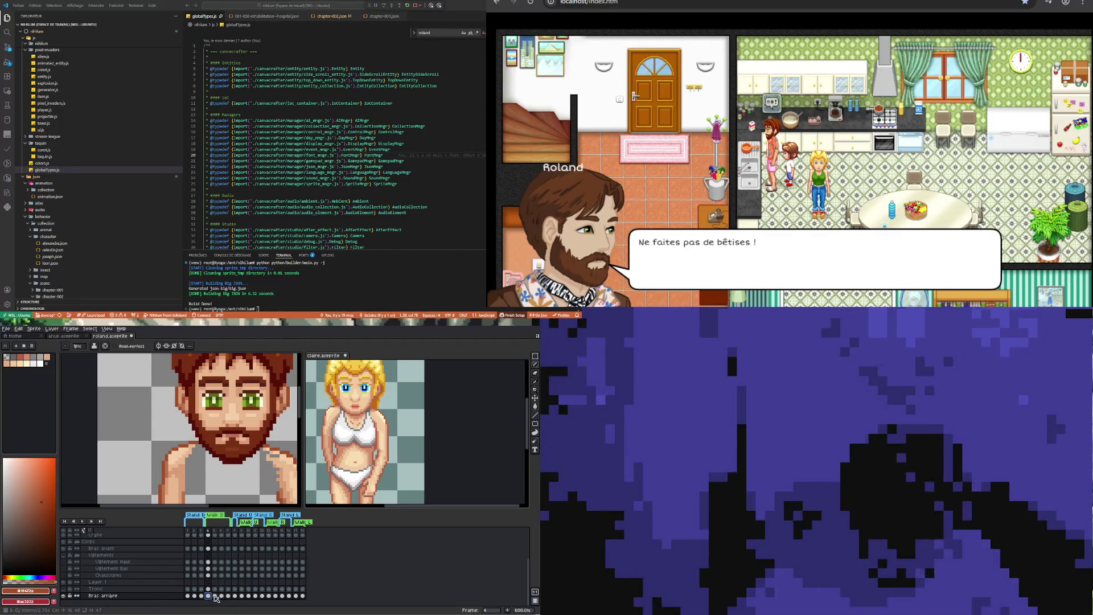
Sample the peach skin tone from the shoulder and compare the shoulder across frames 4 to 6
scroll(179, 449, up, 3)
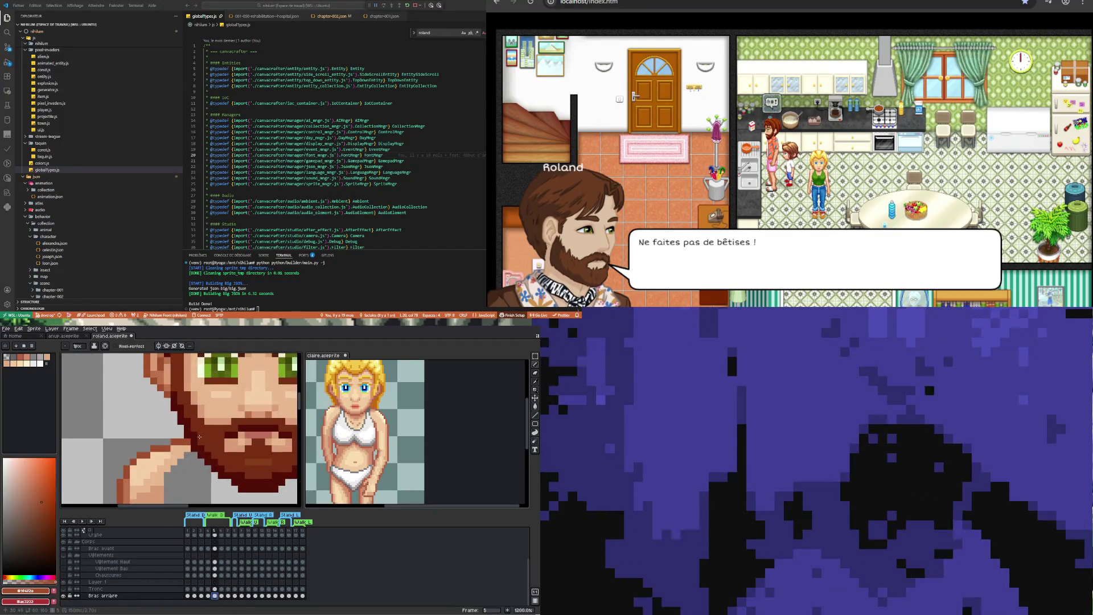
key(i)
click(179, 449)
key(b)
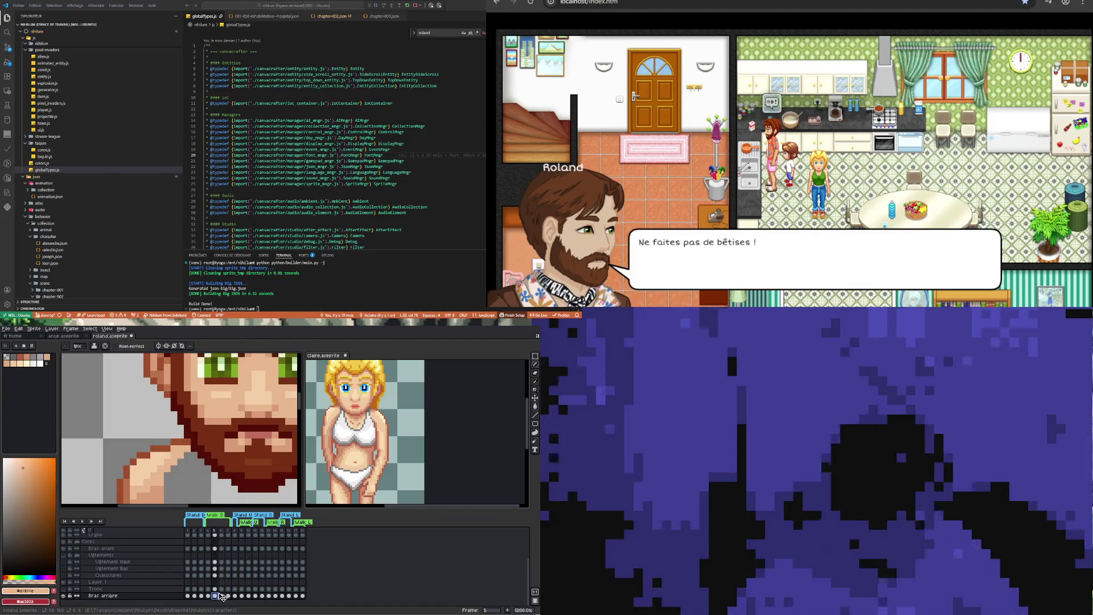
click(208, 596)
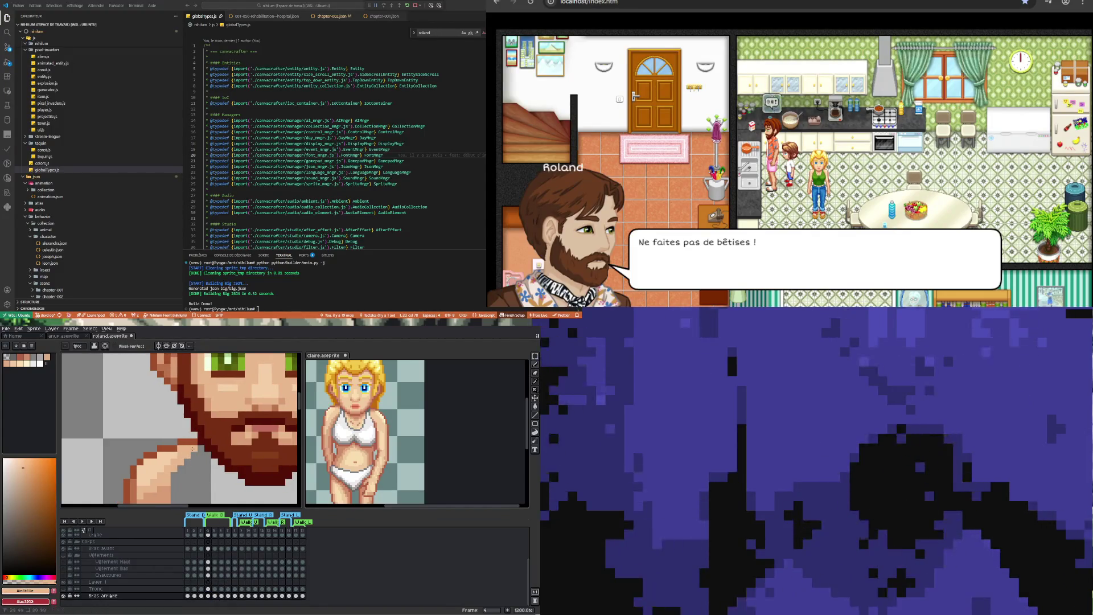
key(Right)
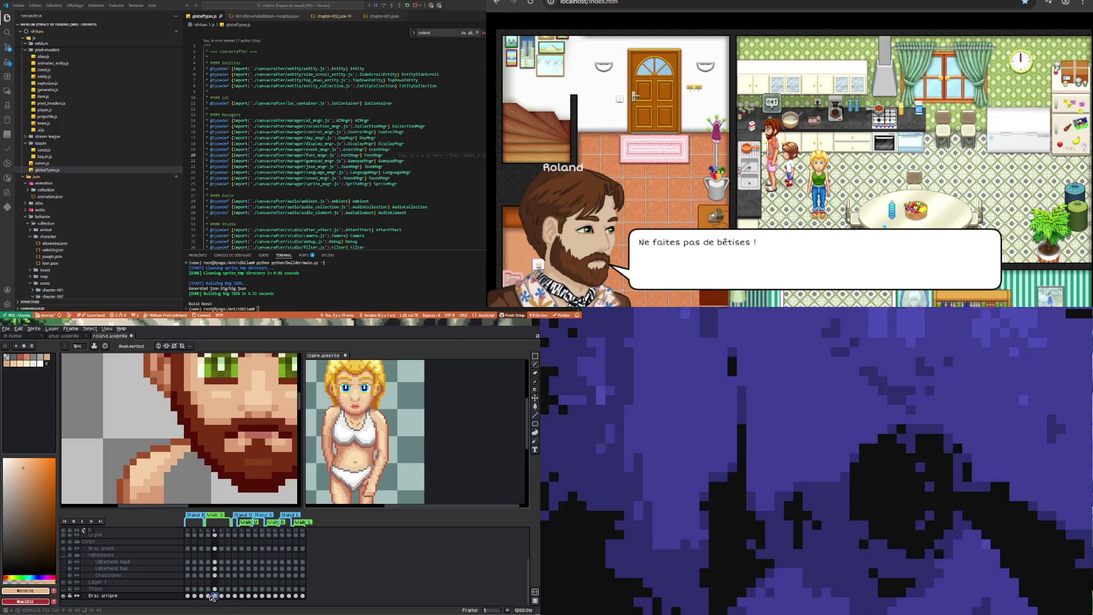
key(Left)
click(215, 595)
click(209, 595)
click(215, 595)
click(221, 595)
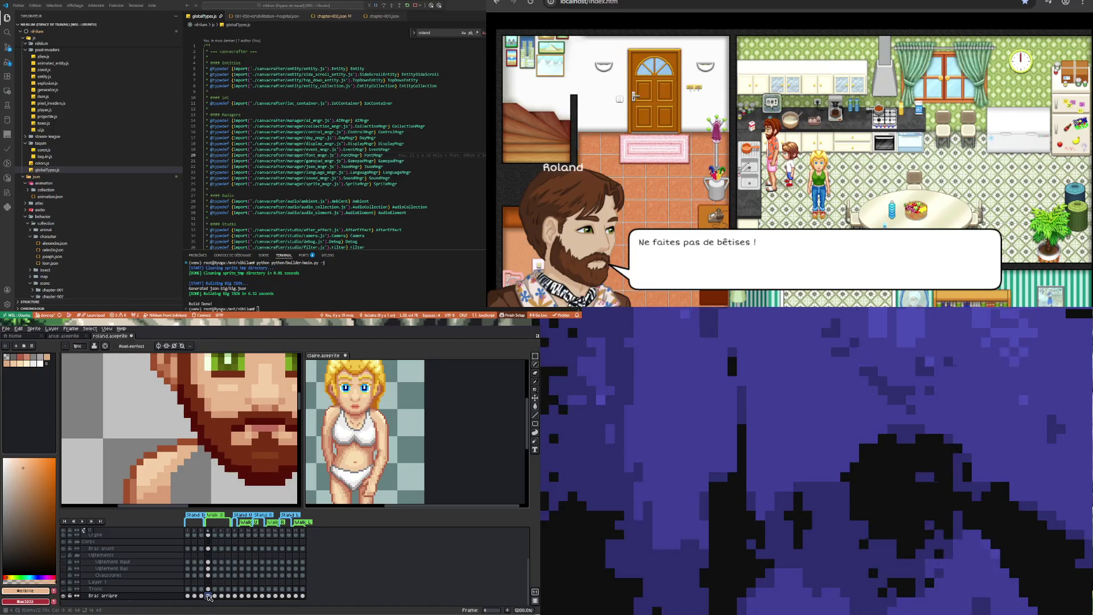
click(214, 596)
scroll(205, 454, down, 5)
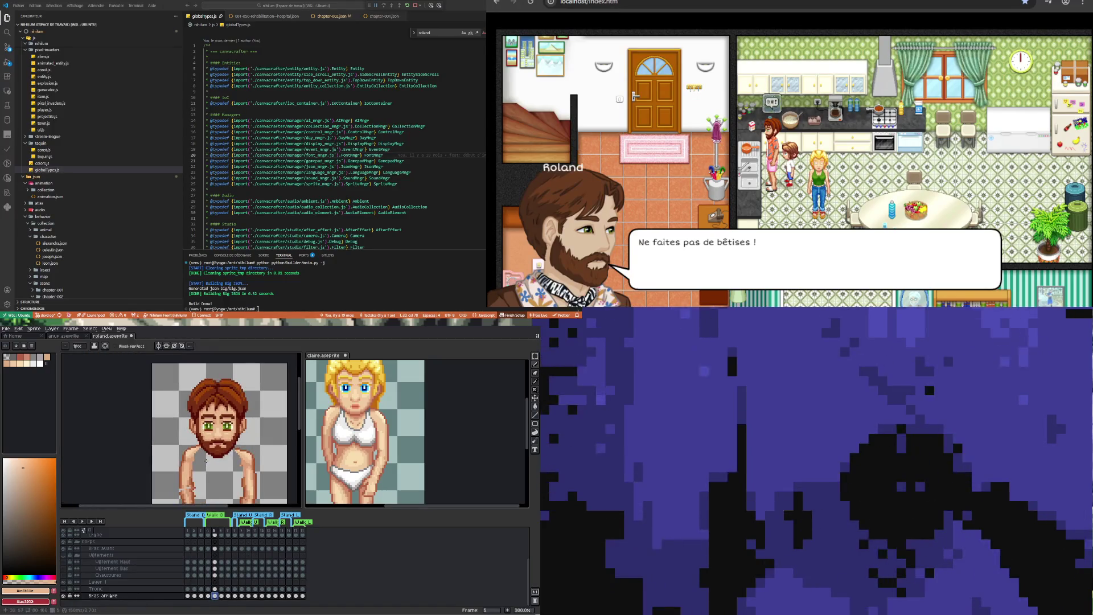
Compare the arm on frames 4 and 5 and toggle the Tronc layer's visibility
scroll(206, 460, down, 1)
scroll(209, 461, up, 2)
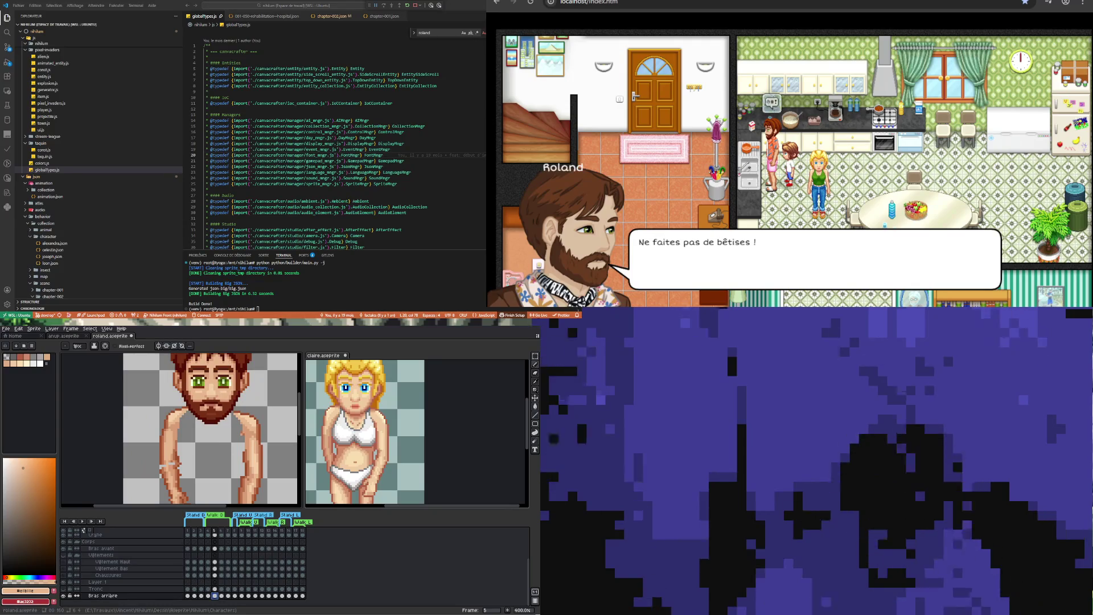
click(208, 595)
click(215, 595)
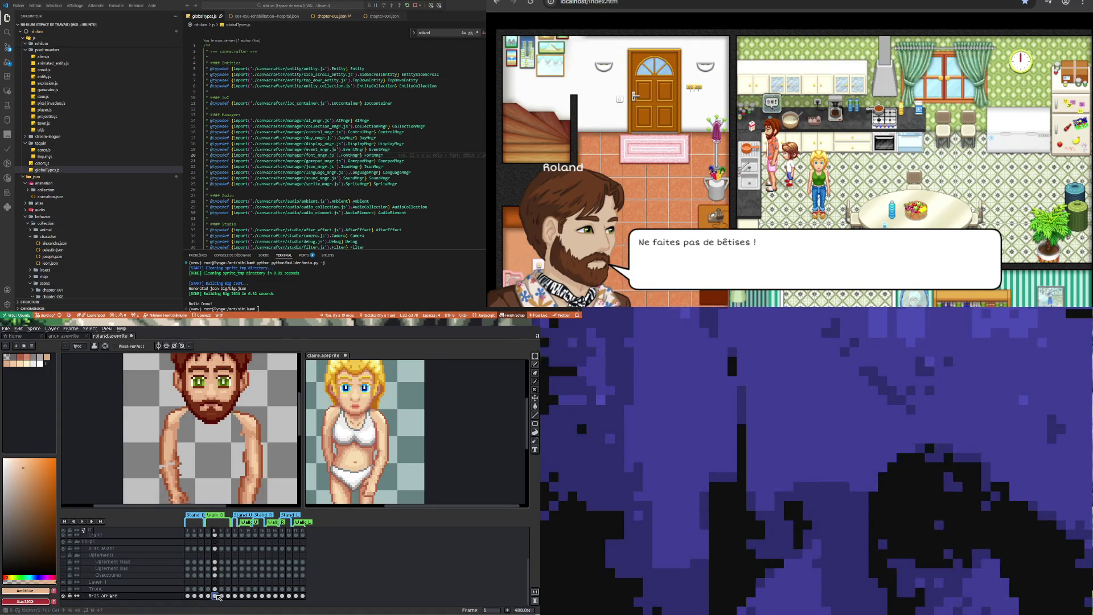
click(209, 595)
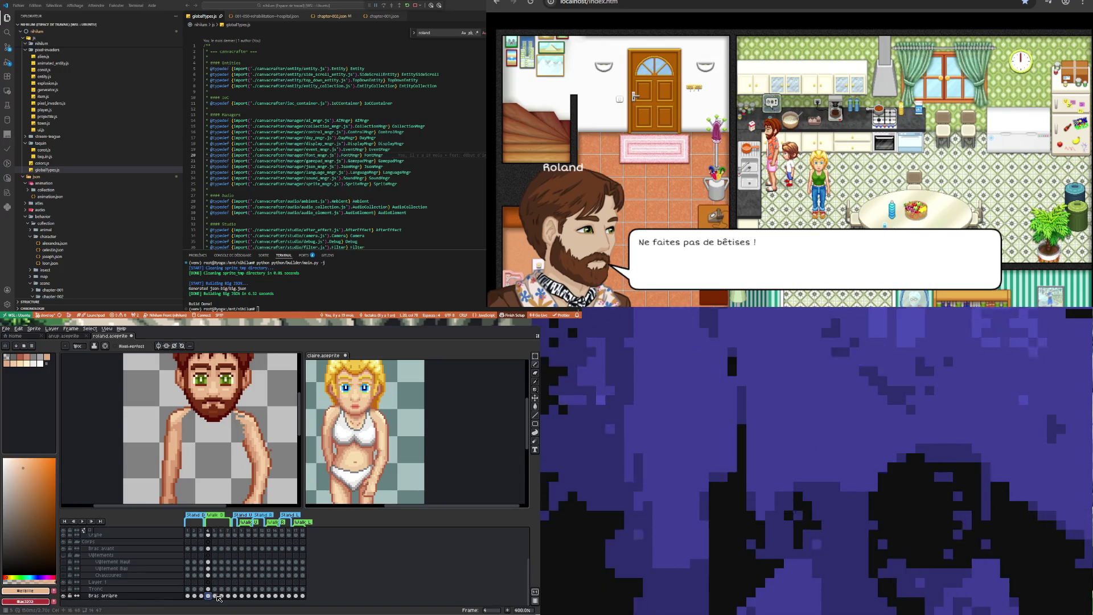
click(215, 595)
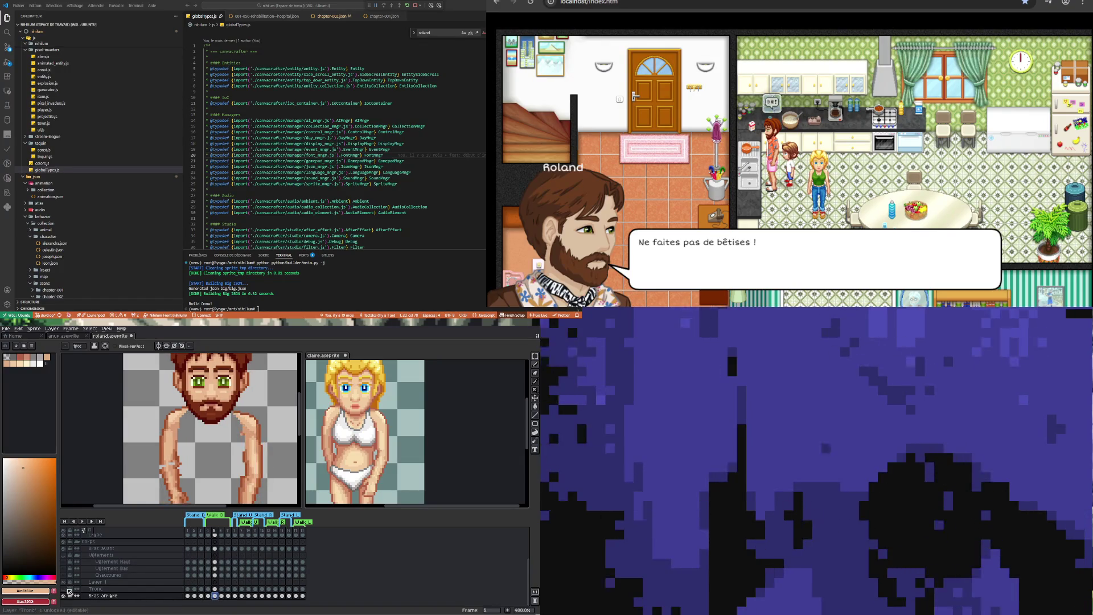
click(64, 589)
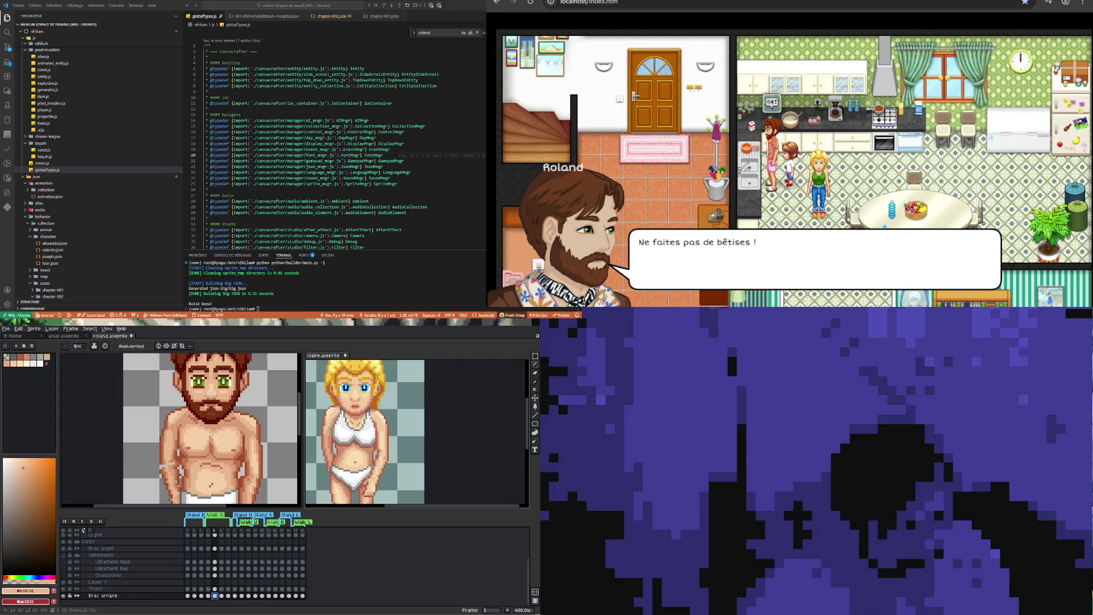
Play the animation, stop on frame 4, zoom in, and open the Tronc layer's properties
click(81, 522)
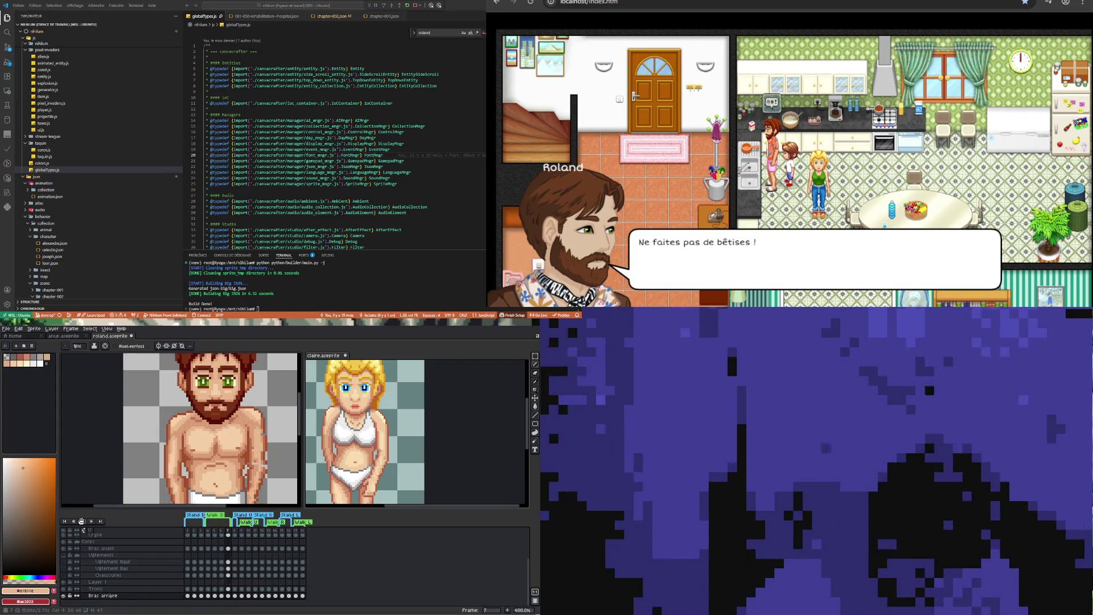
scroll(227, 409, down, 2)
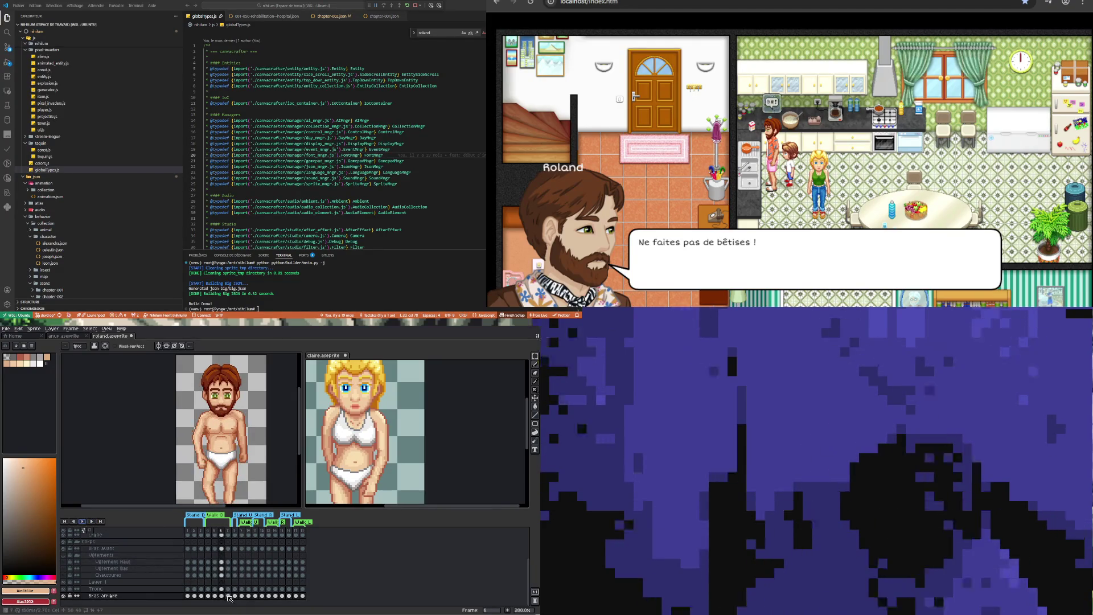
scroll(215, 427, up, 1)
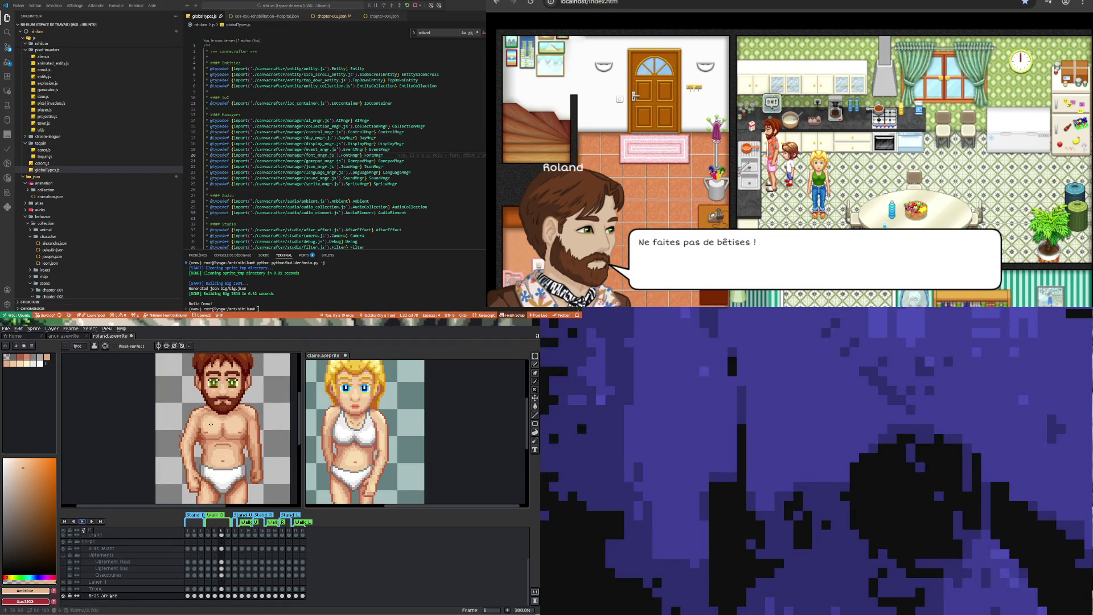
click(209, 596)
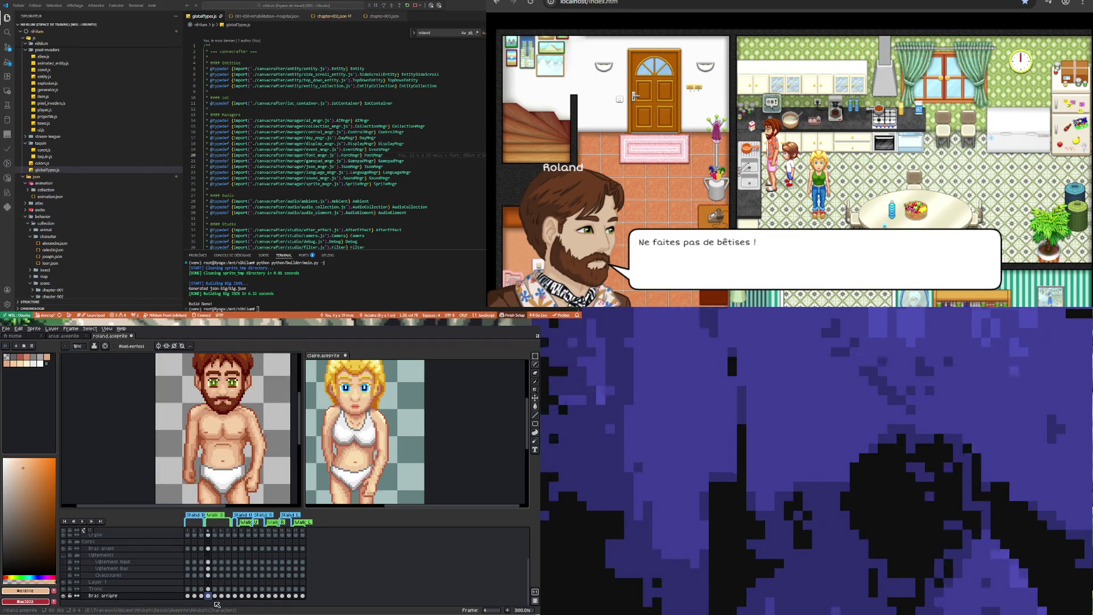
click(216, 595)
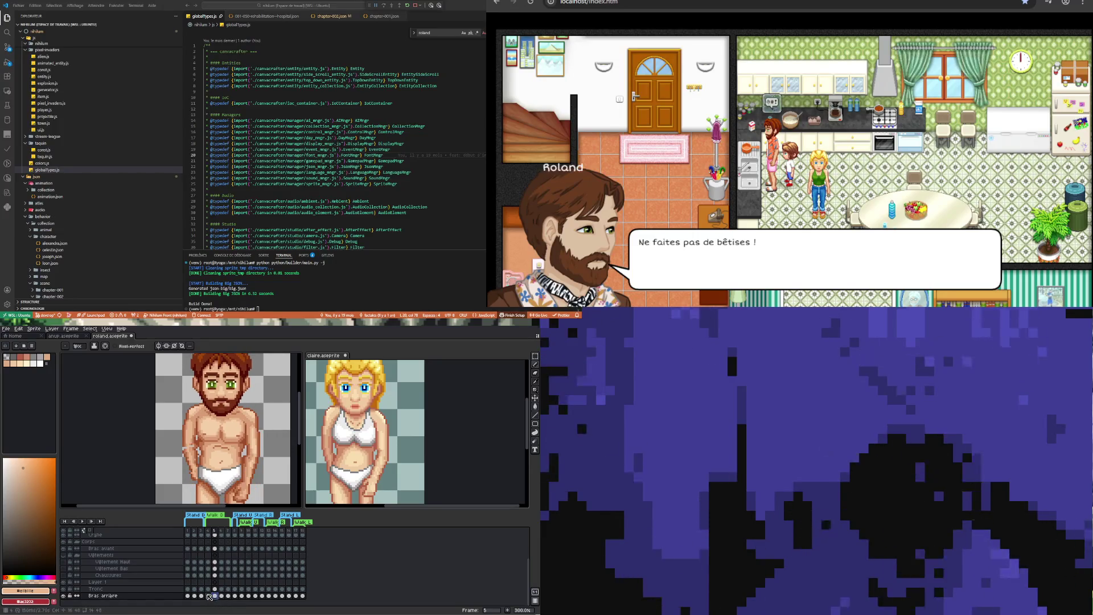
click(209, 596)
key(plus)
key(plus)
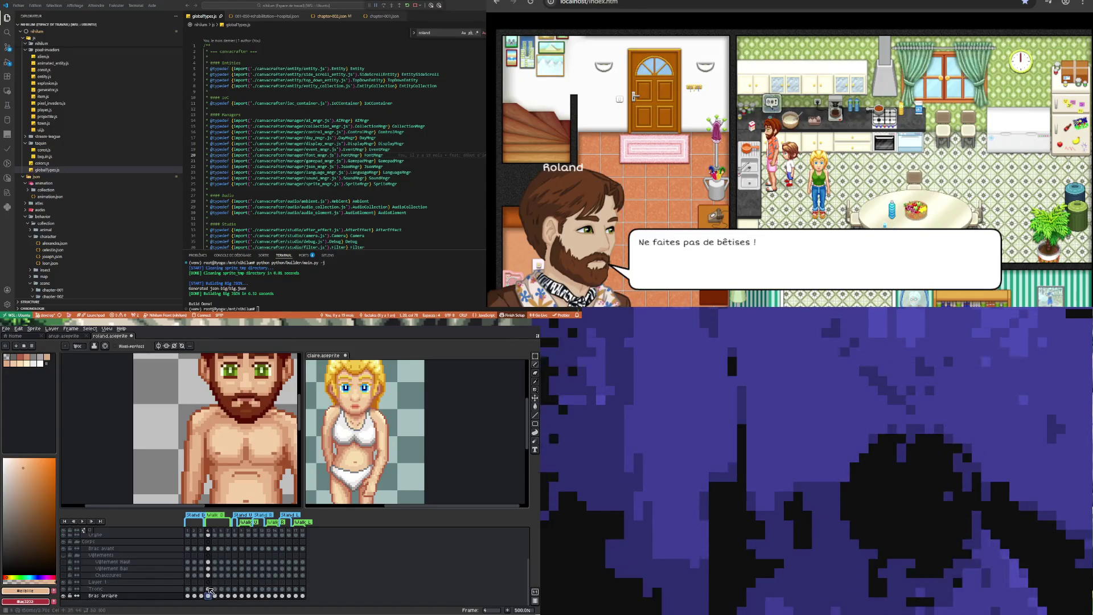
double_click(114, 589)
Set the Tronc layer's opacity to 74%, then select its frame-5 cel with the Eraser
click(483, 509)
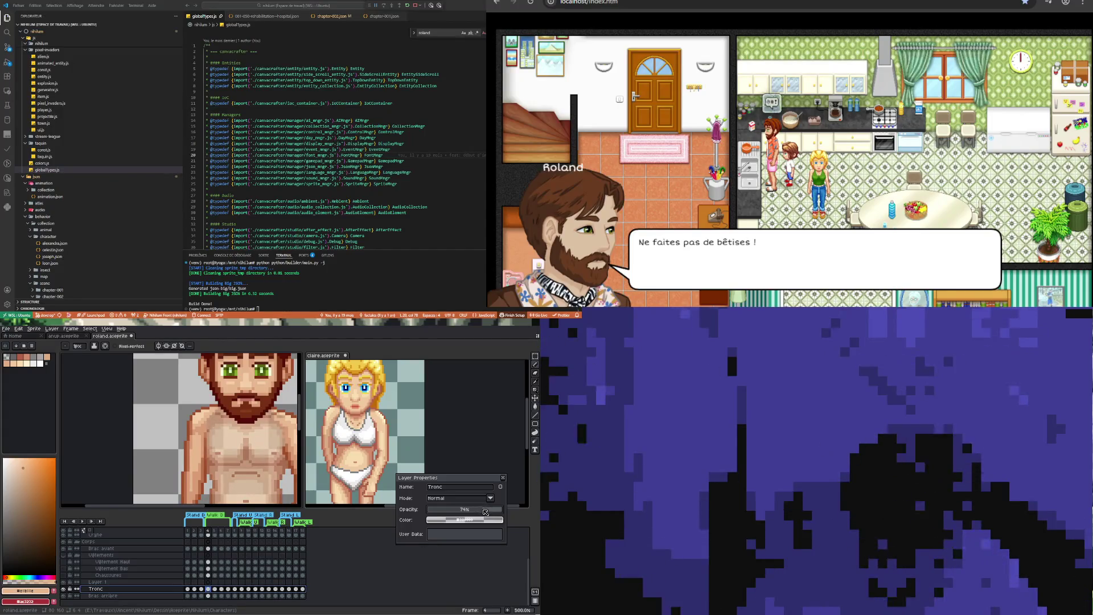
click(208, 595)
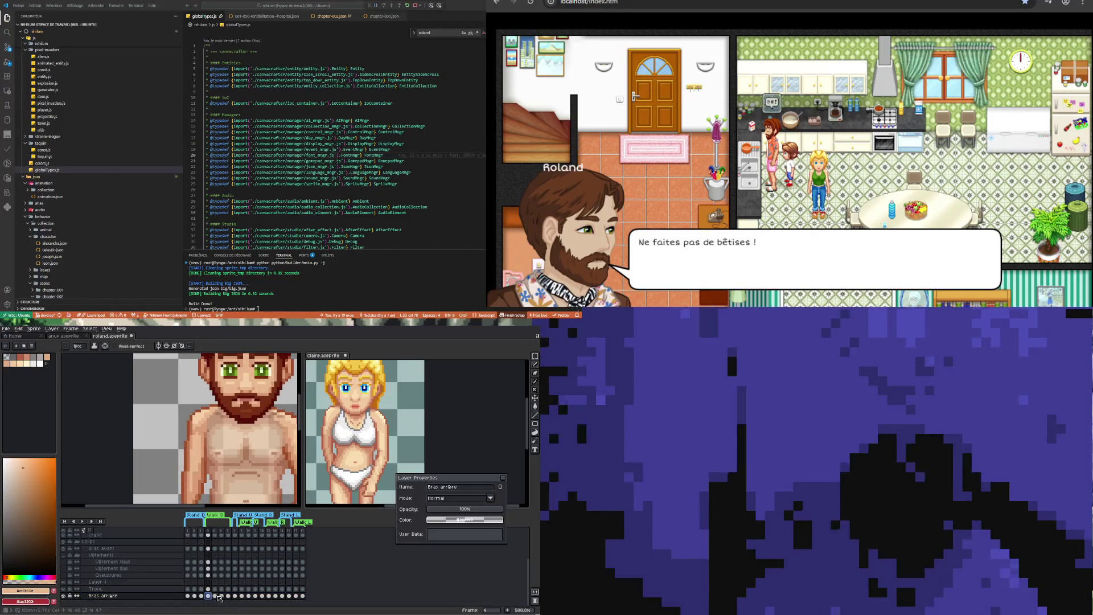
click(217, 596)
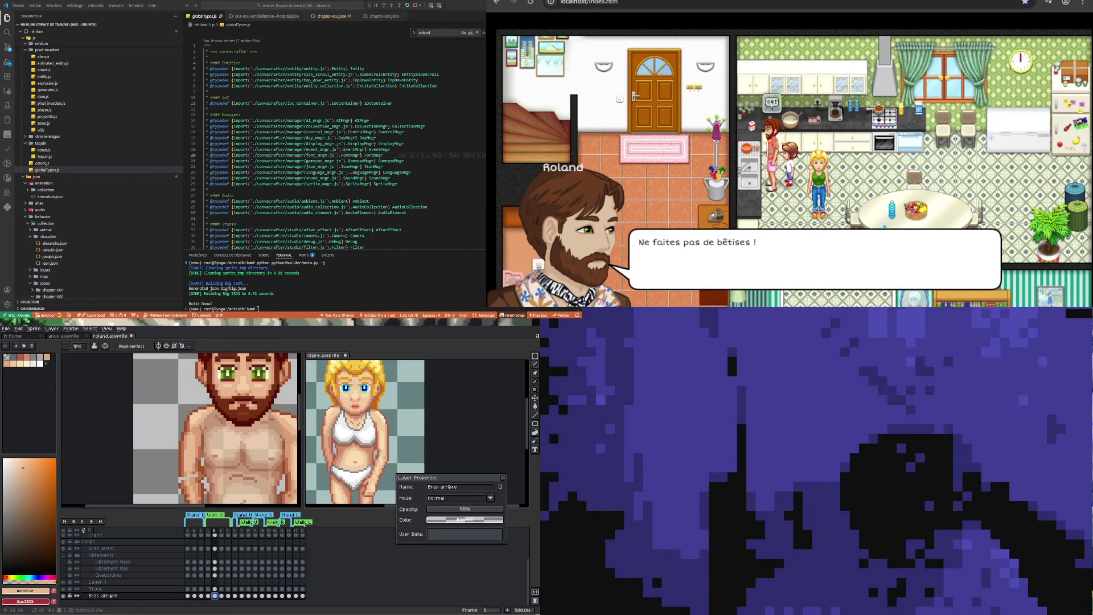
scroll(205, 424, up, 1)
click(217, 589)
key(e)
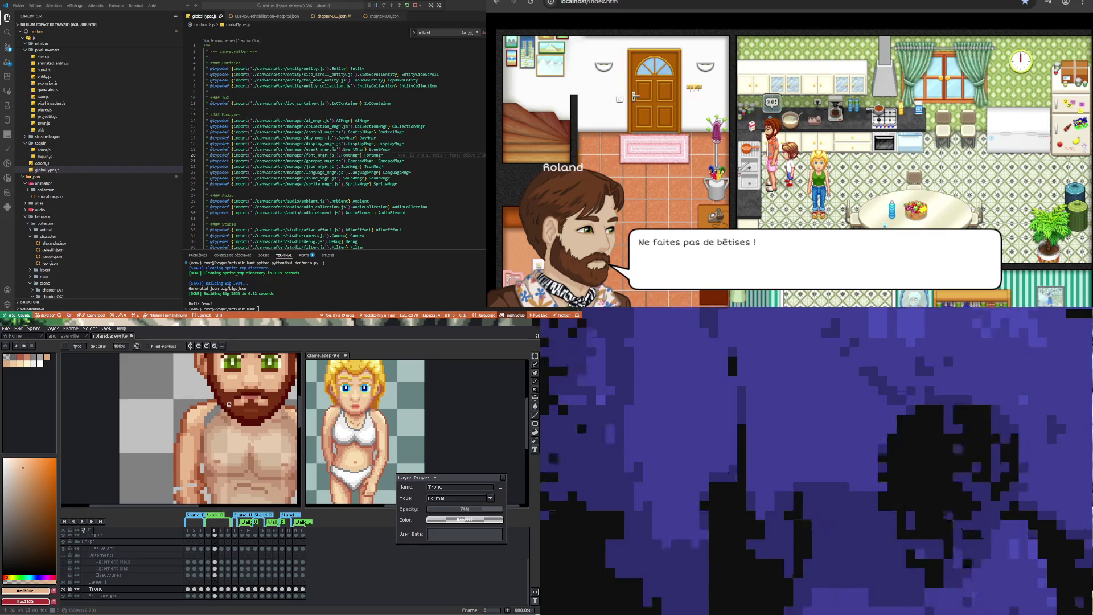
click(208, 589)
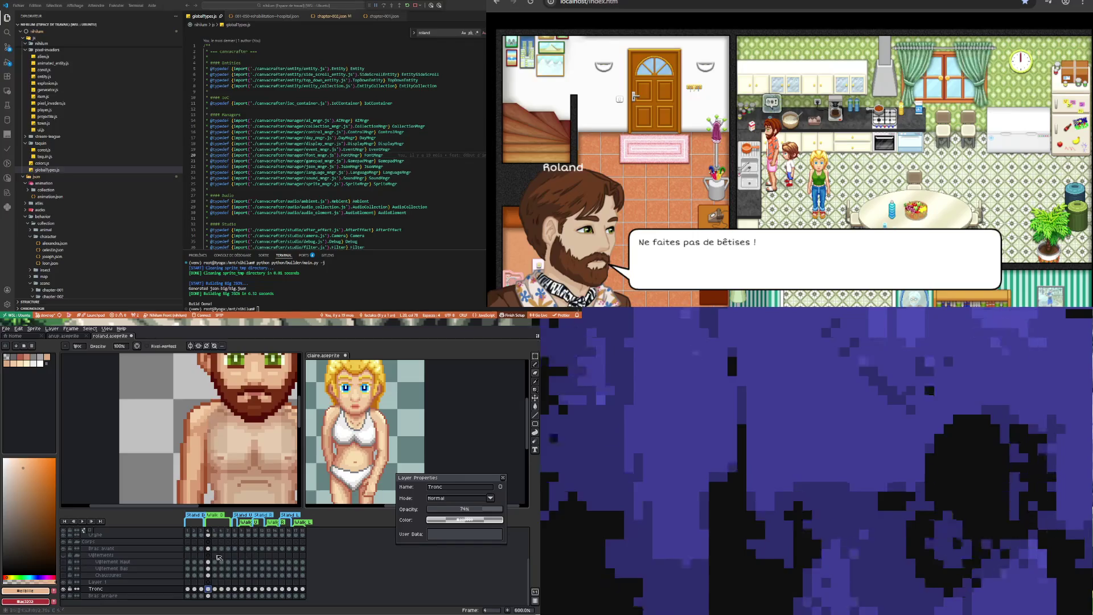
Undo the accidental Move Range twice with Ctrl+Z, checking the torso on frames 4 and 5
click(215, 589)
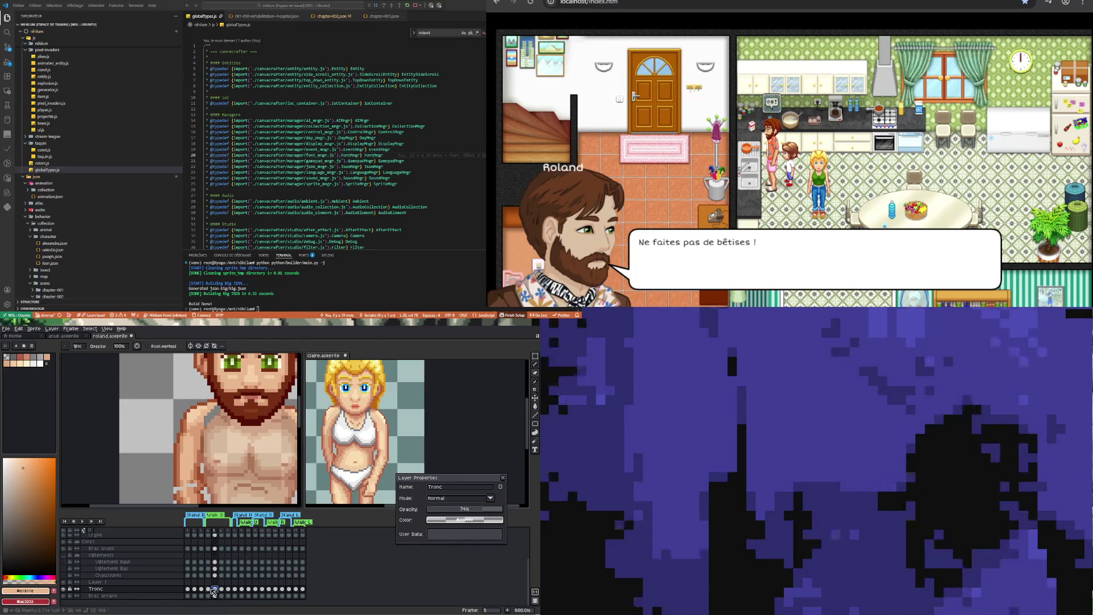
key(Left)
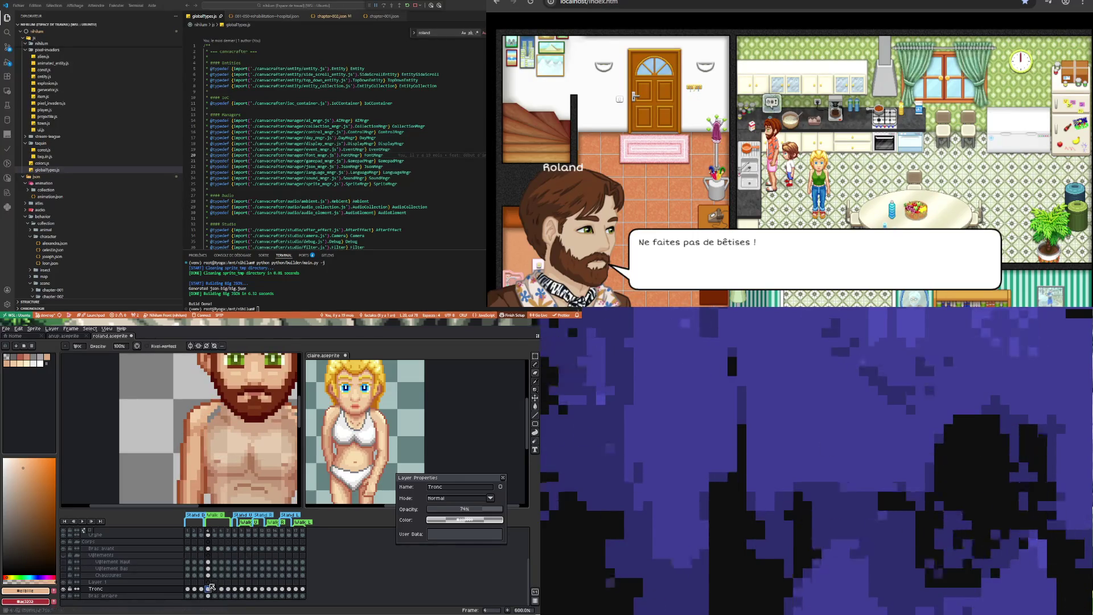
click(215, 589)
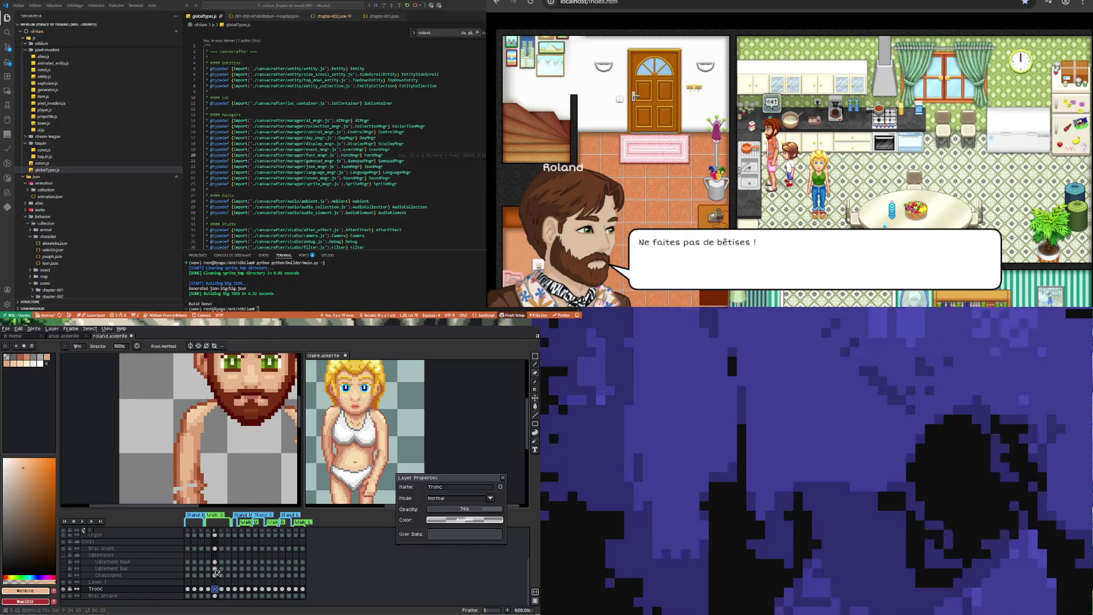
key(ctrl+z)
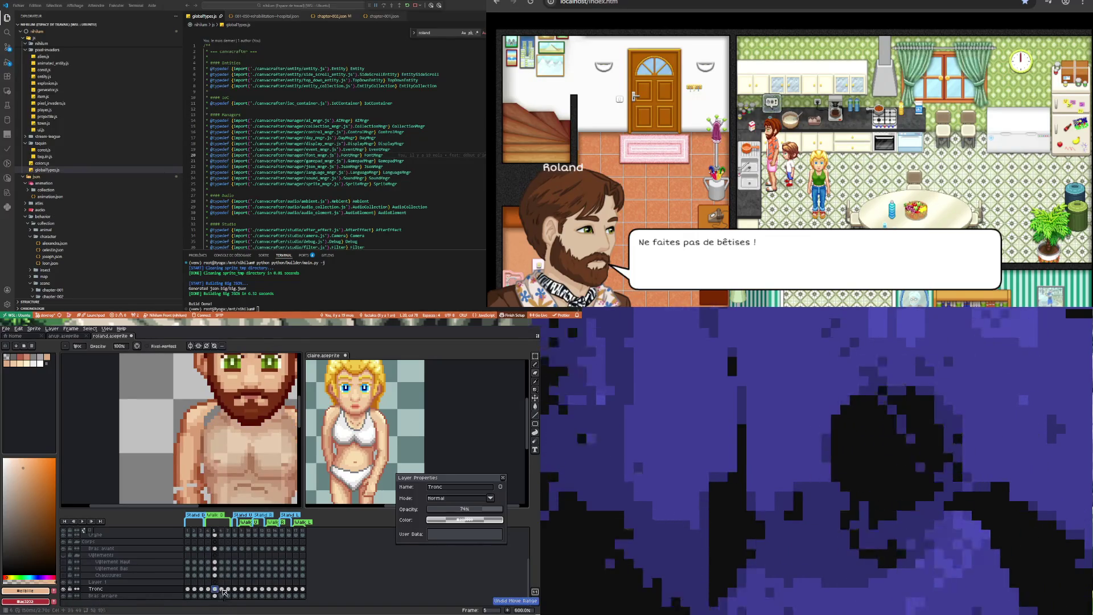
key(ctrl+z)
key(ctrl+z)
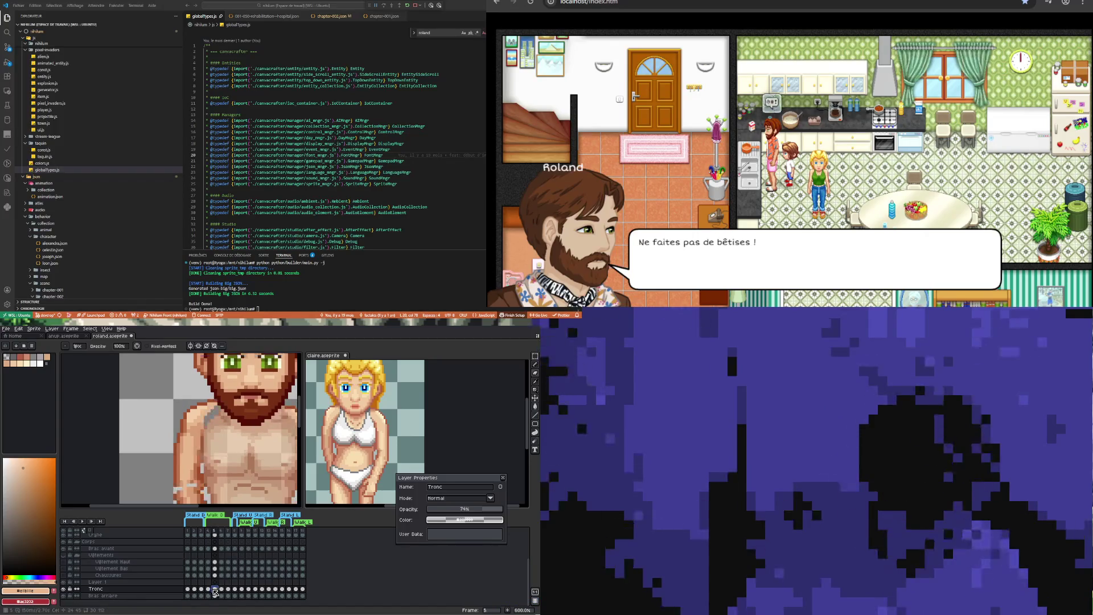
click(206, 591)
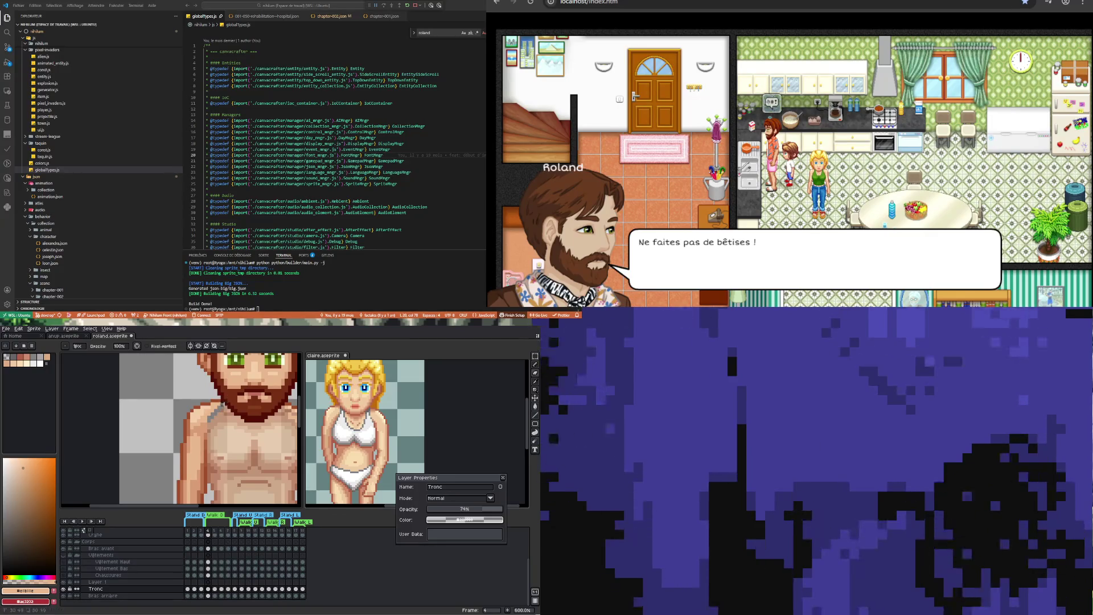
click(214, 589)
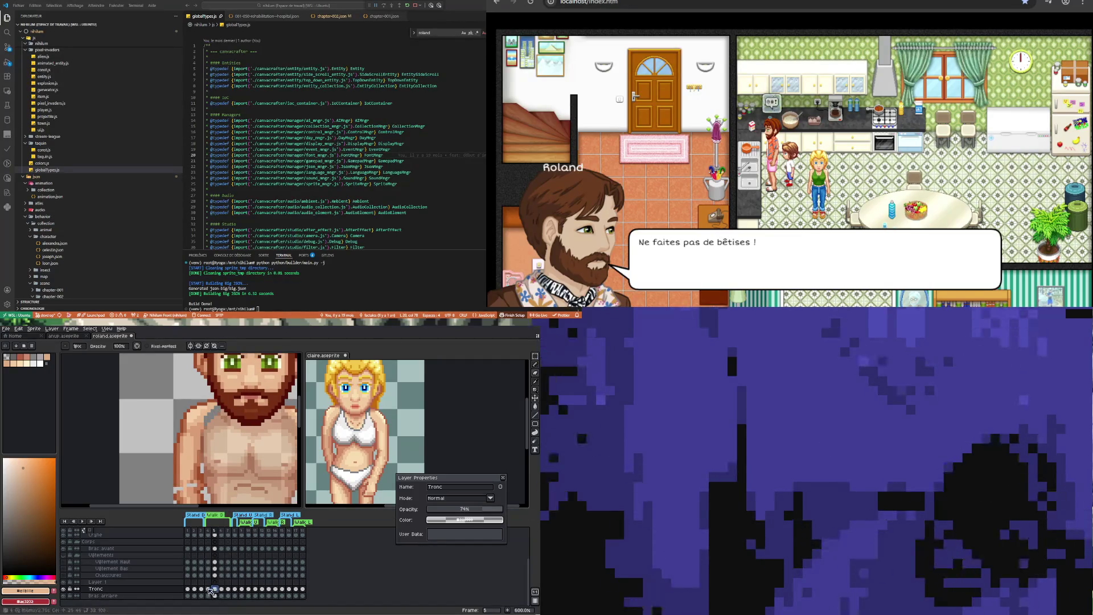
click(208, 589)
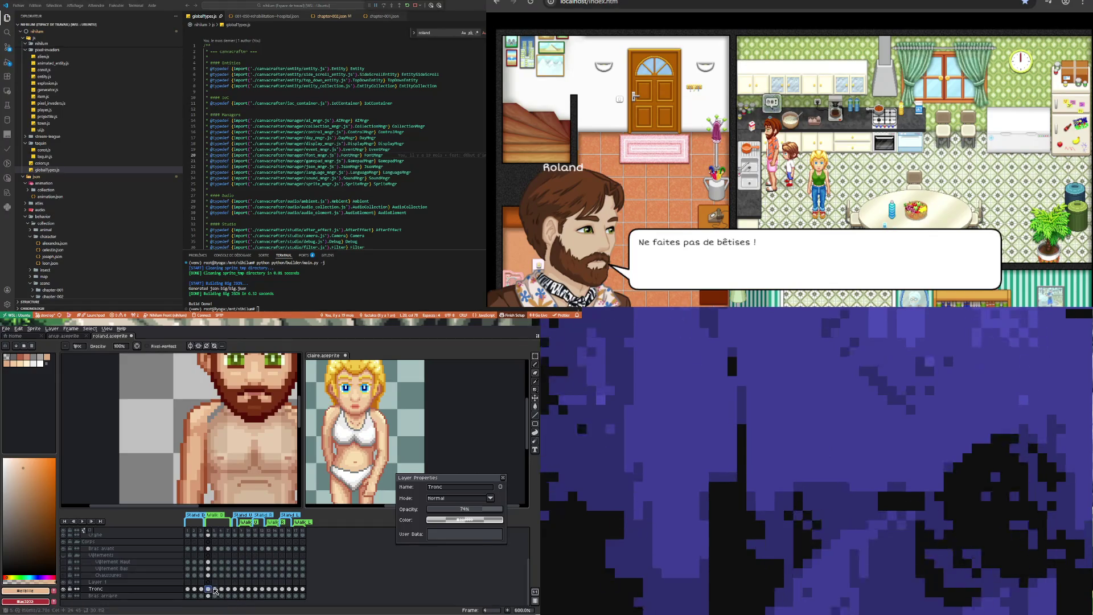
click(215, 589)
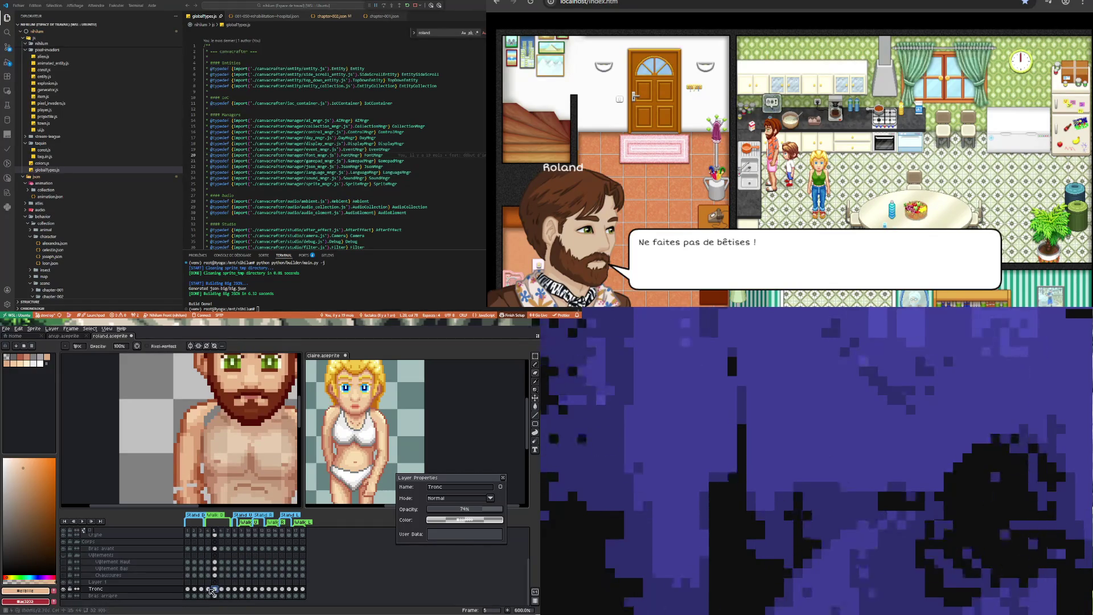
click(208, 589)
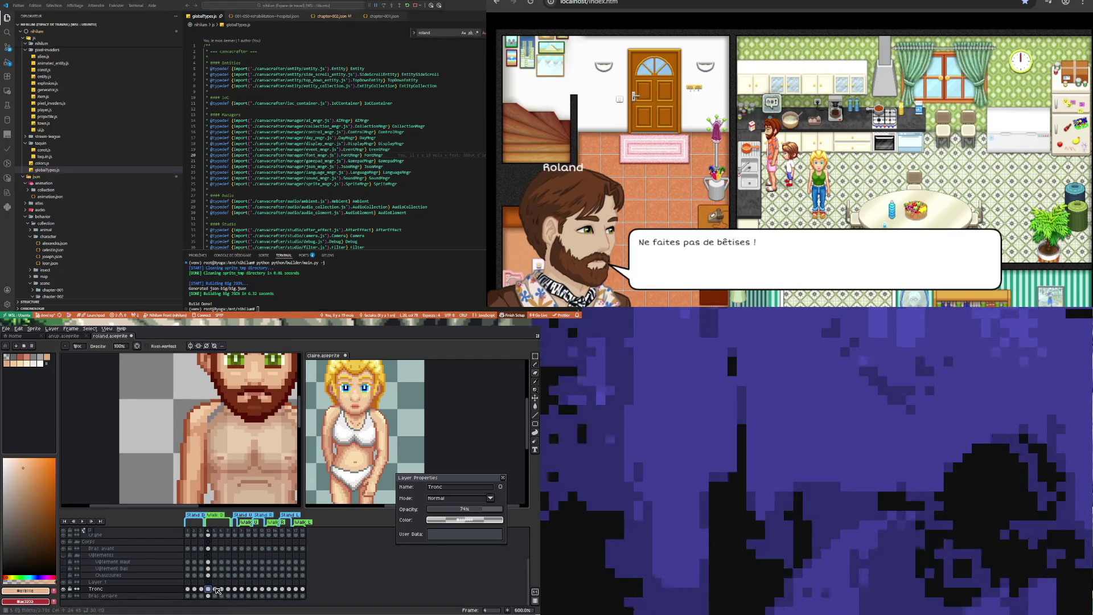
click(215, 589)
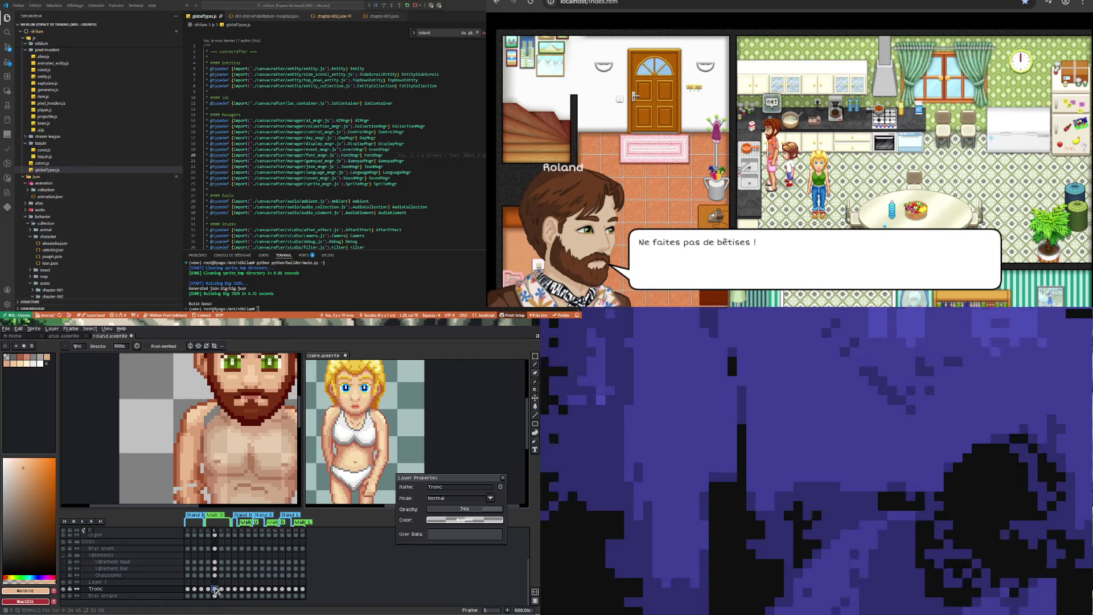
click(208, 589)
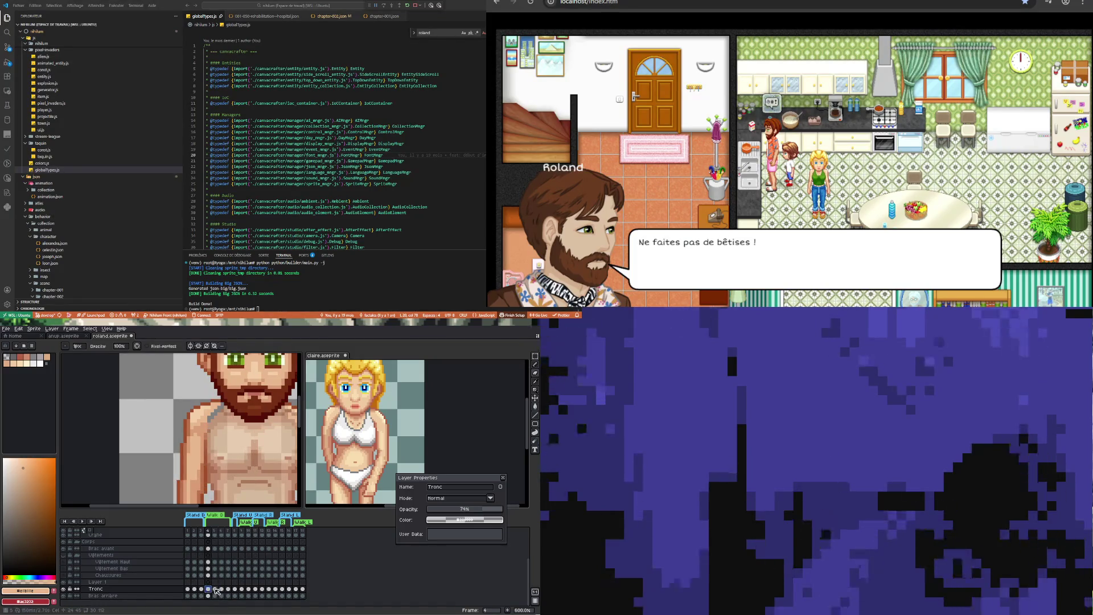
click(215, 590)
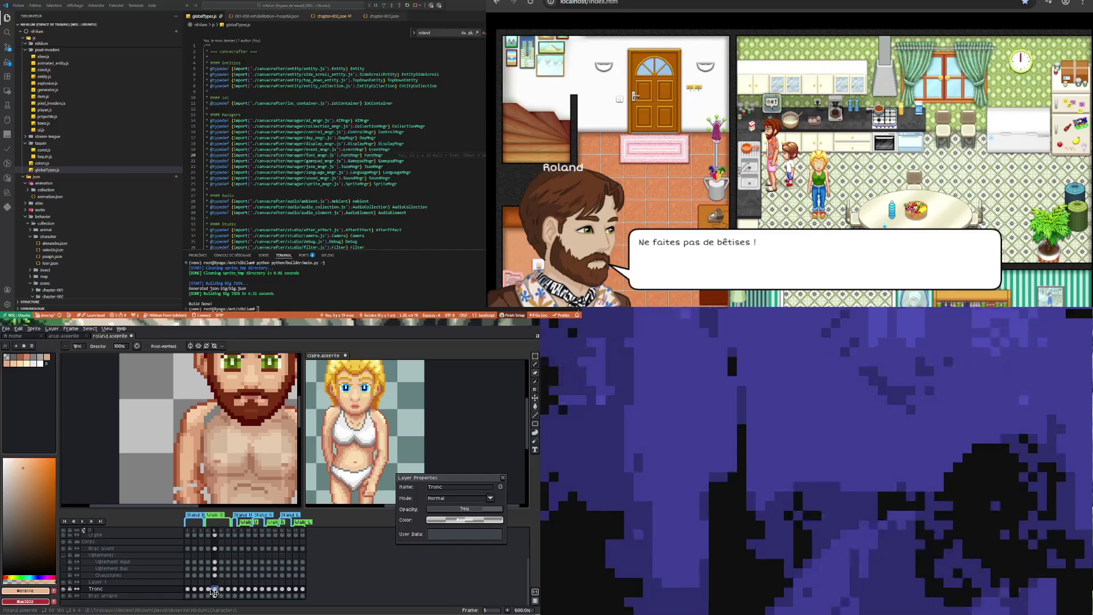
click(208, 589)
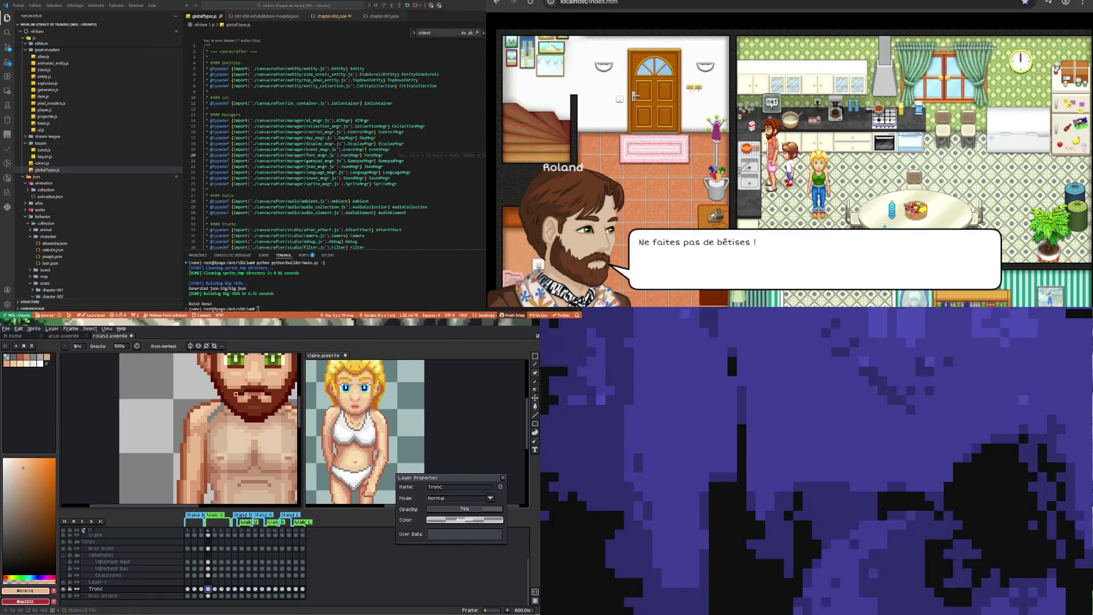
click(215, 589)
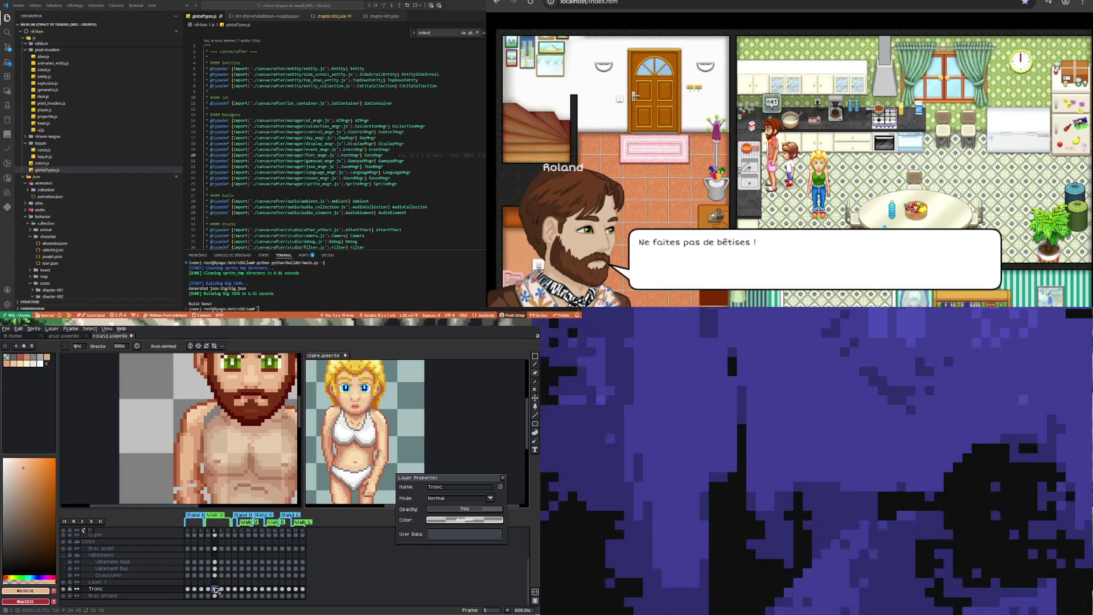
click(208, 589)
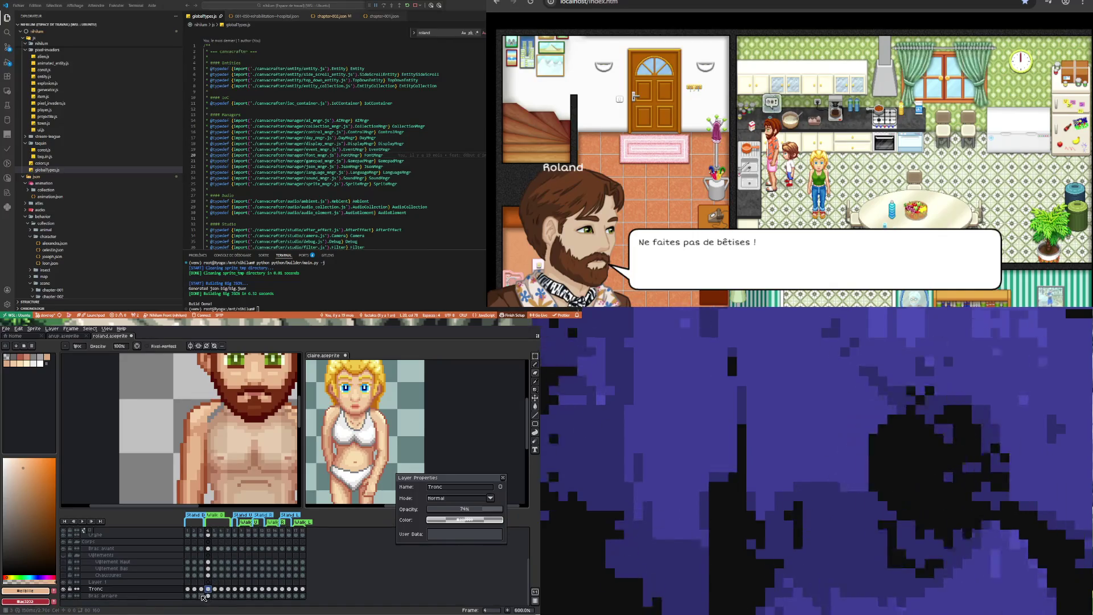
click(208, 595)
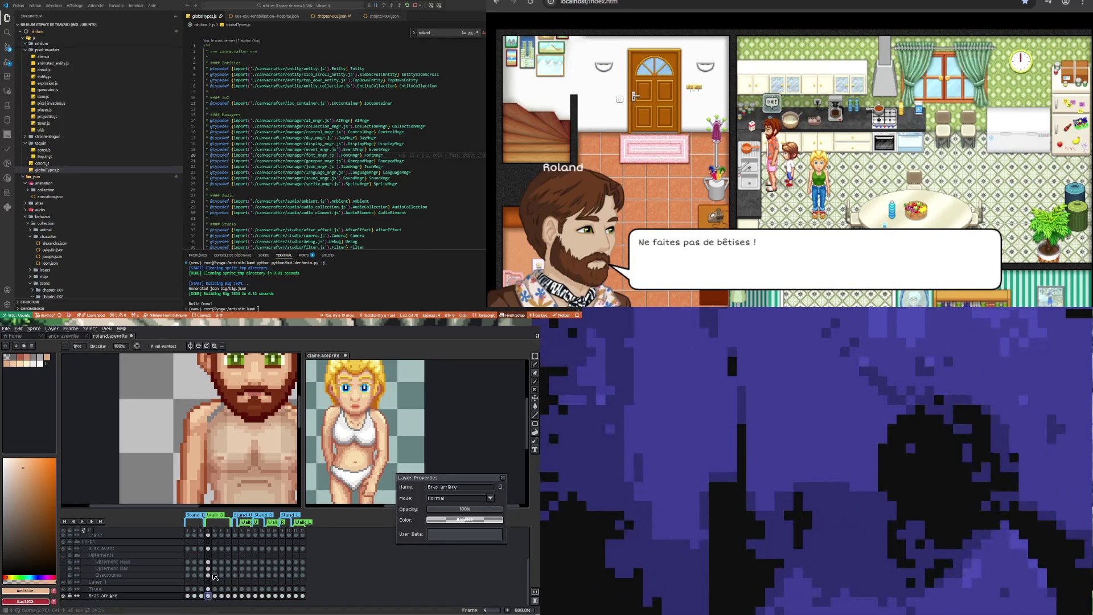
Eyedrop a sprite colour and draw a dark outline on the back arm's shoulder, ending on frame 5
key(i)
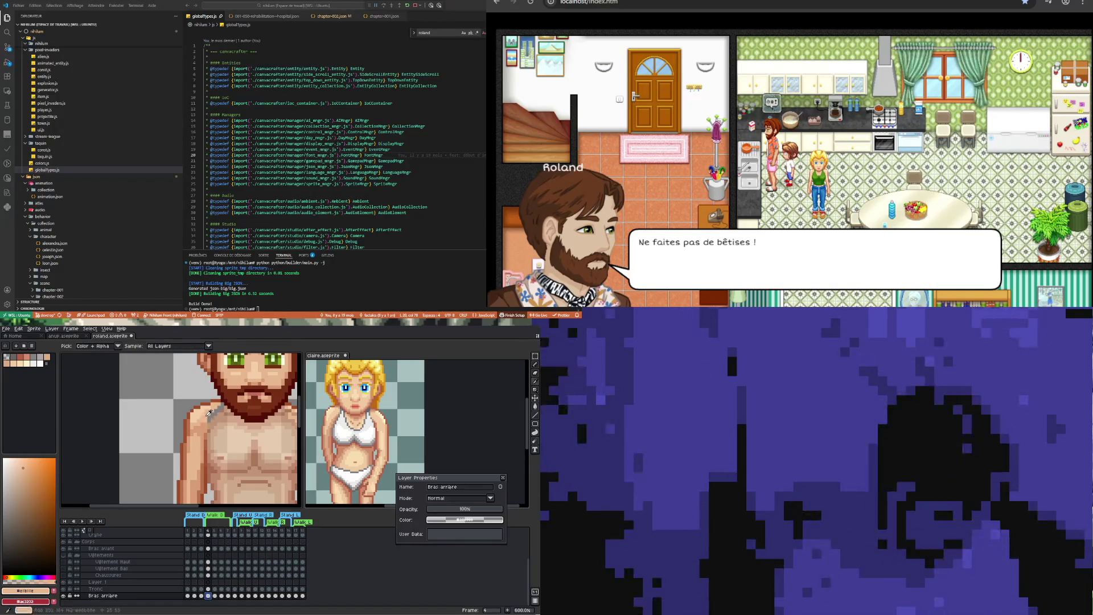
key(b)
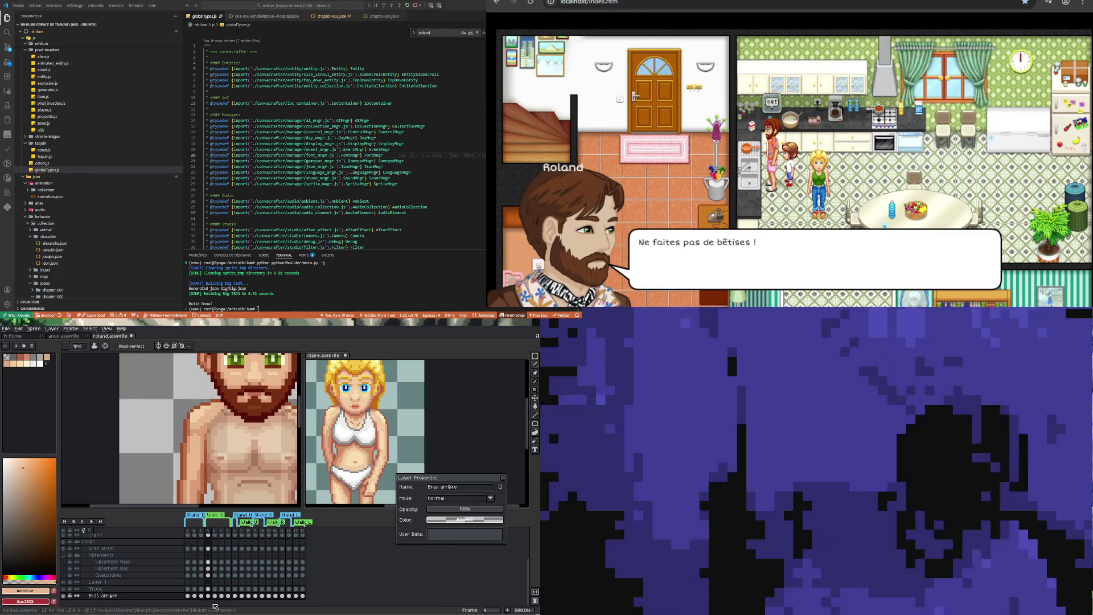
click(215, 596)
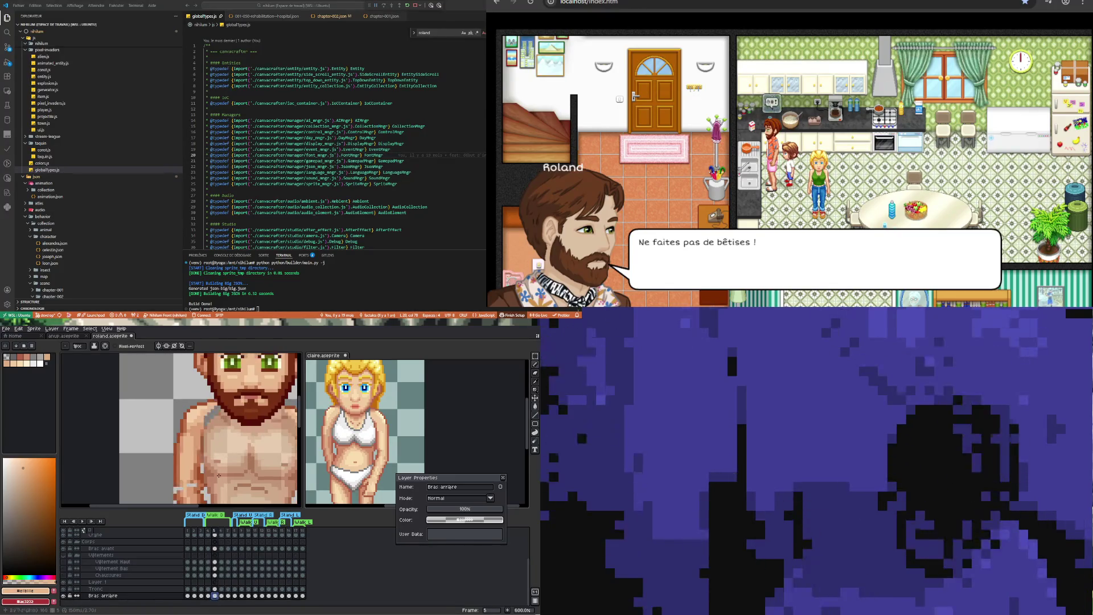
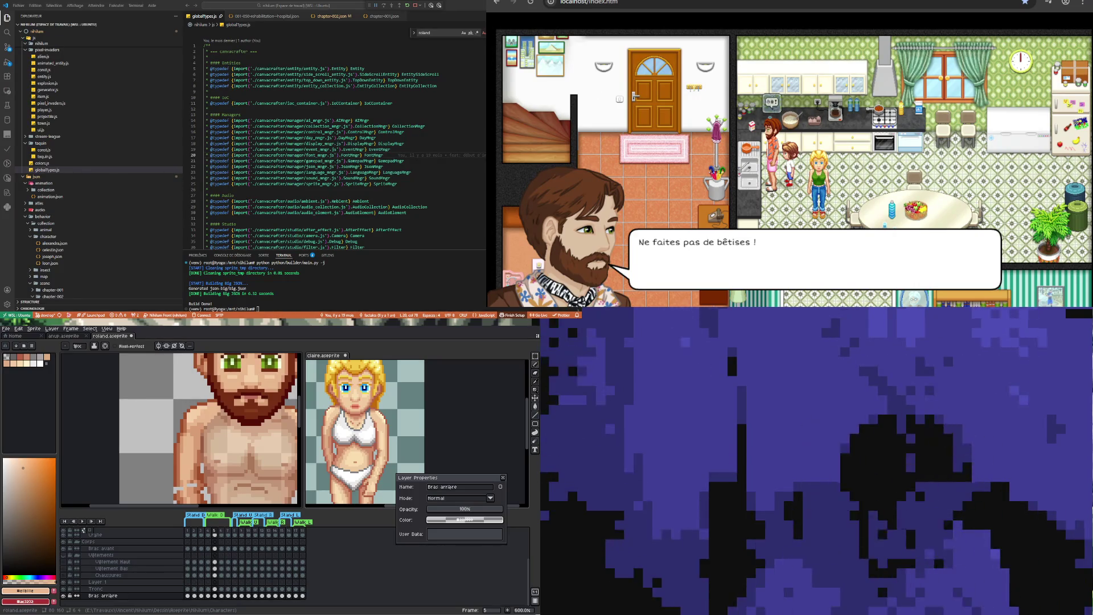
Play Roland's stand animation, stop it on the Tronc frame 5 cel, then restart playback
scroll(205, 441, down, 5)
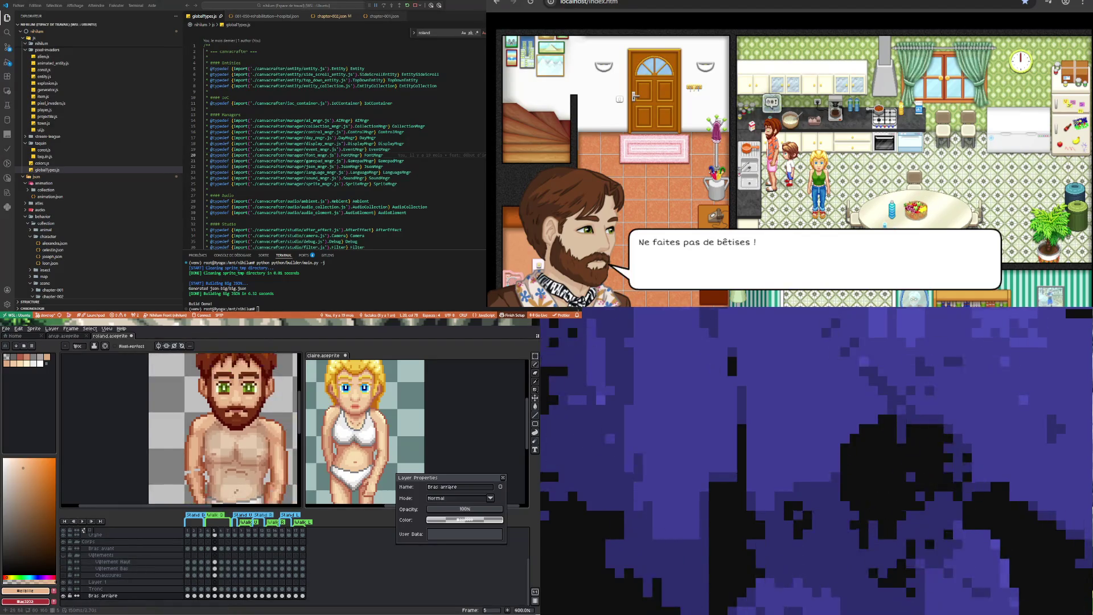
scroll(210, 457, up, 1)
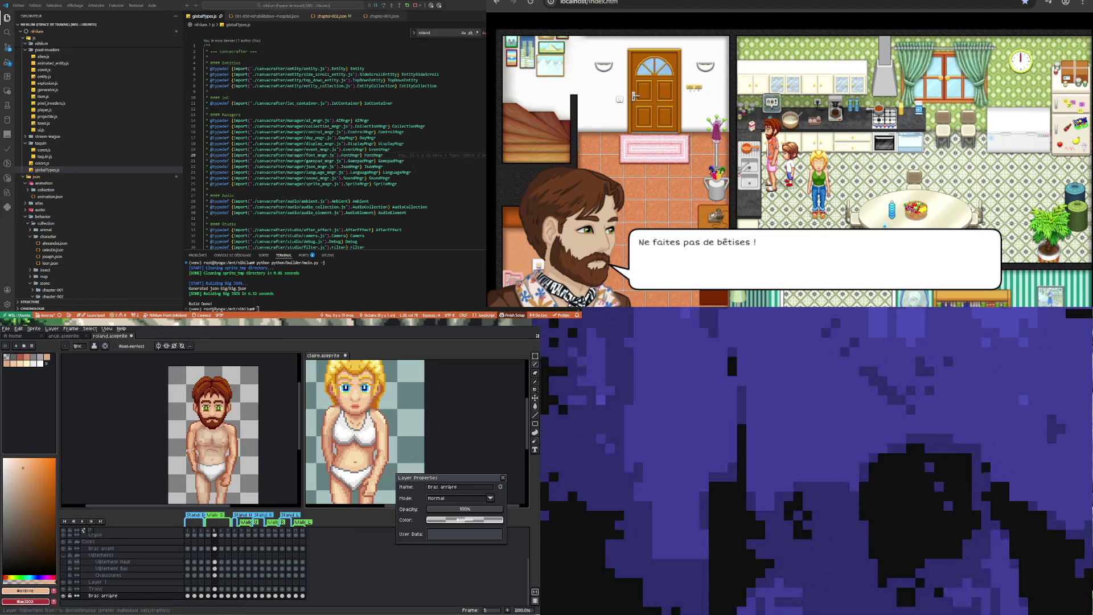
click(85, 521)
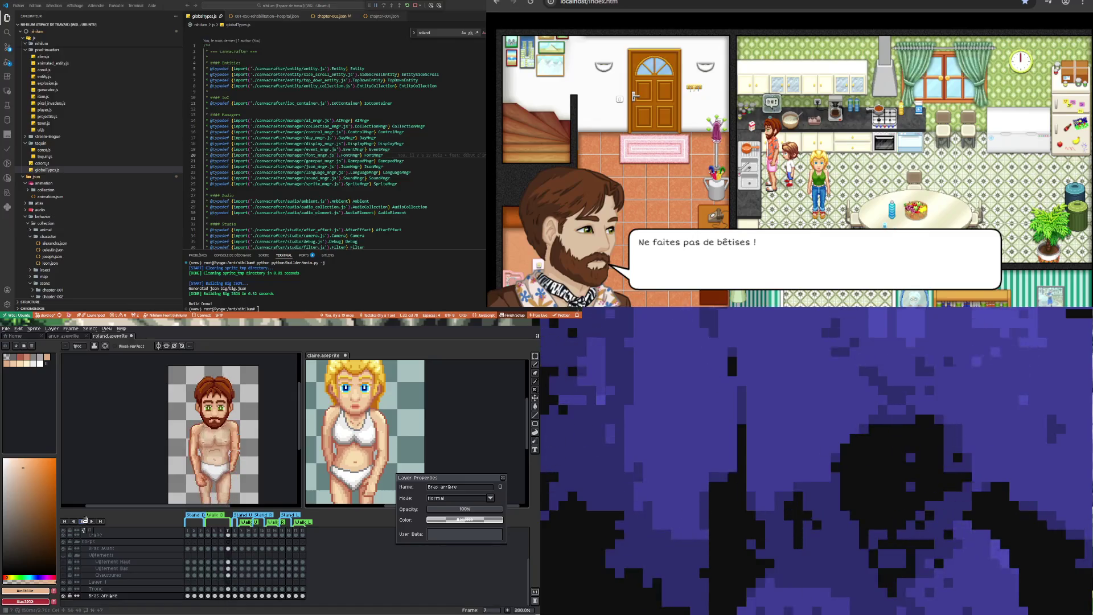
click(85, 521)
click(169, 590)
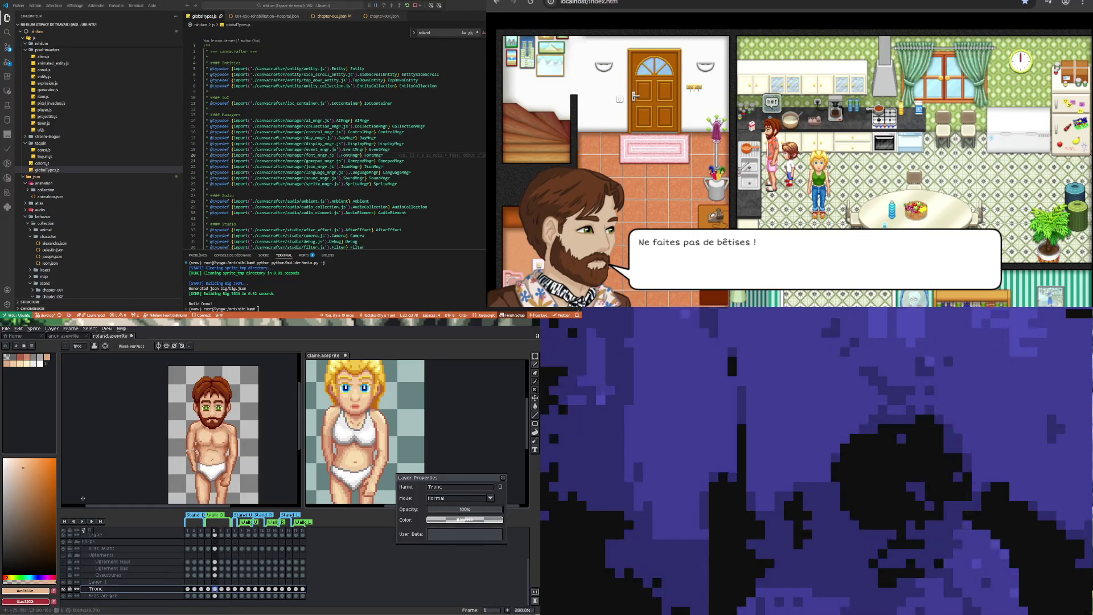
click(81, 521)
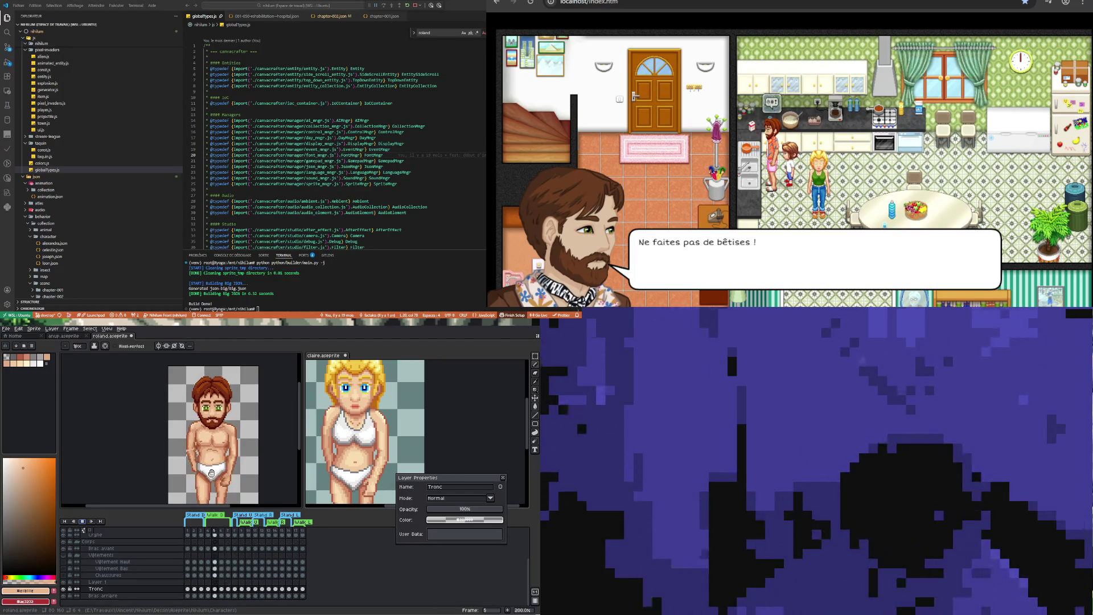
Step through Vêtement Haut frames 4–7, then show Claire's sprite at frame 4
scroll(208, 468, down, 1)
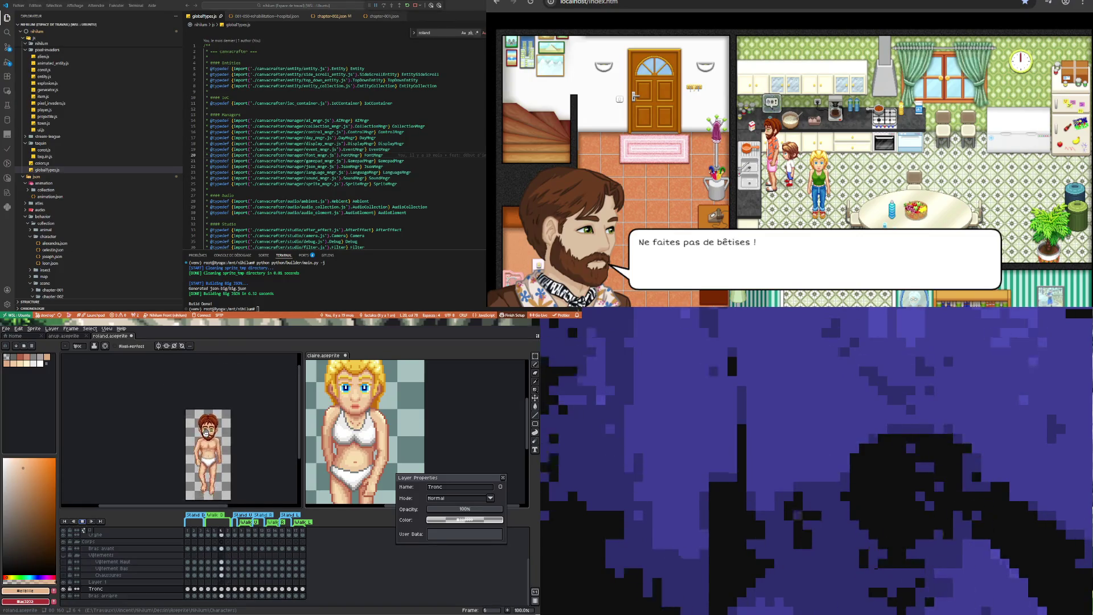
scroll(214, 424, up, 1)
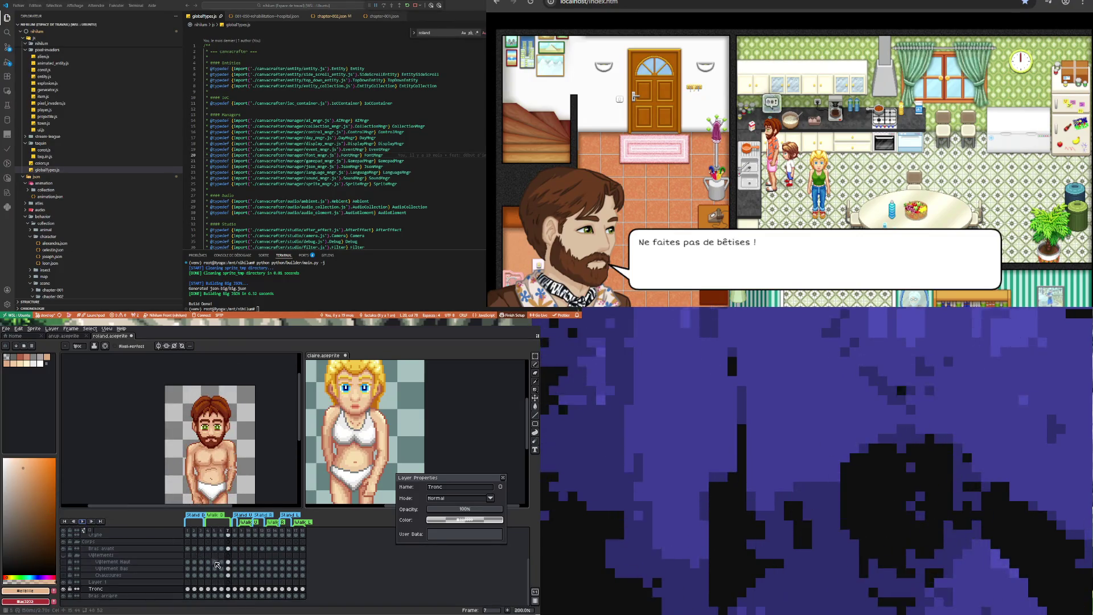
click(209, 561)
click(215, 562)
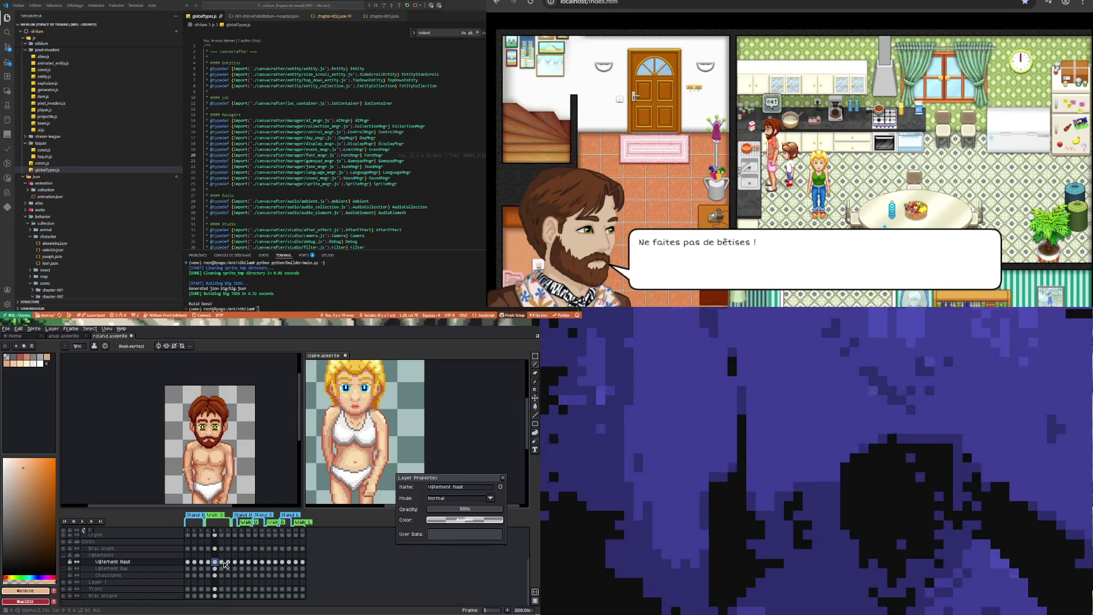
click(222, 561)
click(229, 562)
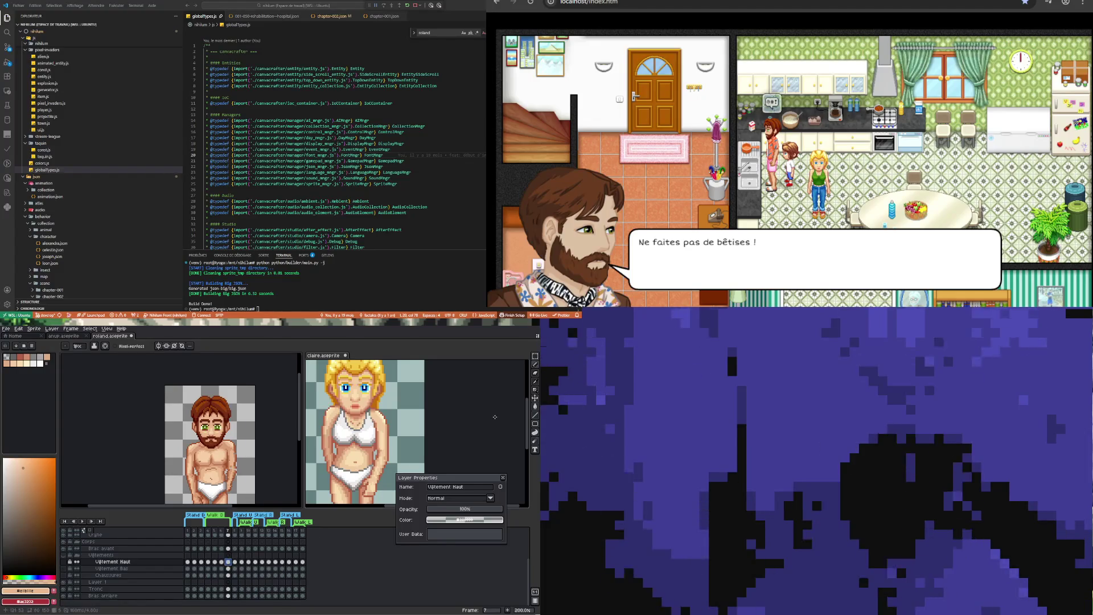
click(495, 418)
click(208, 558)
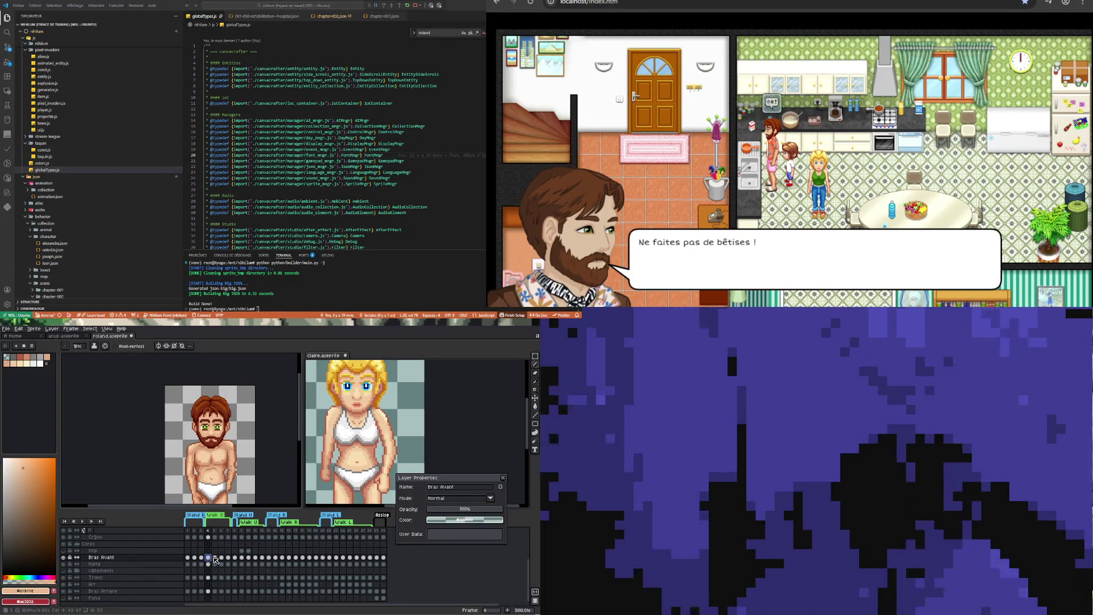
click(215, 557)
click(221, 557)
click(215, 558)
click(221, 557)
click(228, 557)
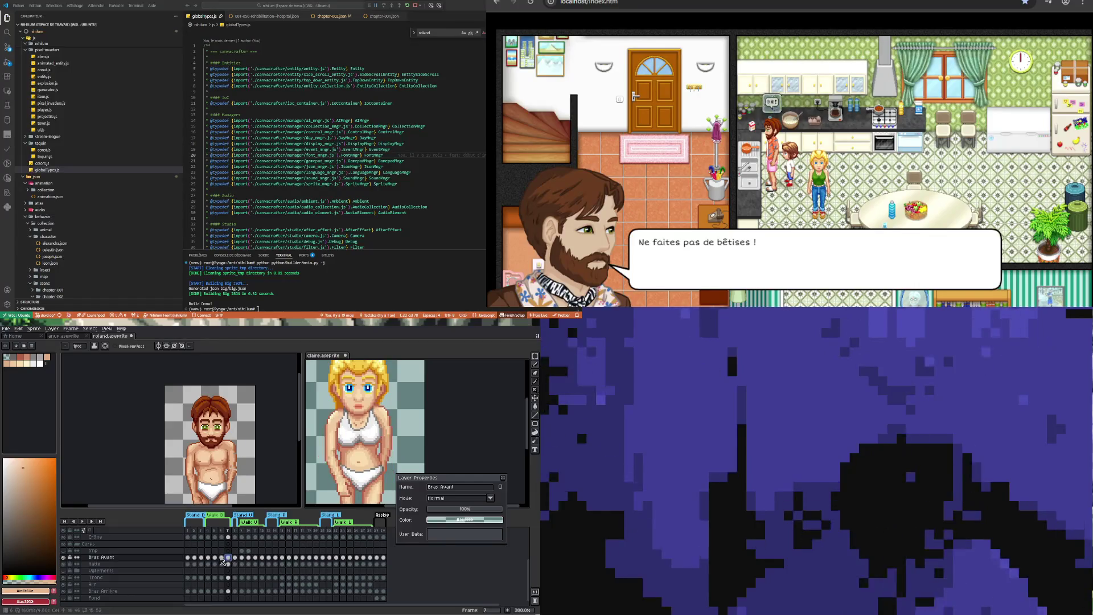
click(221, 557)
click(228, 558)
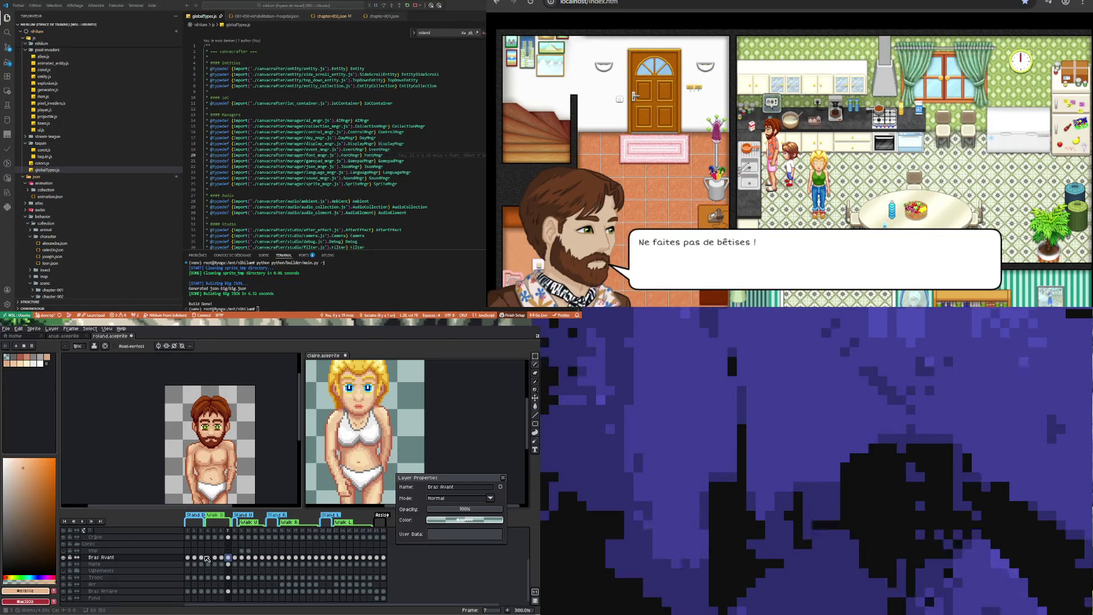
click(201, 558)
click(209, 557)
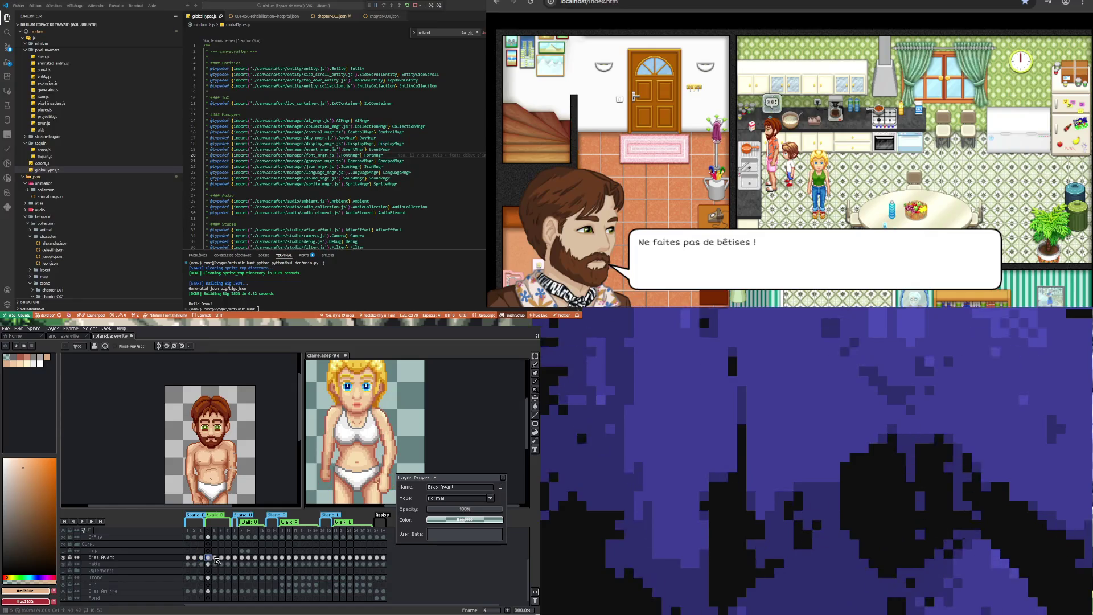
click(215, 558)
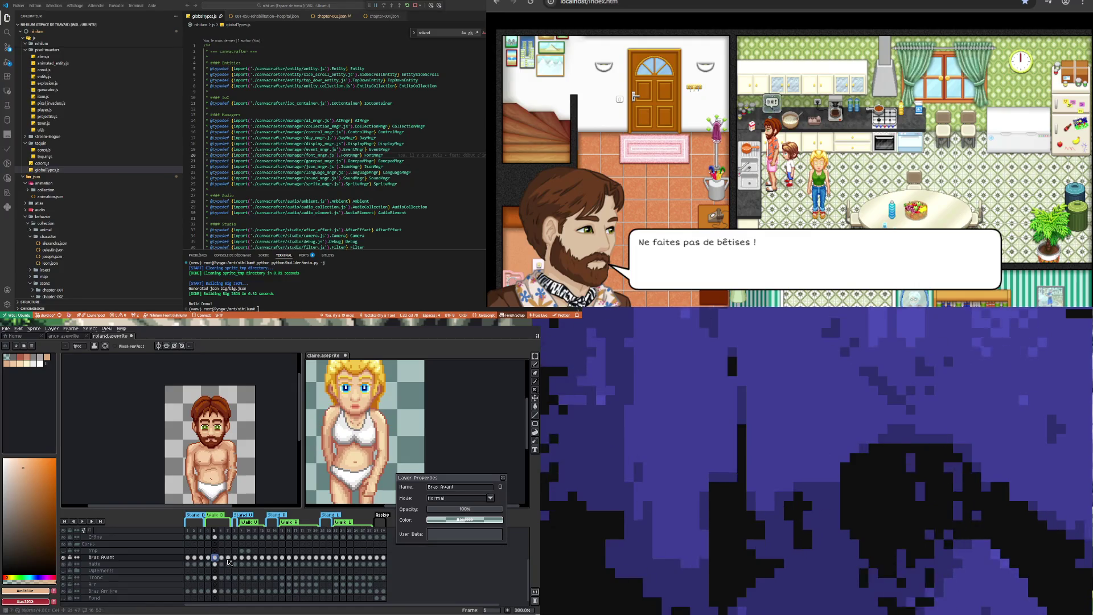
click(222, 558)
click(228, 558)
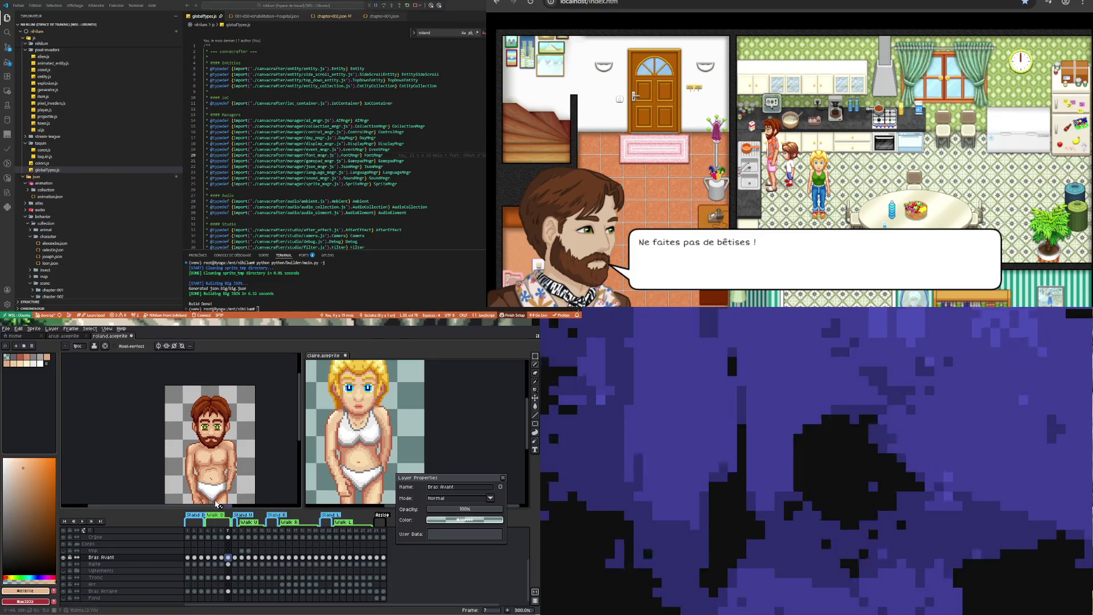
Back on Roland's sprite, flip through Vêtement Haut frames 4, 5 and 6
click(364, 433)
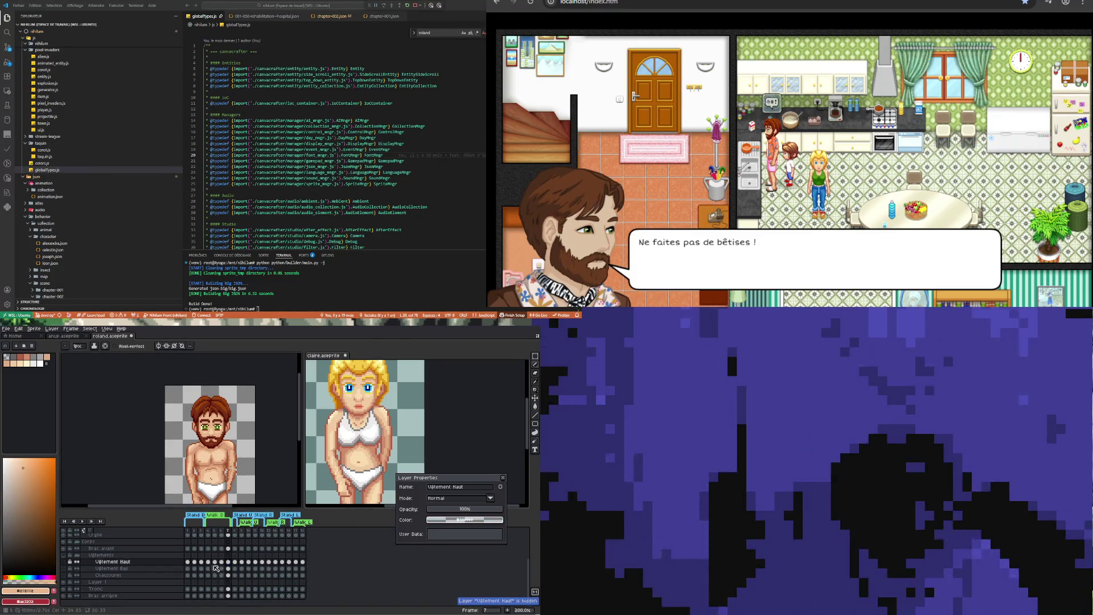
click(208, 561)
click(216, 562)
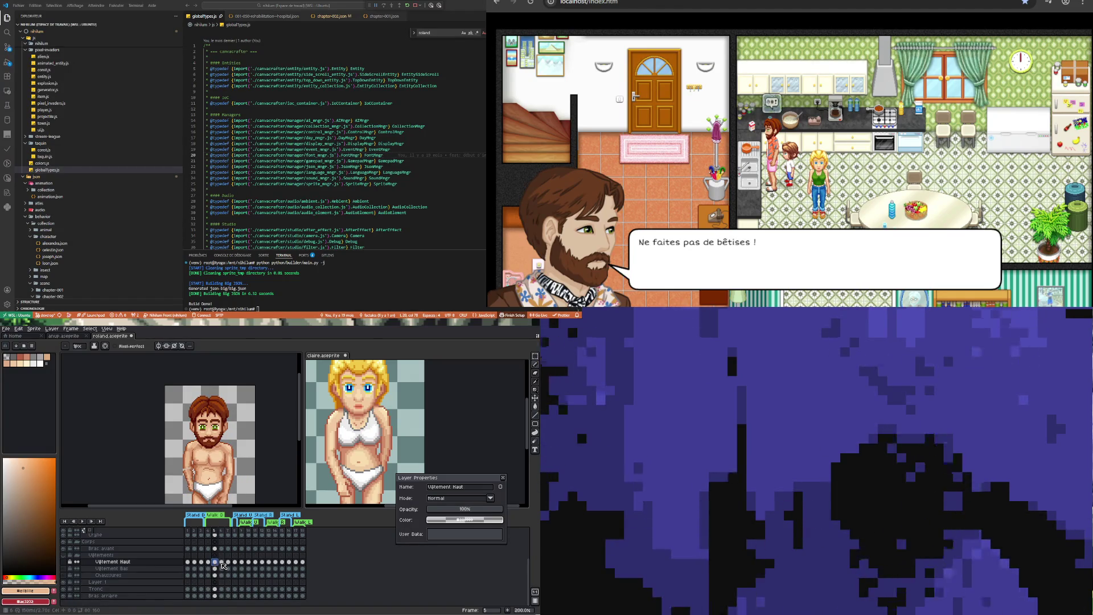
click(209, 562)
click(214, 562)
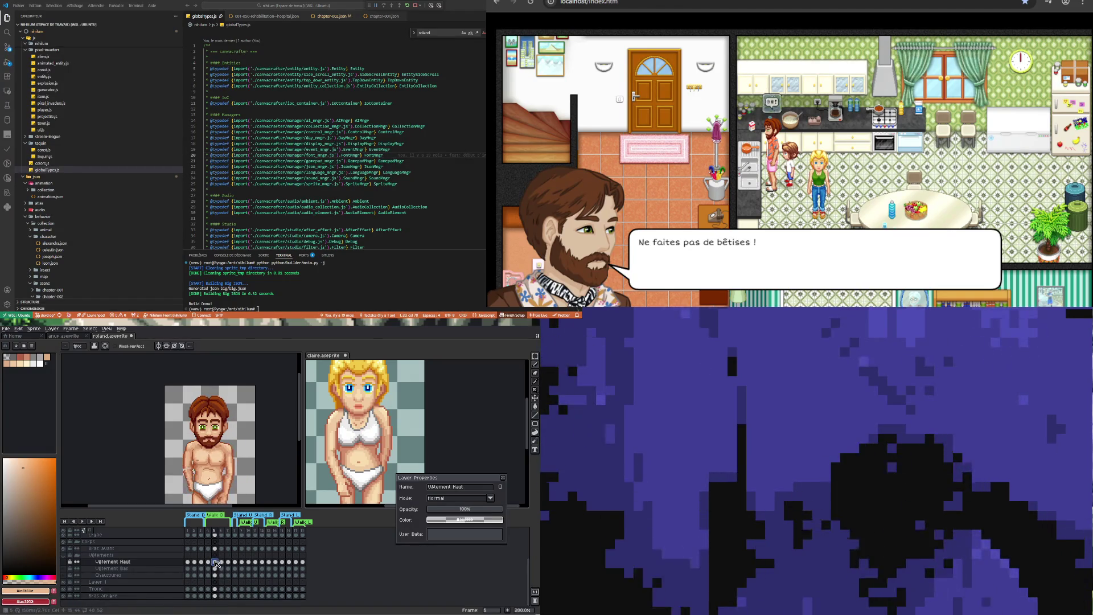
click(222, 562)
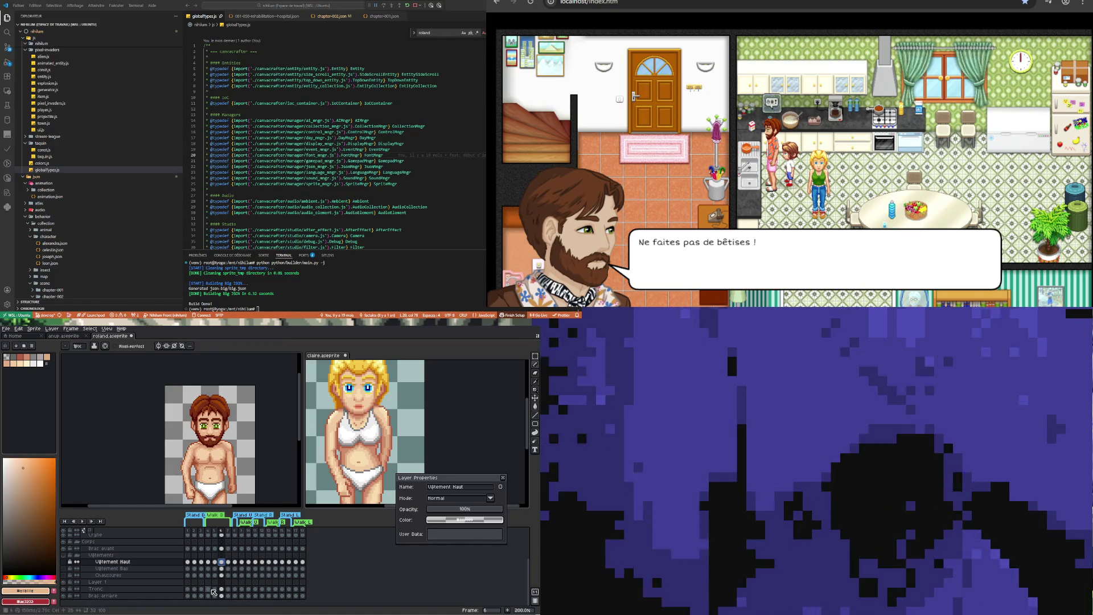
Compare Roland's Tronc cels back and forth across frames 3, 4 and 5
click(208, 589)
click(215, 589)
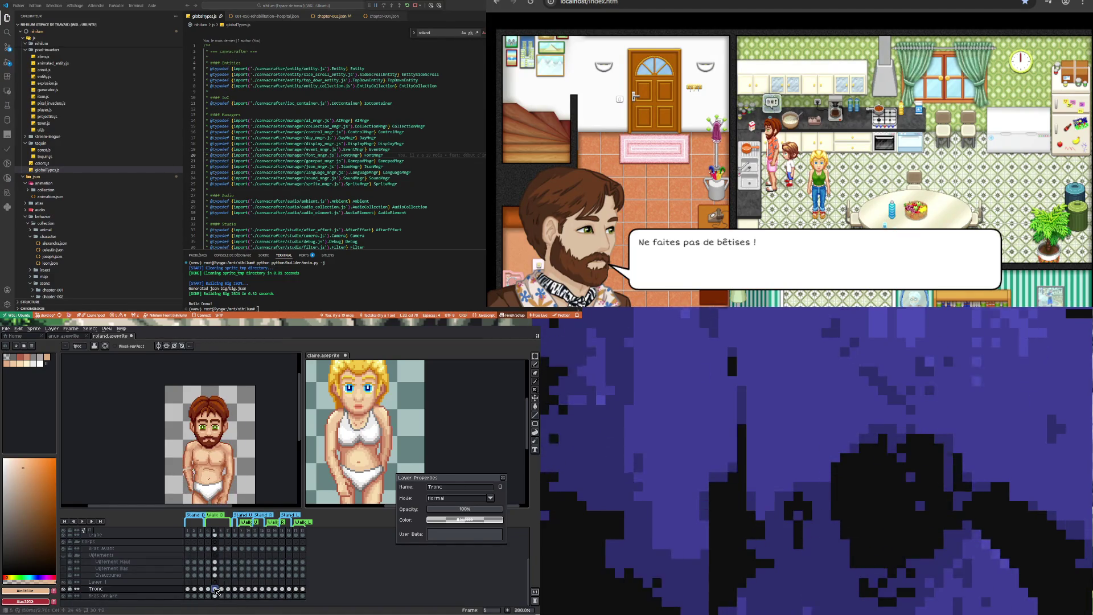
click(208, 590)
click(214, 589)
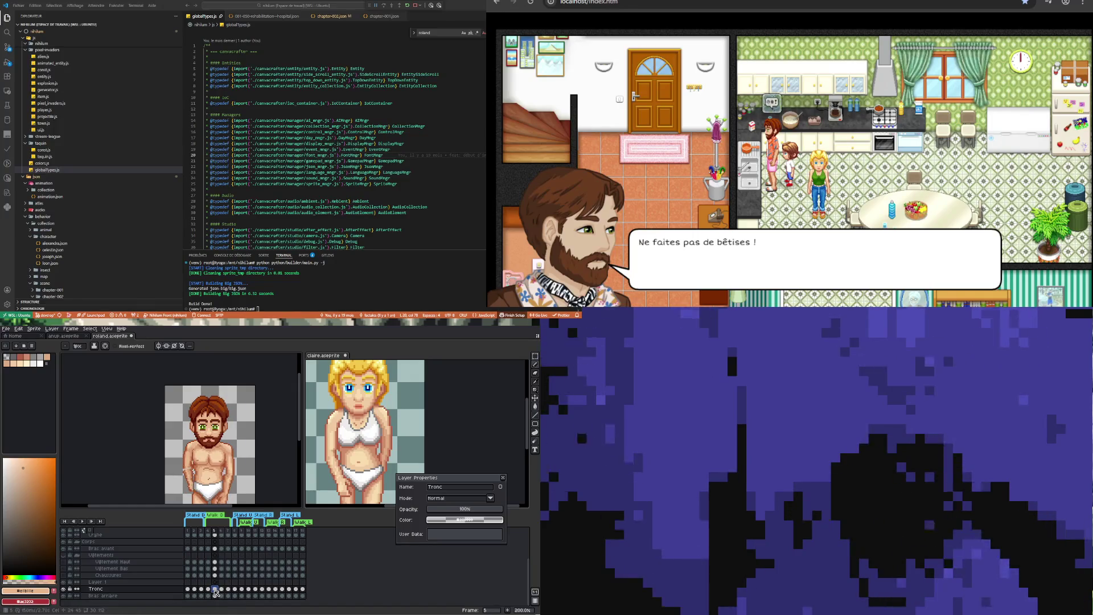
click(208, 589)
click(215, 589)
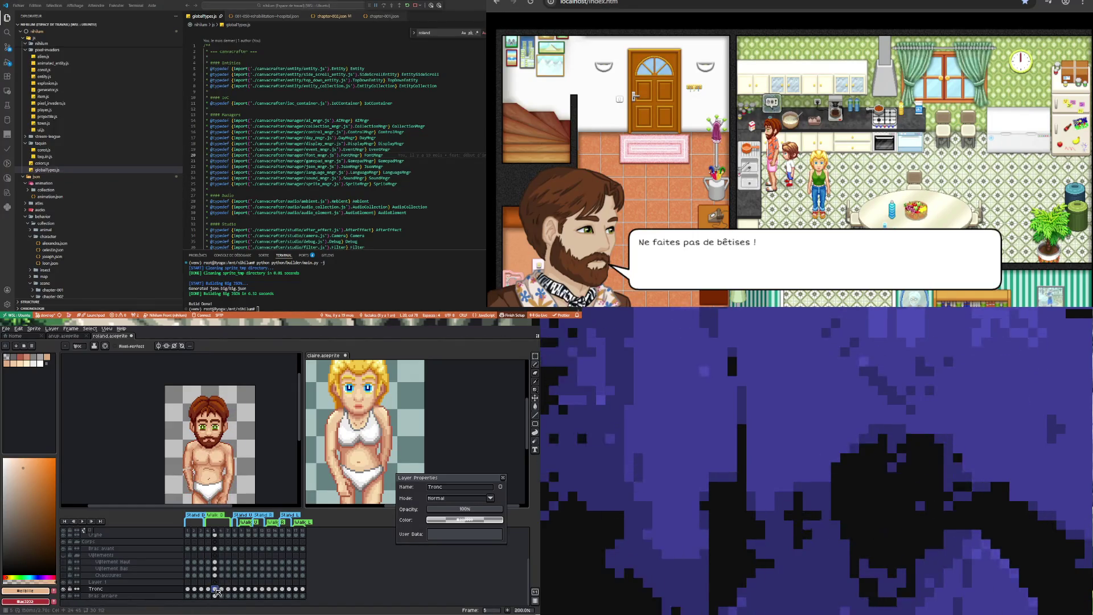
click(203, 589)
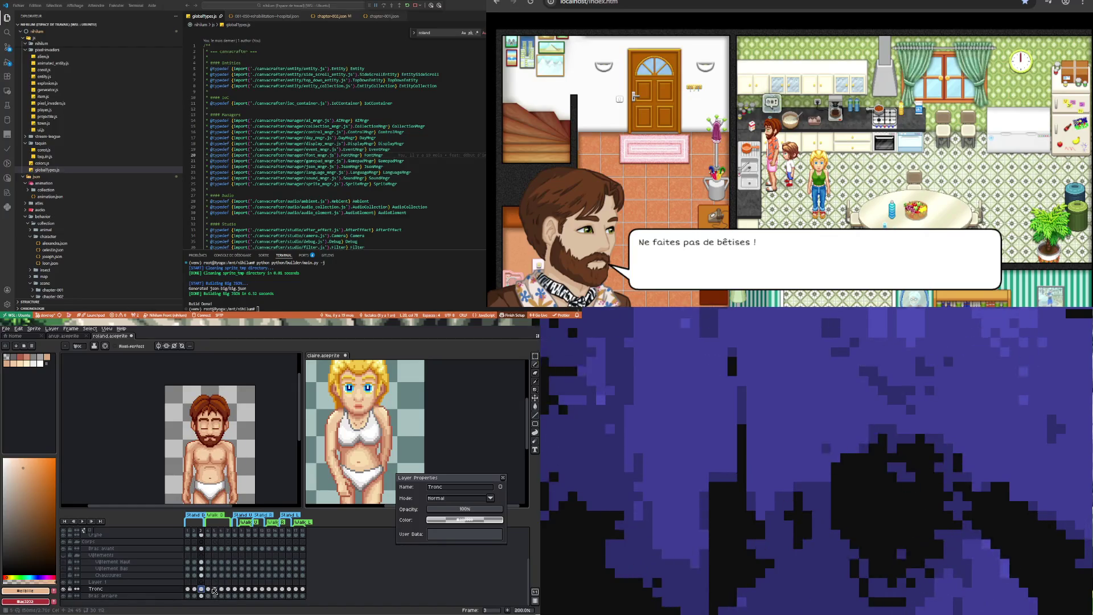
click(208, 589)
click(215, 589)
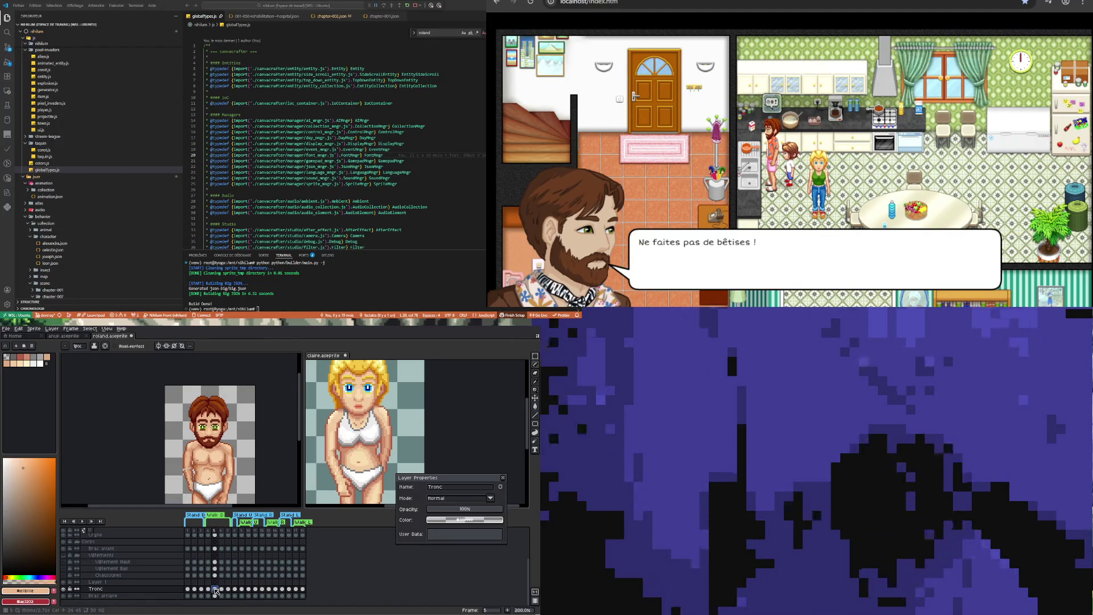
click(208, 589)
scroll(230, 450, down, 2)
scroll(235, 448, up, 2)
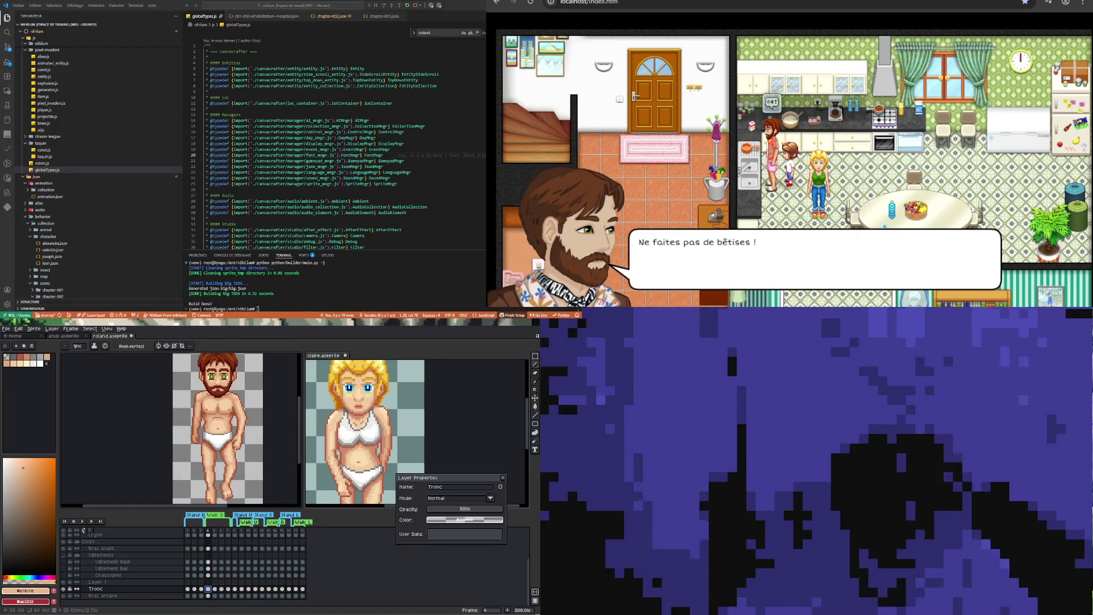
Review Bras arrière frames 5–7, then select the Tronc cels at frames 4–5
click(216, 595)
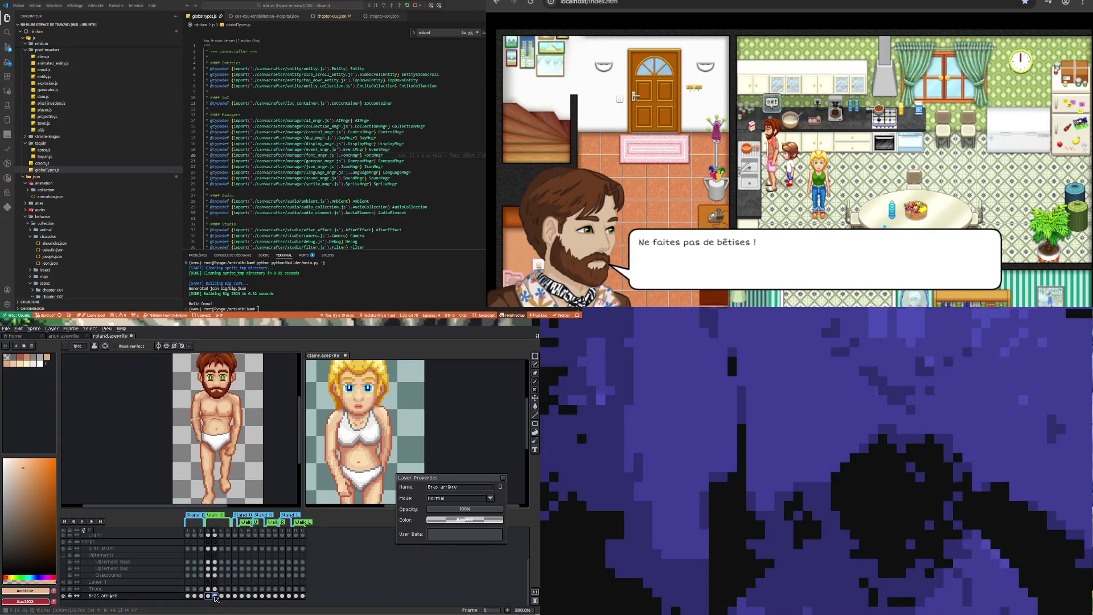
click(225, 595)
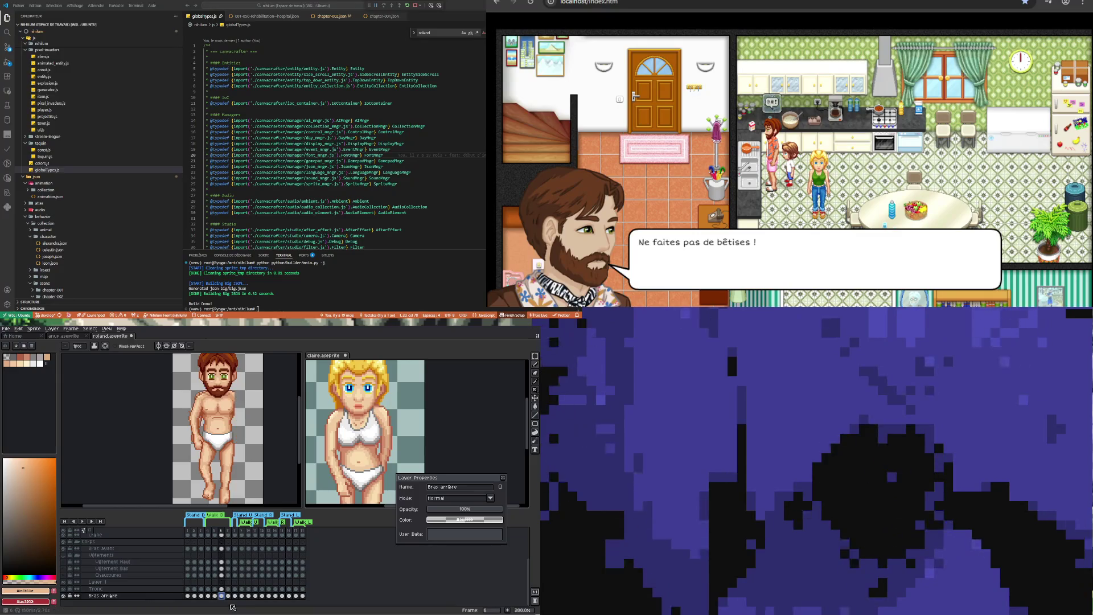
drag(229, 596, 224, 596)
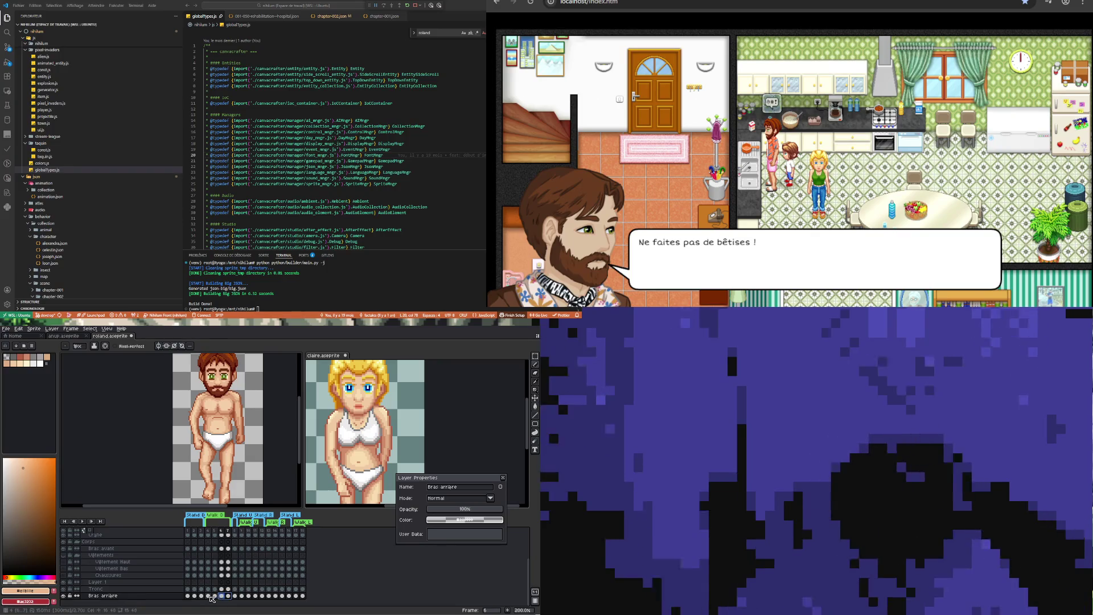
click(215, 596)
drag(212, 596, 226, 592)
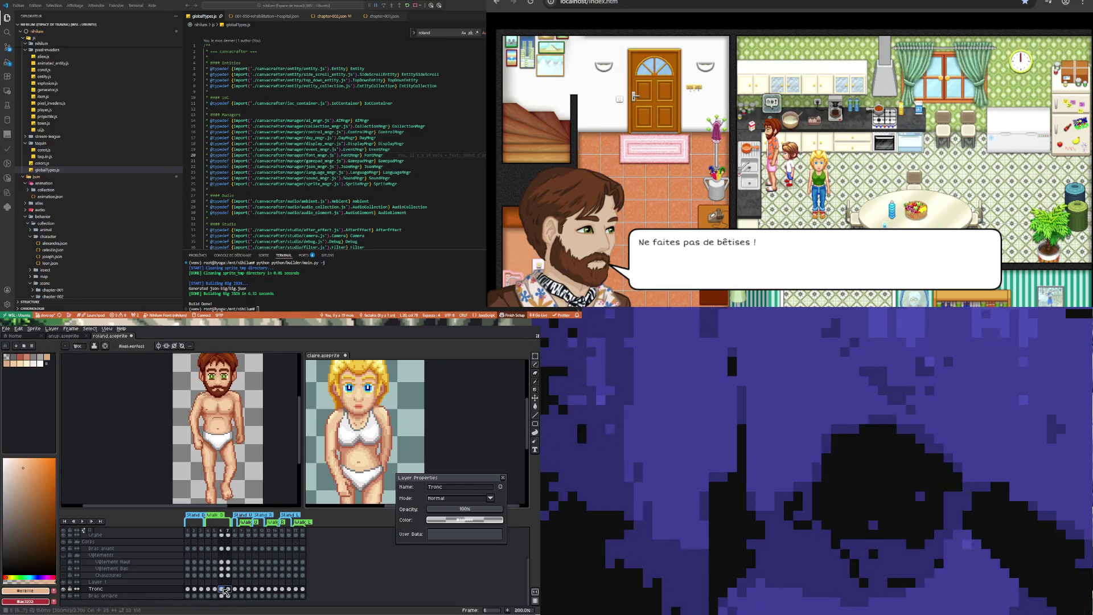
key(Right)
key(Right)
key(Up)
key(Up)
key(Up)
click(215, 589)
key(Right)
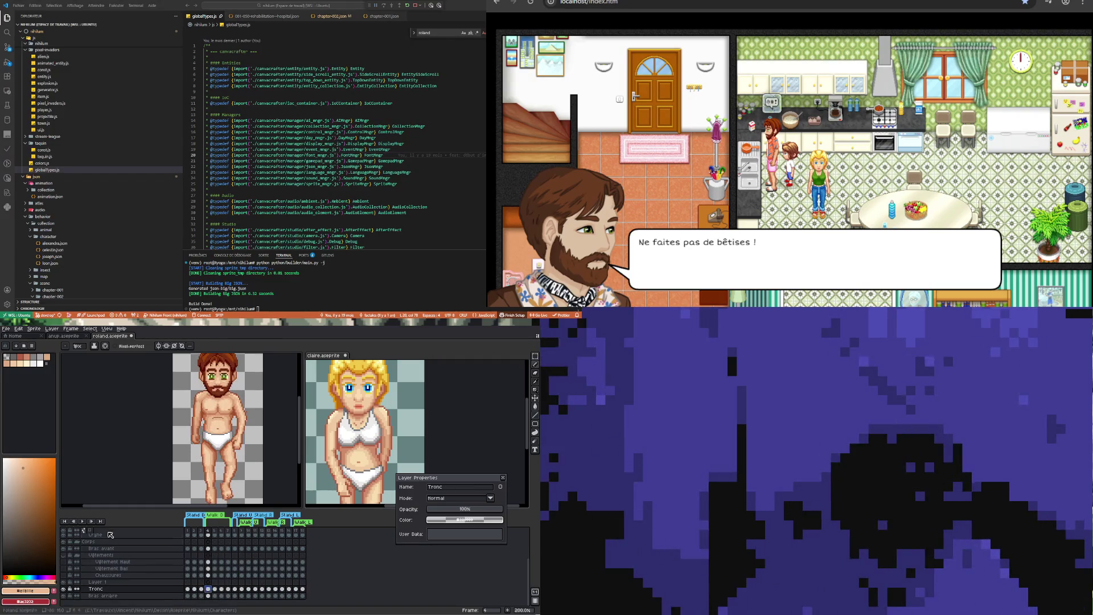
key(Left)
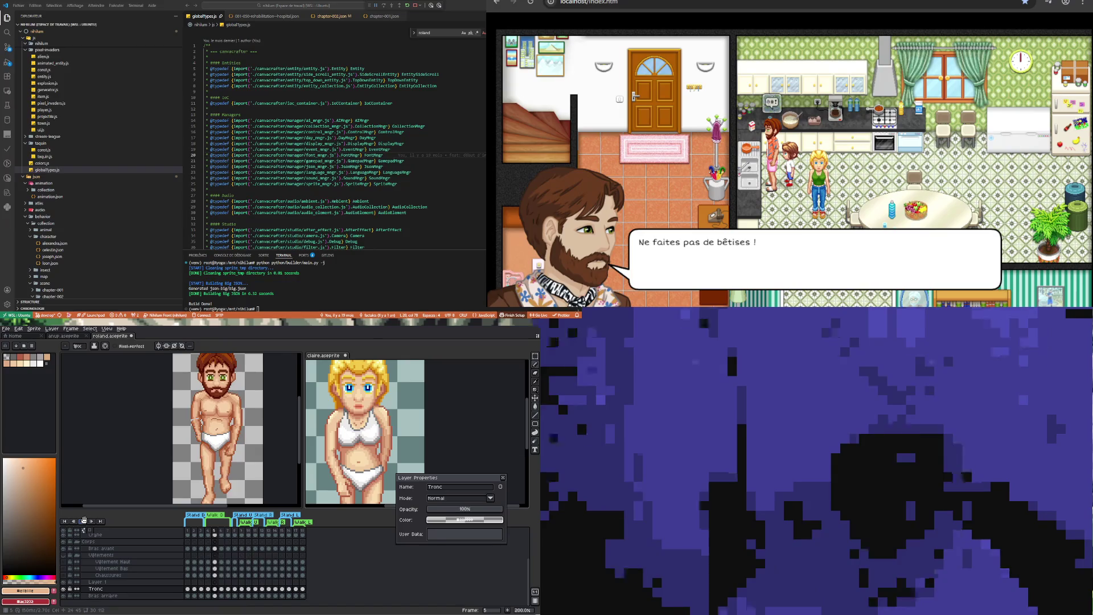
scroll(215, 446, down, 2)
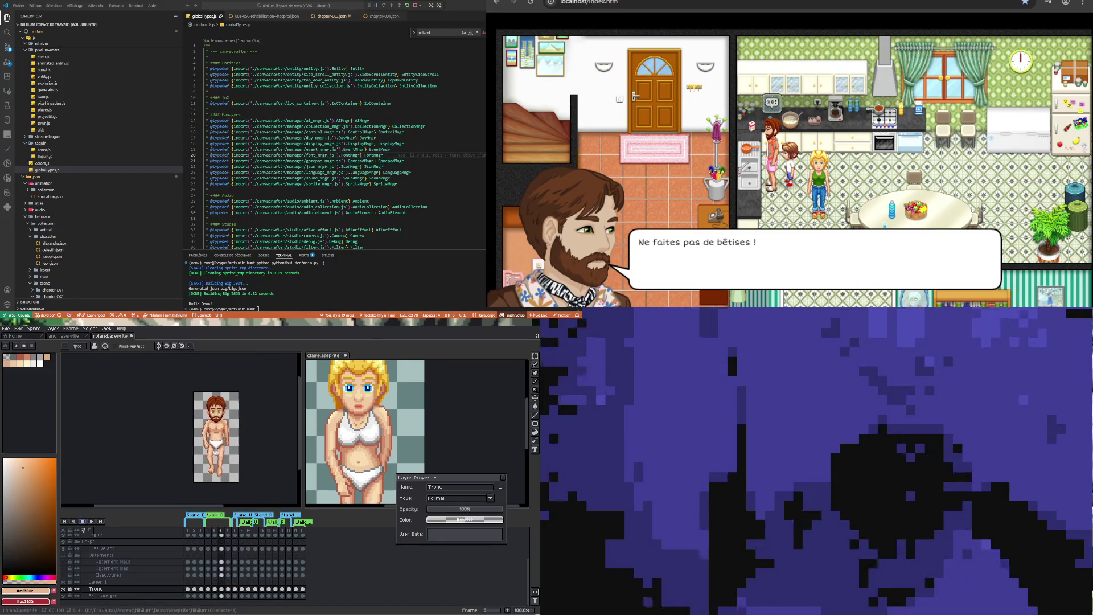
key(Left)
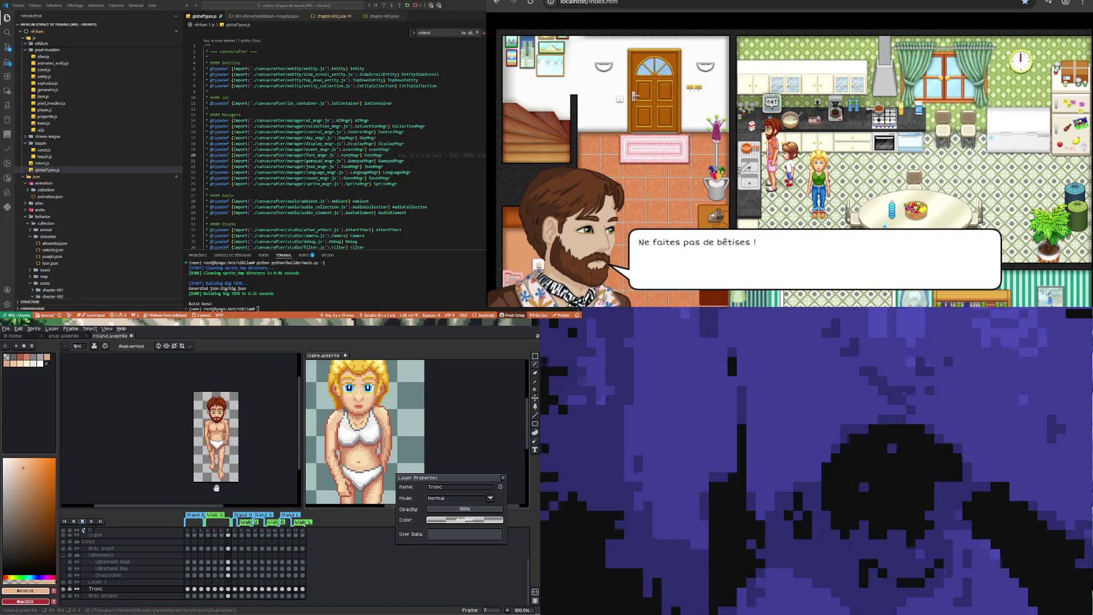
key(Left)
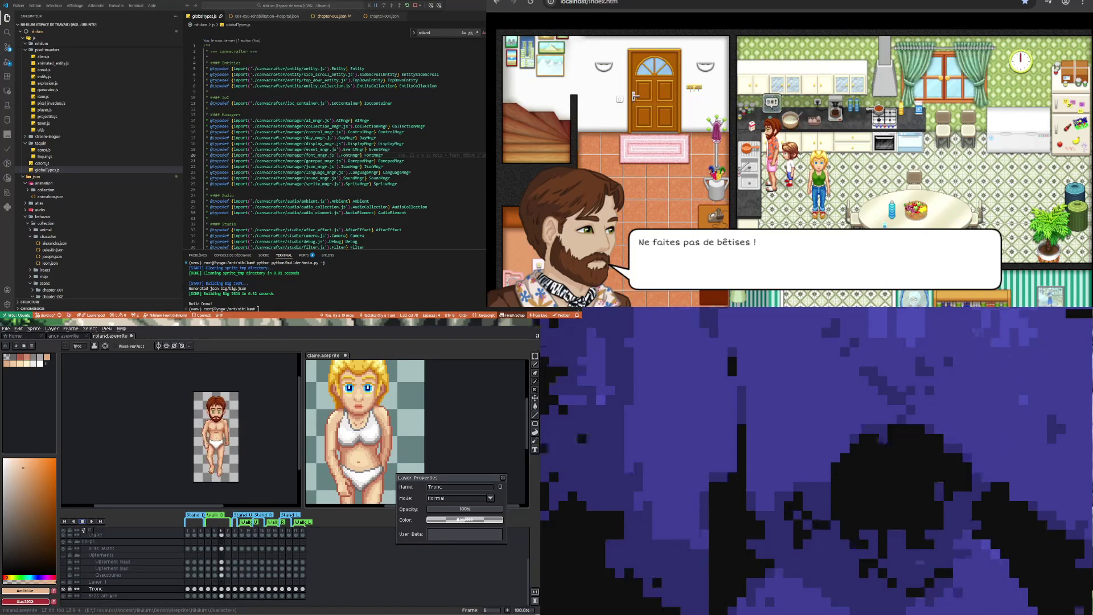
key(Left)
key(Right)
key(Right)
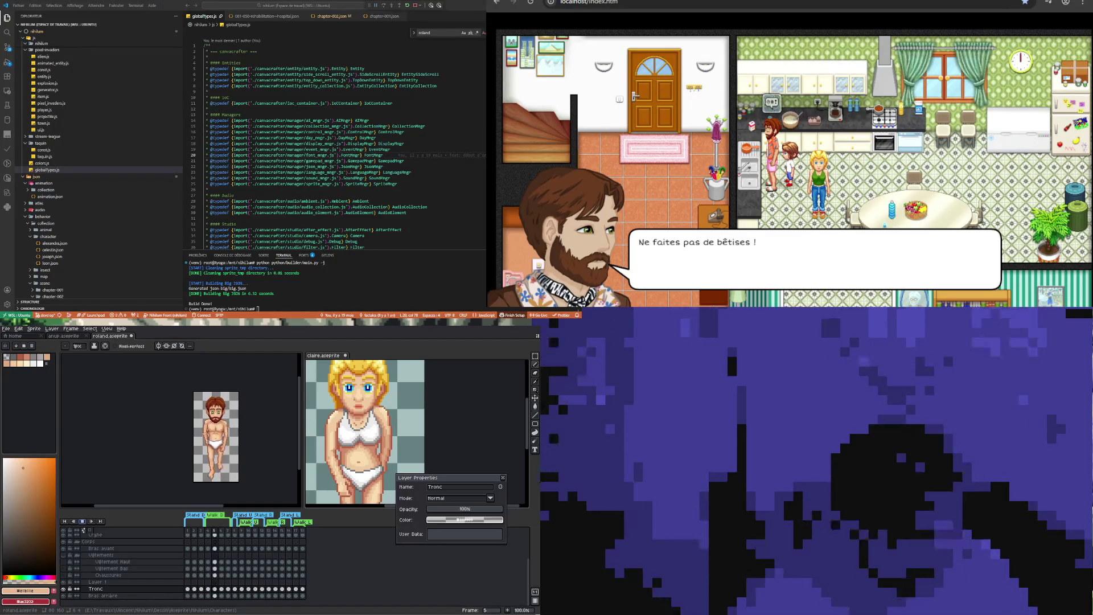
key(Right)
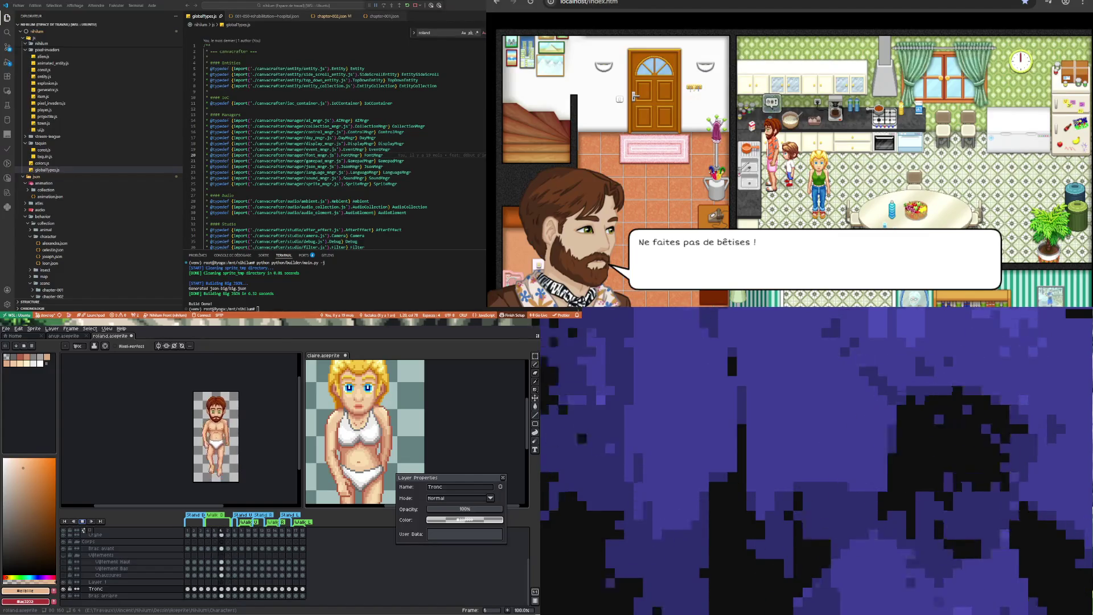
key(Right)
key(Right)
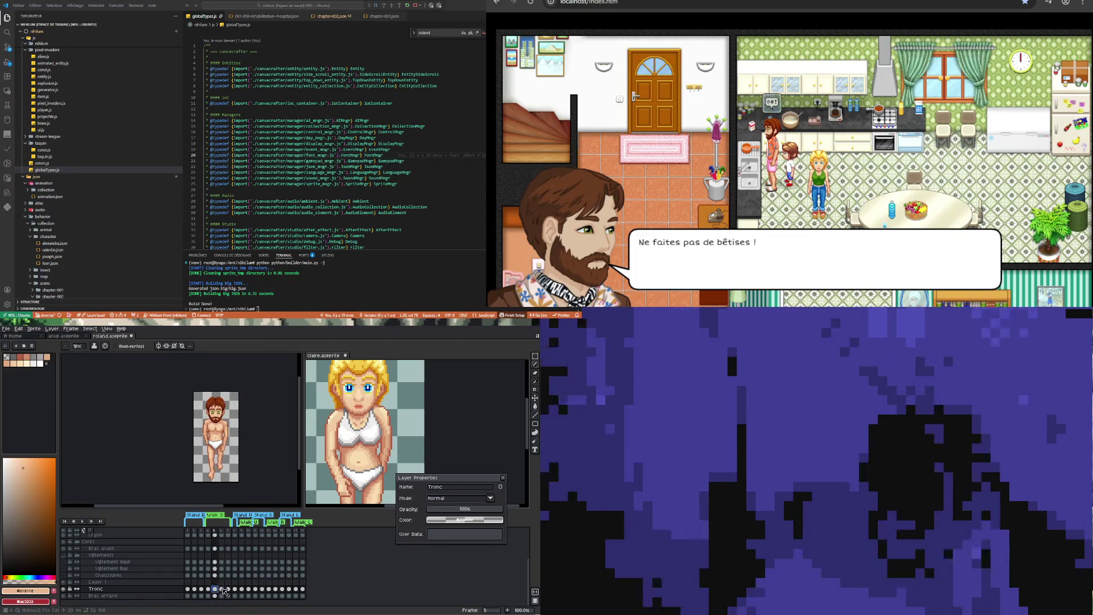
View the Tronc cels at frames 6 and 7 and close Layer Properties
click(222, 589)
click(228, 589)
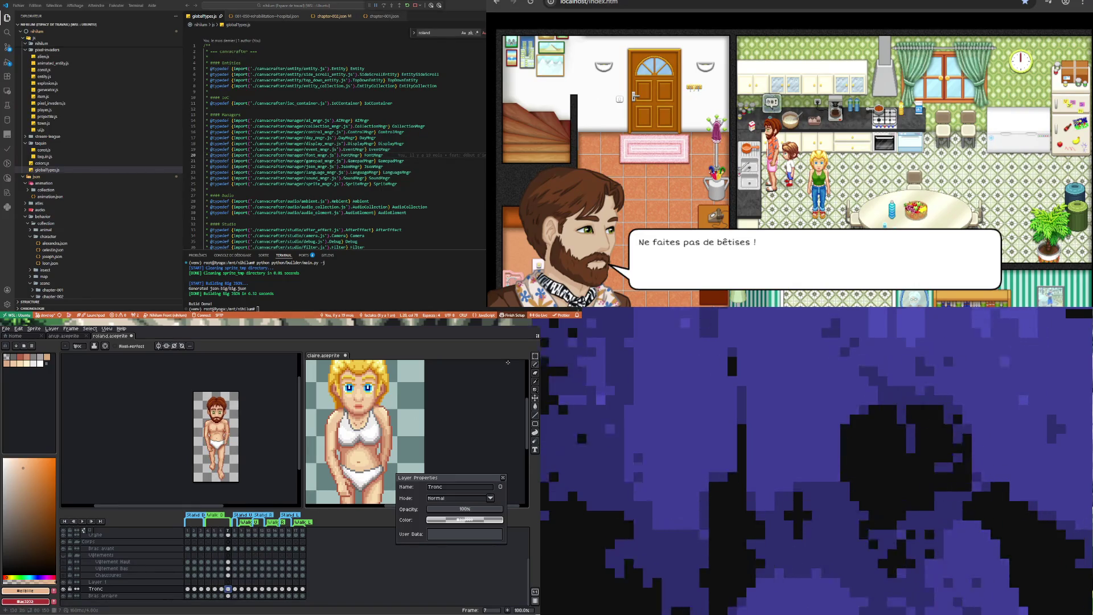
click(503, 477)
Compare Claire's Bras Avant across frames 4–7, flipping between frames 6 and 7
click(488, 458)
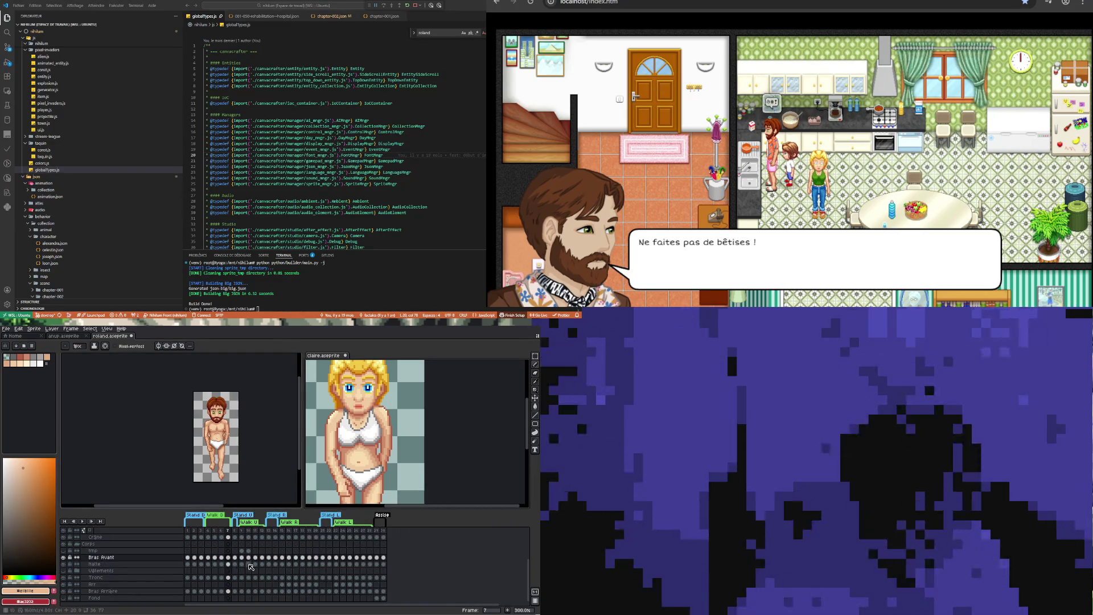
click(208, 558)
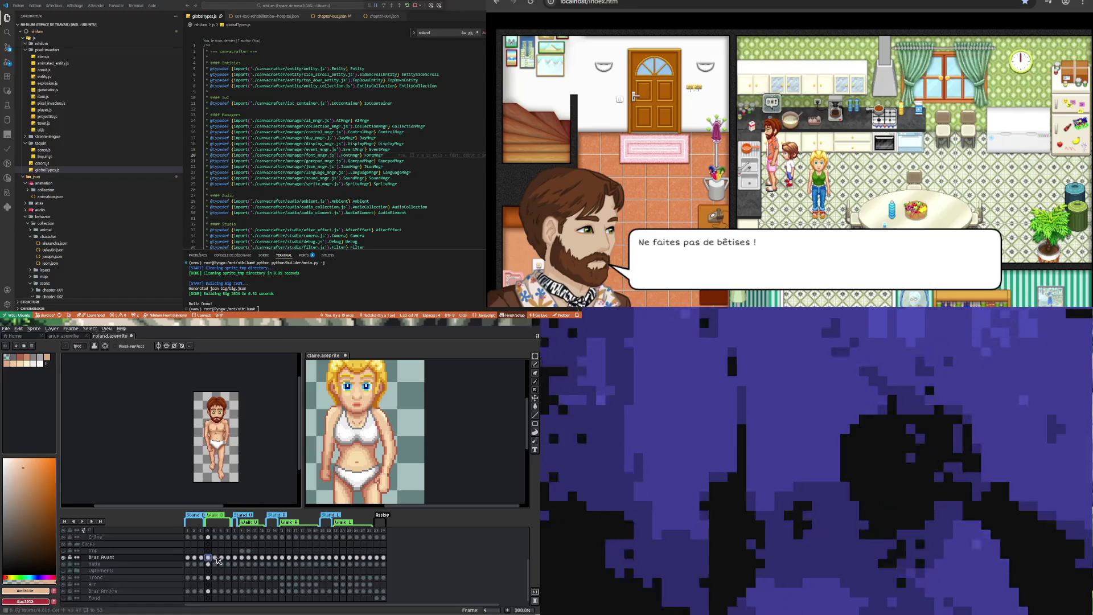
click(216, 558)
click(221, 559)
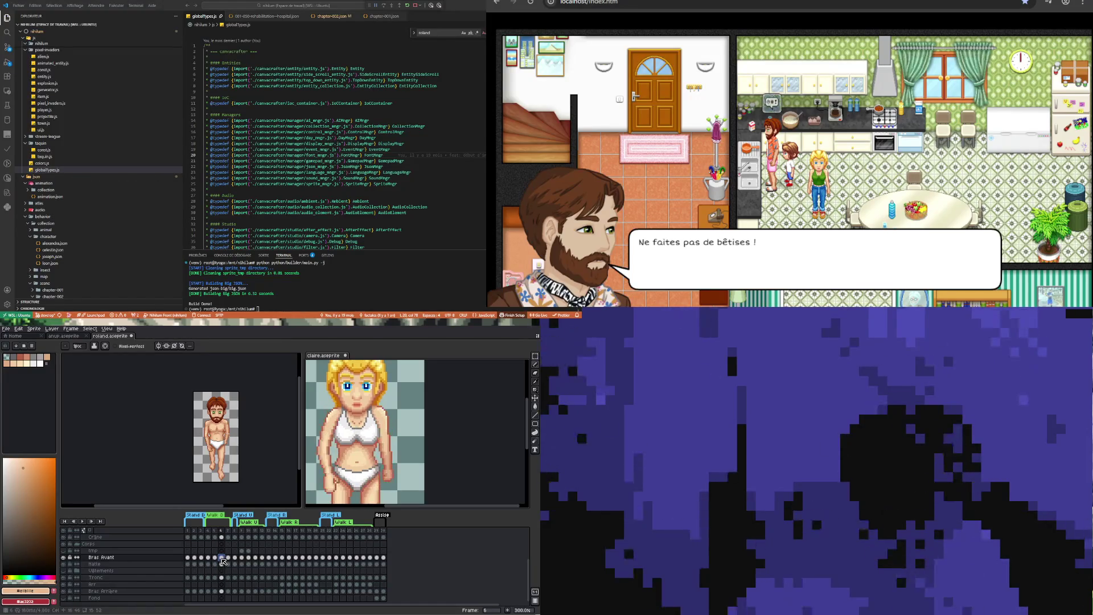
click(228, 559)
key(Left)
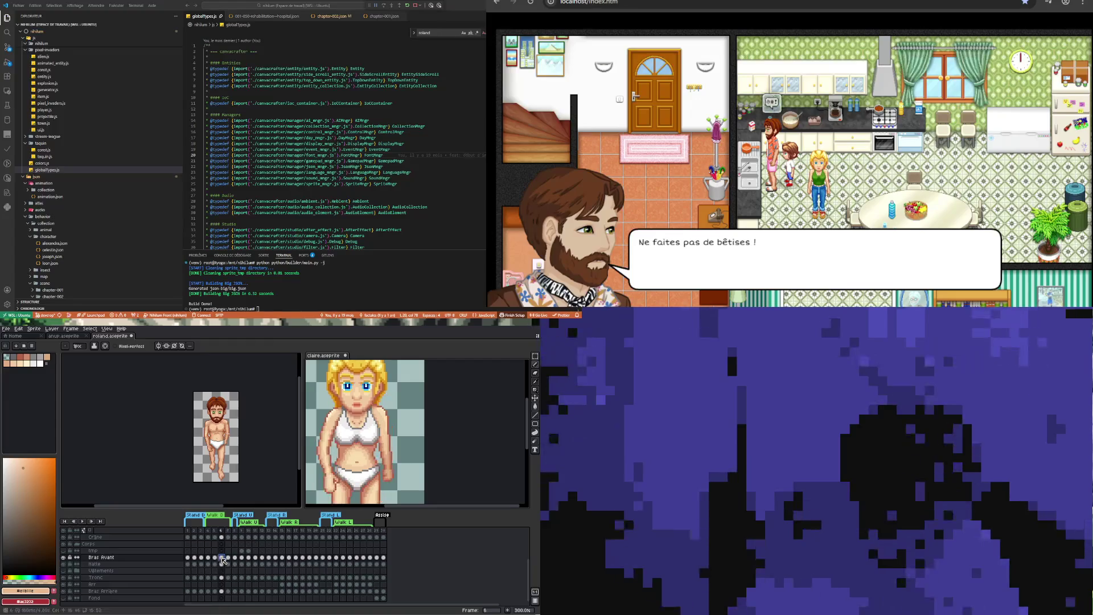
click(227, 558)
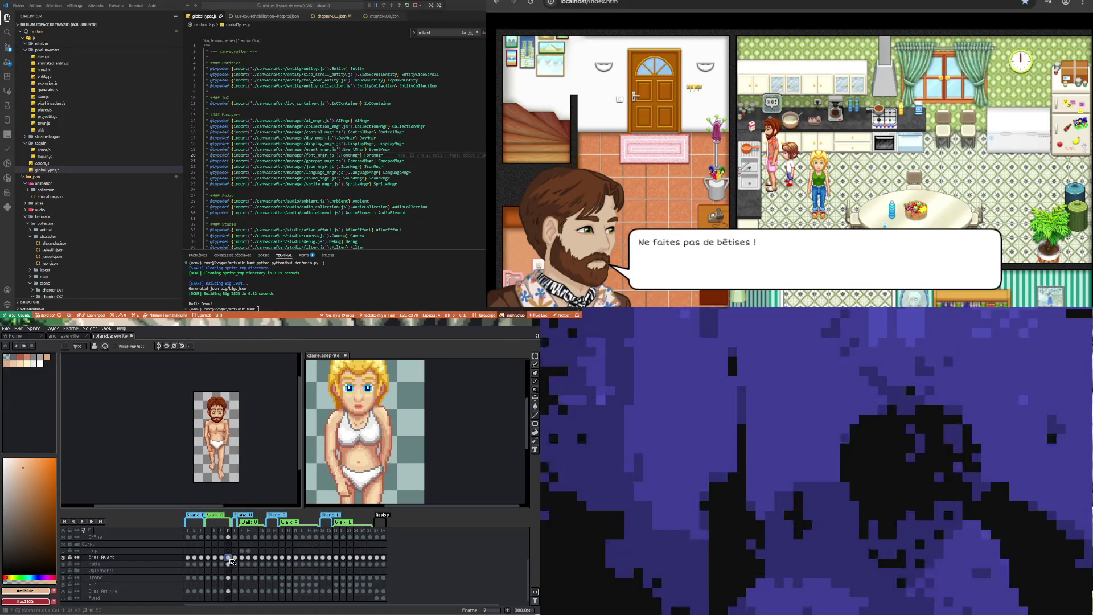
key(Left)
click(228, 560)
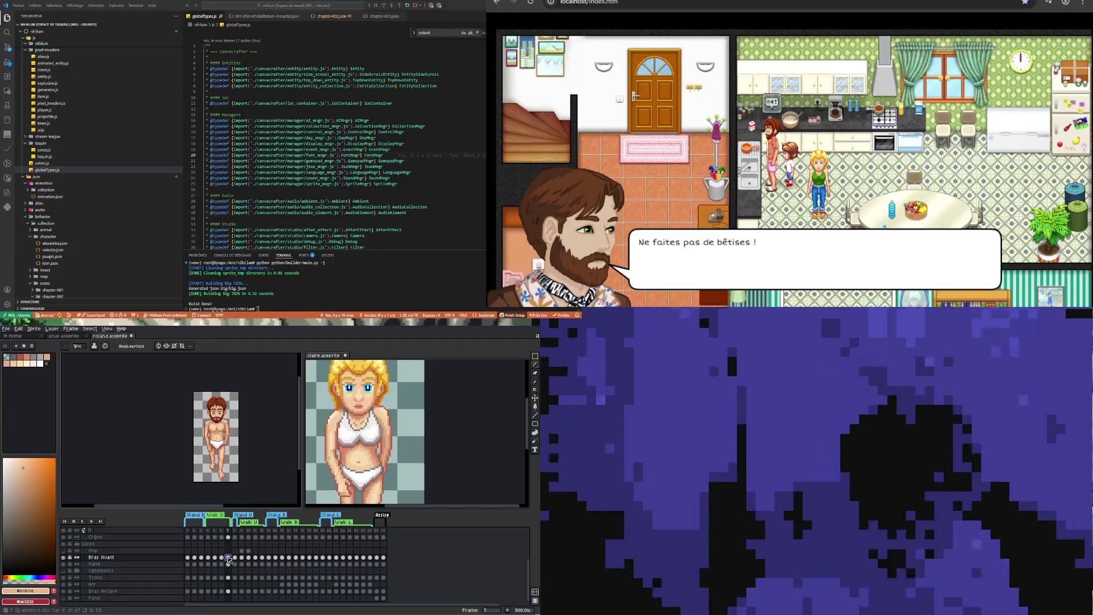
Return to Roland's sprite and view his Tronc cels at frames 5, 6 and 7
key(ctrl+Tab)
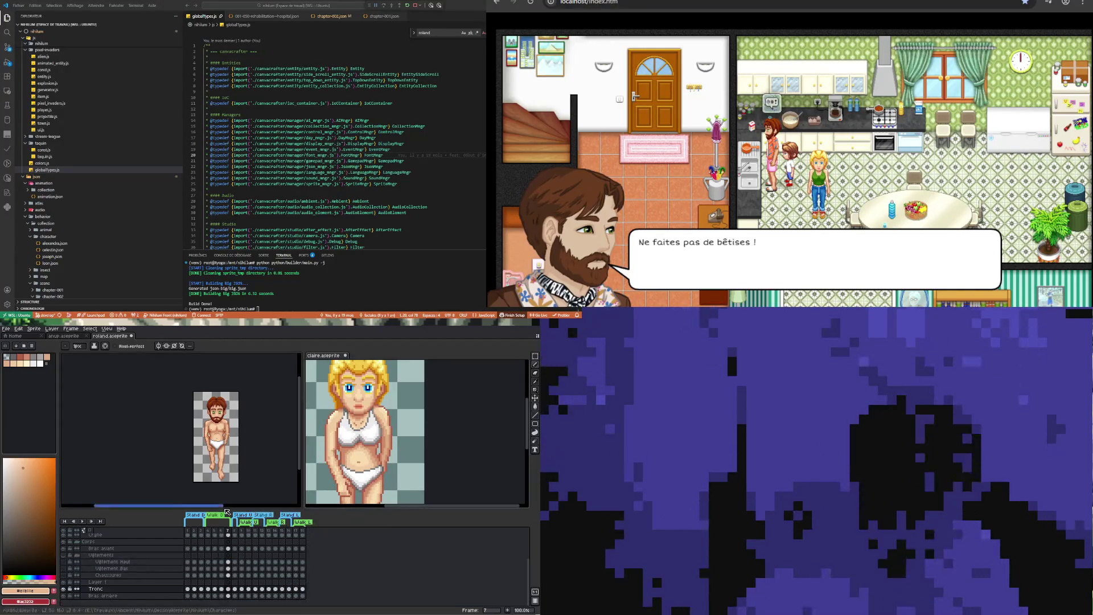
click(208, 589)
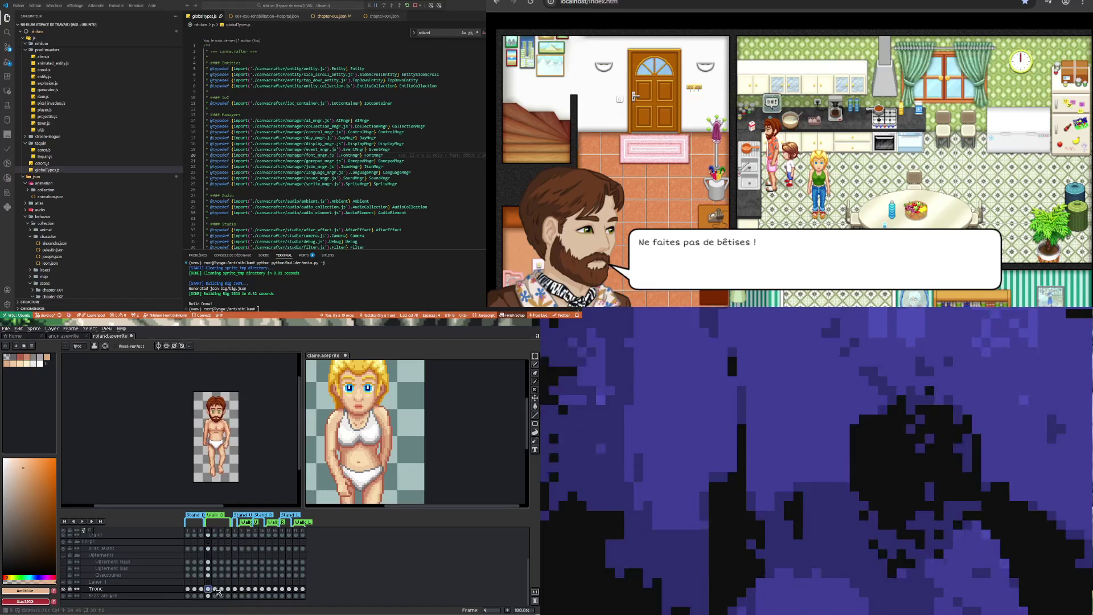
click(215, 588)
click(222, 590)
click(228, 589)
Select Roland's Bras avant cel at frame 7, checking it against frame 6
scroll(225, 545, up, 2)
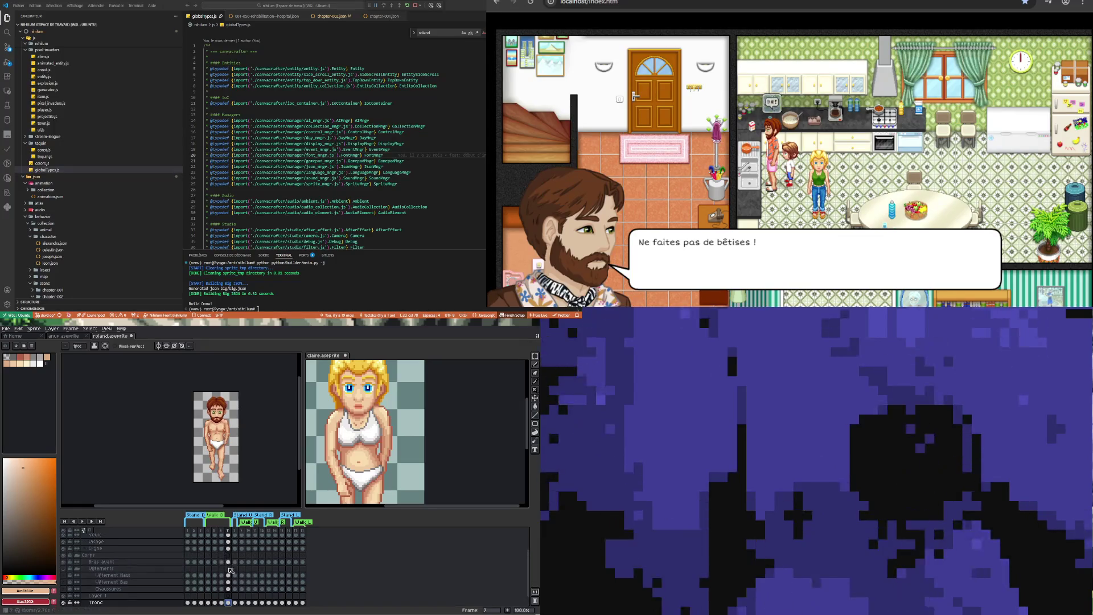
click(228, 562)
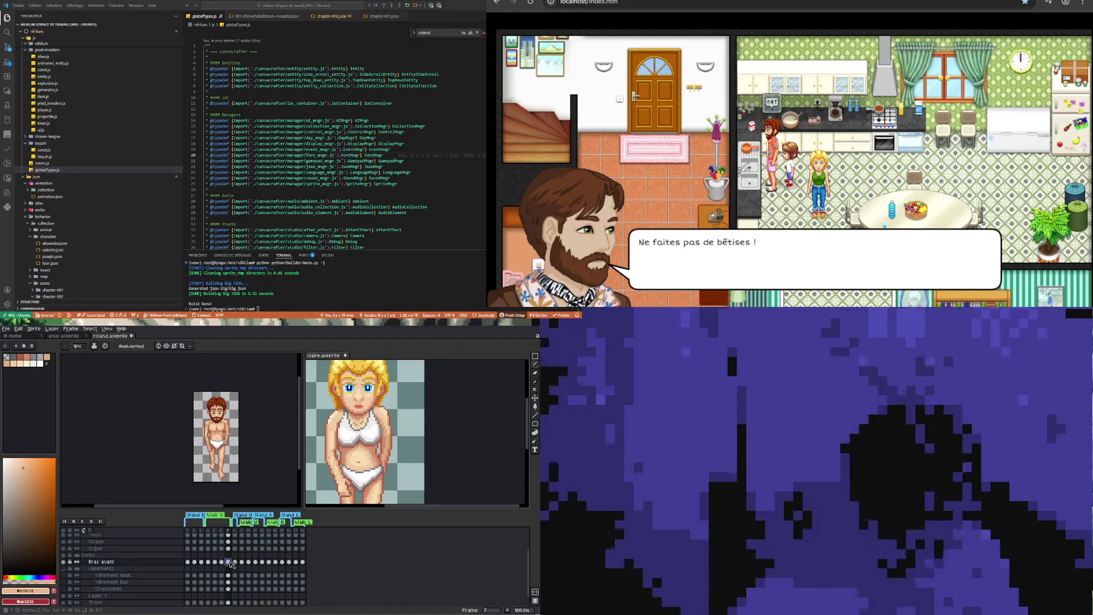
click(224, 562)
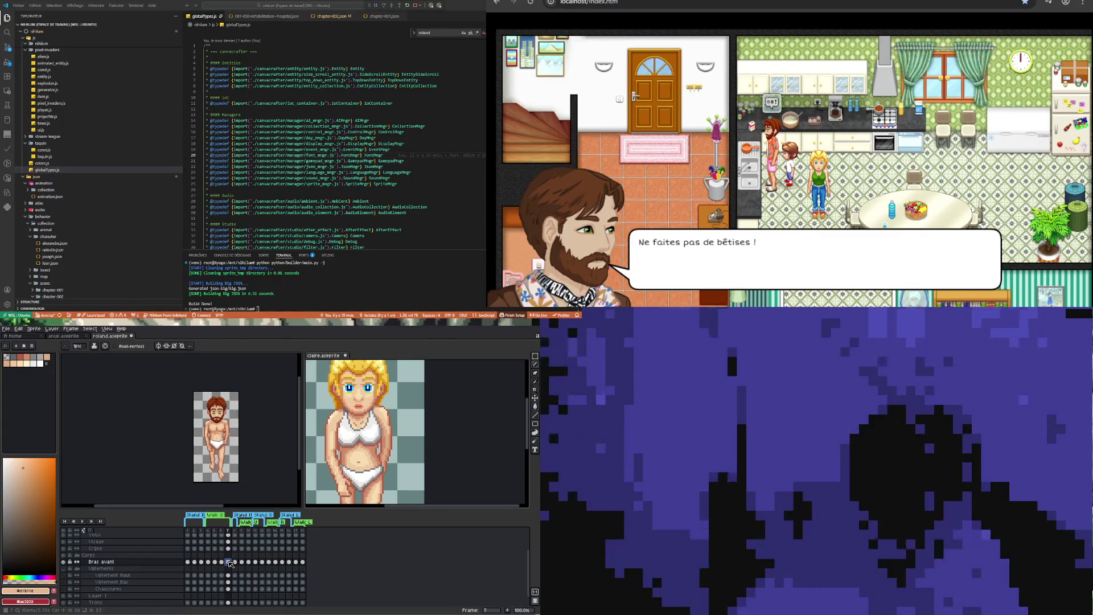
click(227, 563)
scroll(214, 421, up, 3)
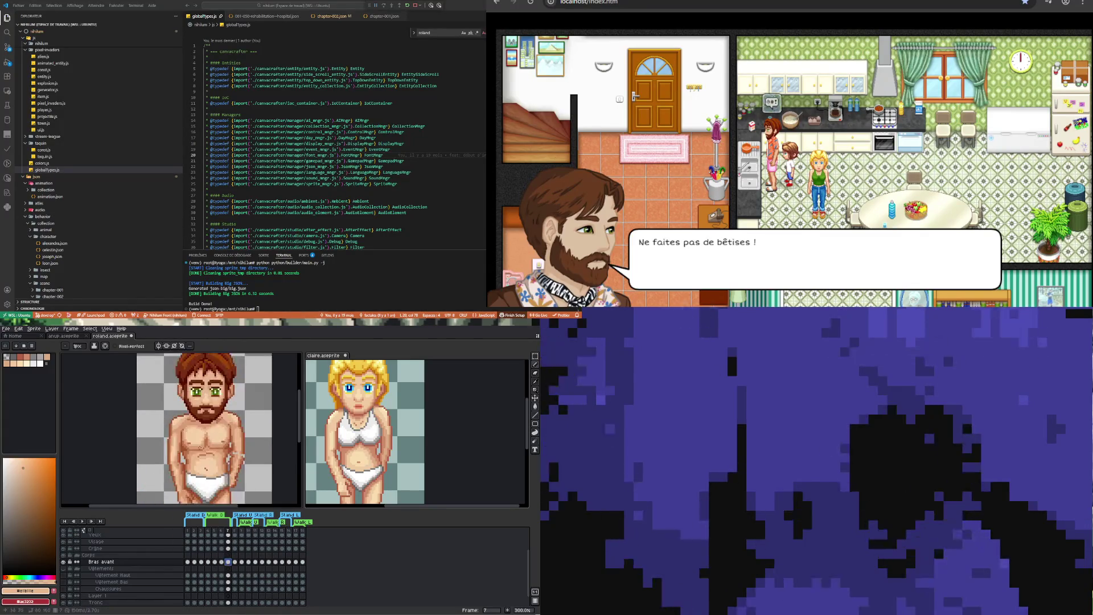
scroll(184, 438, down, 1)
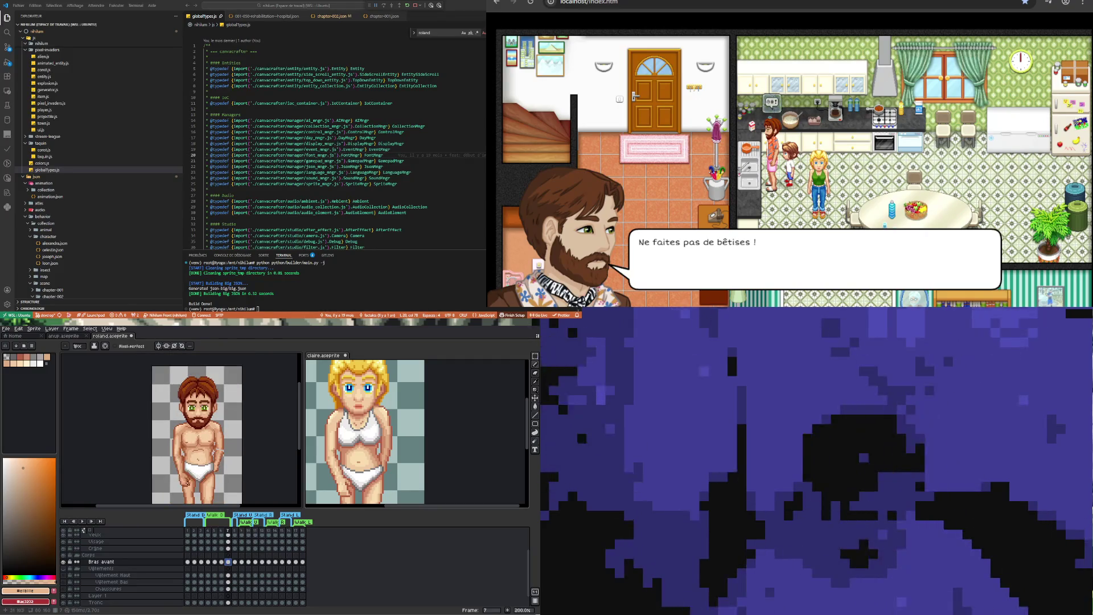
scroll(189, 456, up, 1)
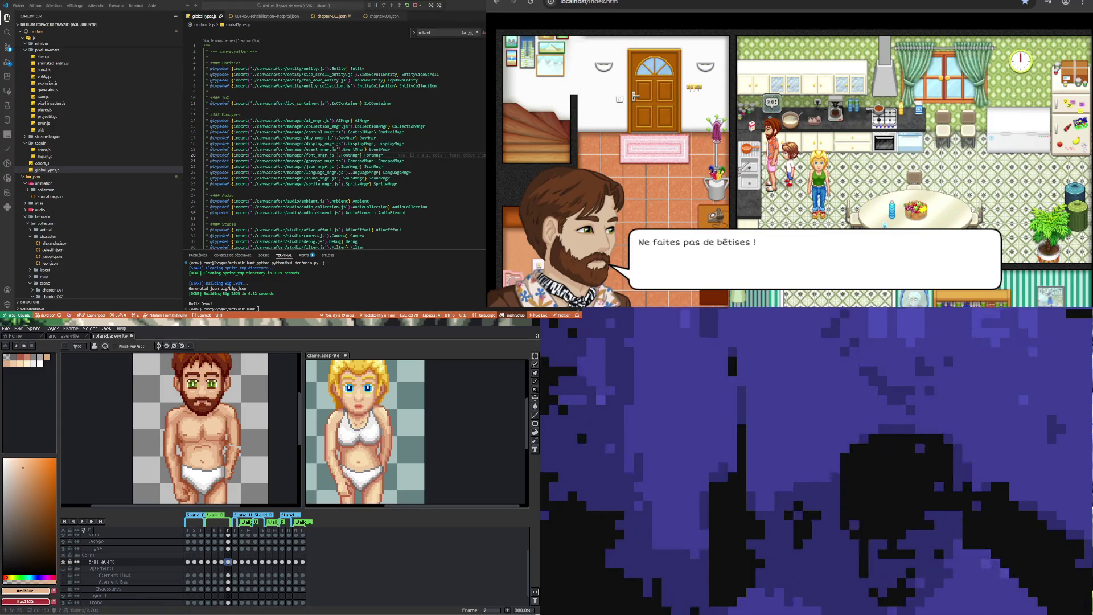
scroll(155, 454, up, 1)
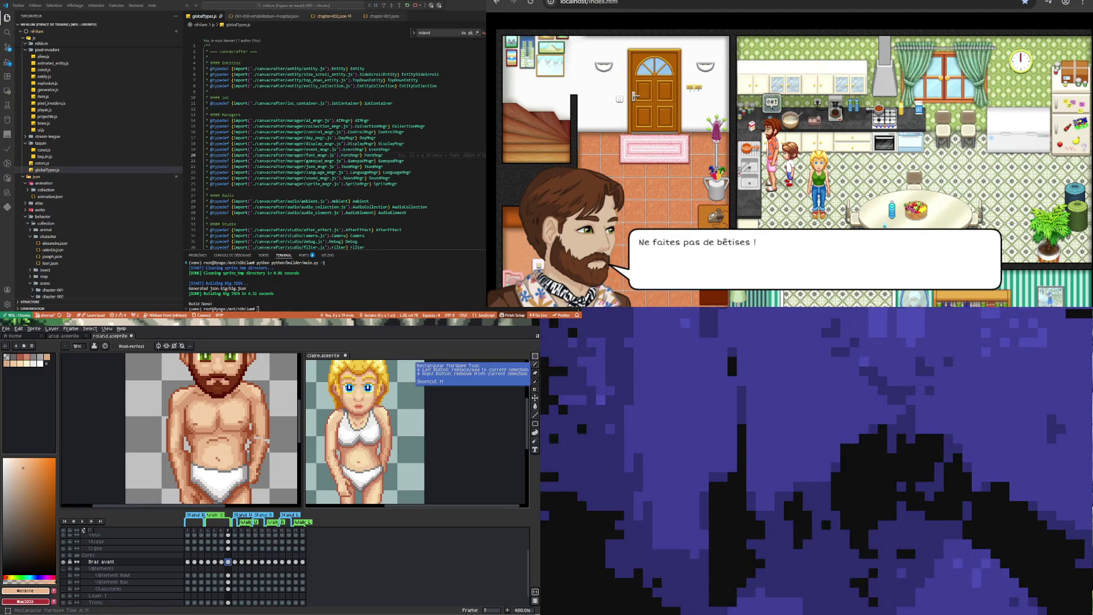
Draw a rectangular selection around the left upper arm on Bras avant frame 7
click(535, 355)
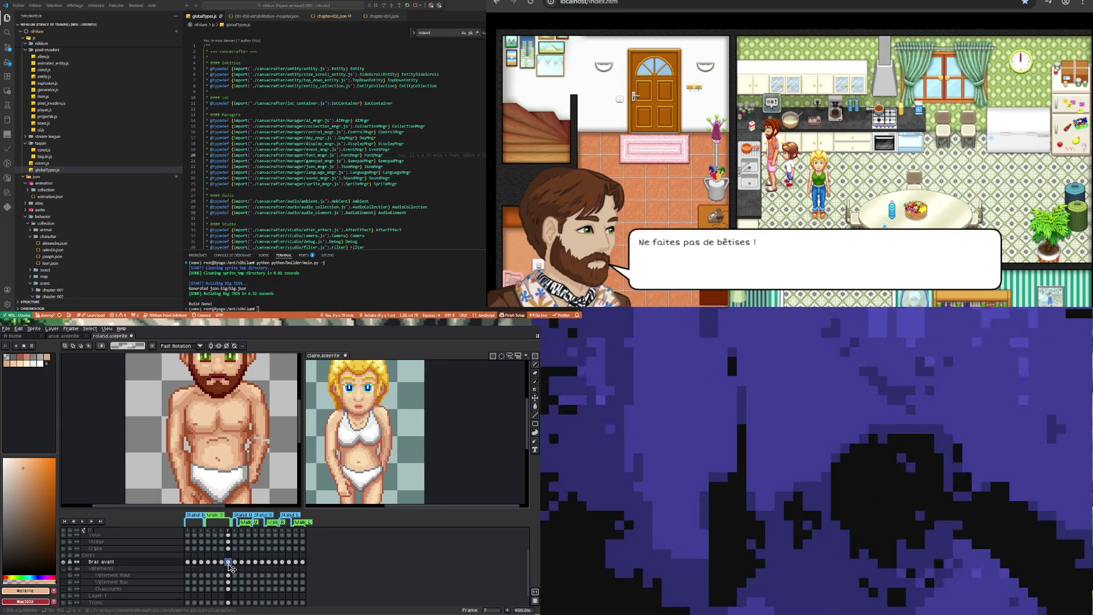
click(222, 562)
click(229, 562)
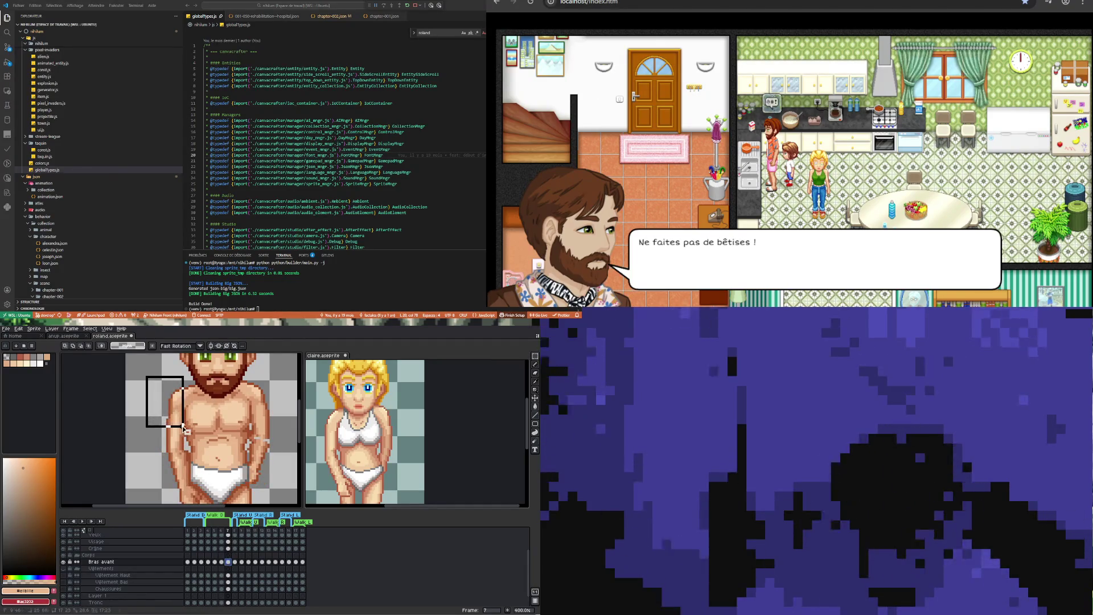
drag(184, 426, 185, 430)
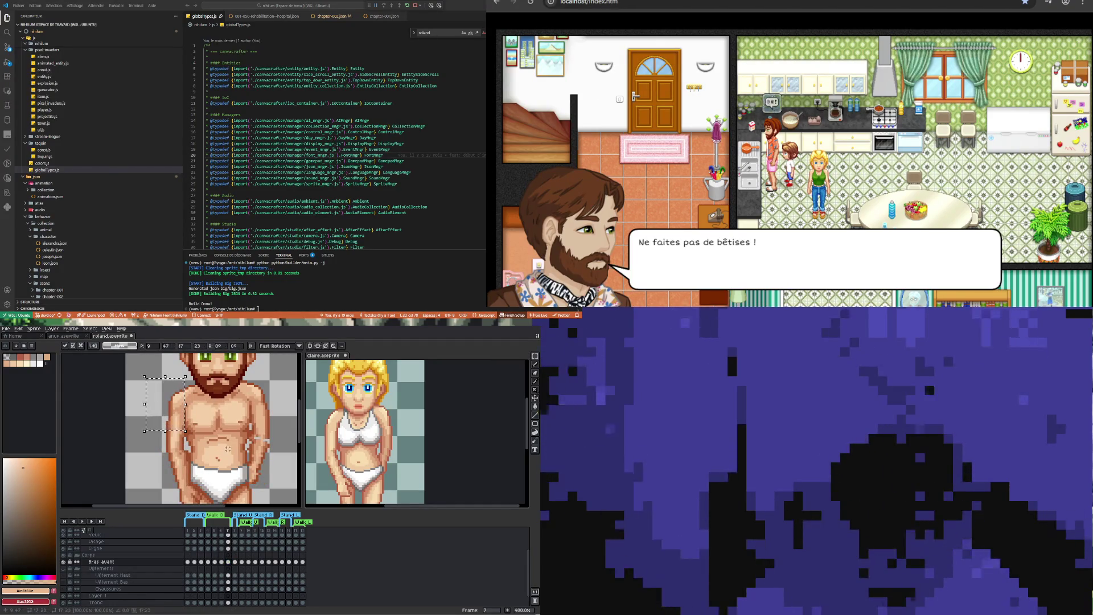
click(227, 562)
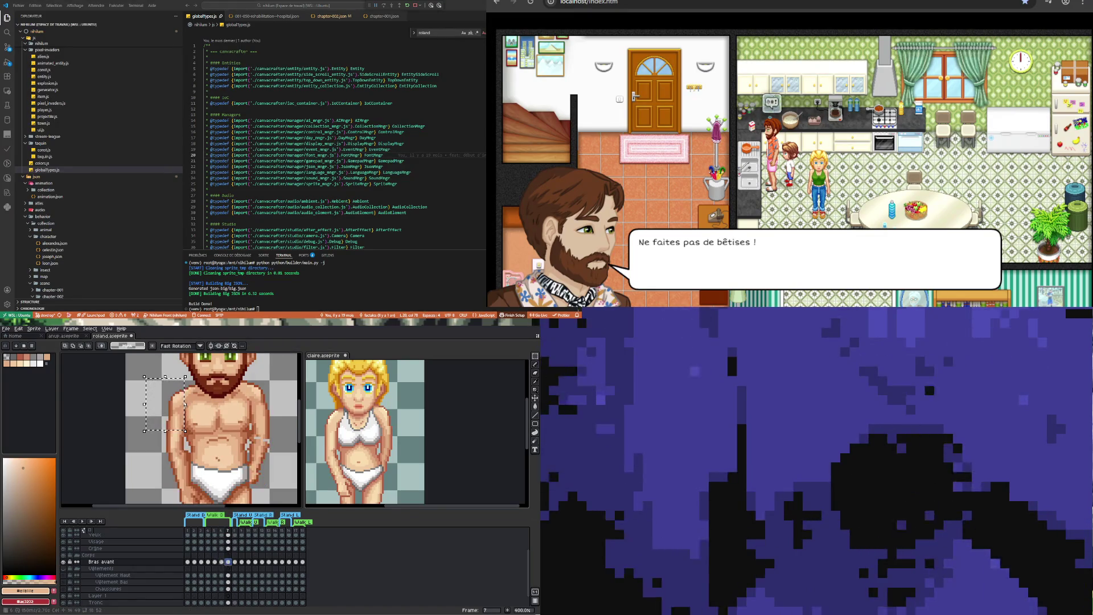
Flip repeatedly between frames 6 and 7, ending on frame 7
key(Left)
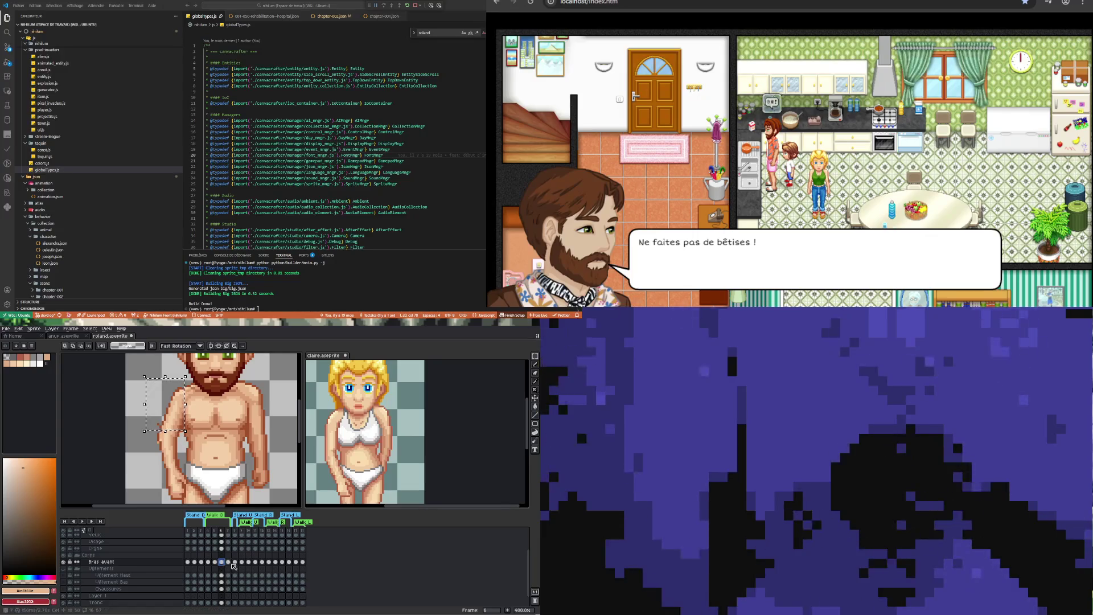
key(Left)
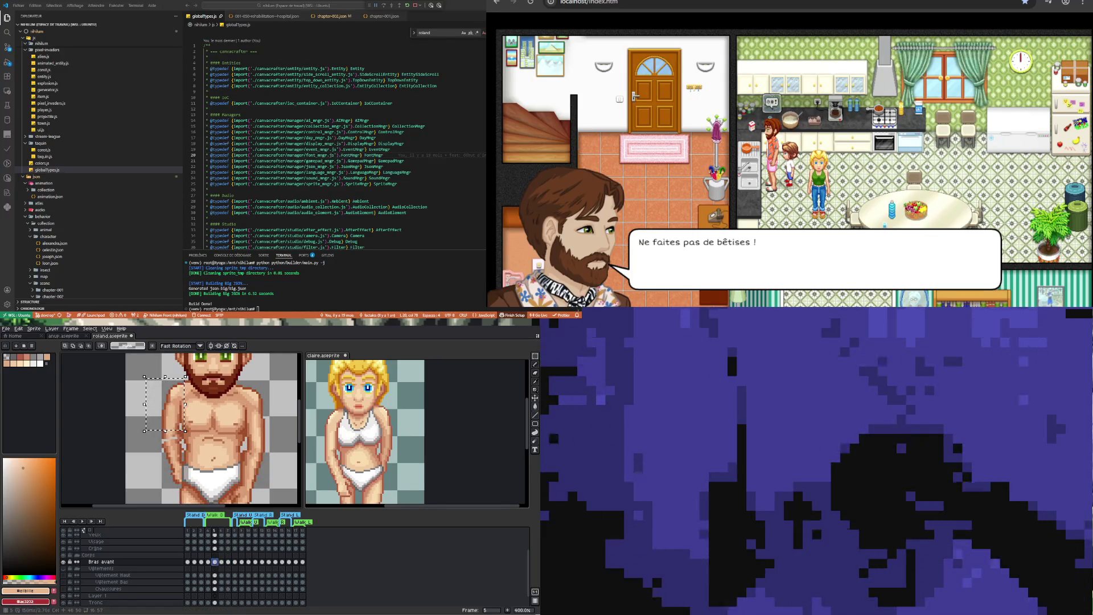
key(Right)
key(Right)
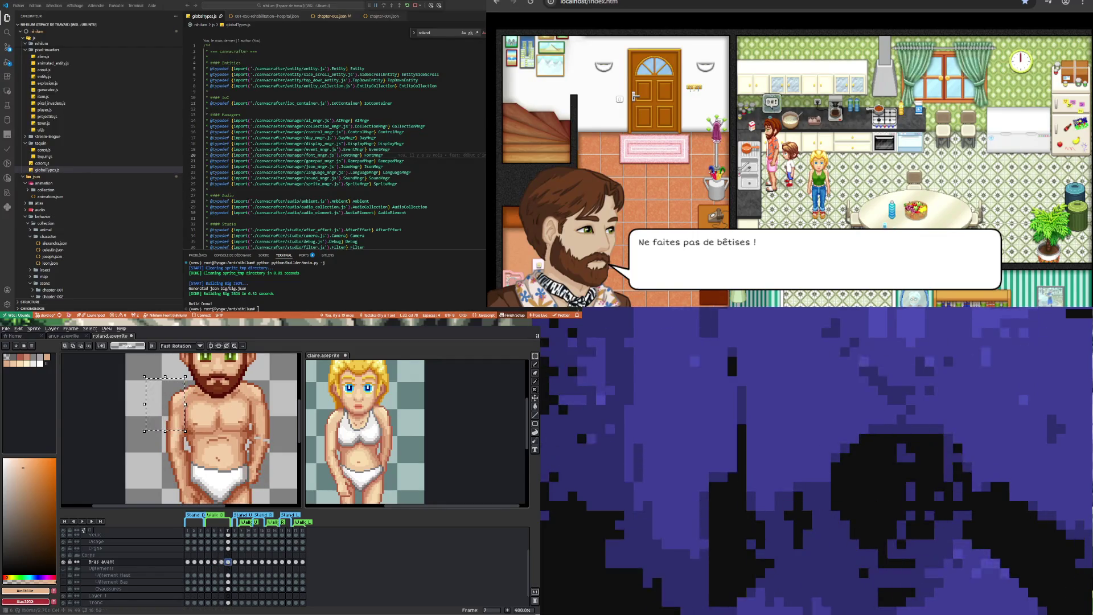
key(Left)
key(Right)
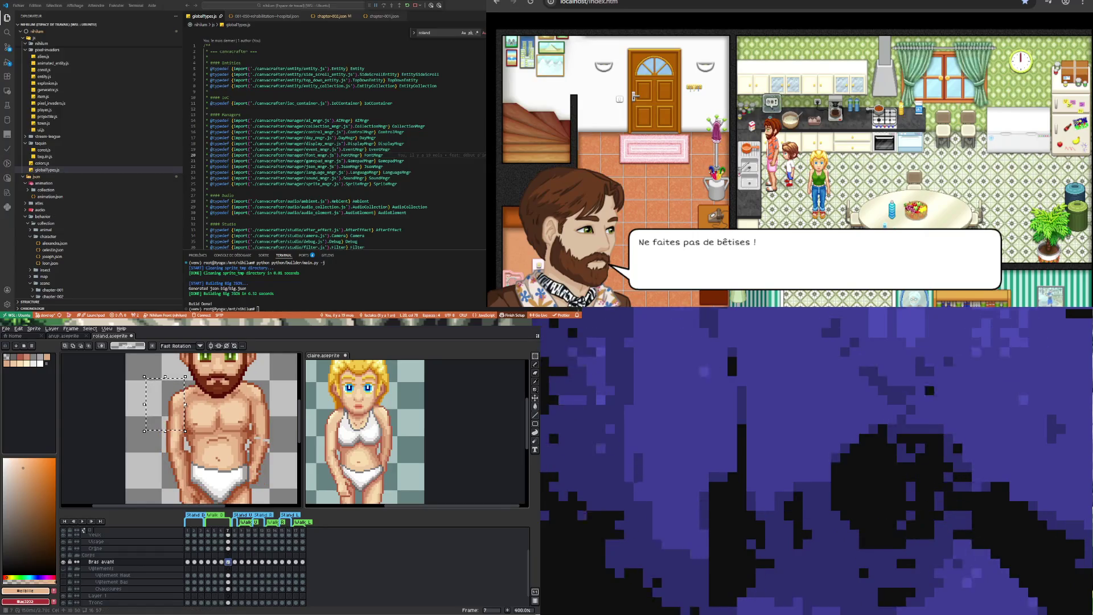
key(Left)
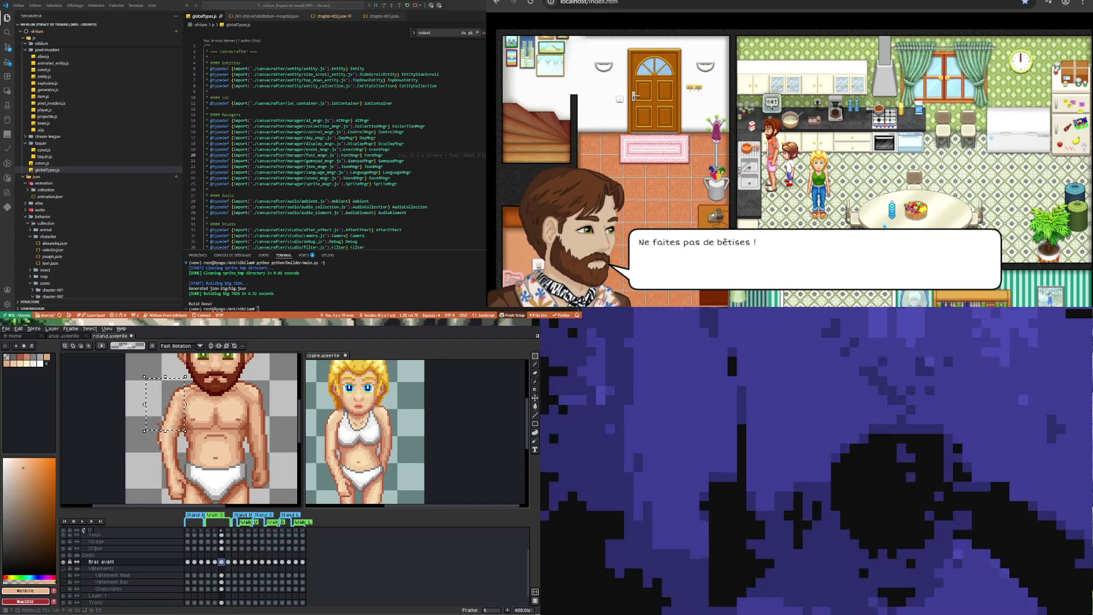
key(Right)
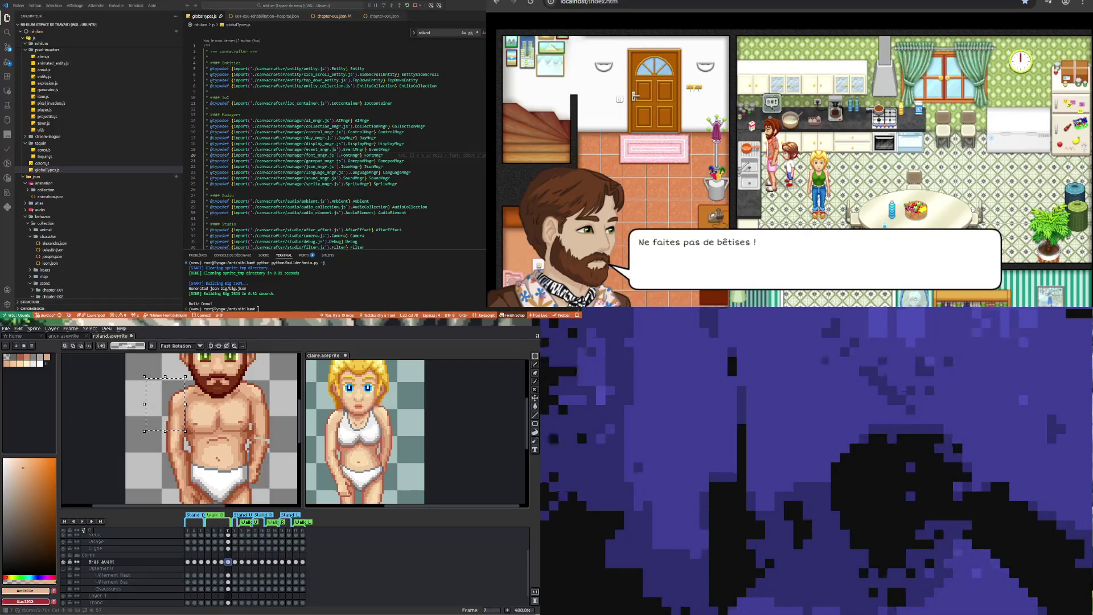
key(Left)
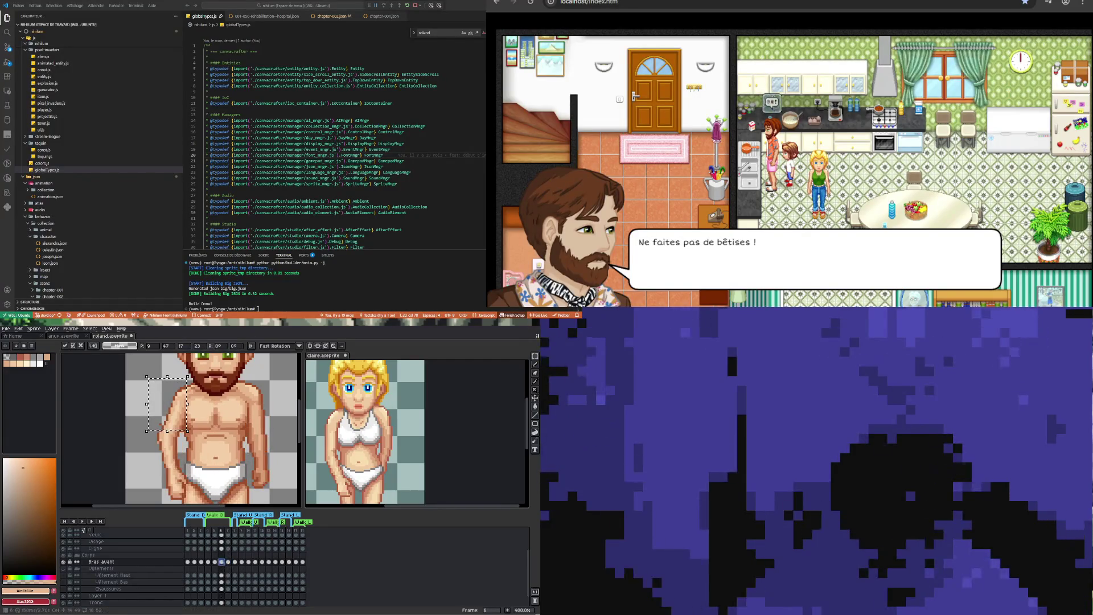
click(228, 562)
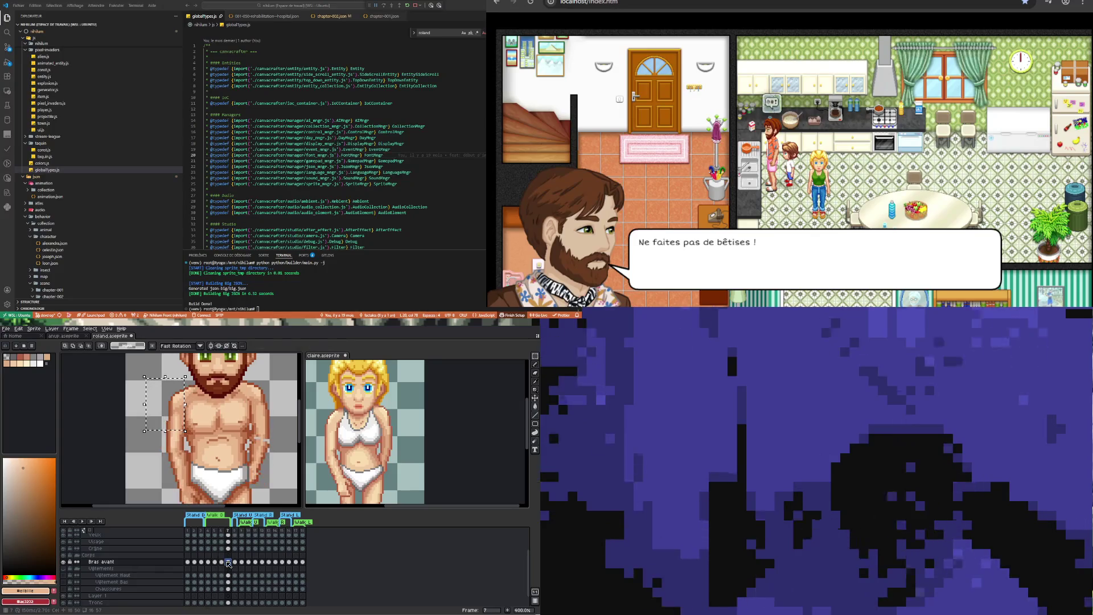
key(Left)
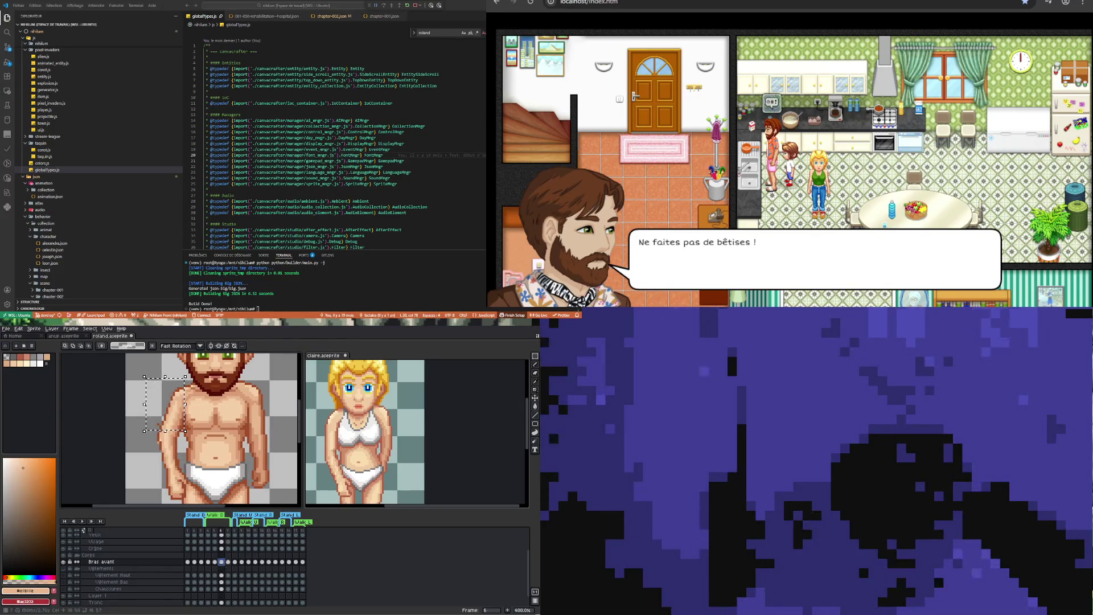
key(Right)
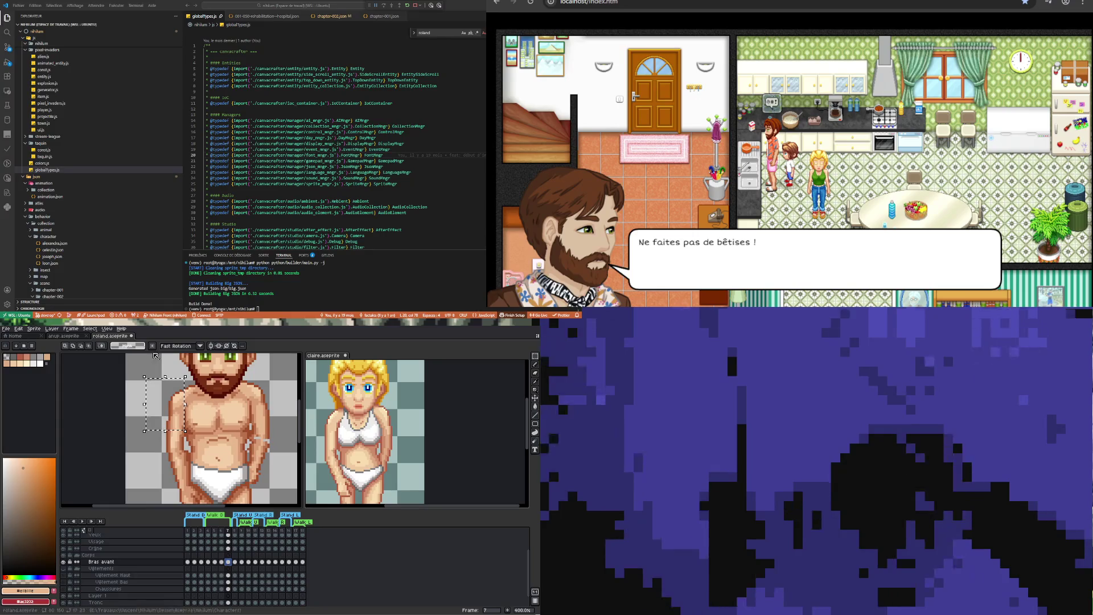
Pick the dark brown of Roland's beard and draw shading with the Pencil
scroll(187, 432, up, 1)
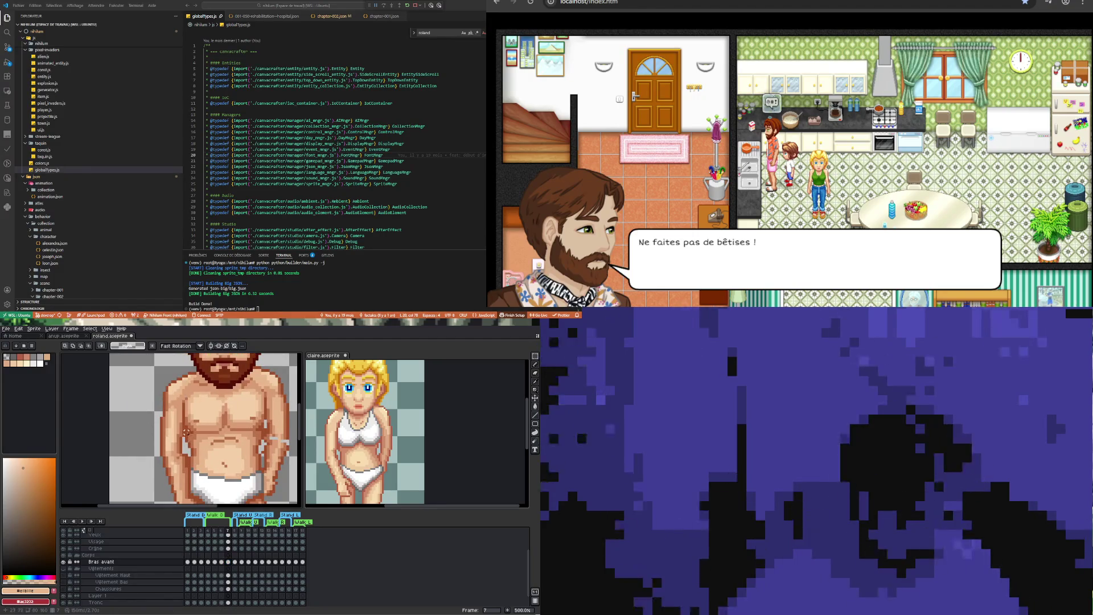
key(i)
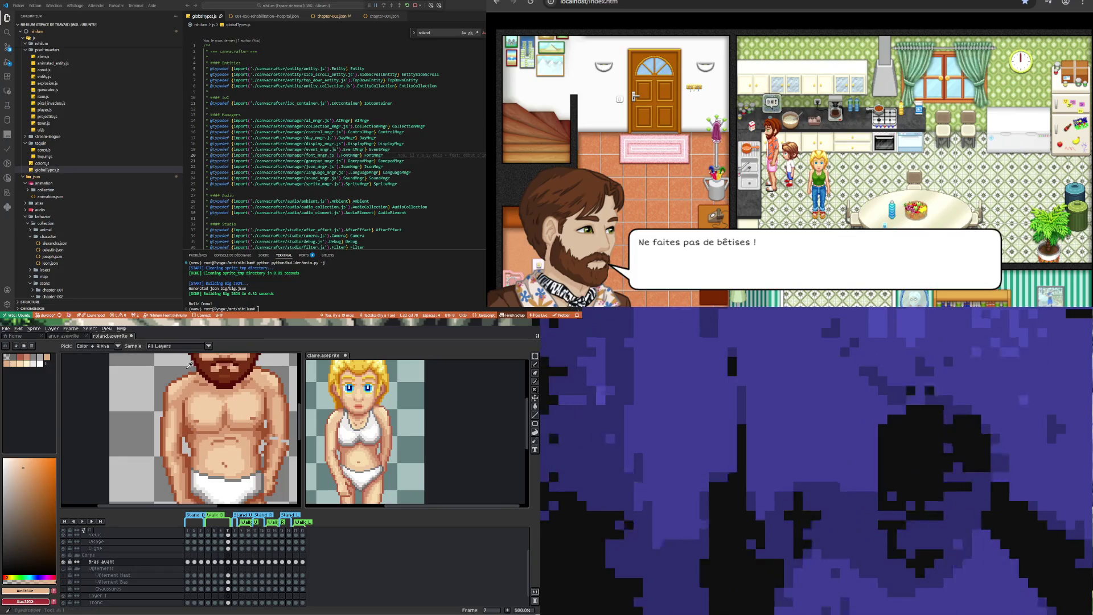
click(192, 358)
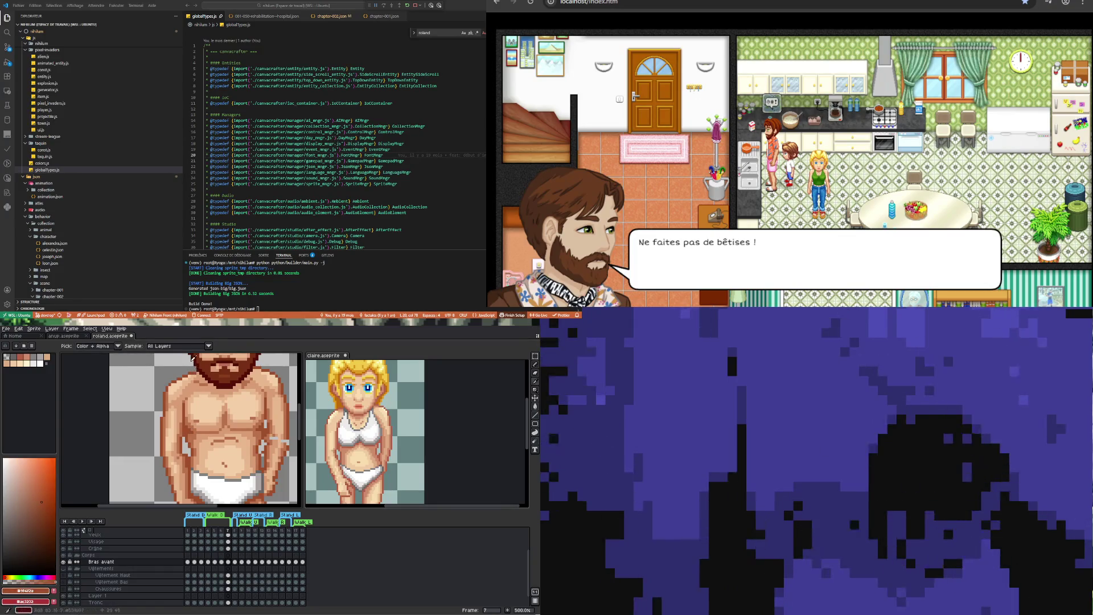
key(b)
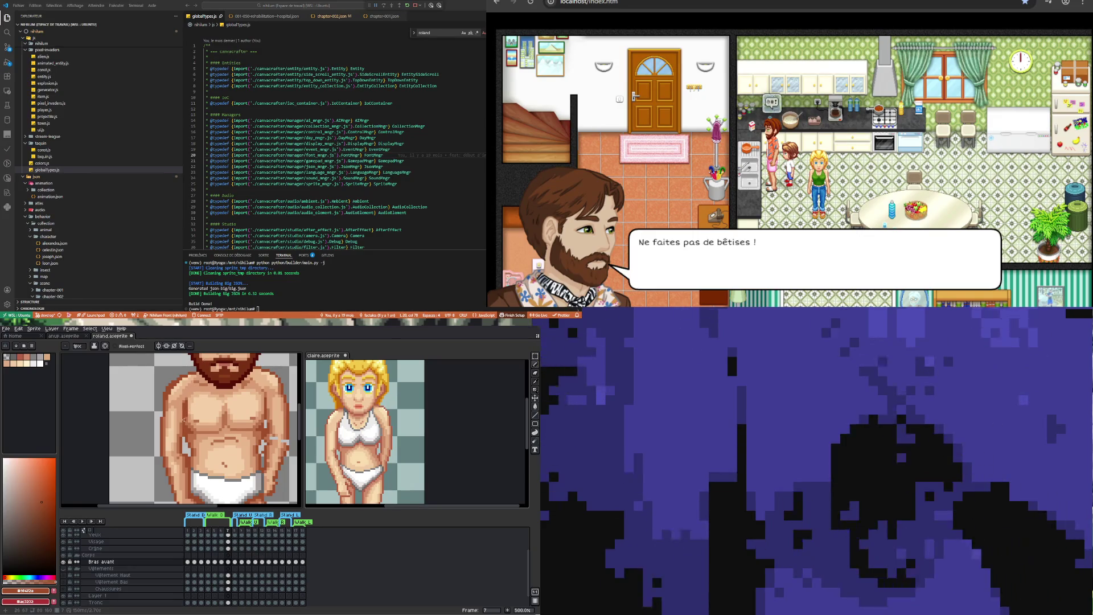
Sample skin tones from Roland's body, erase stray pixels, and repaint with the Pencil
key(i)
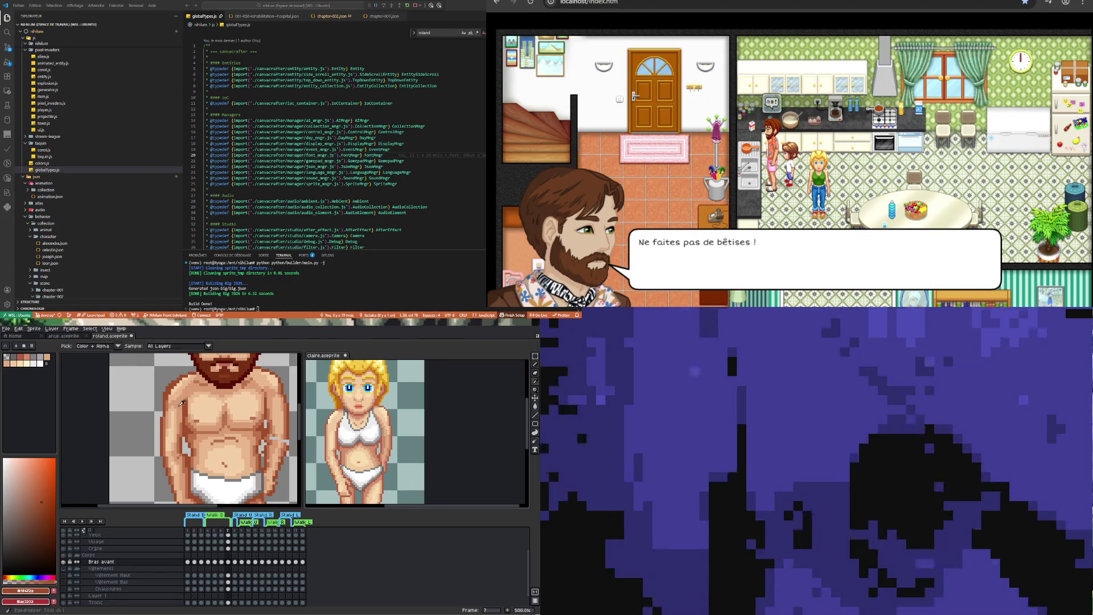
click(184, 402)
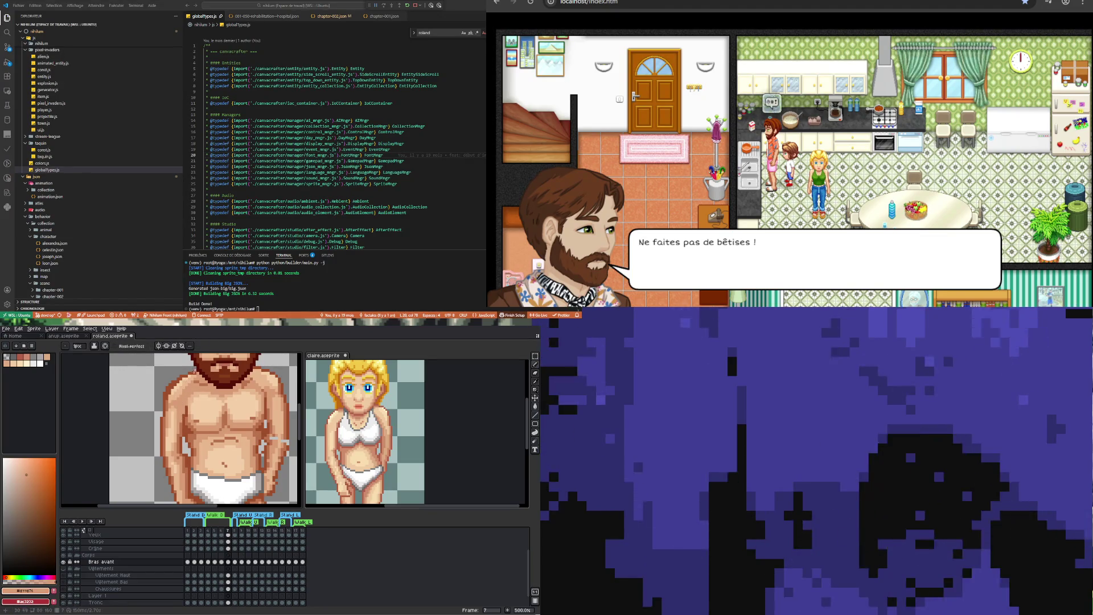
key(e)
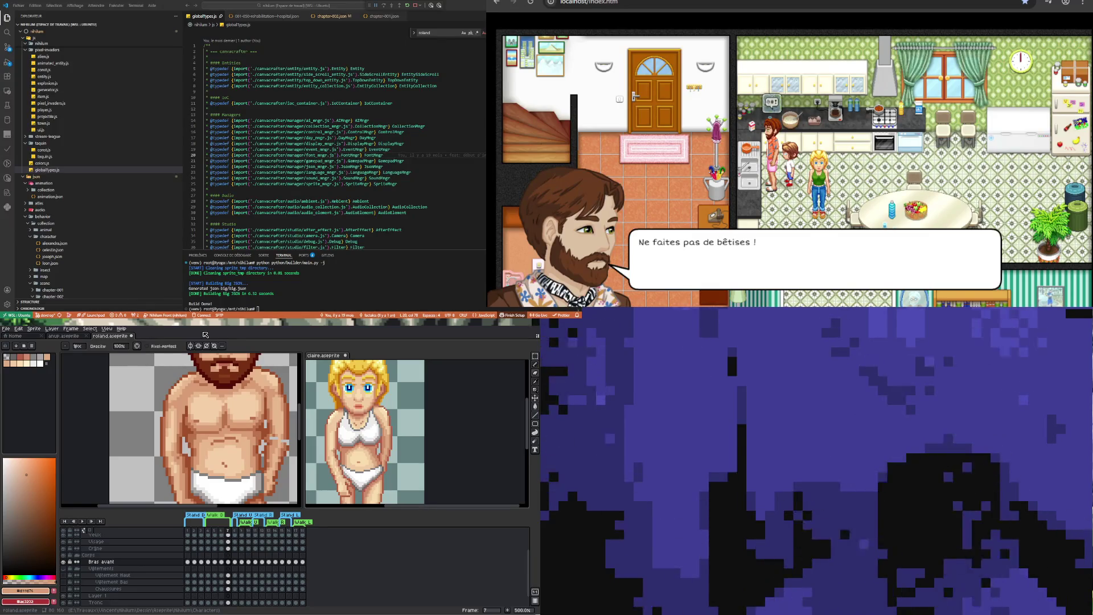
key(i)
click(177, 408)
key(b)
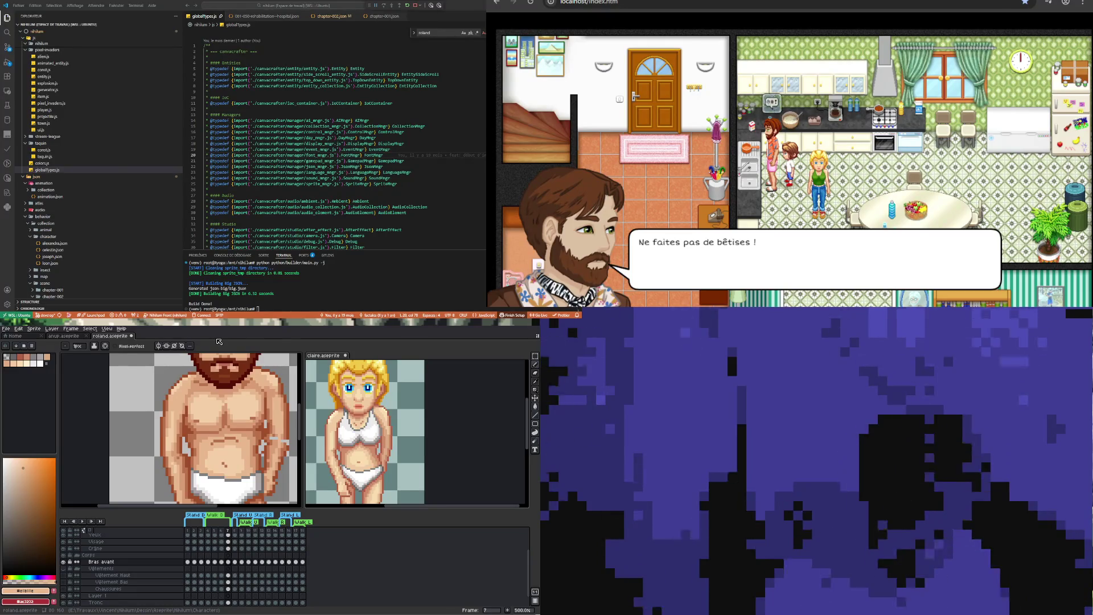
scroll(204, 431, down, 3)
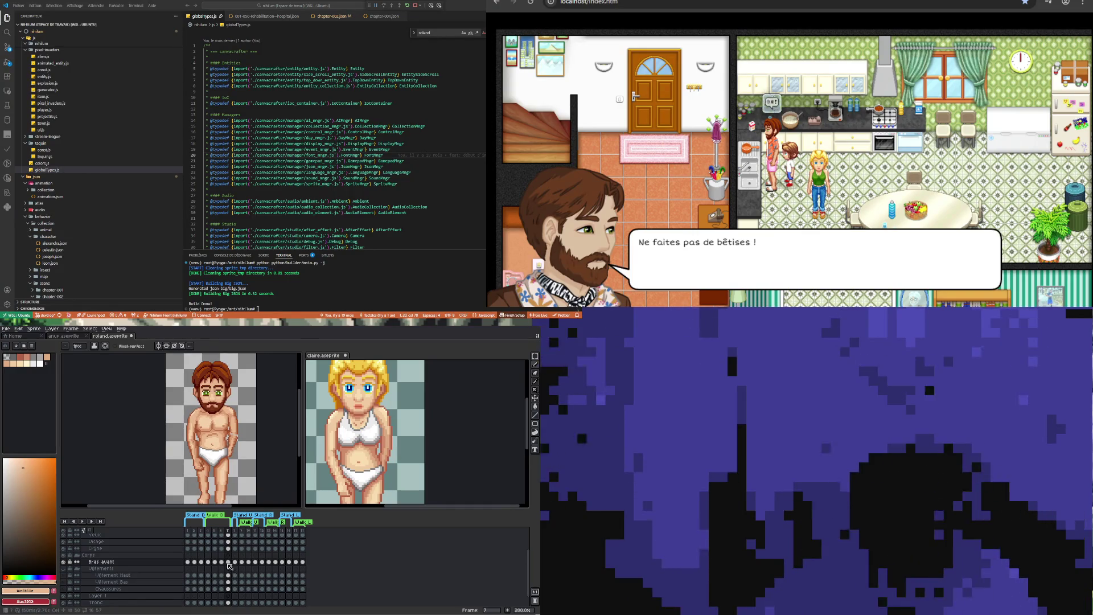
click(207, 561)
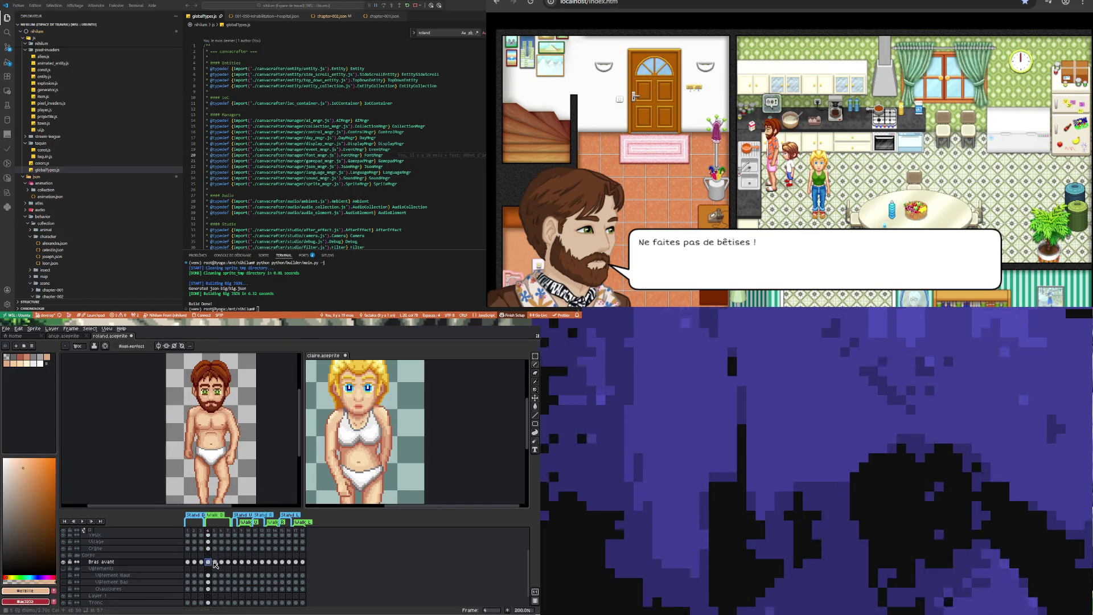
click(214, 562)
click(222, 562)
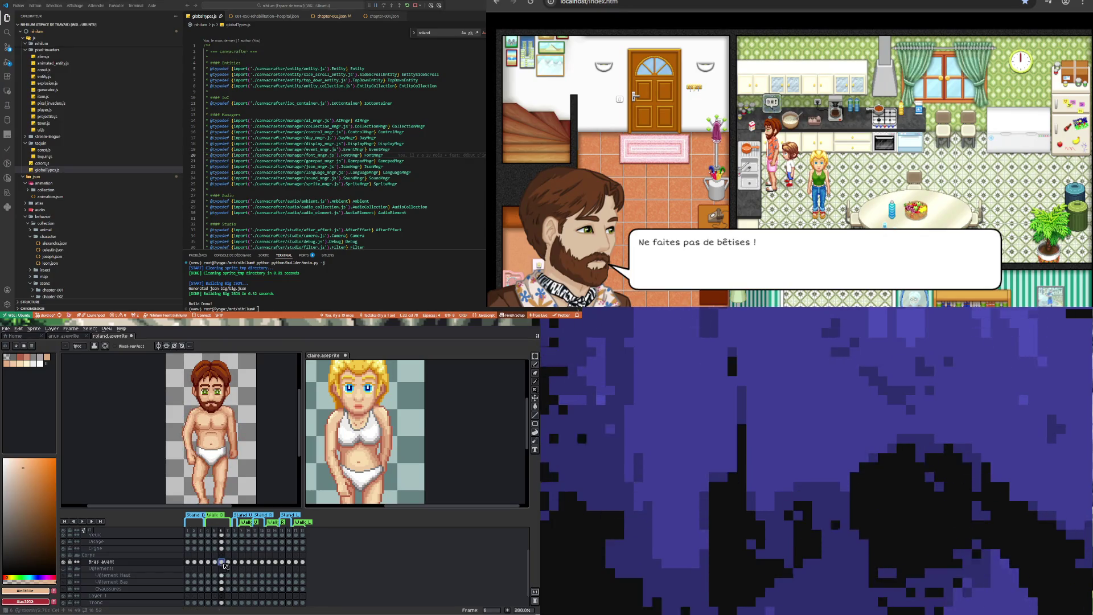
click(230, 562)
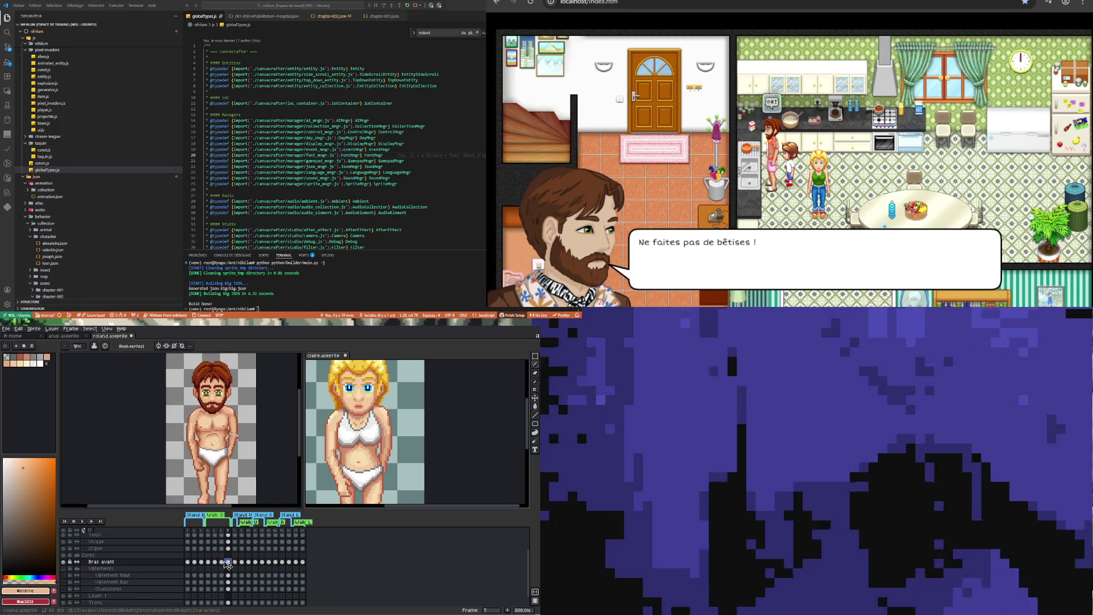
click(221, 562)
click(230, 563)
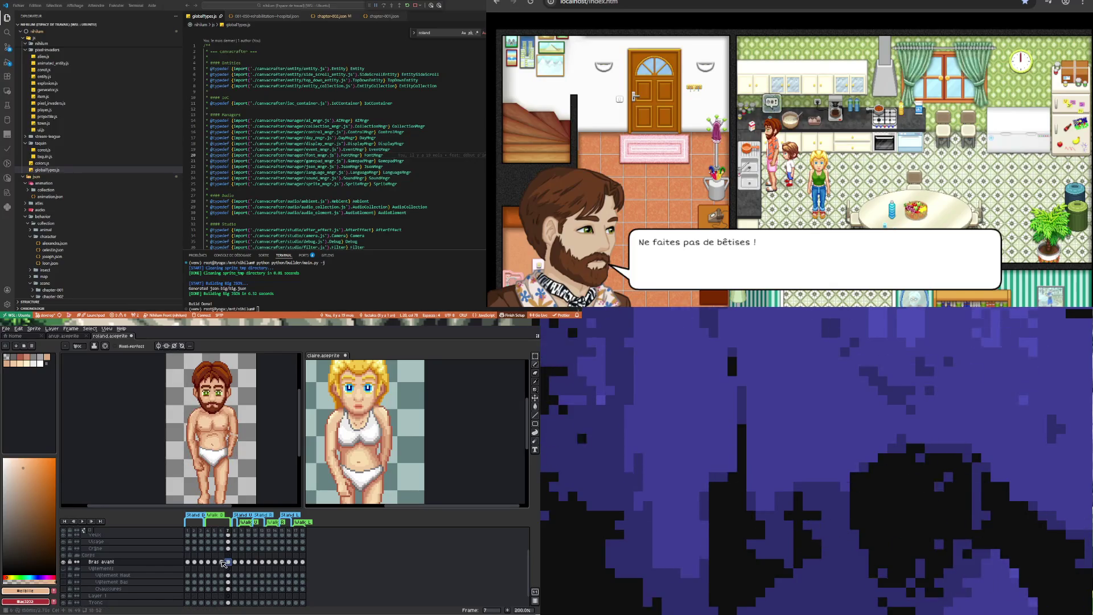
click(221, 561)
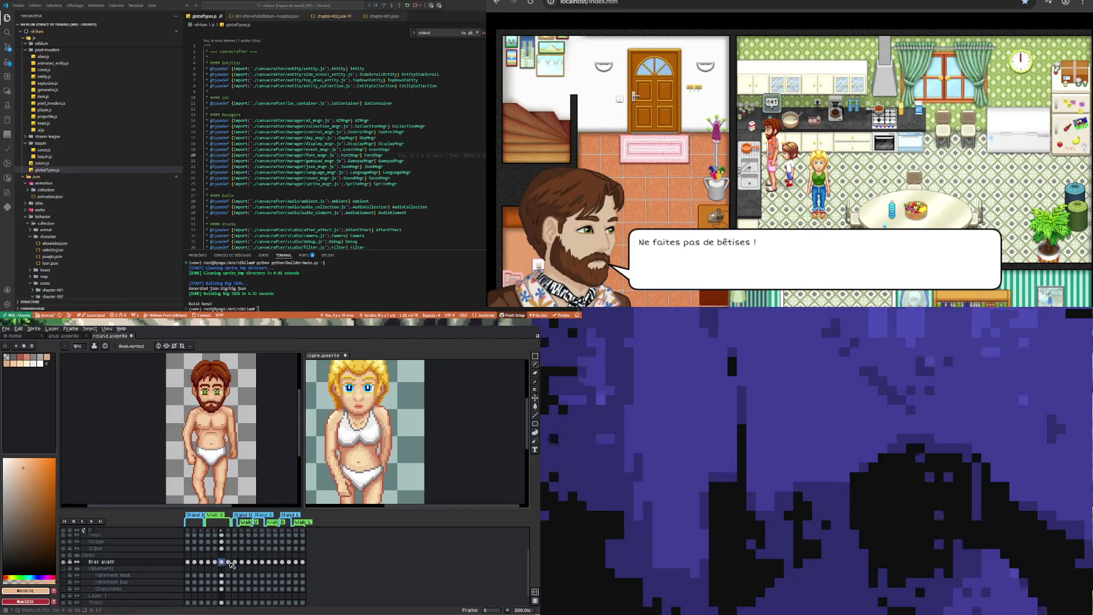
click(230, 562)
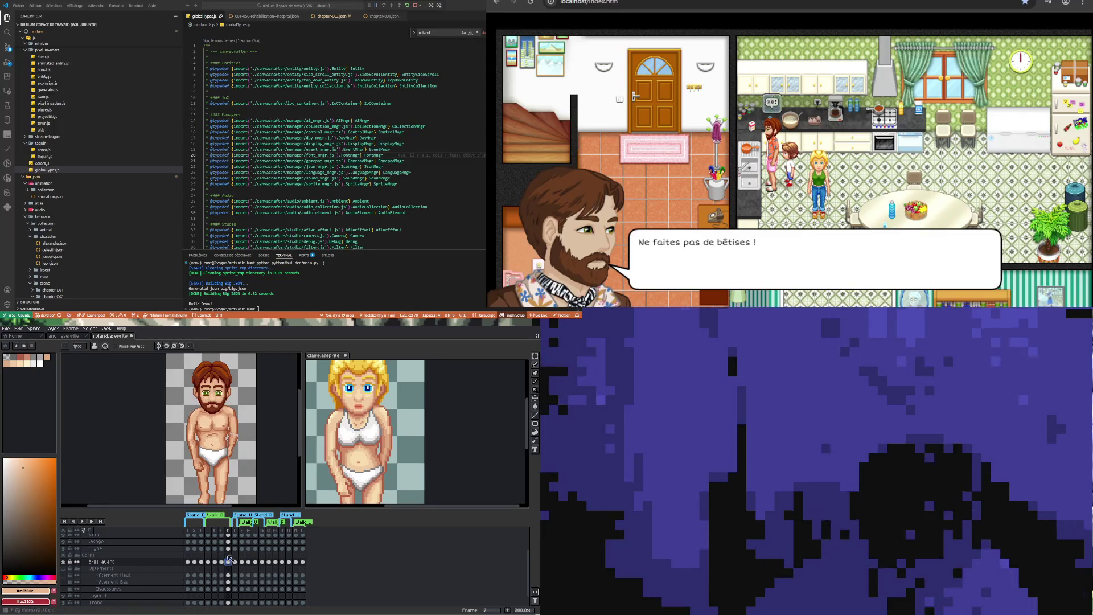
click(536, 362)
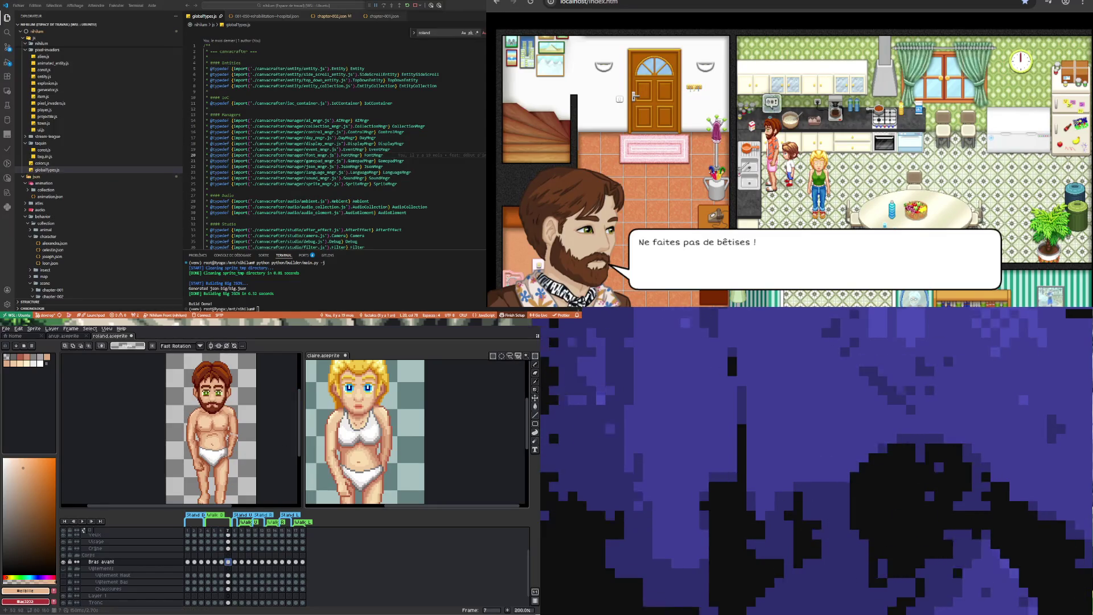
scroll(158, 484, up, 4)
drag(158, 483, 239, 429)
click(268, 469)
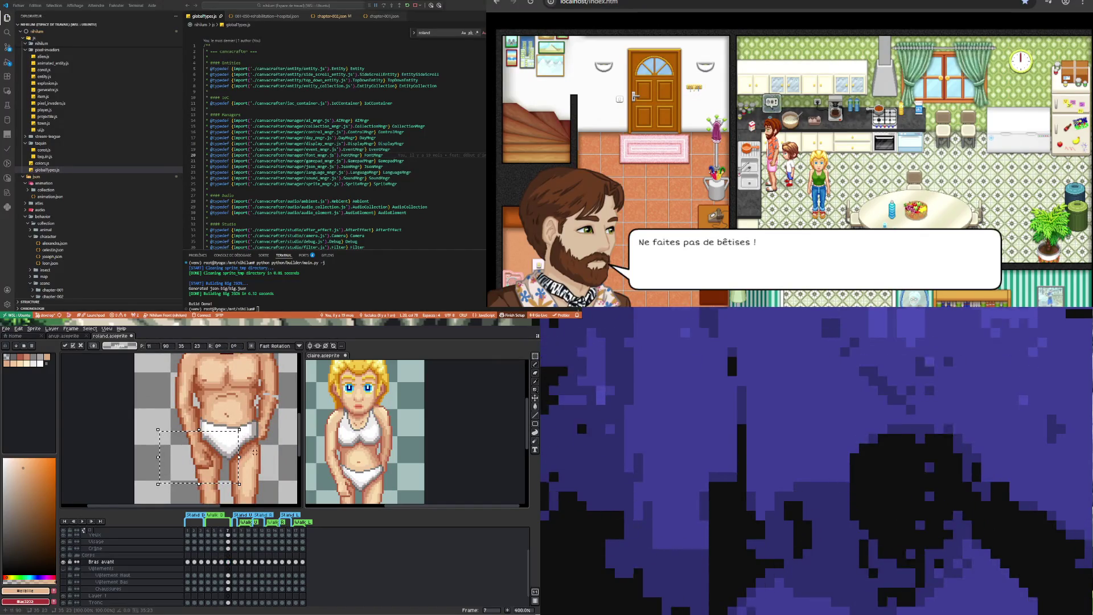
scroll(260, 487, down, 3)
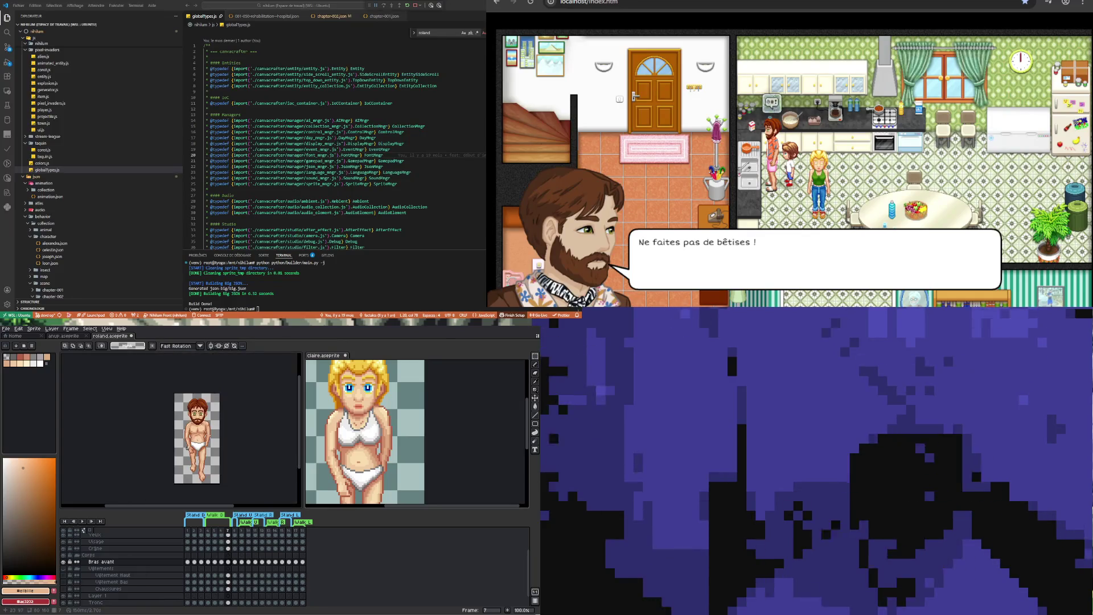
scroll(255, 500, up, 1)
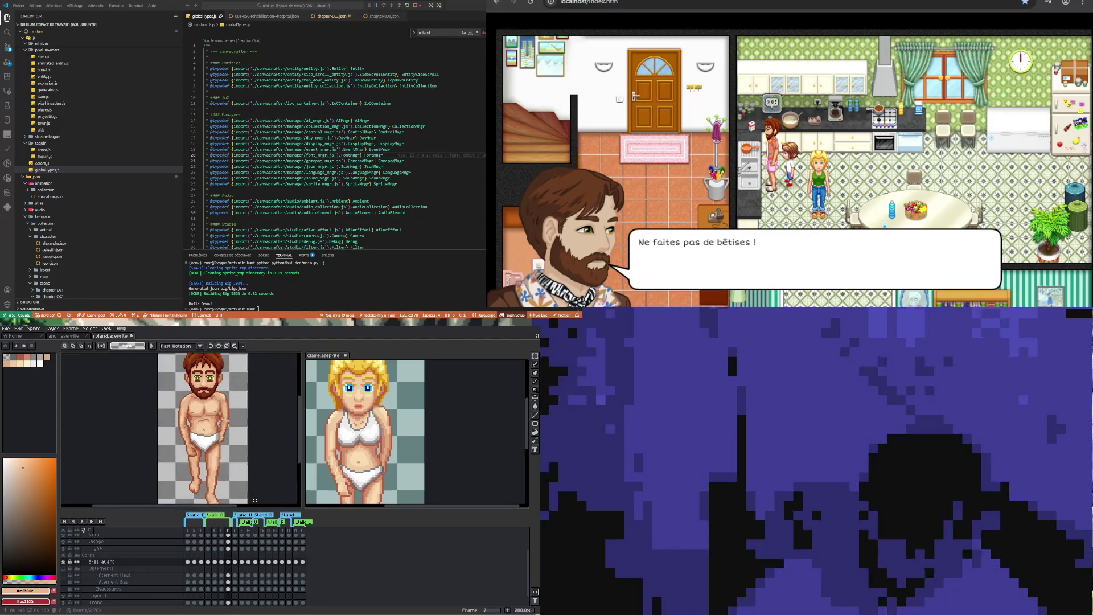
scroll(250, 496, down, 1)
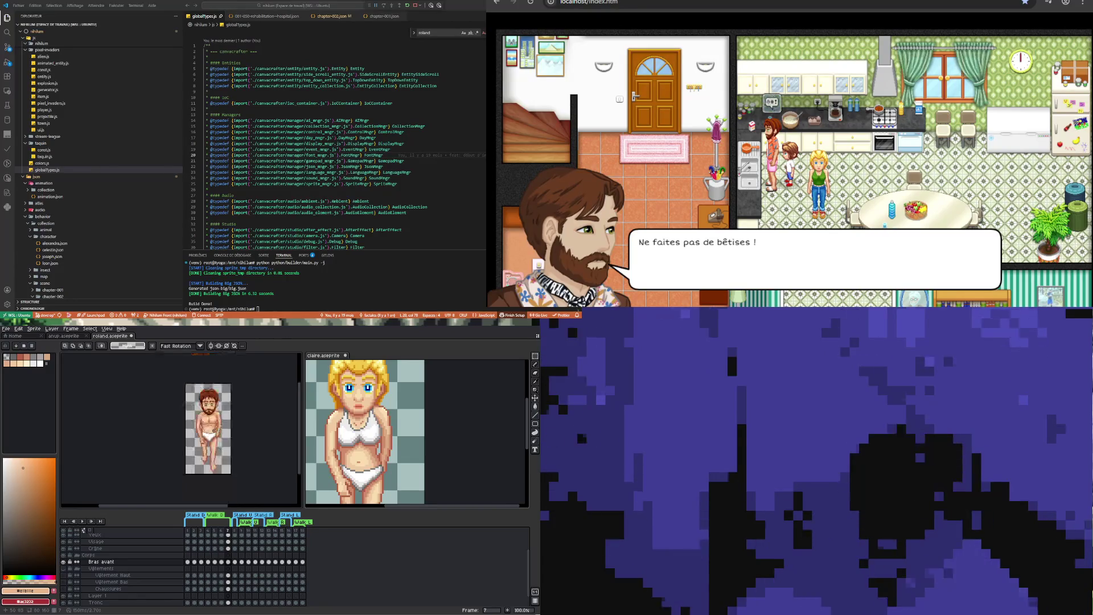
scroll(217, 444, up, 1)
scroll(371, 472, down, 1)
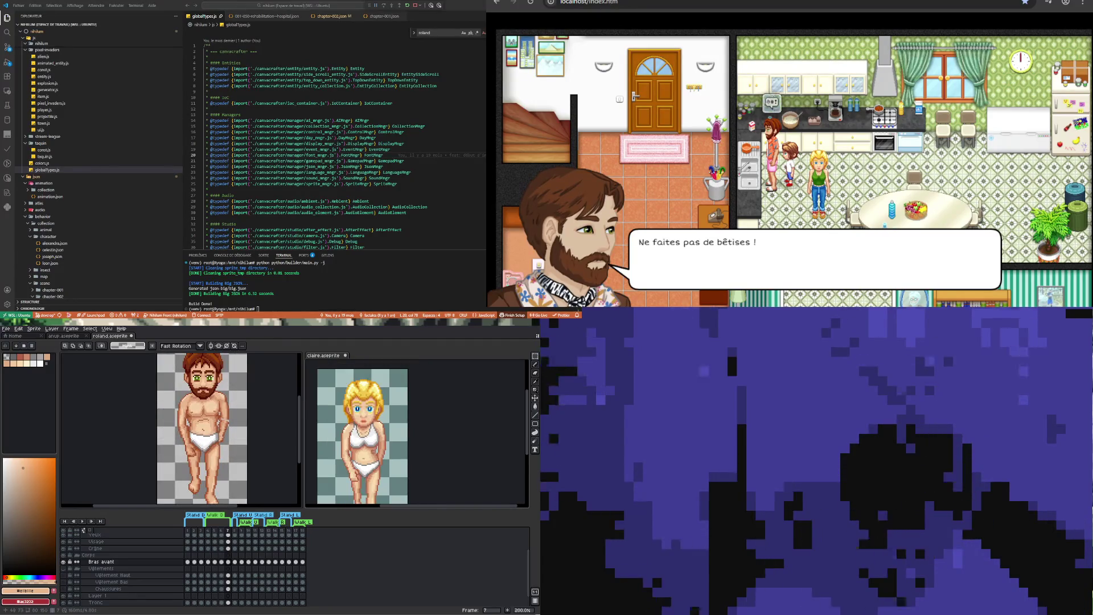
scroll(370, 471, down, 1)
scroll(371, 471, up, 1)
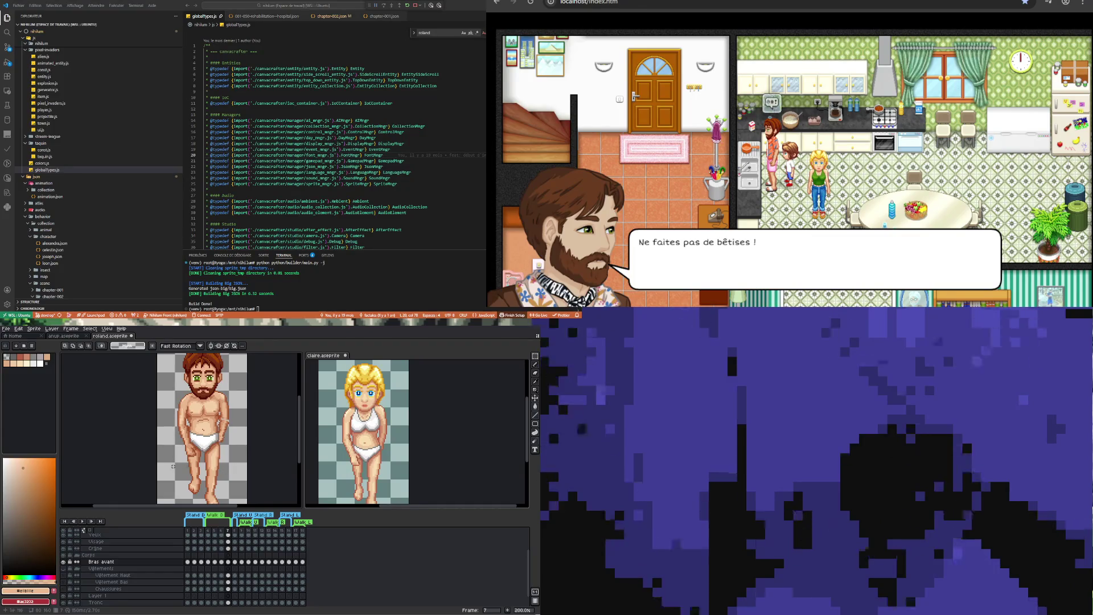
scroll(191, 456, up, 1)
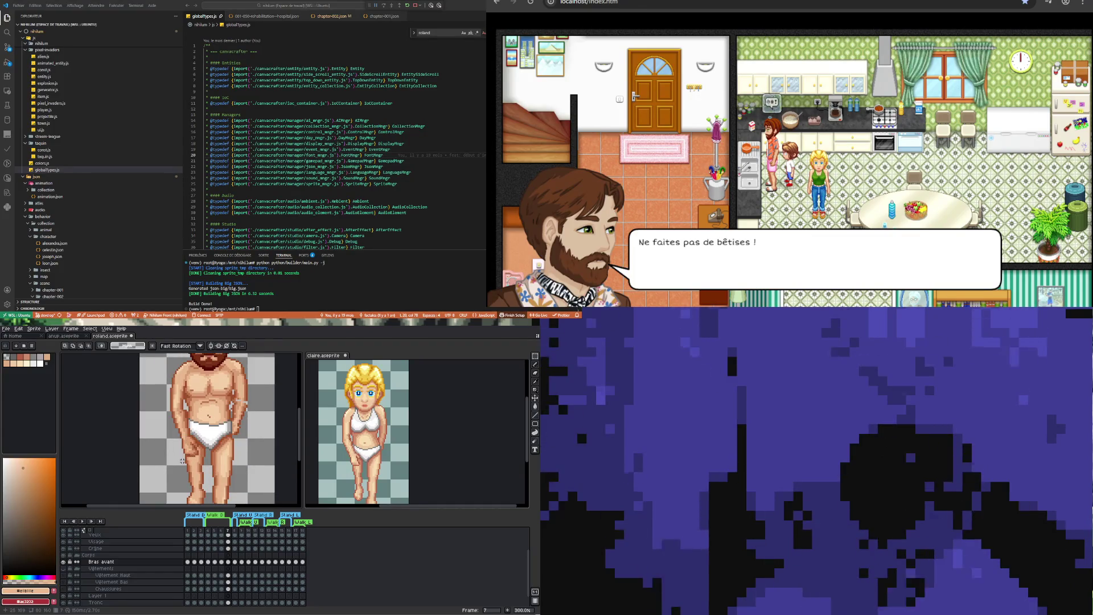
scroll(182, 460, down, 2)
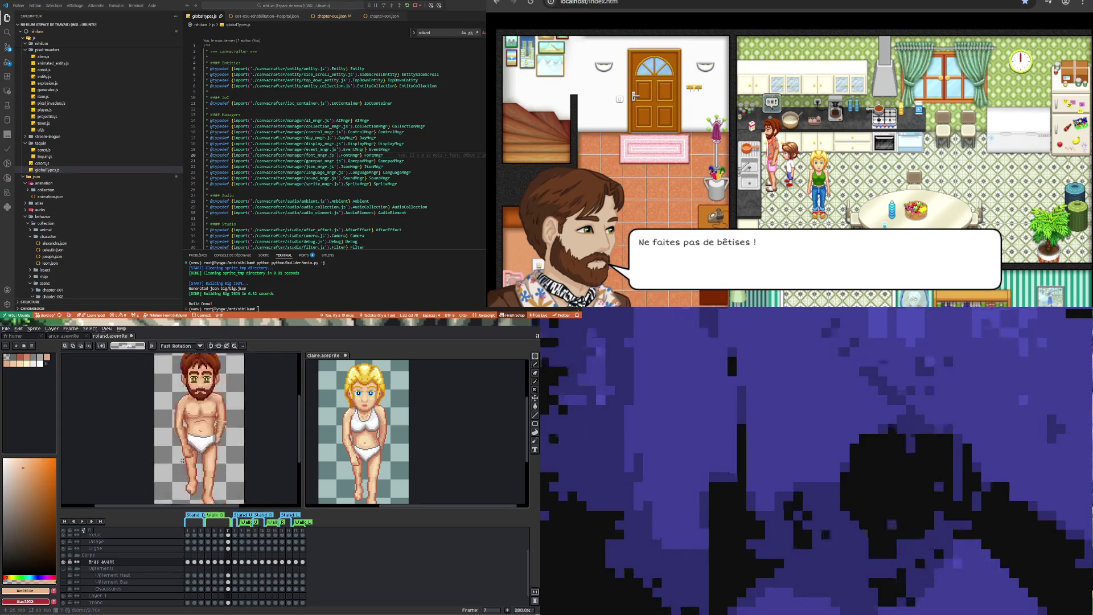
scroll(183, 459, up, 1)
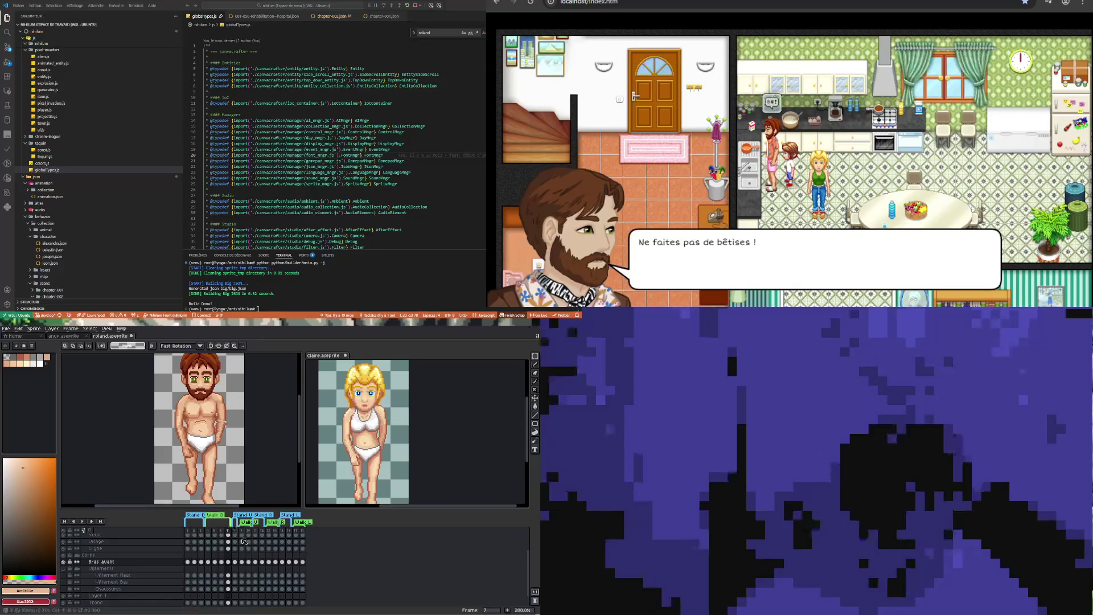
Flip Roland's Bras avant cels across frames 5, 6 and 7 to compare front-arm poses
click(215, 561)
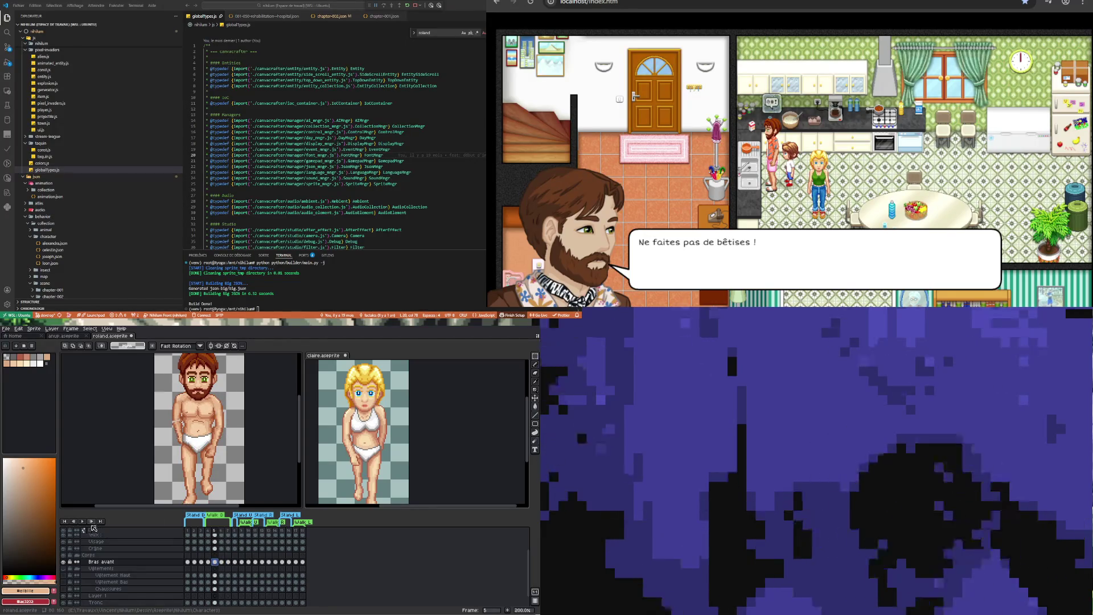
click(229, 562)
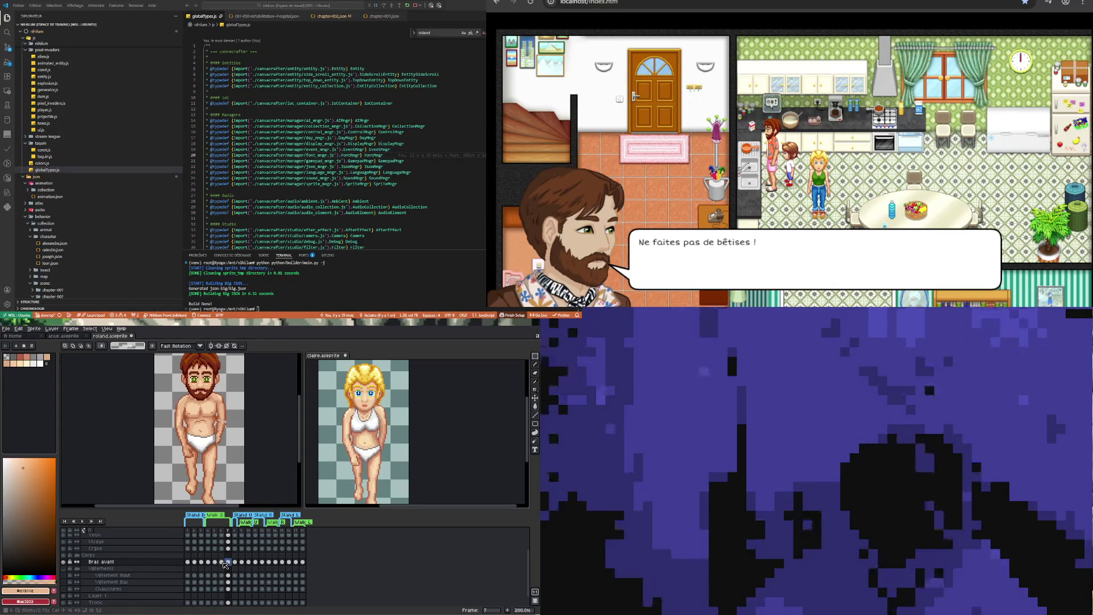
click(222, 561)
click(214, 562)
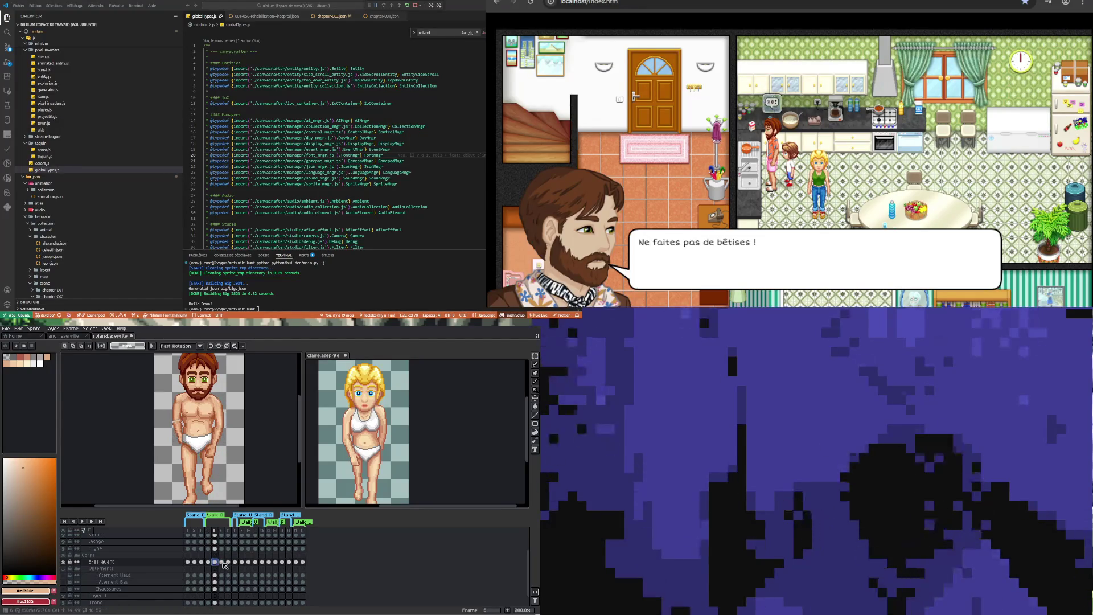
click(221, 562)
click(230, 562)
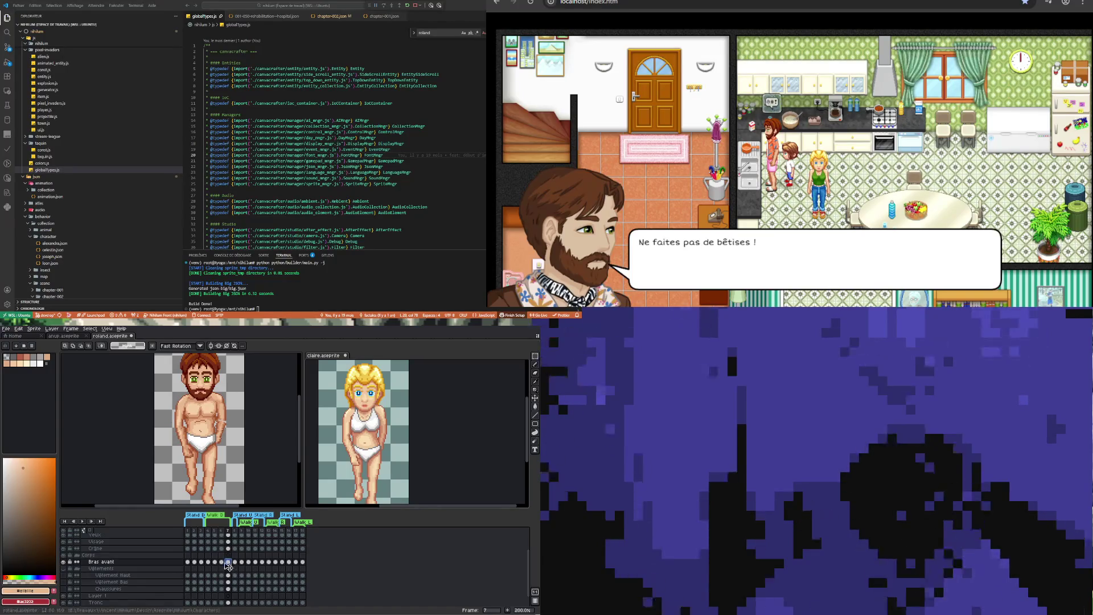
click(223, 561)
click(228, 562)
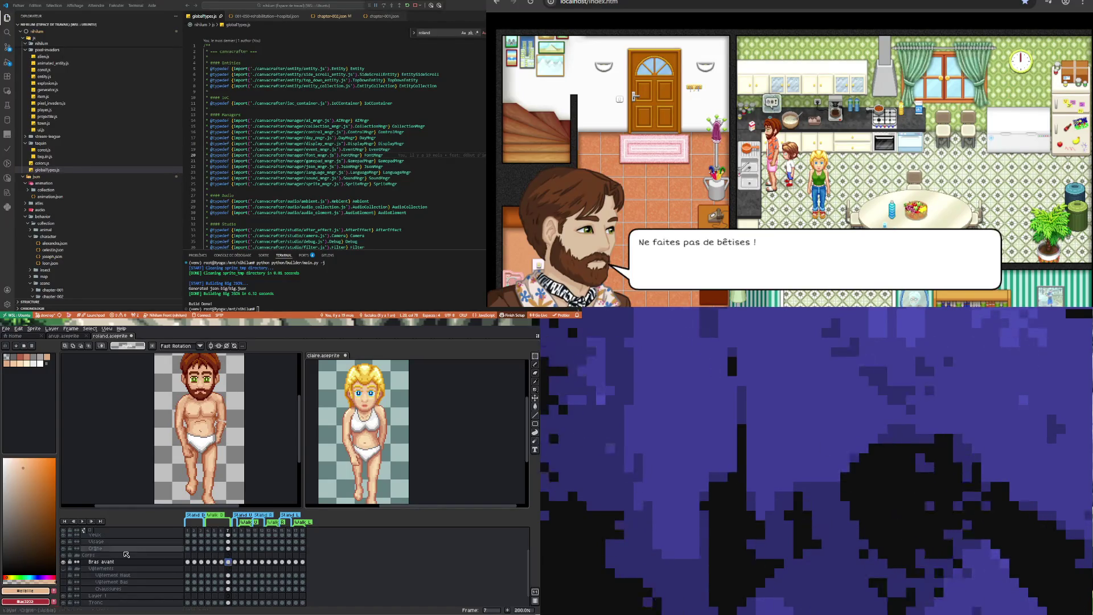
key(Left)
scroll(141, 423, down, 1)
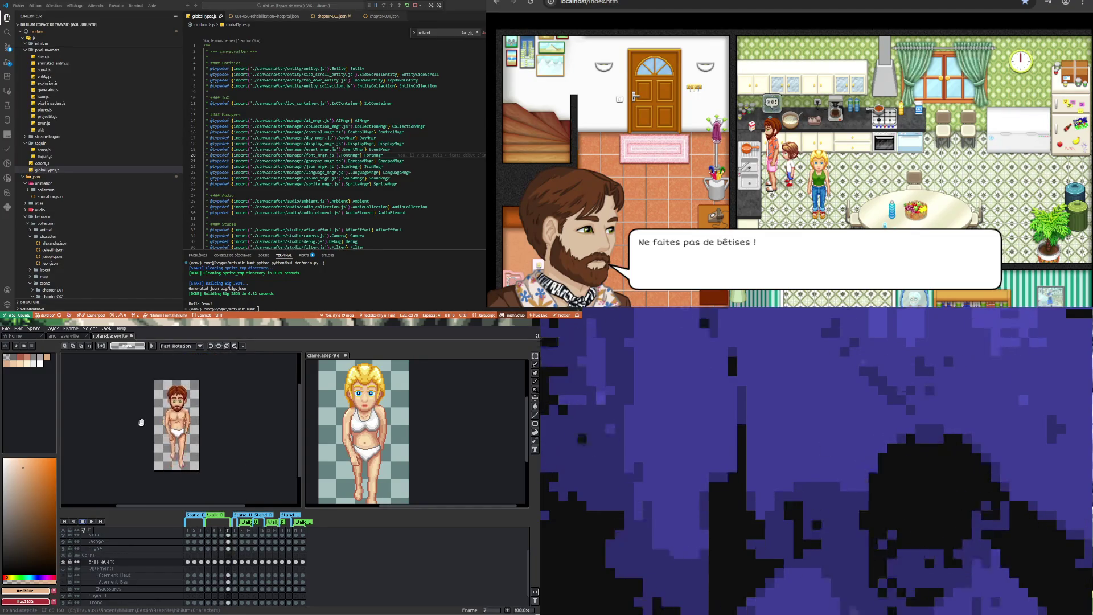
key(Right)
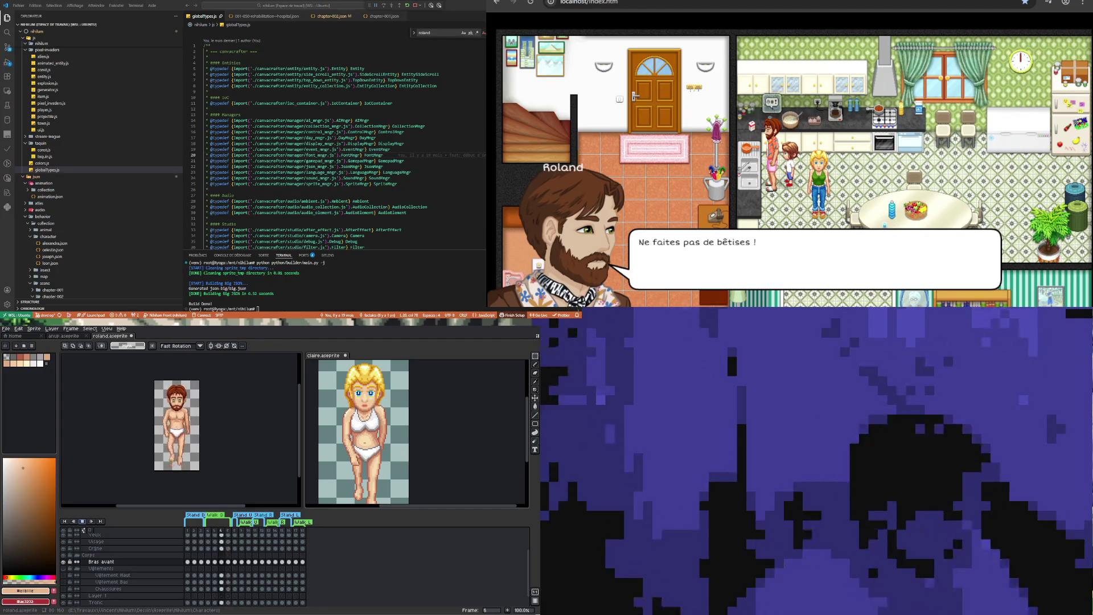
key(Left)
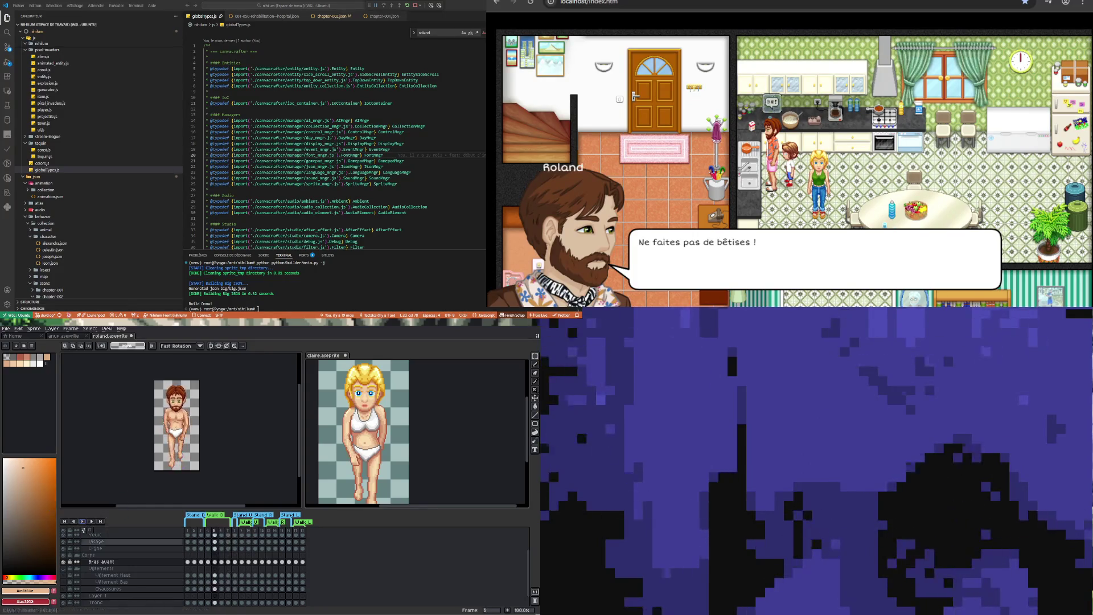
click(208, 561)
click(216, 561)
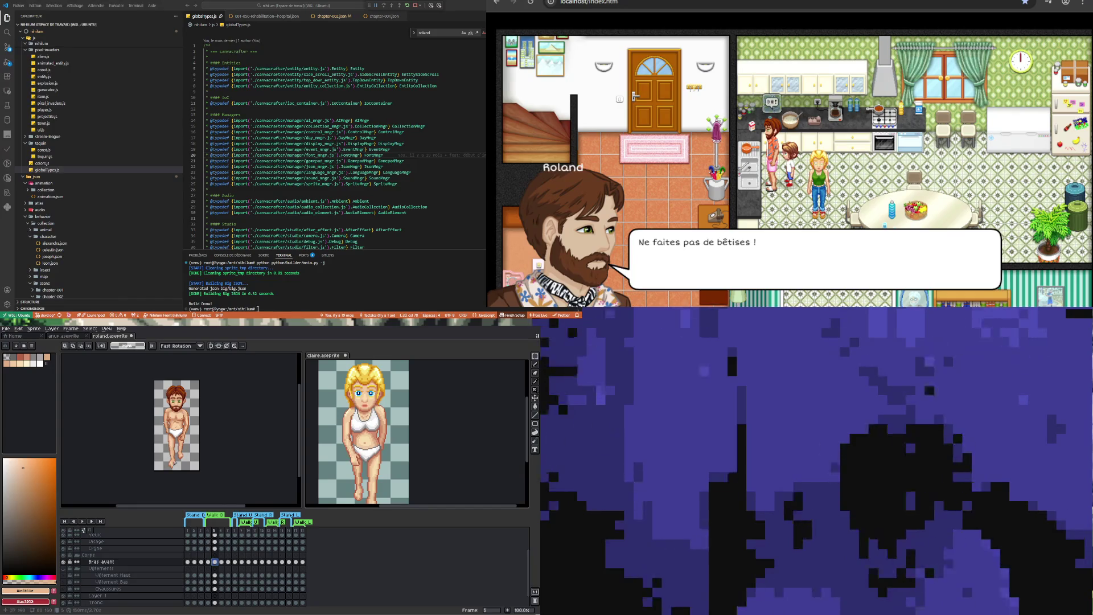
scroll(174, 463, up, 1)
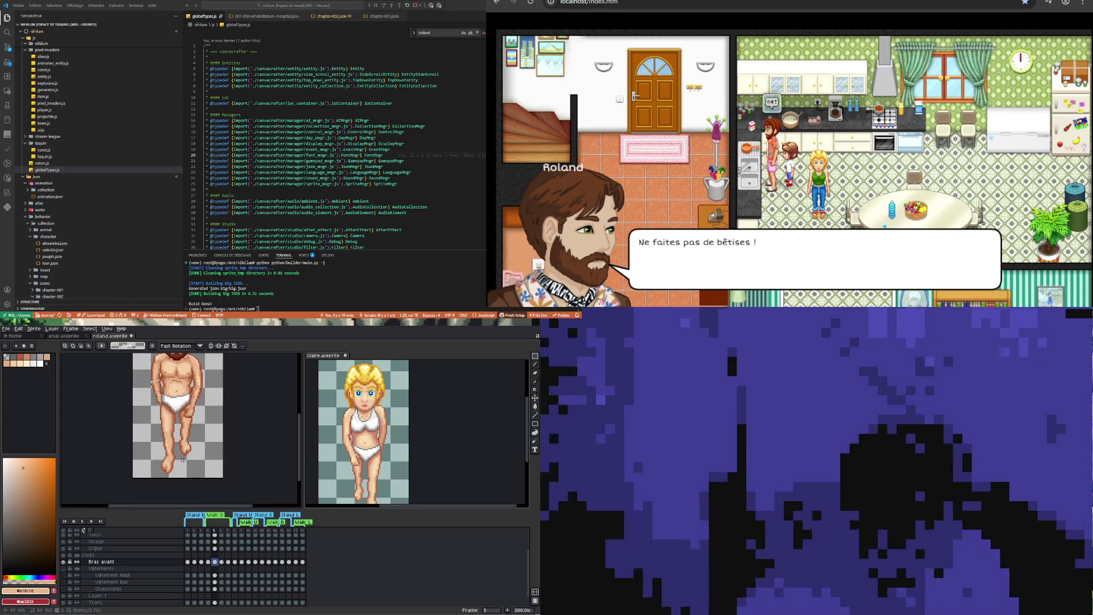
Hide Bras avant and try a selection around Roland's right leg on Tronc frame 5
click(65, 562)
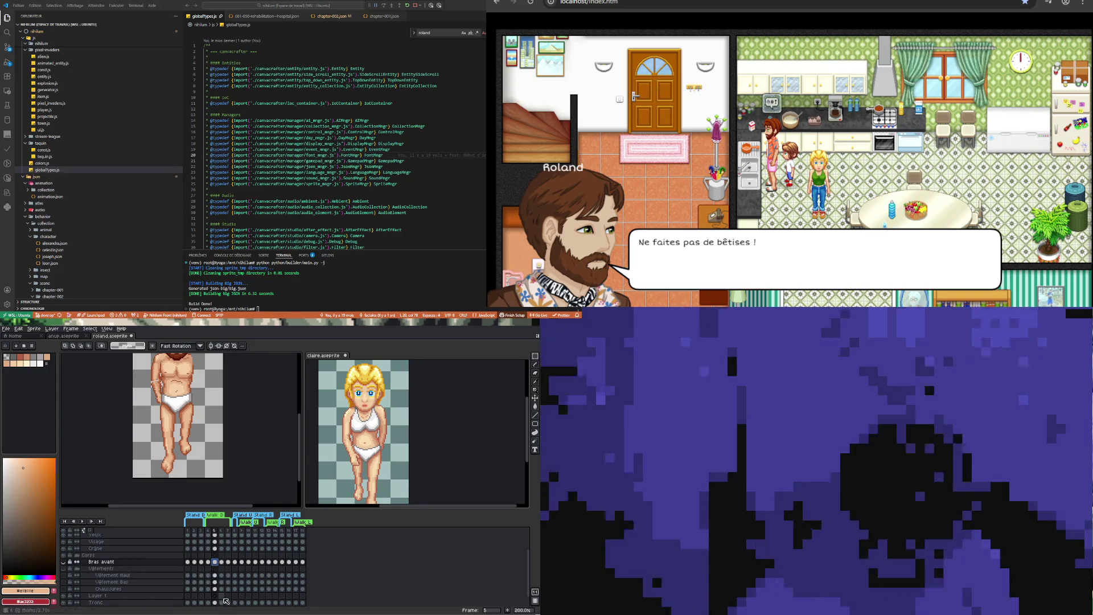
scroll(223, 589, down, 1)
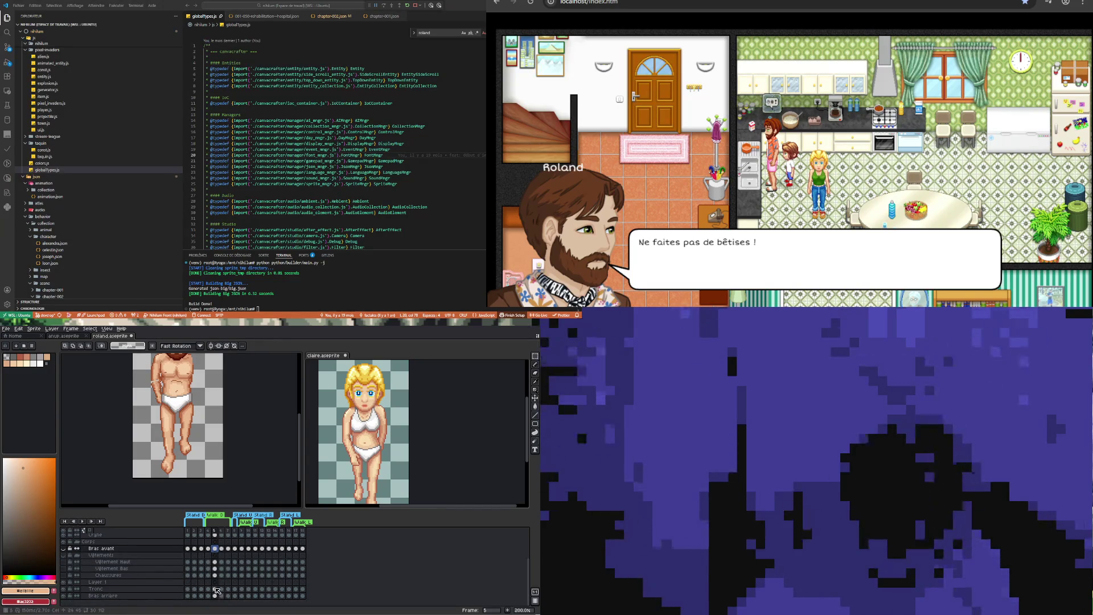
click(215, 588)
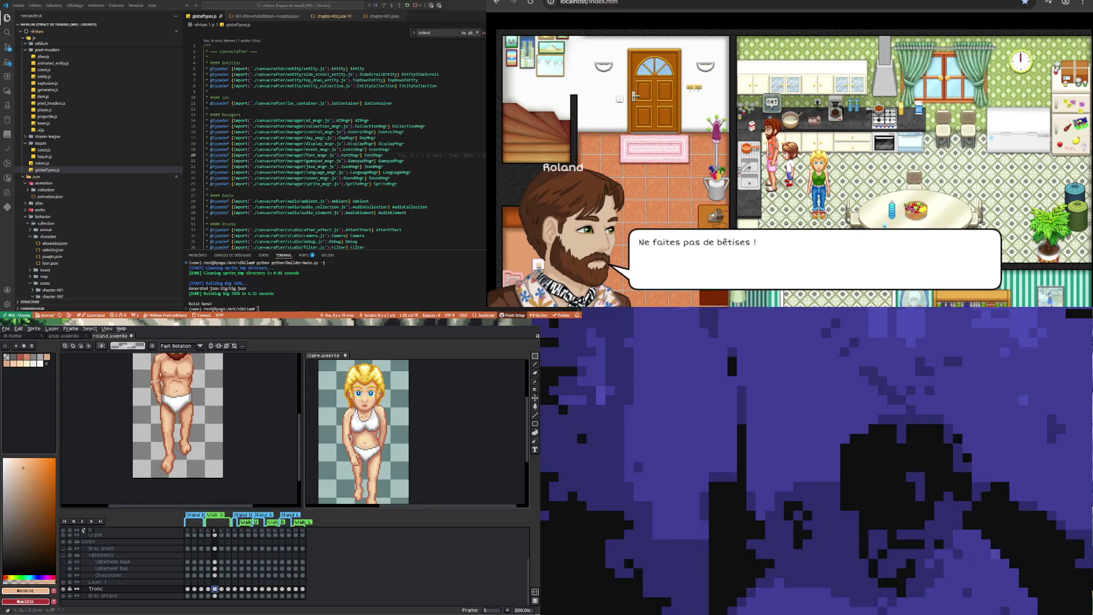
scroll(206, 469, up, 1)
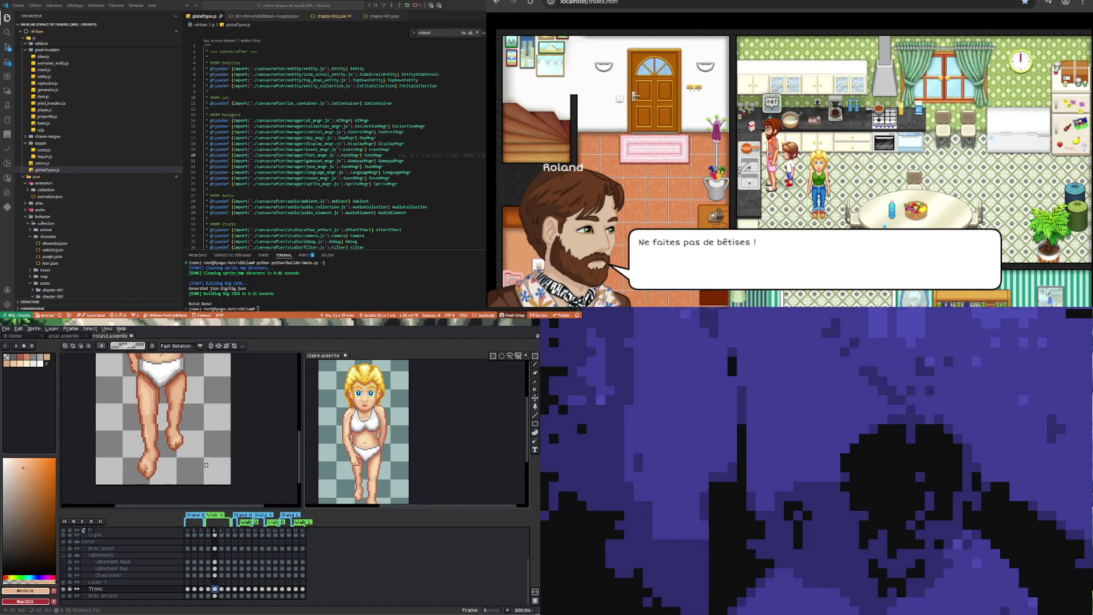
drag(206, 470, 172, 366)
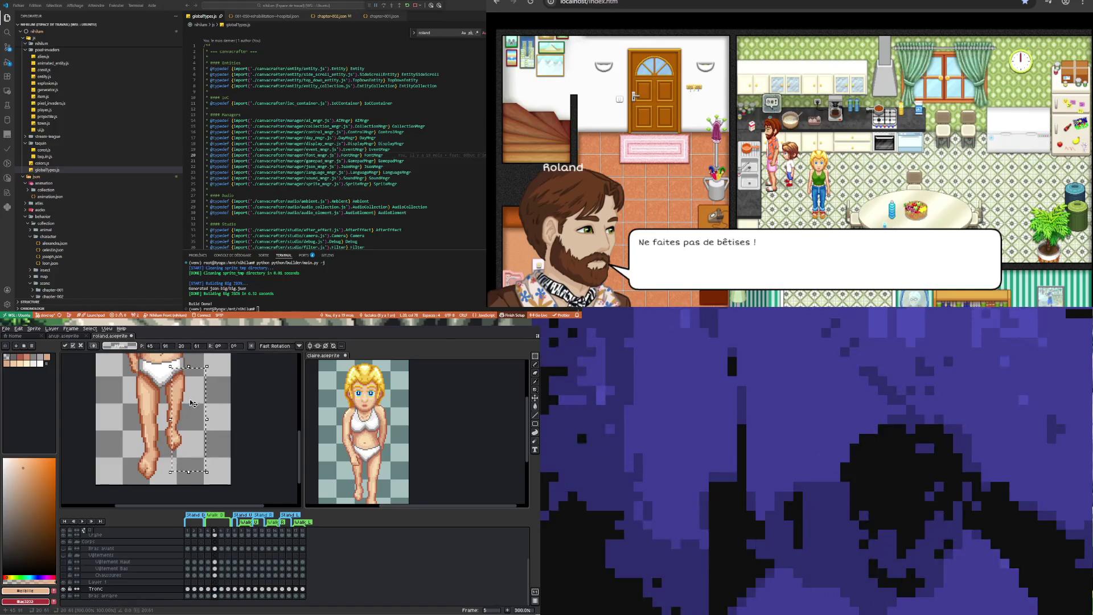
click(225, 431)
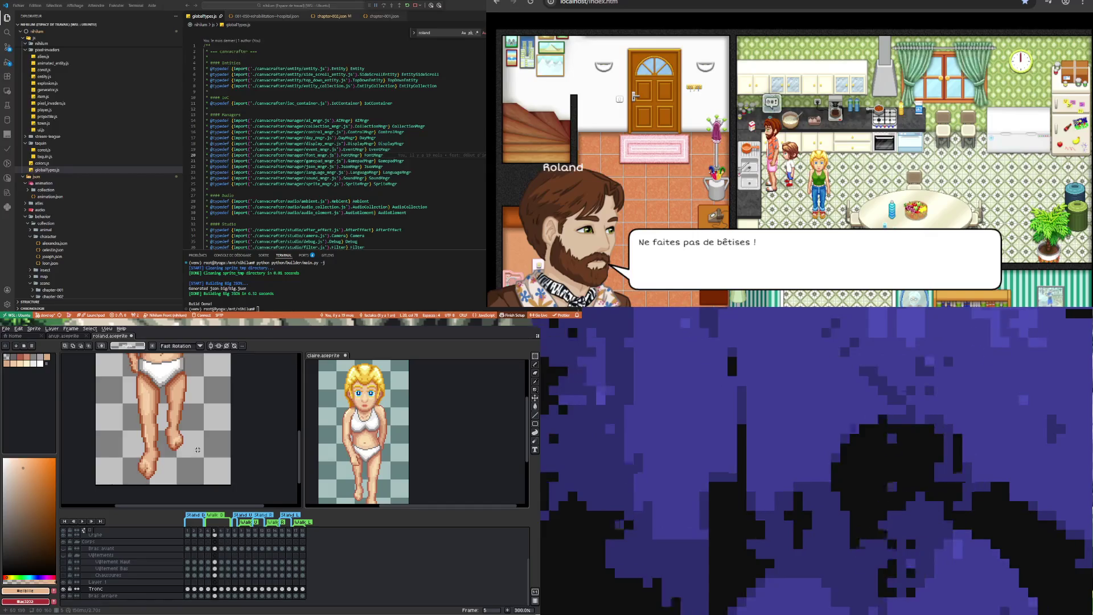
scroll(197, 449, down, 2)
scroll(189, 417, up, 3)
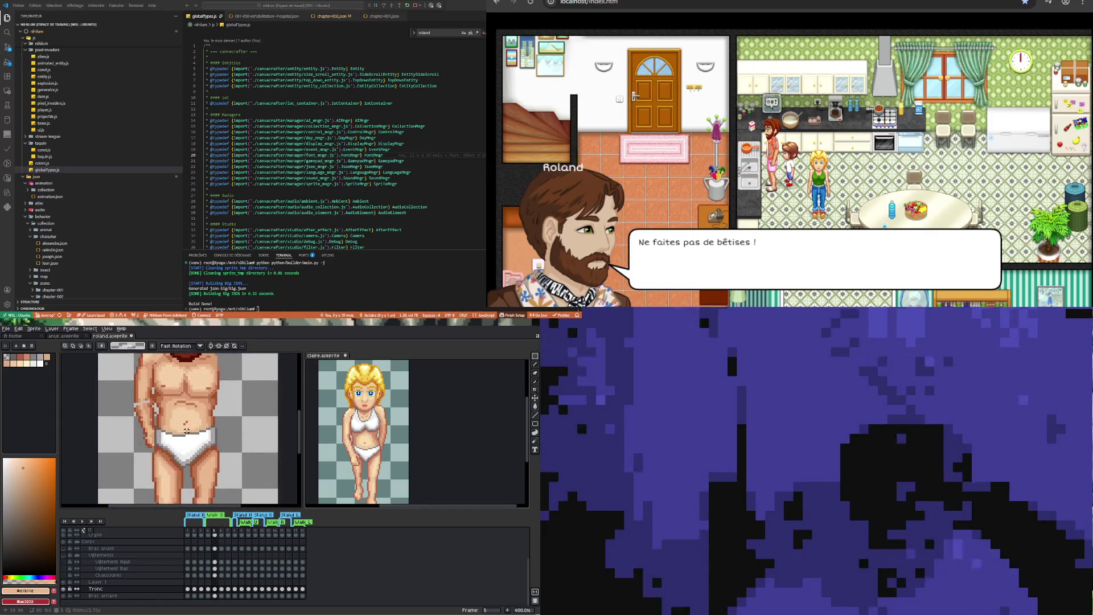
Hide Vêtement Haut and shift a selected section of the frame-5 Tronc cel into place
click(215, 562)
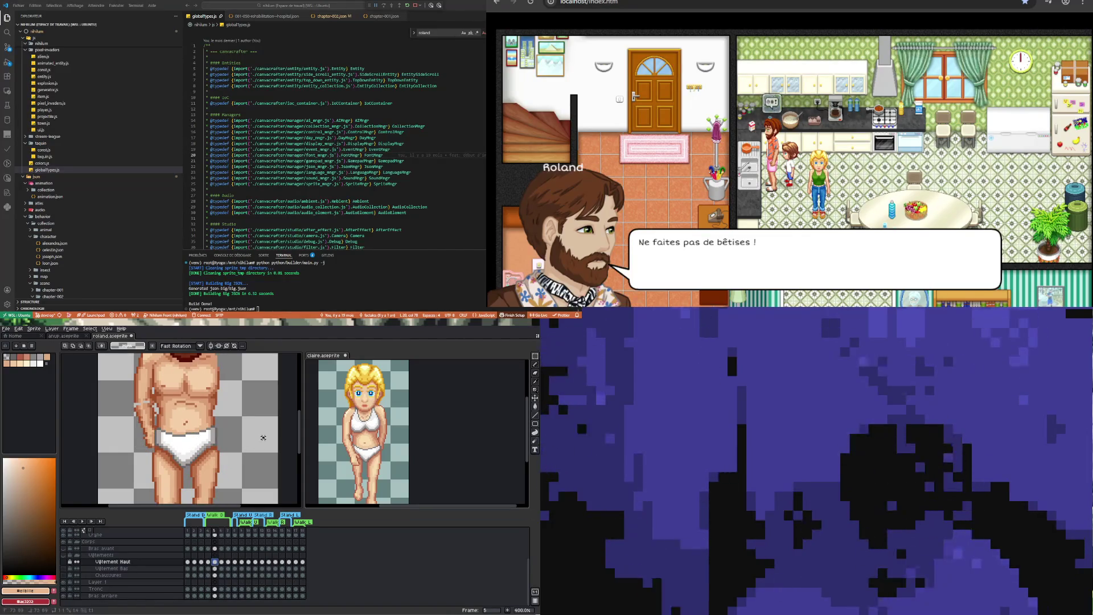
scroll(230, 428, down, 2)
drag(236, 496, 219, 433)
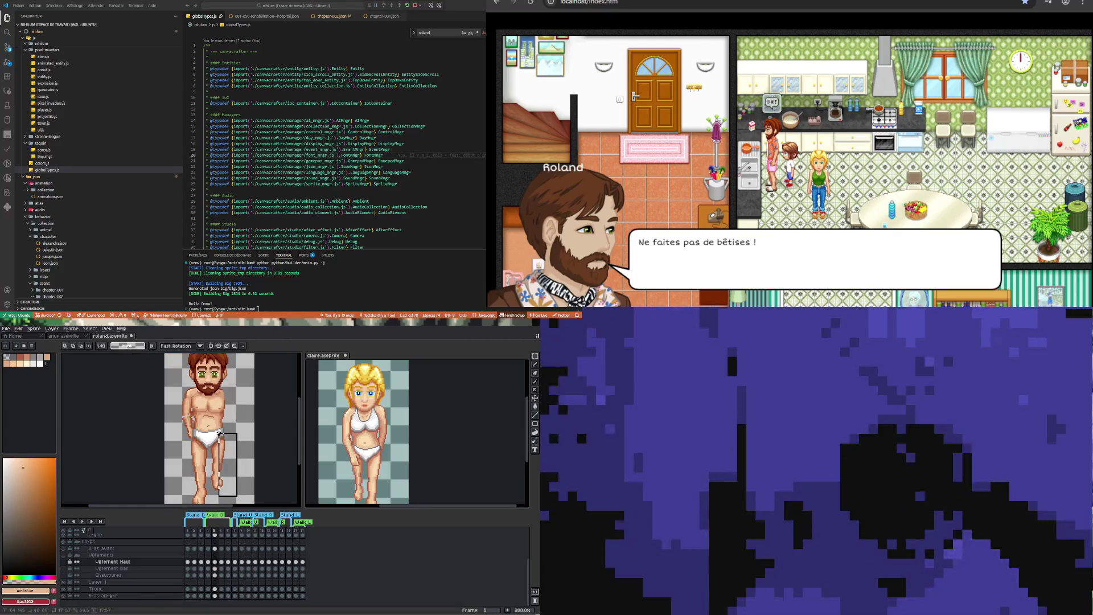
click(248, 453)
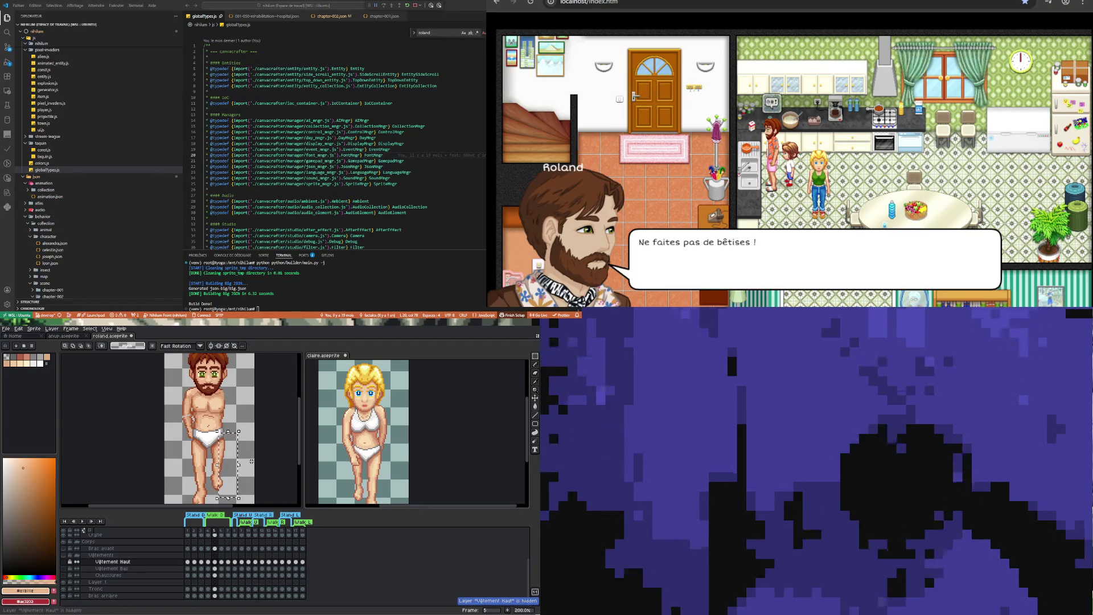
click(214, 588)
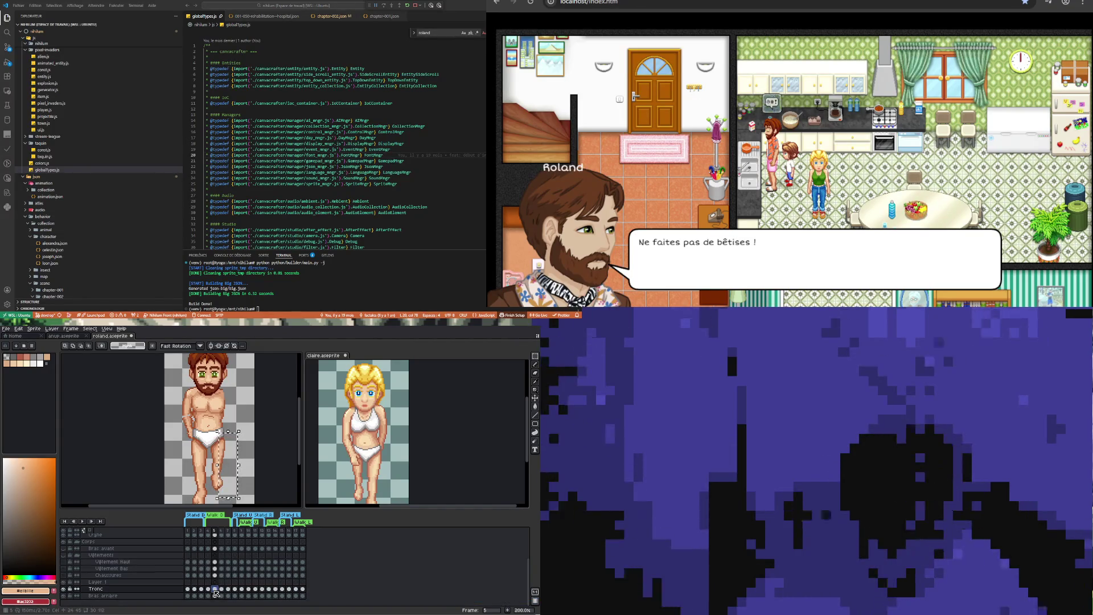
key(ctrl+t)
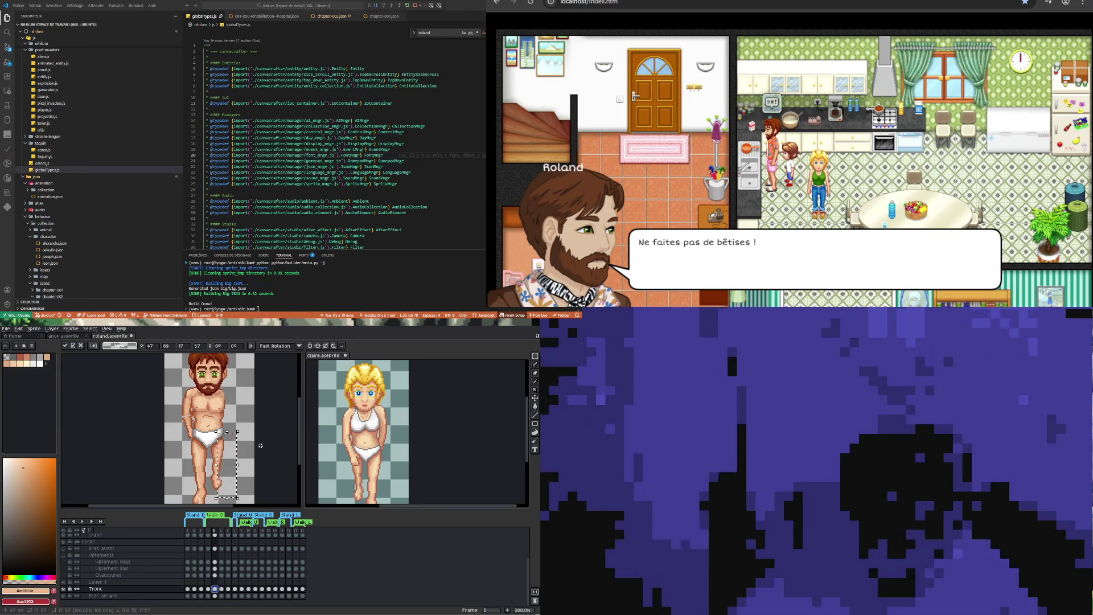
click(254, 454)
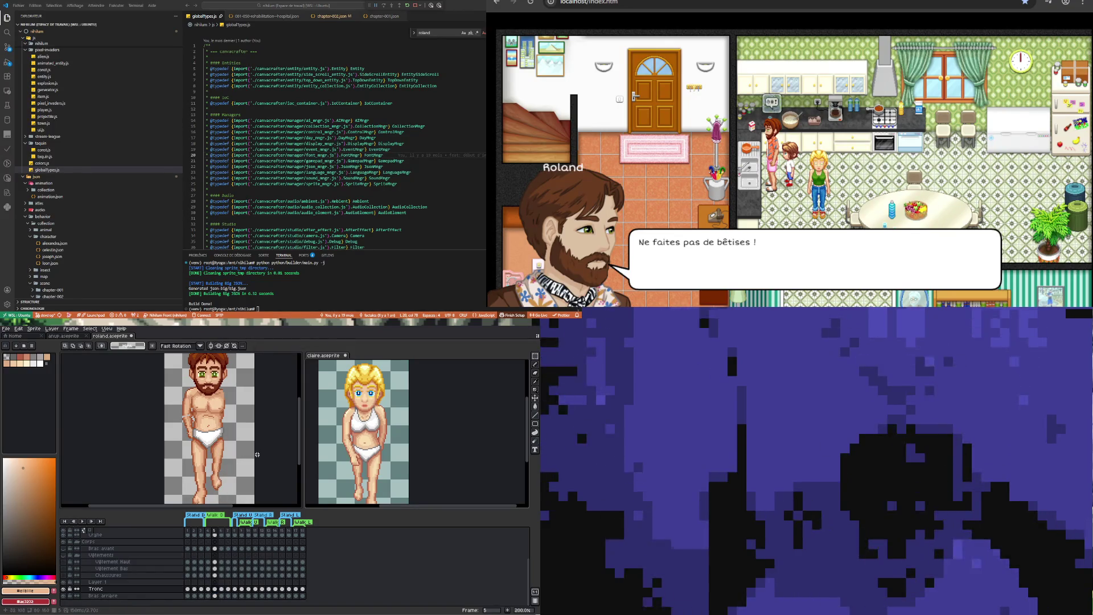
scroll(228, 444, down, 1)
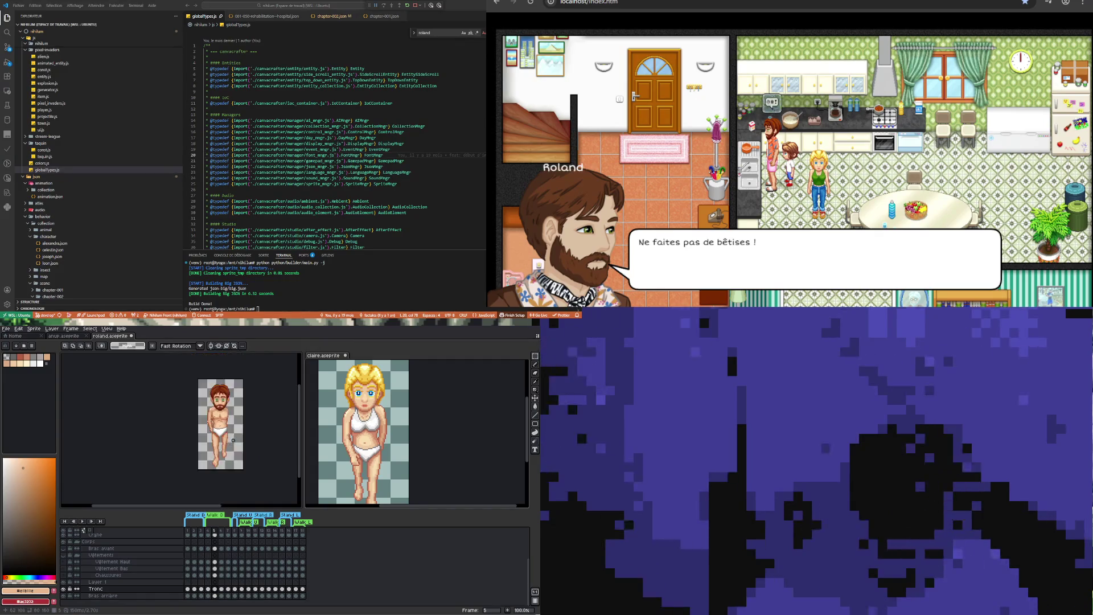
scroll(220, 441, up, 1)
click(215, 589)
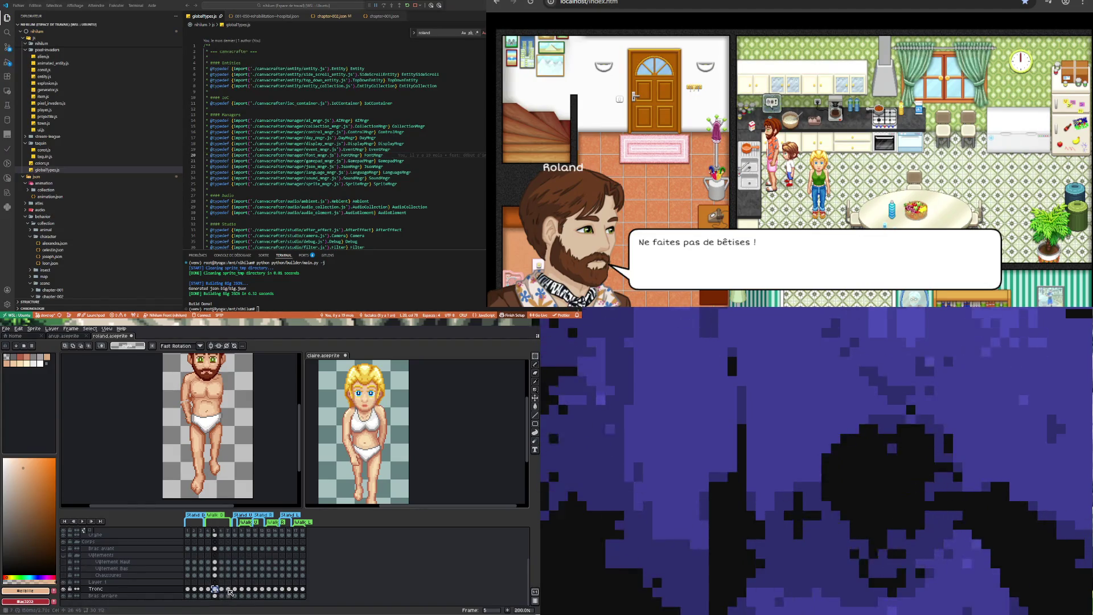
Check the Tronc cel at frame 7, then go to frame 4 and zoom on the right arm
click(228, 589)
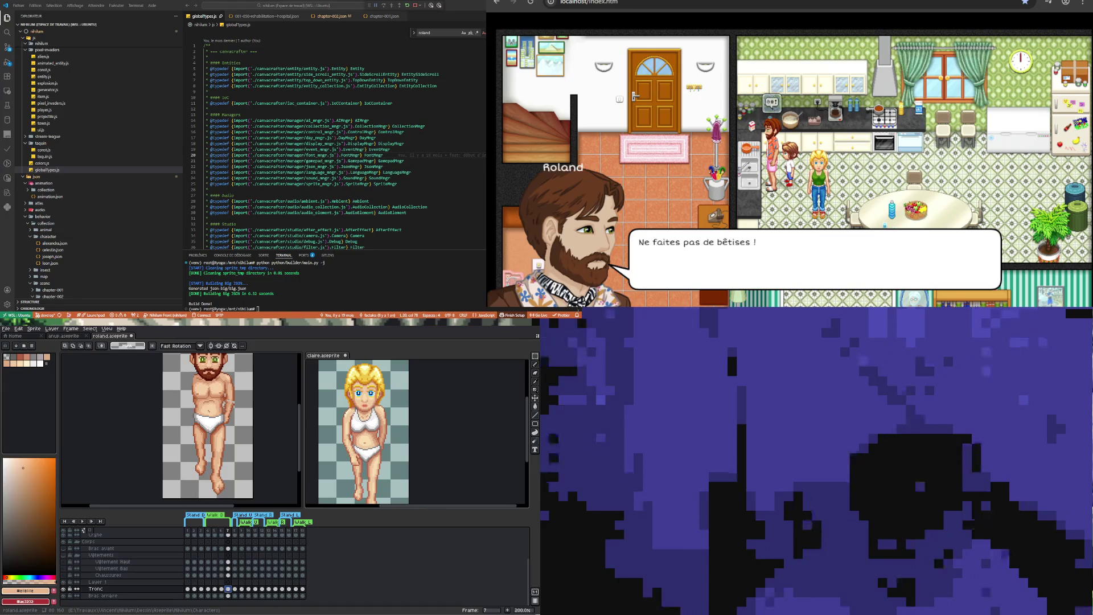
click(208, 588)
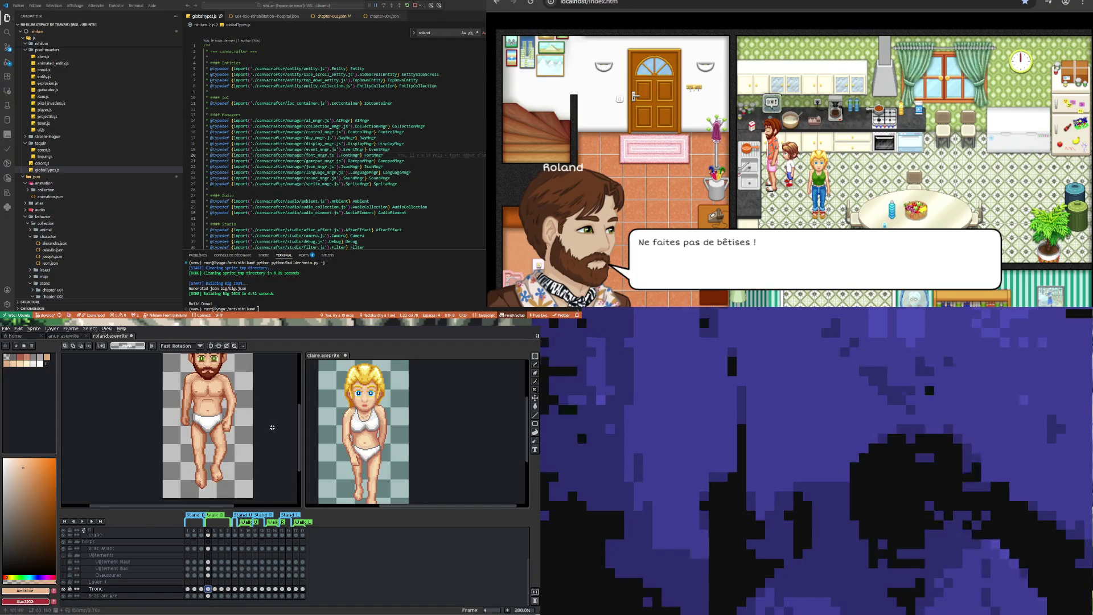
scroll(233, 397, up, 2)
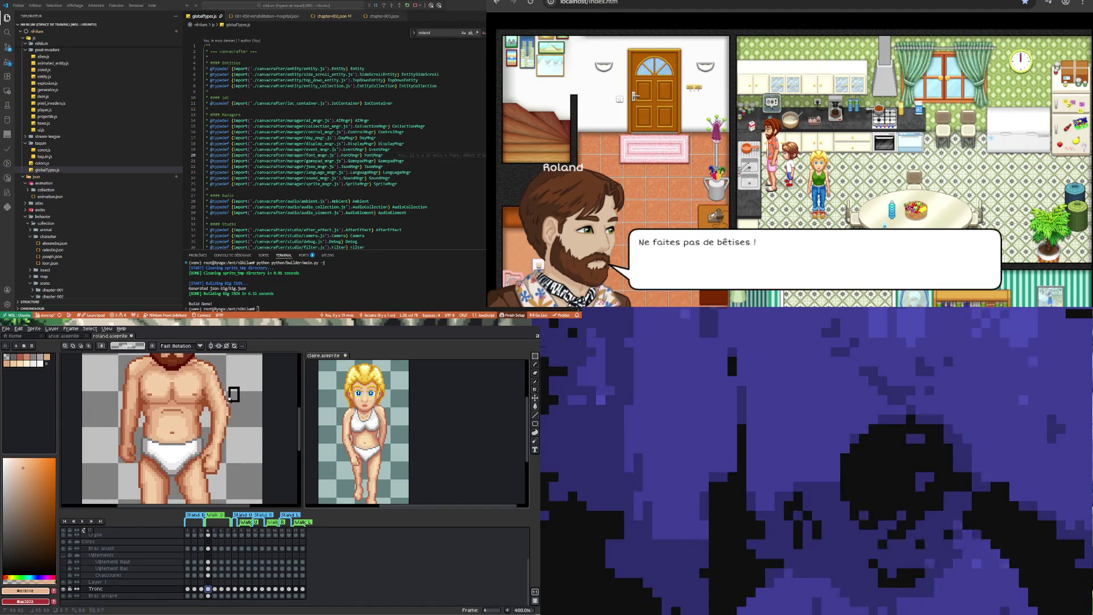
click(63, 588)
click(63, 588)
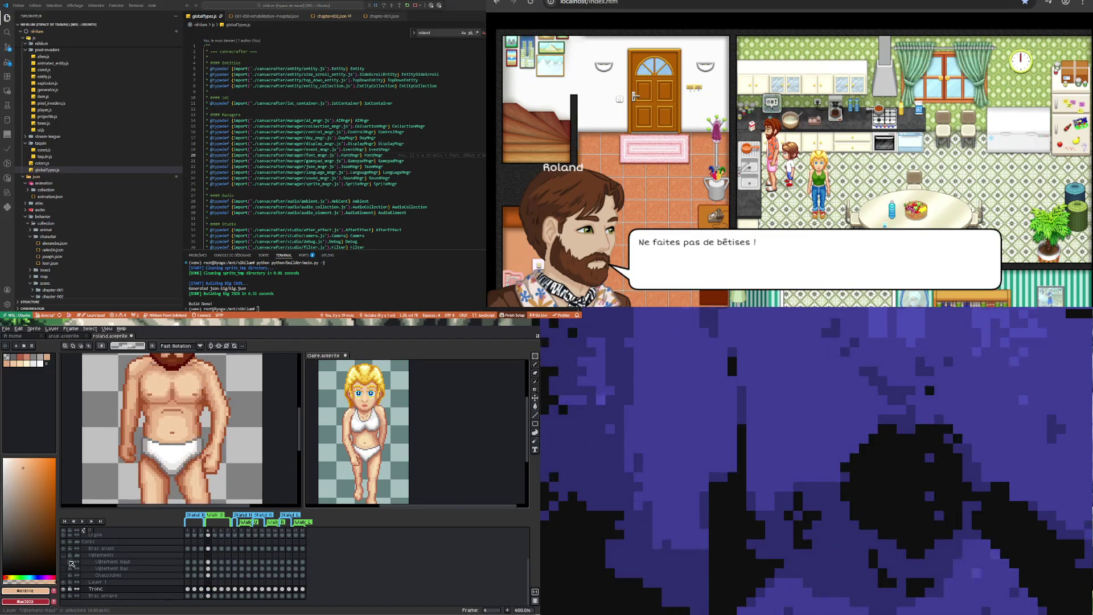
click(63, 548)
click(63, 548)
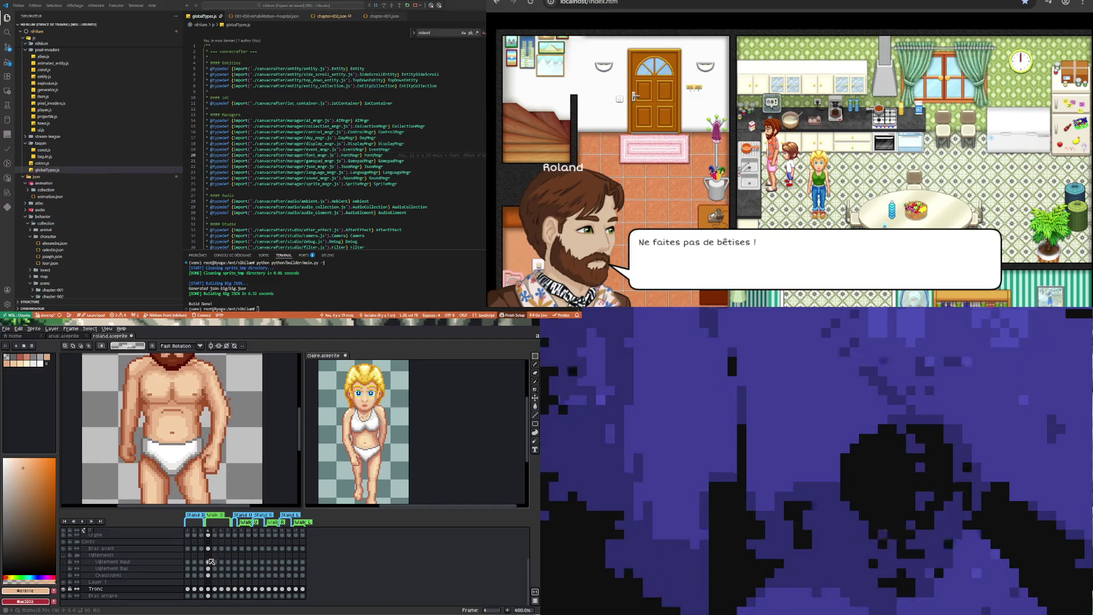
click(102, 548)
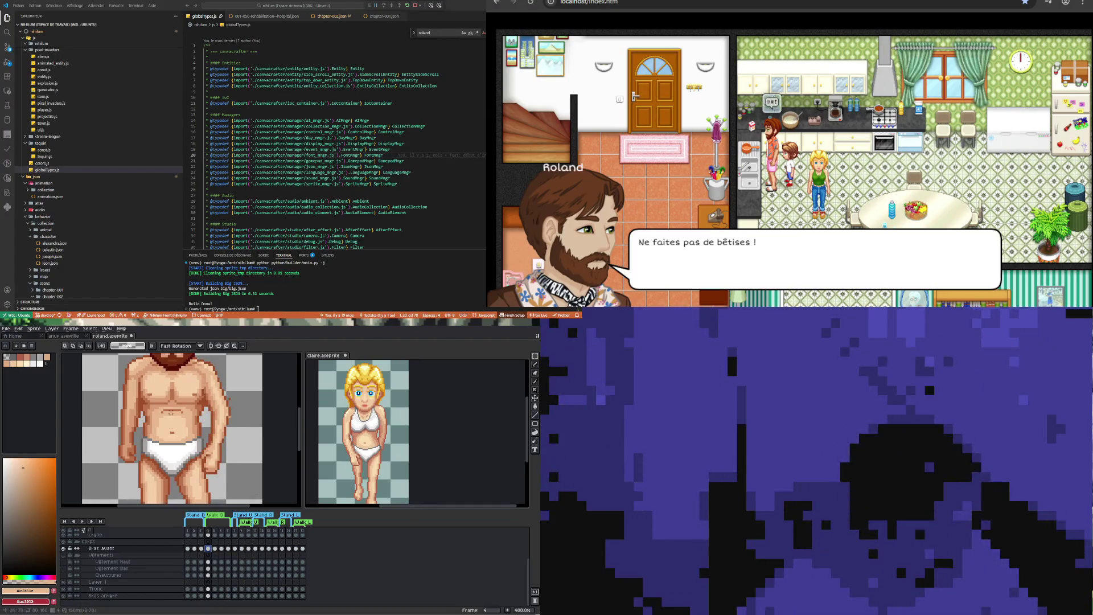
scroll(222, 410, up, 2)
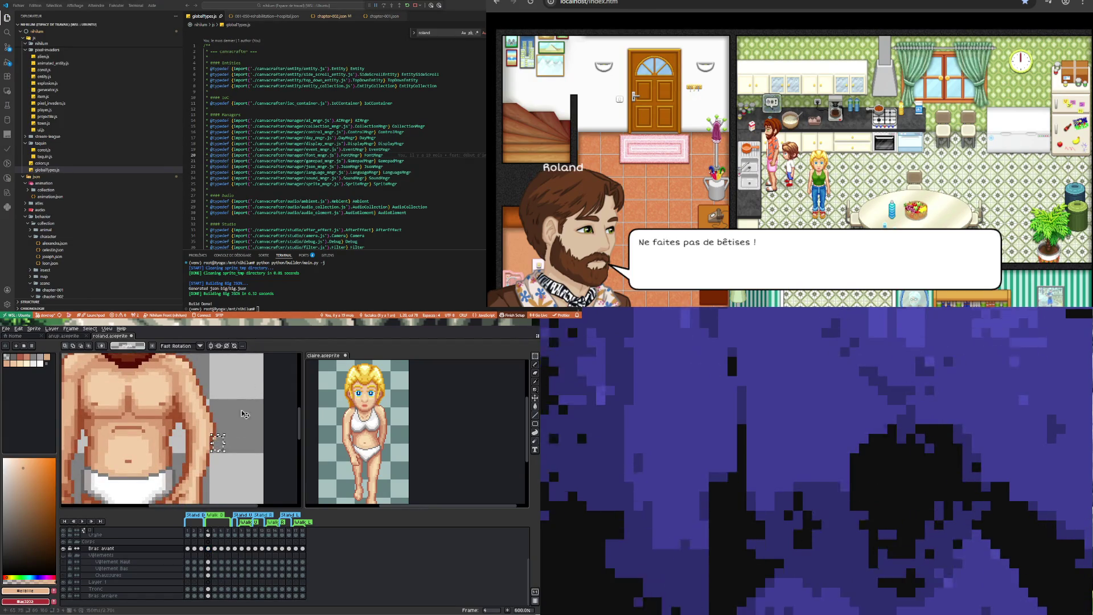
click(221, 548)
scroll(207, 428, down, 2)
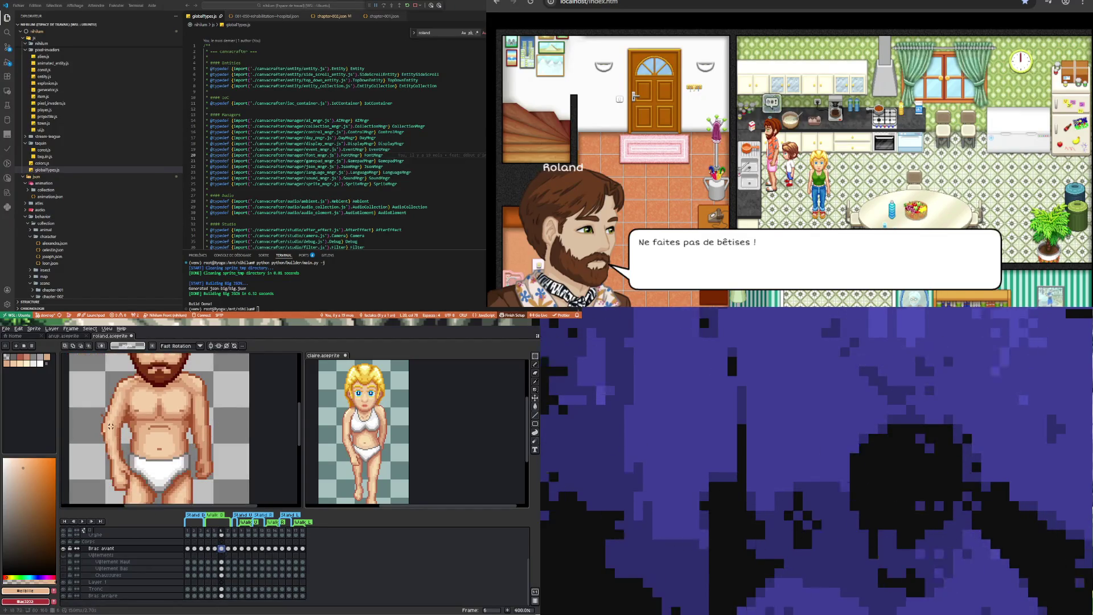
scroll(91, 427, up, 1)
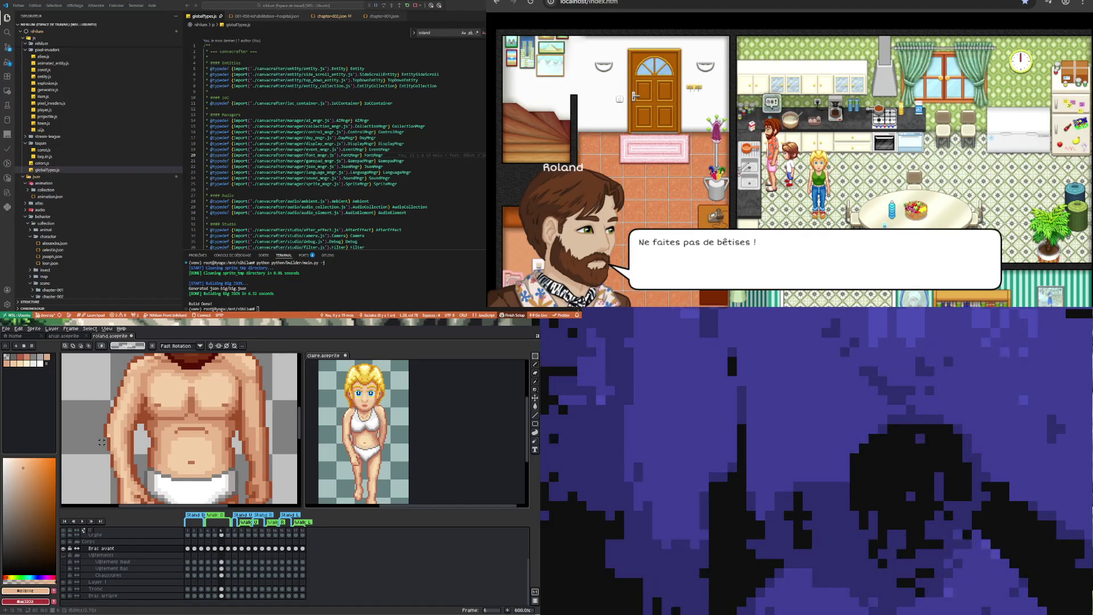
scroll(156, 472, down, 3)
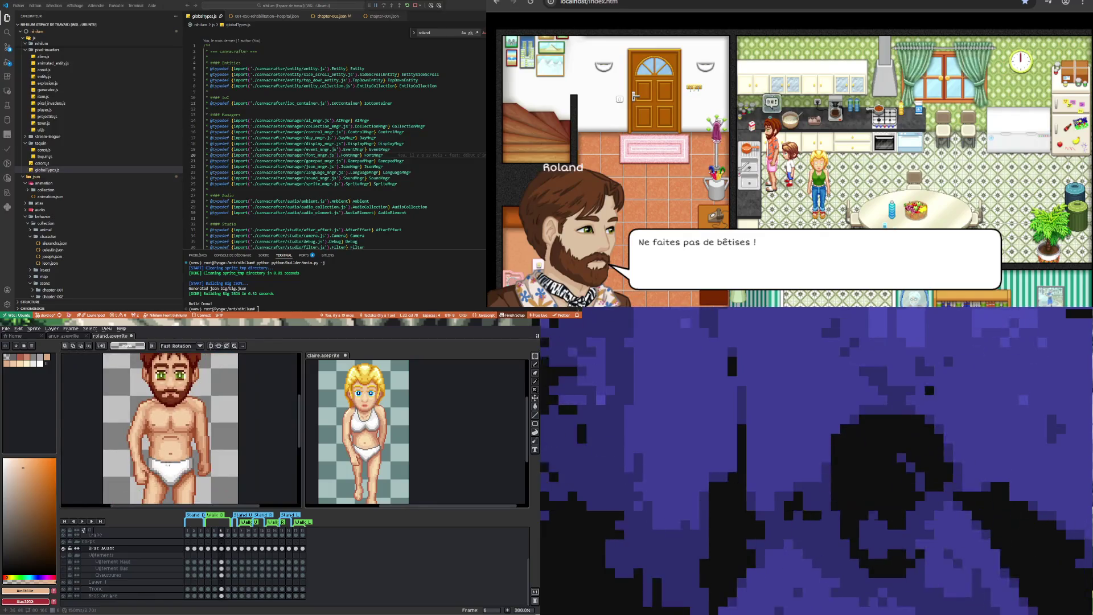
click(230, 549)
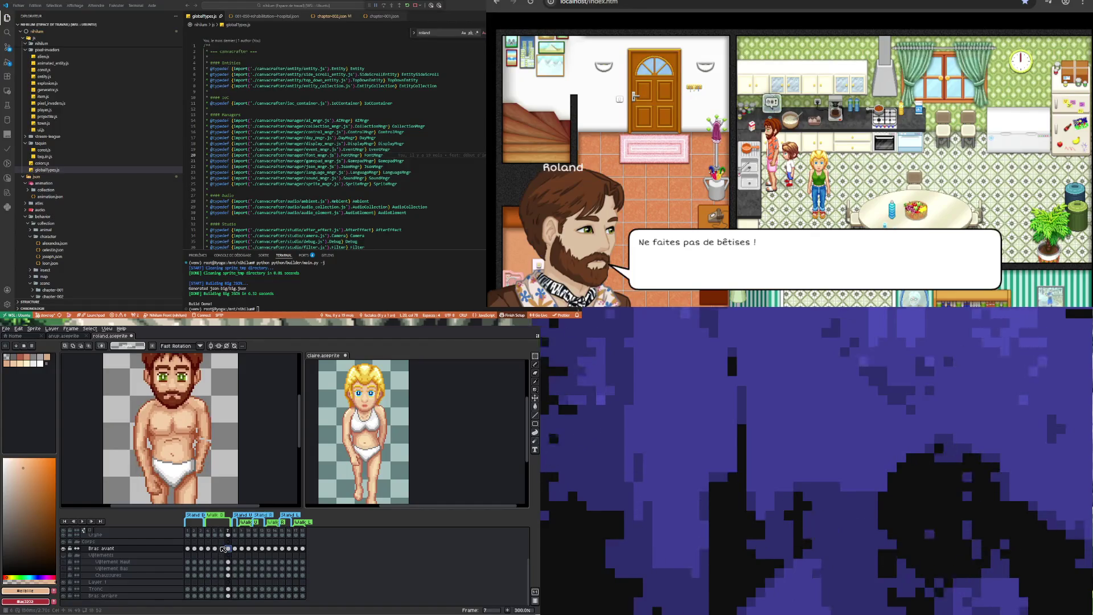
click(222, 548)
click(230, 549)
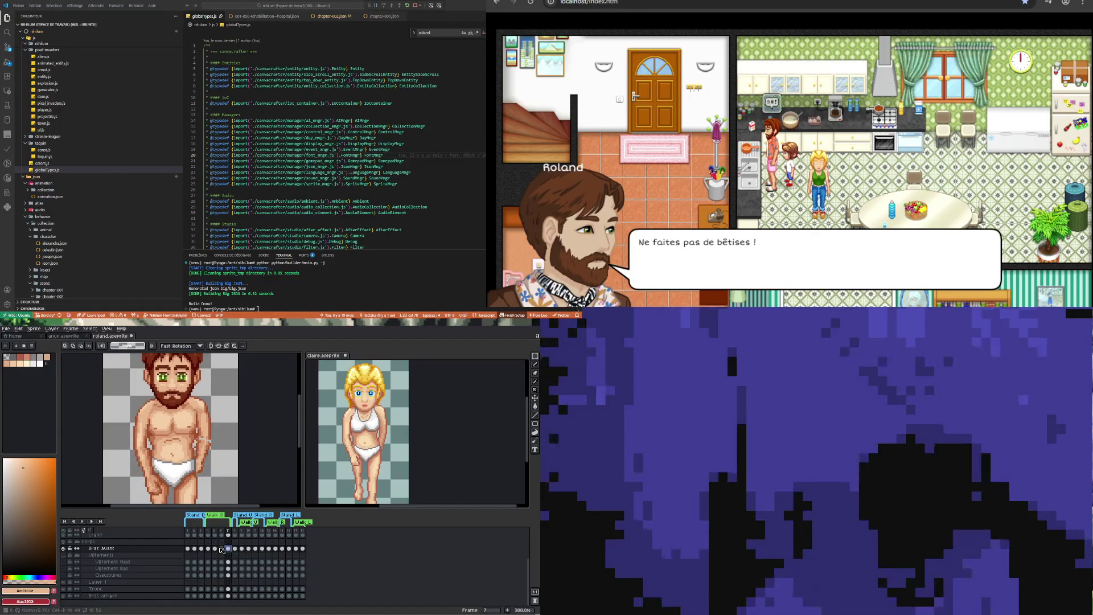
click(222, 548)
click(229, 548)
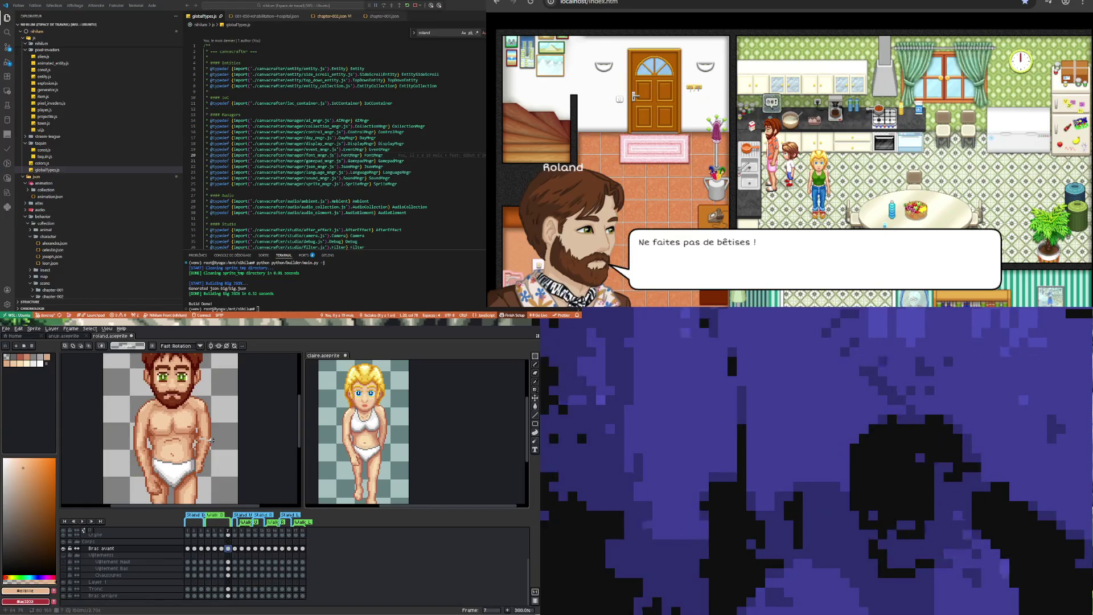
scroll(211, 439, up, 4)
key(i)
click(217, 424)
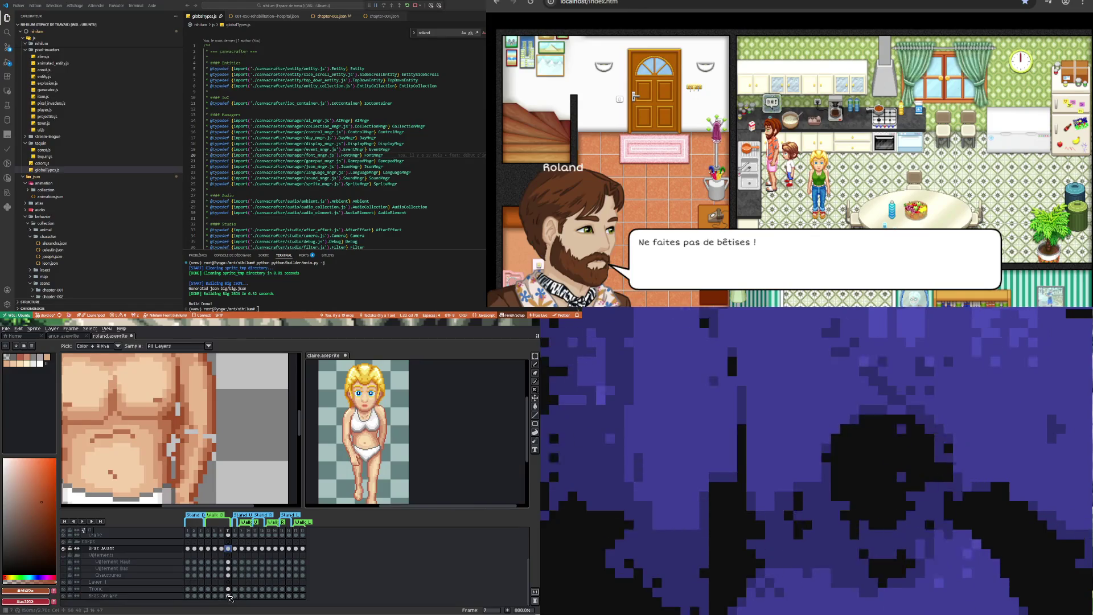
click(228, 596)
key(b)
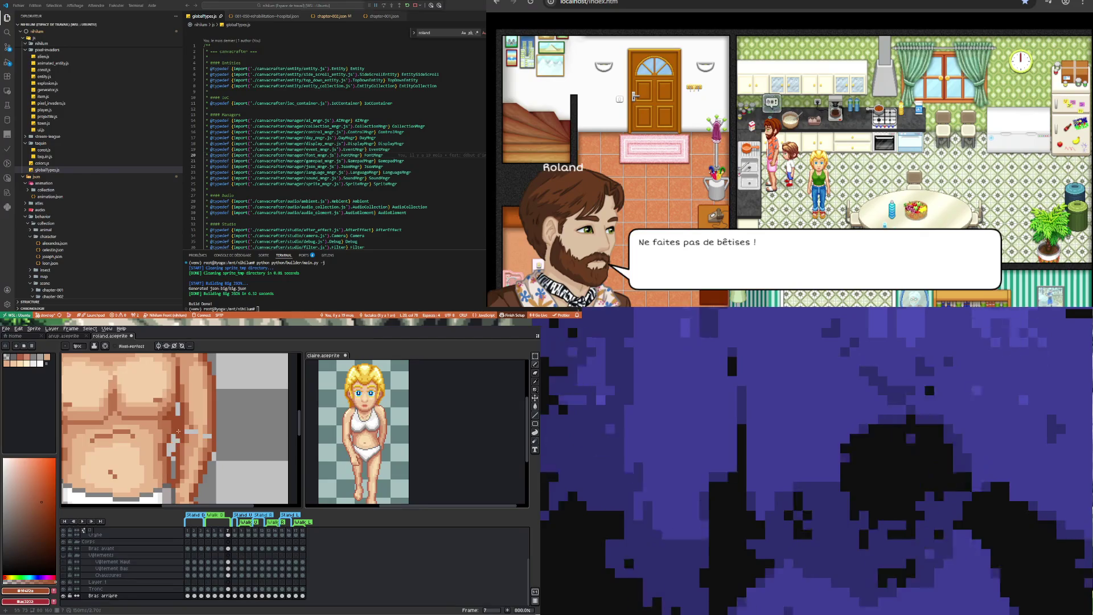
key(e)
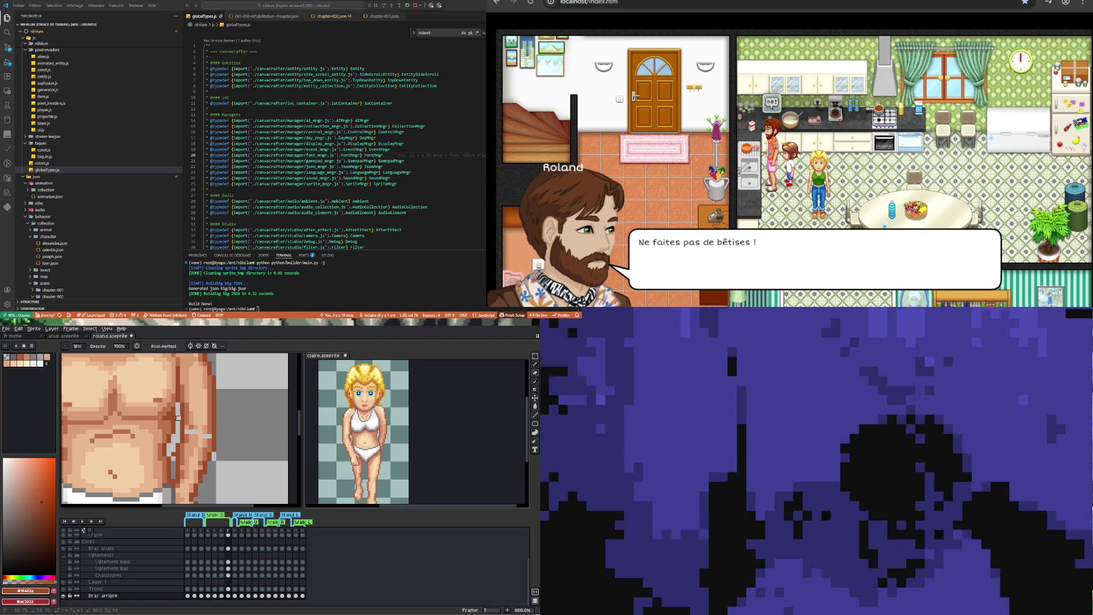
scroll(187, 436, down, 4)
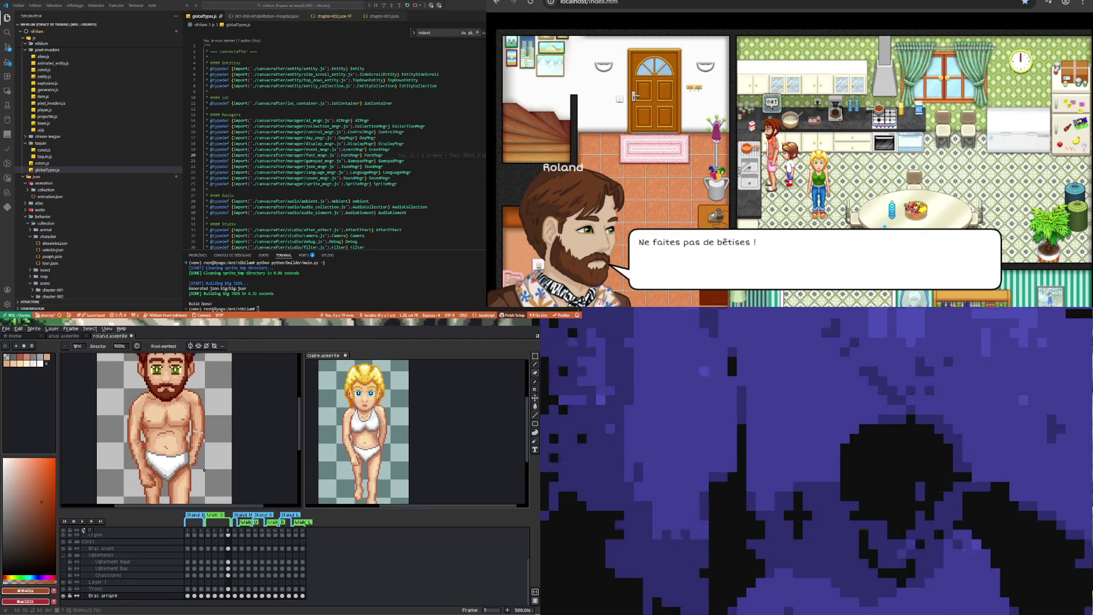
scroll(201, 452, up, 3)
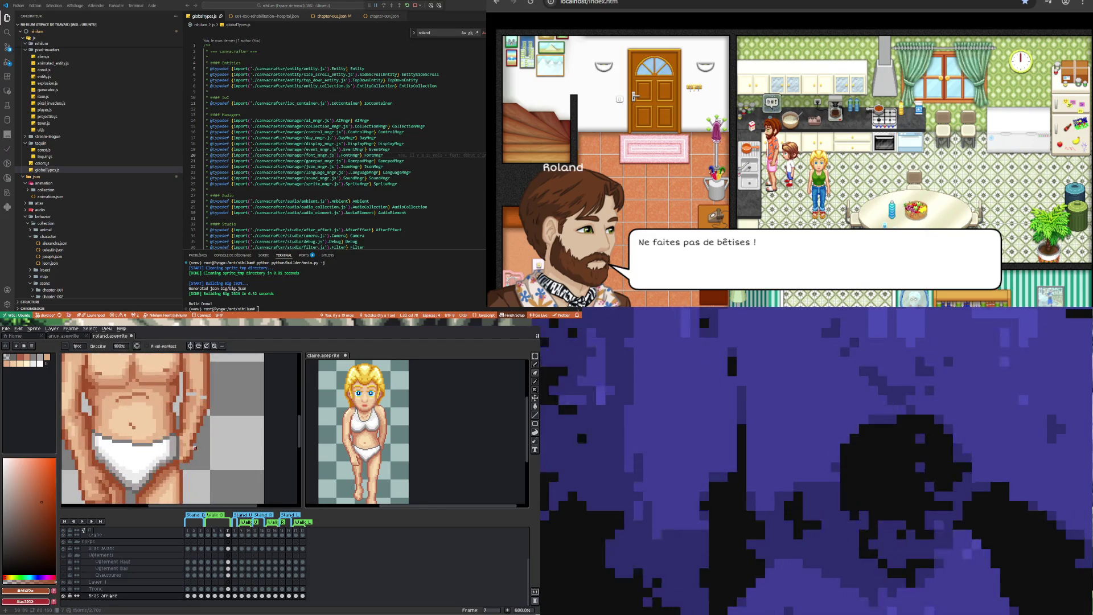
key(i)
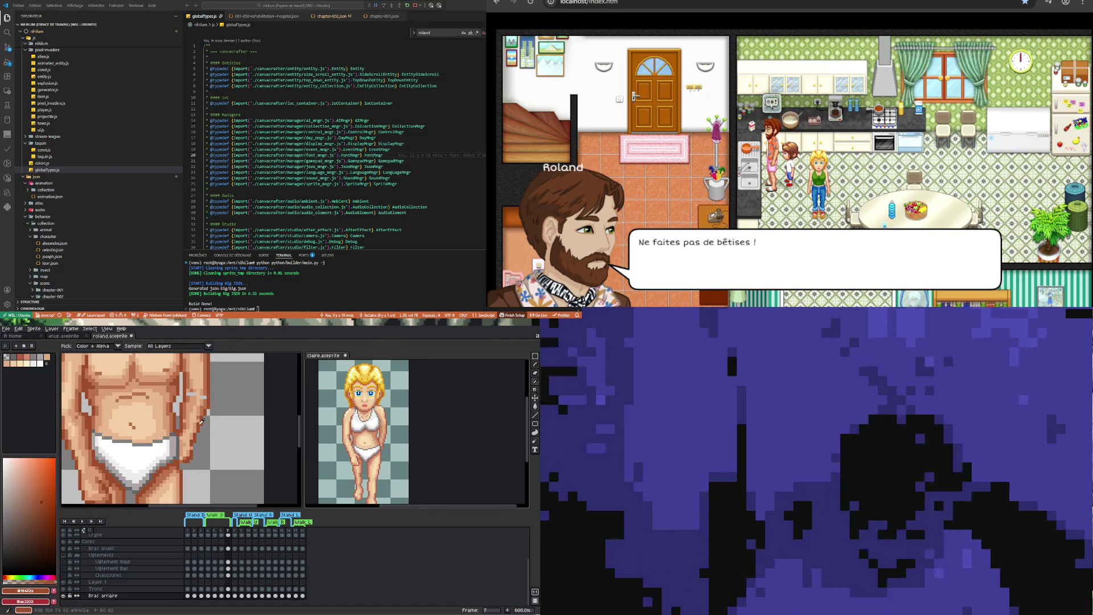
key(b)
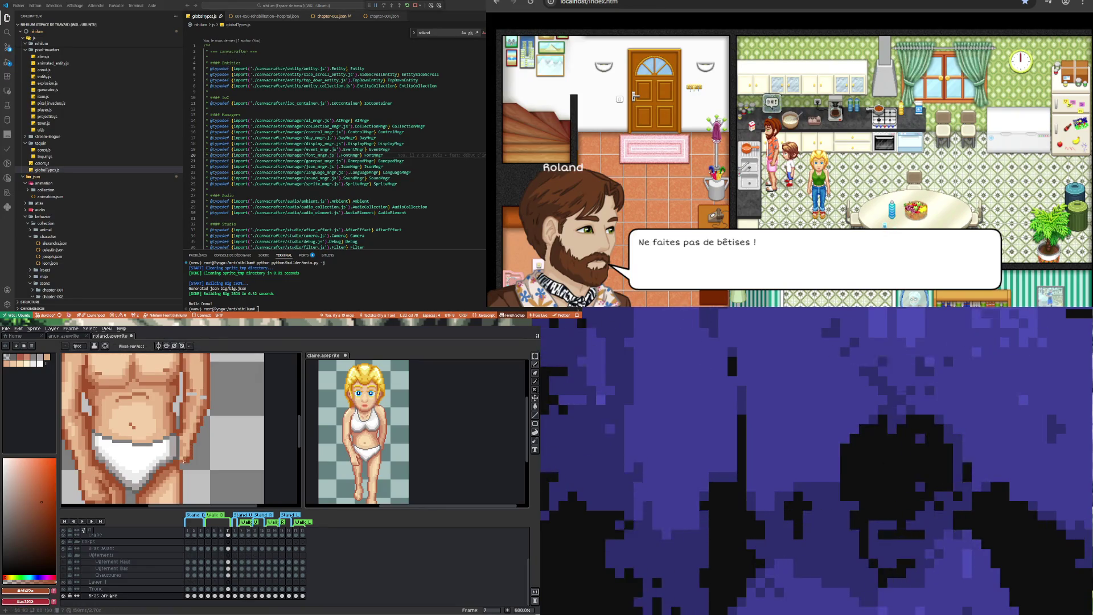
scroll(207, 402, up, 3)
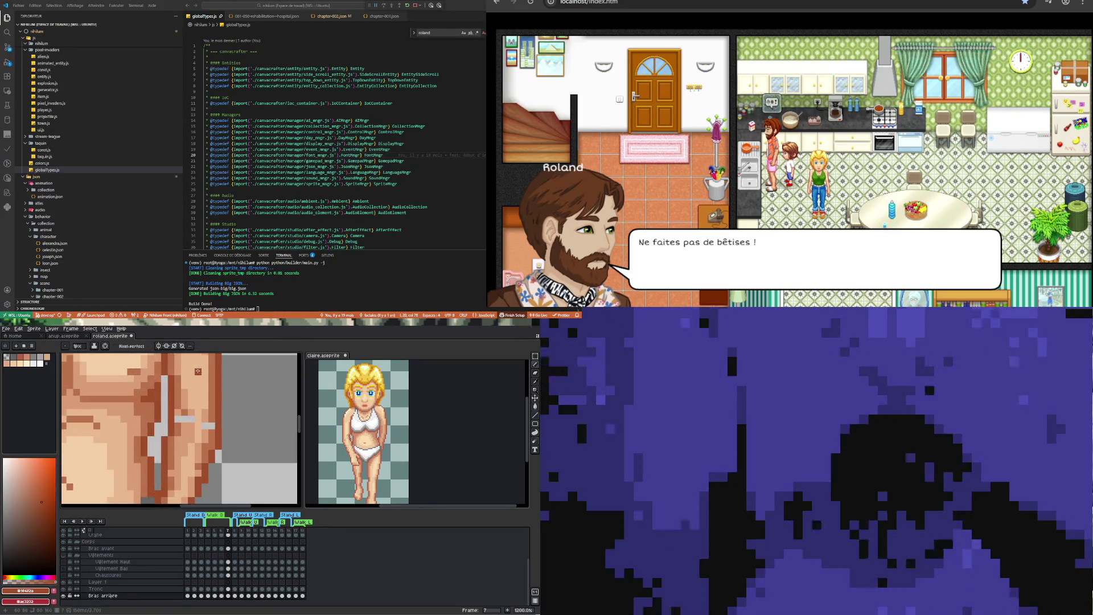
key(i)
key(b)
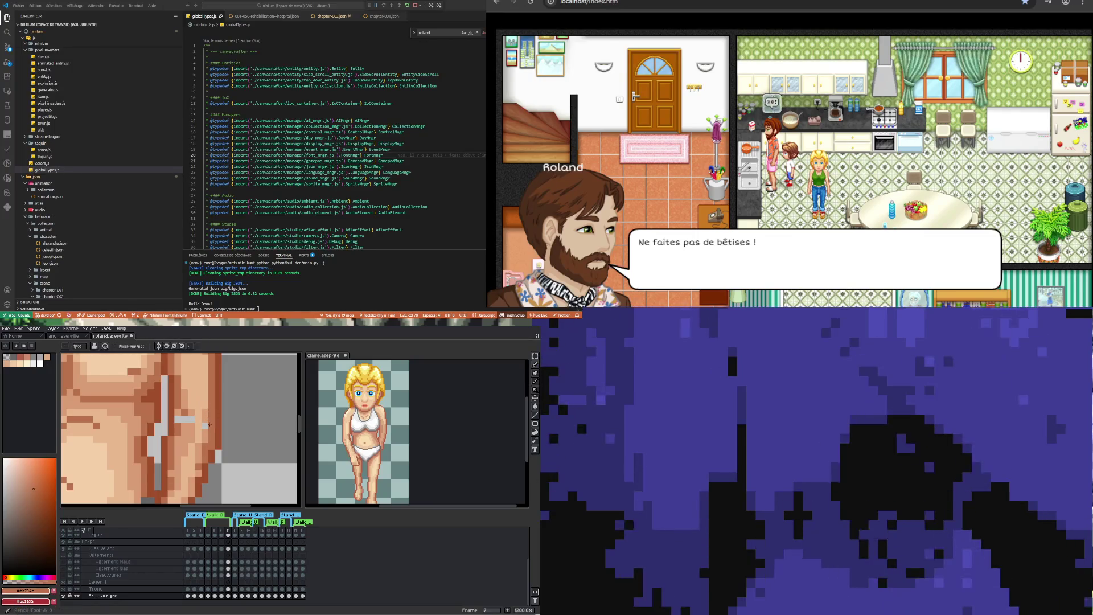
key(i)
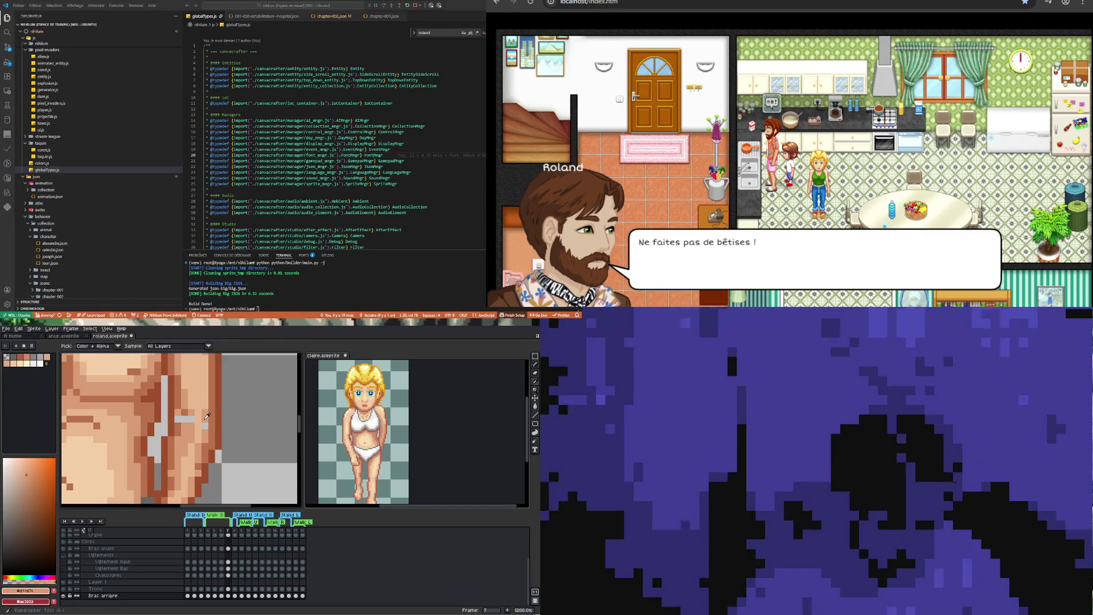
key(b)
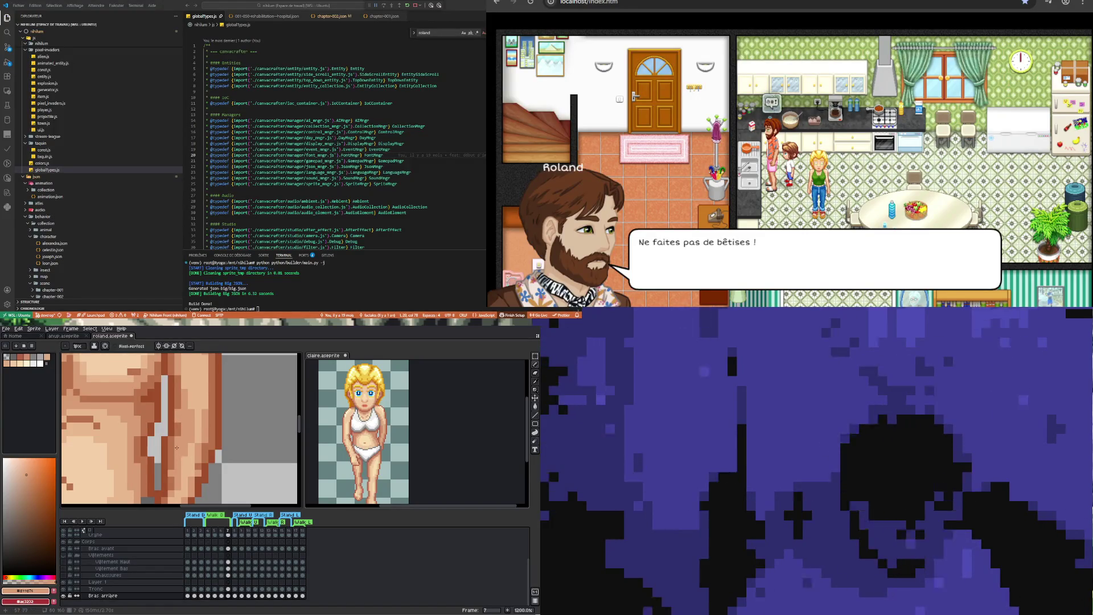
scroll(176, 448, up, 1)
scroll(202, 450, down, 3)
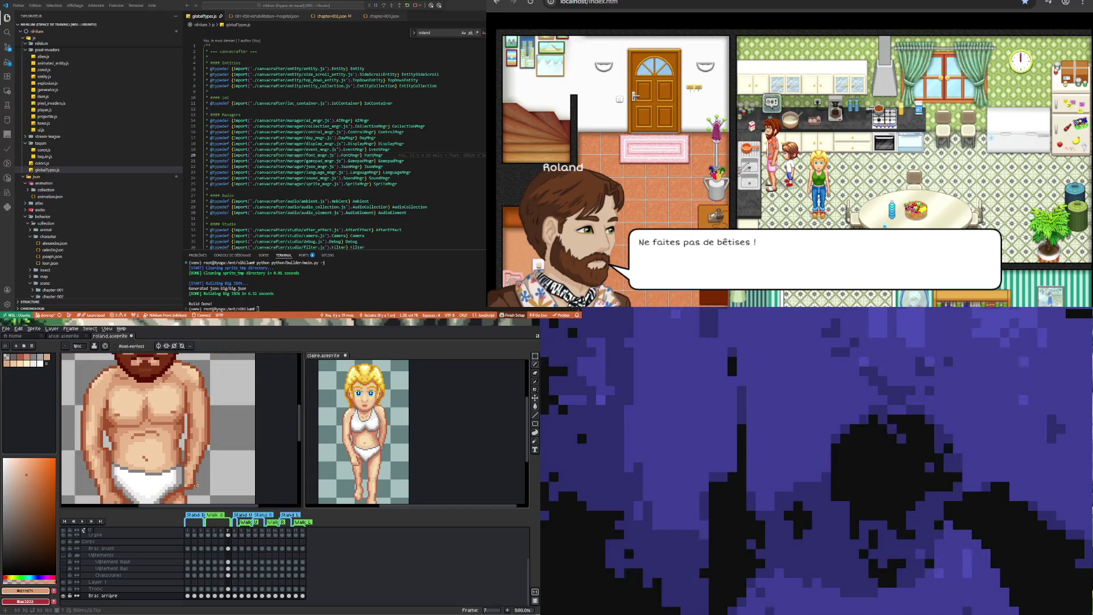
scroll(196, 462, up, 2)
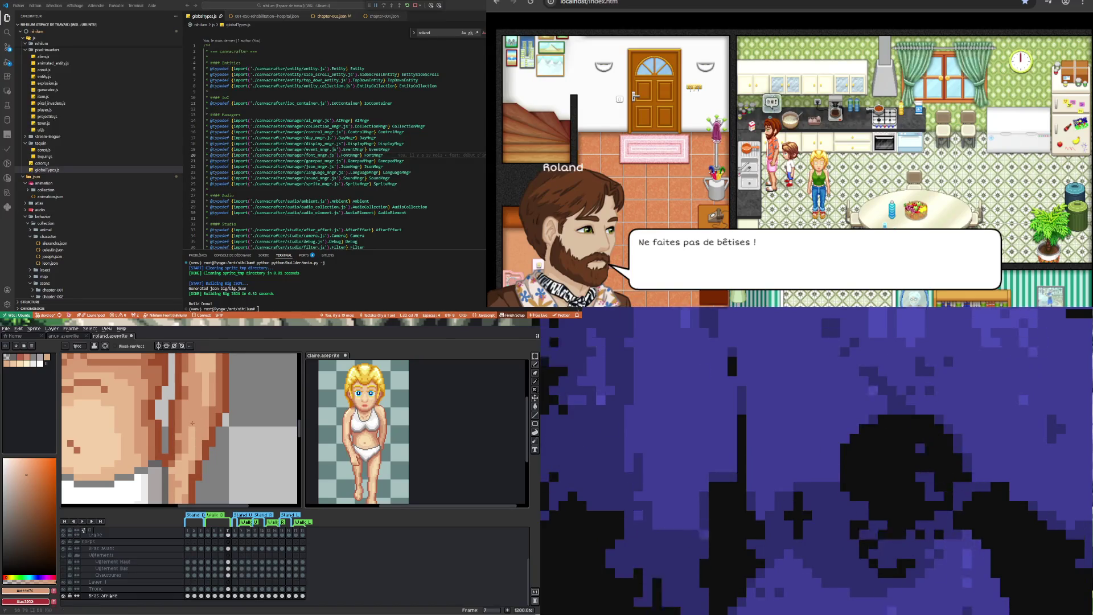
scroll(202, 424, down, 2)
scroll(191, 466, up, 2)
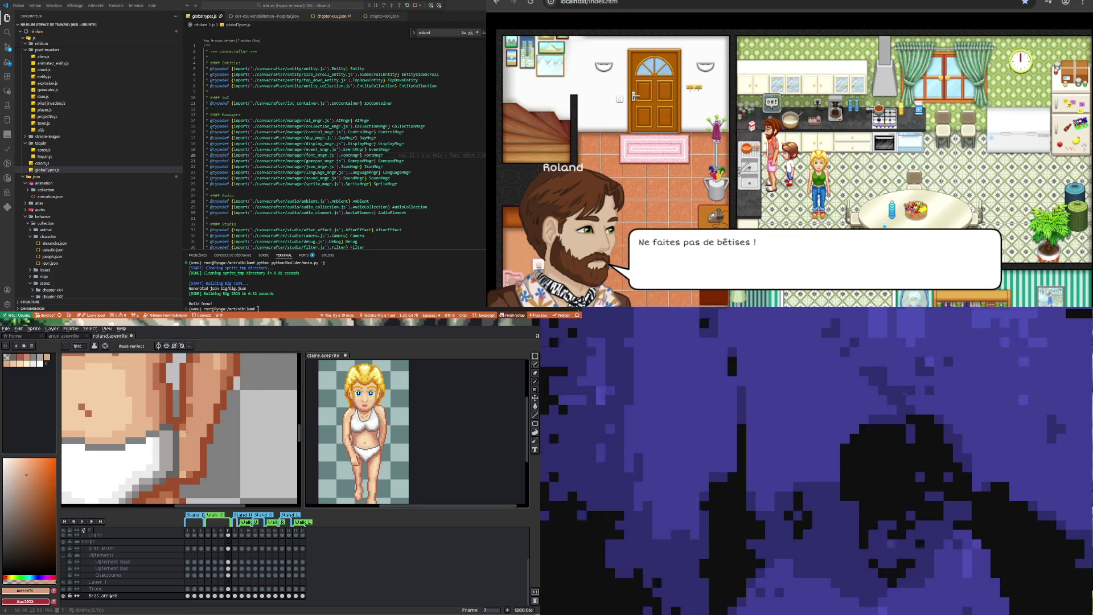
scroll(190, 453, down, 6)
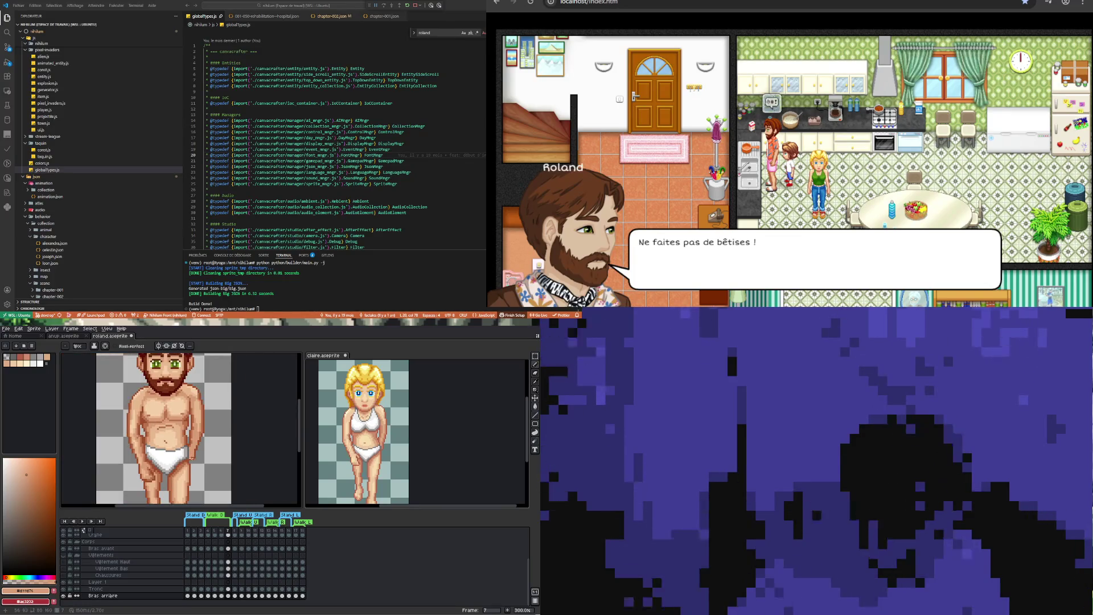
scroll(198, 431, up, 2)
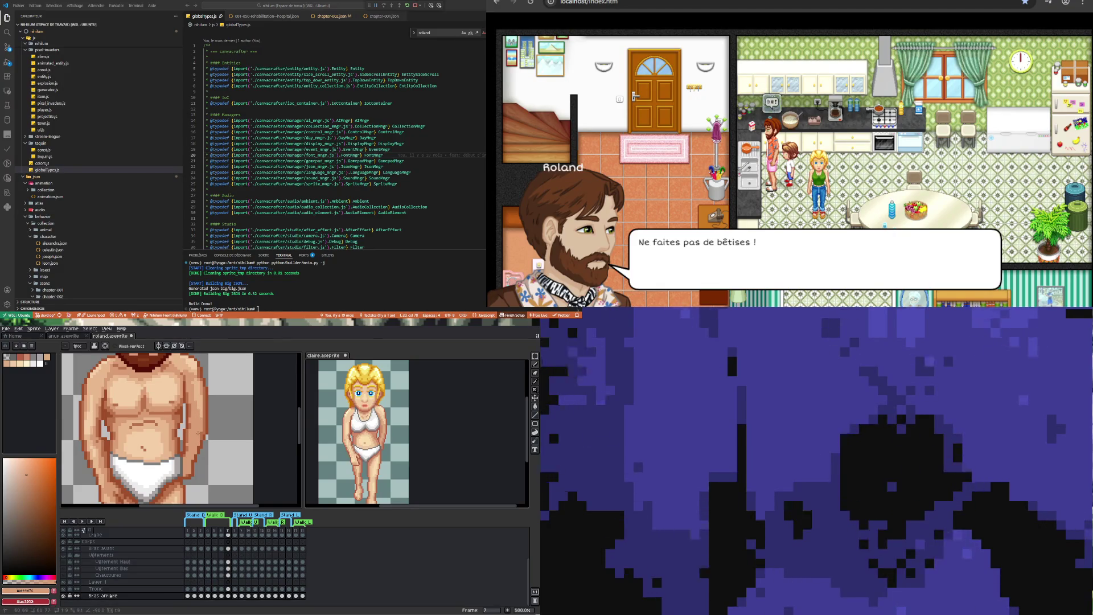
scroll(198, 402, up, 1)
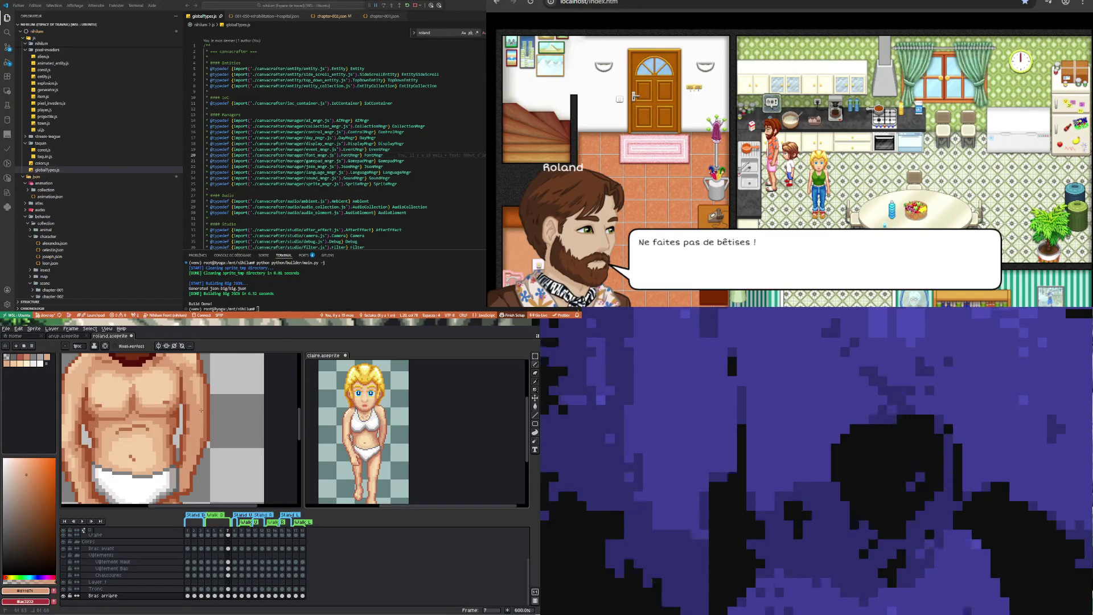
scroll(200, 419, down, 2)
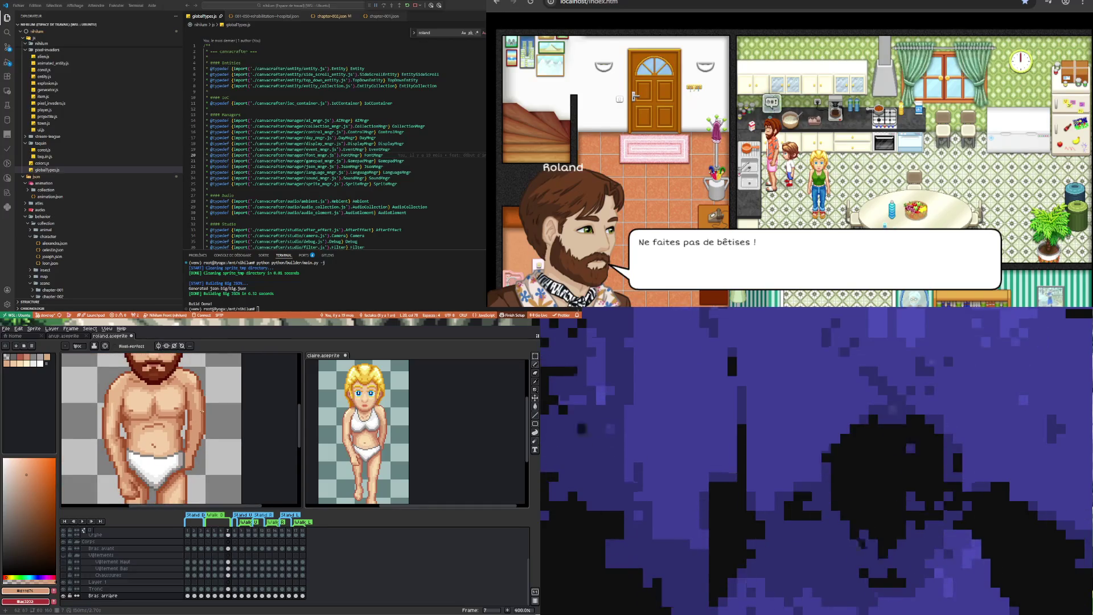
Sample a colour and return to the Pencil while zooming around Roland's hip
scroll(199, 407, up, 2)
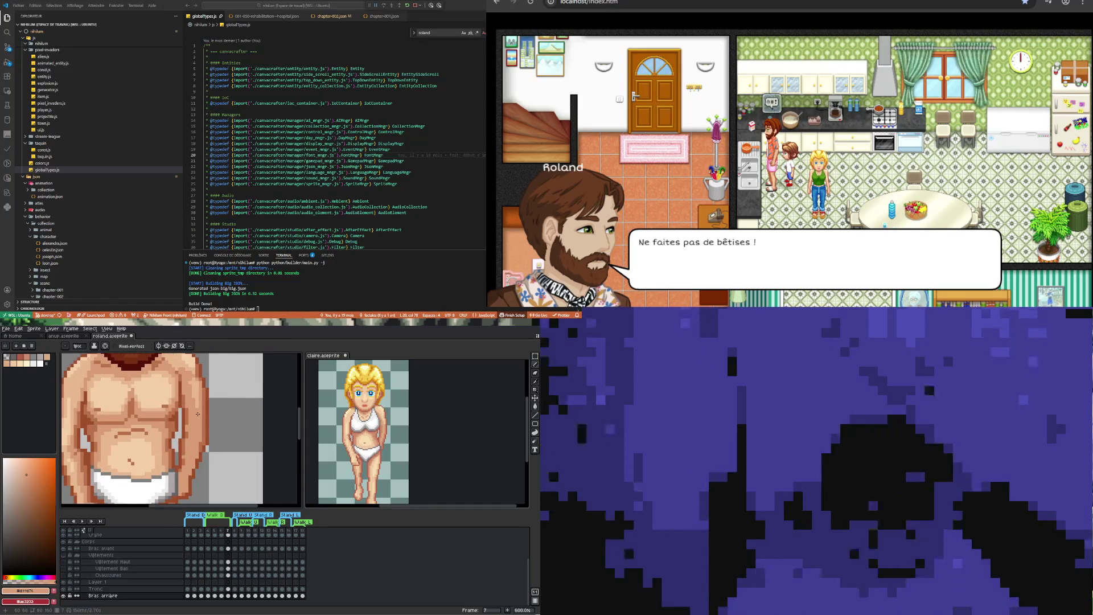
key(i)
key(b)
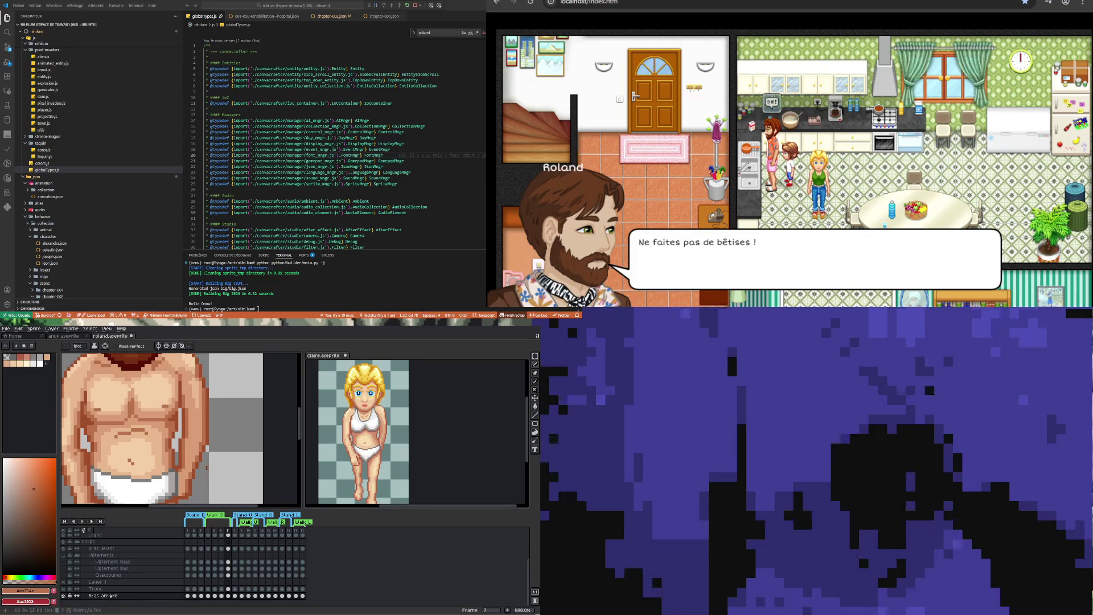
scroll(202, 461, up, 1)
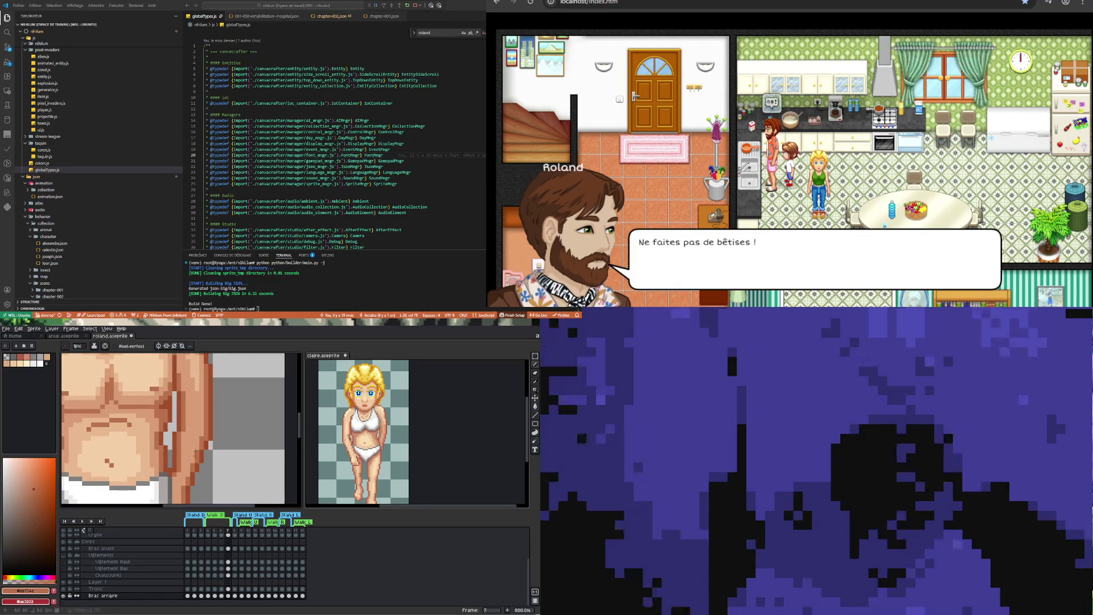
scroll(195, 451, down, 1)
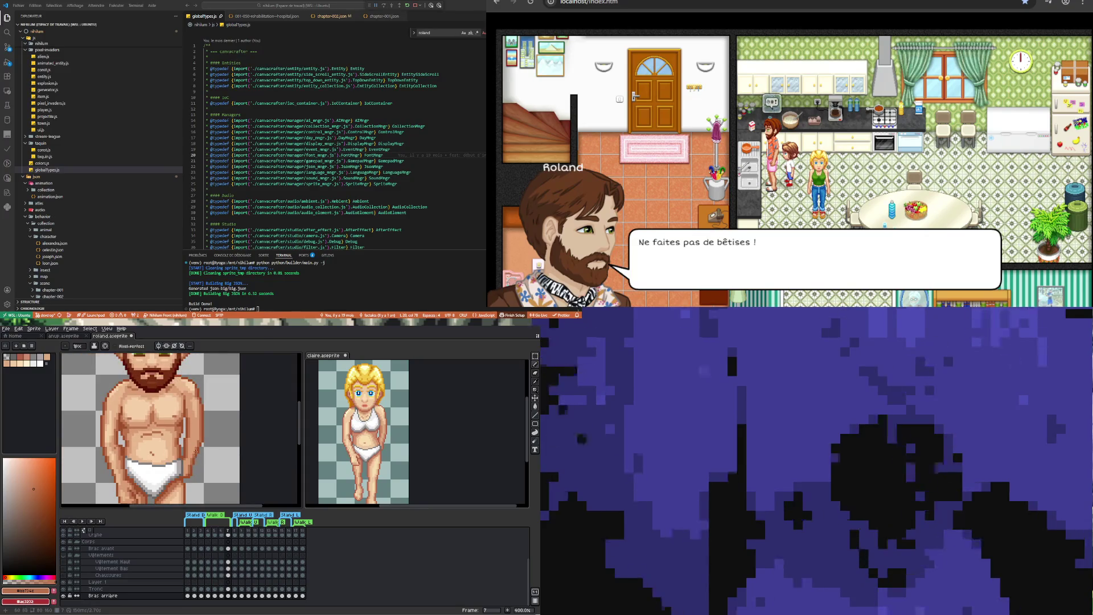
scroll(185, 458, up, 3)
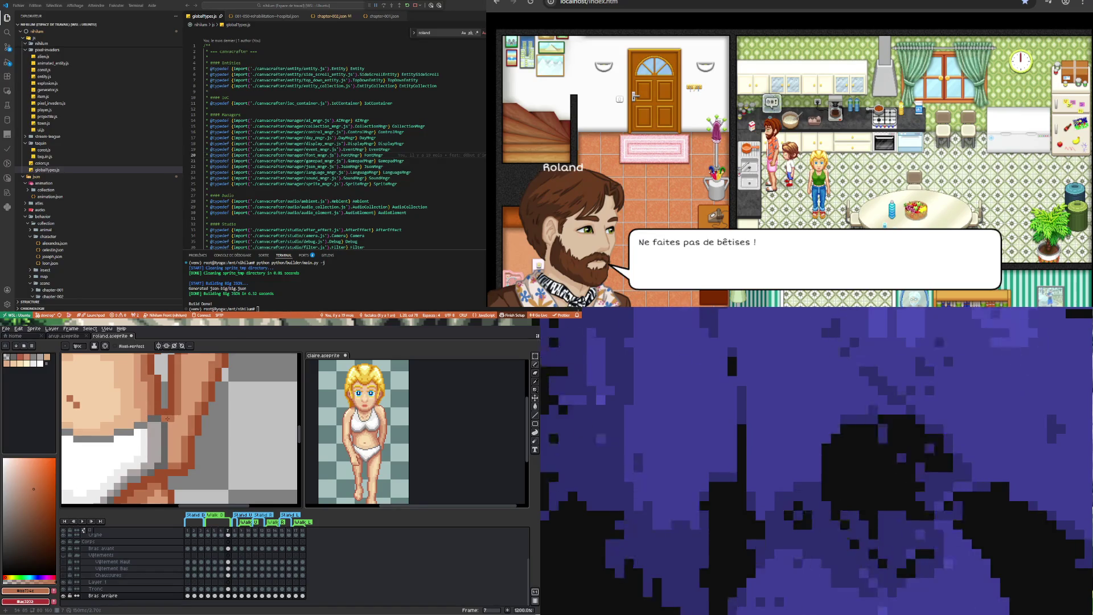
scroll(167, 418, down, 3)
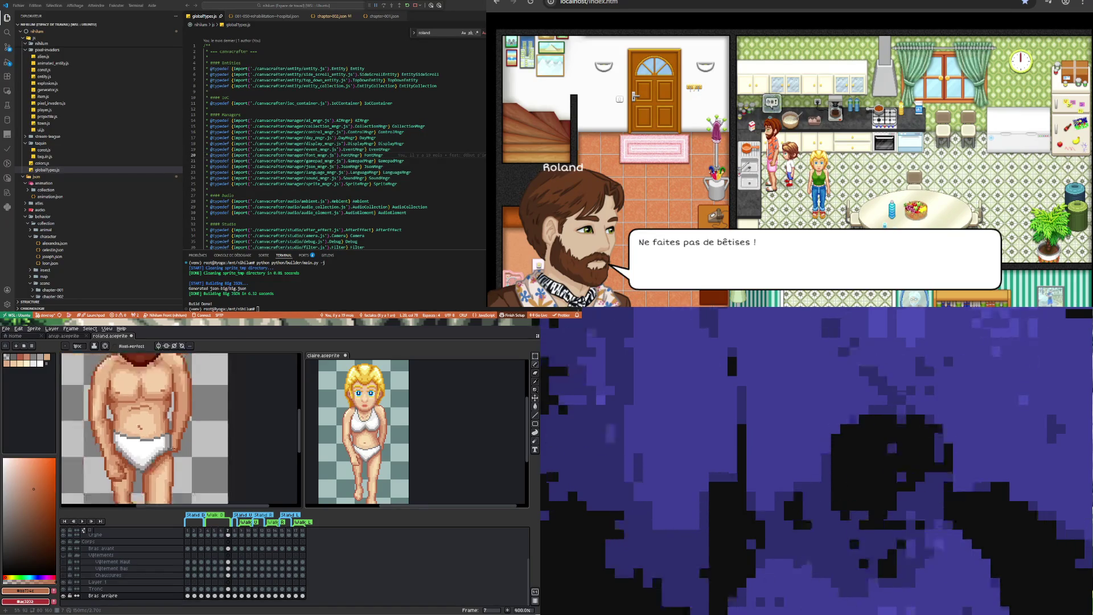
scroll(172, 448, down, 2)
scroll(172, 449, up, 2)
scroll(180, 418, up, 3)
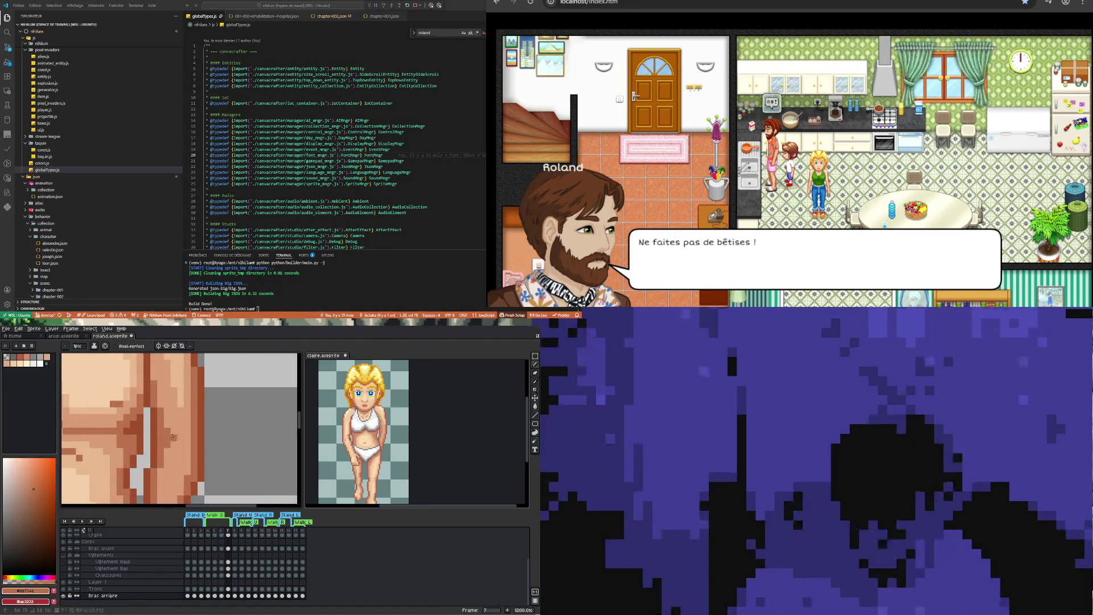
scroll(172, 436, down, 5)
Undo the last Pencil stroke on Roland's hip shading
key(ctrl+z)
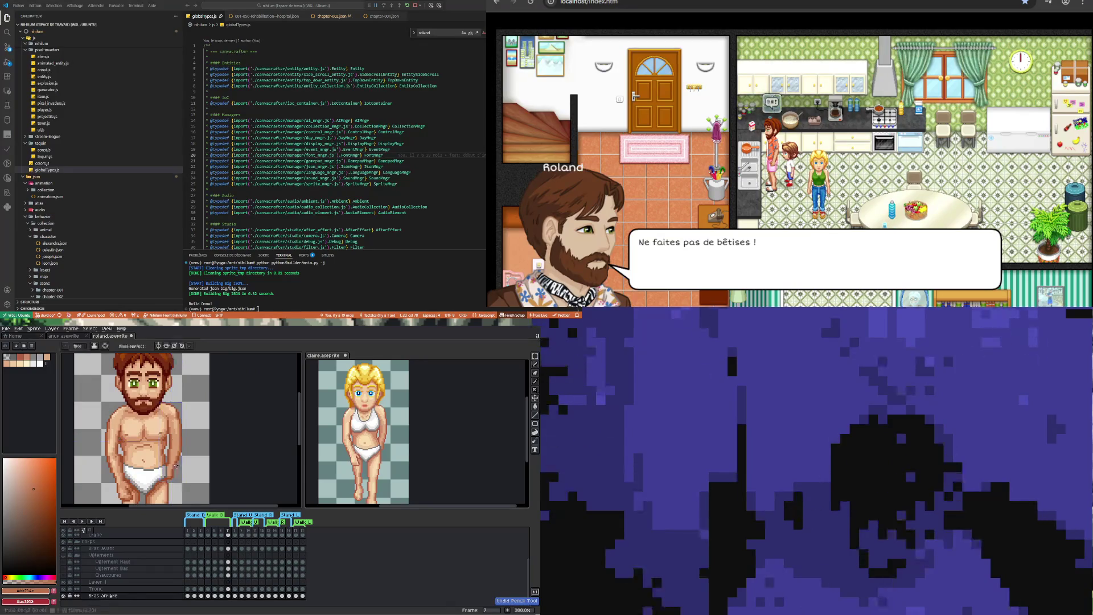
scroll(174, 461, up, 4)
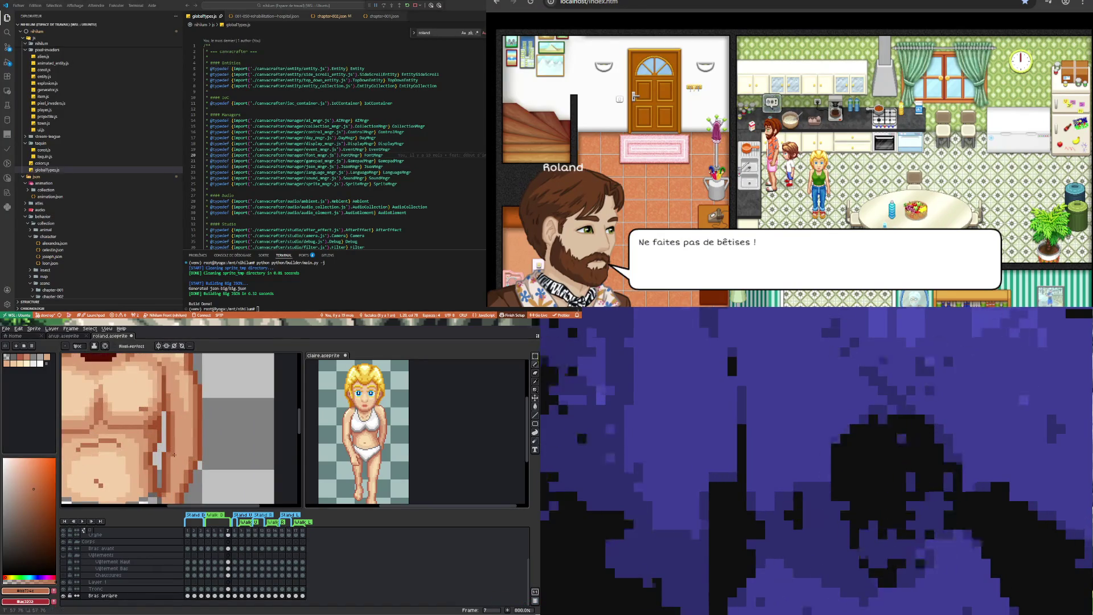
scroll(171, 461, down, 3)
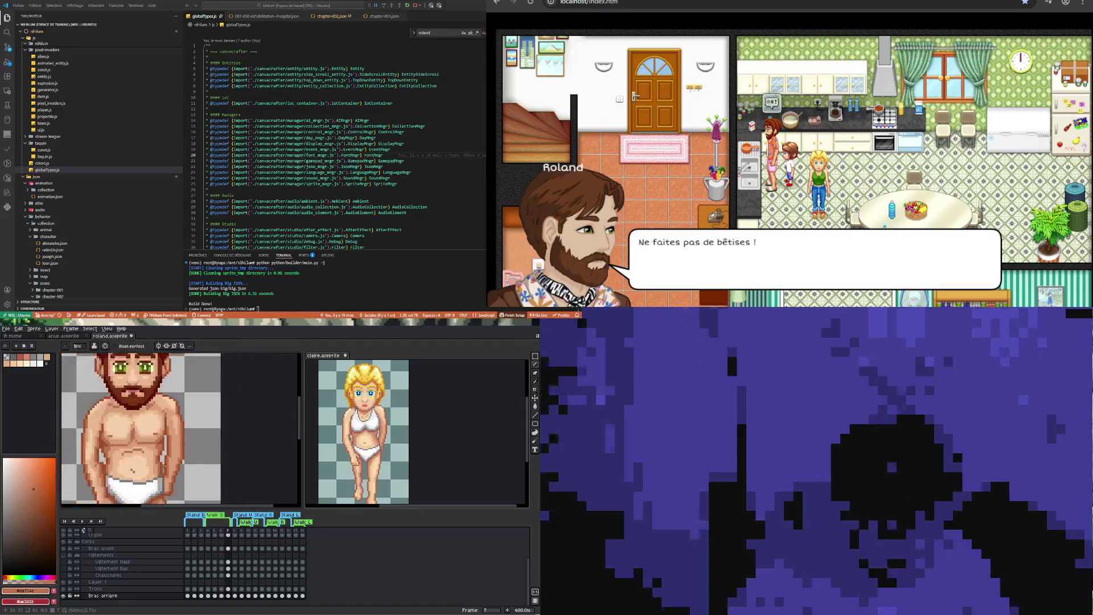
scroll(174, 493, up, 4)
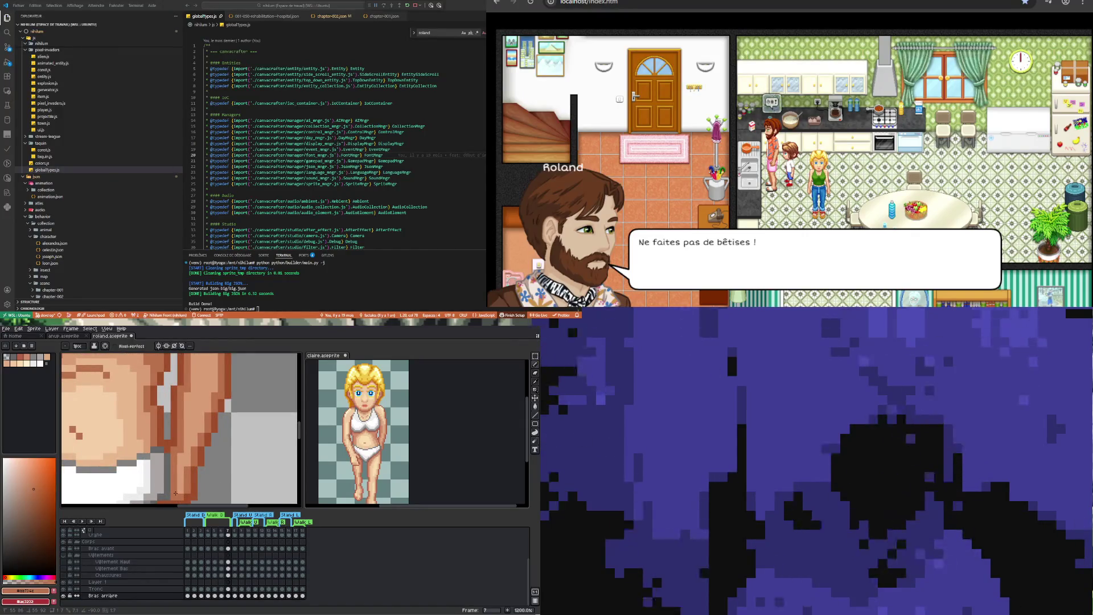
scroll(197, 454, down, 3)
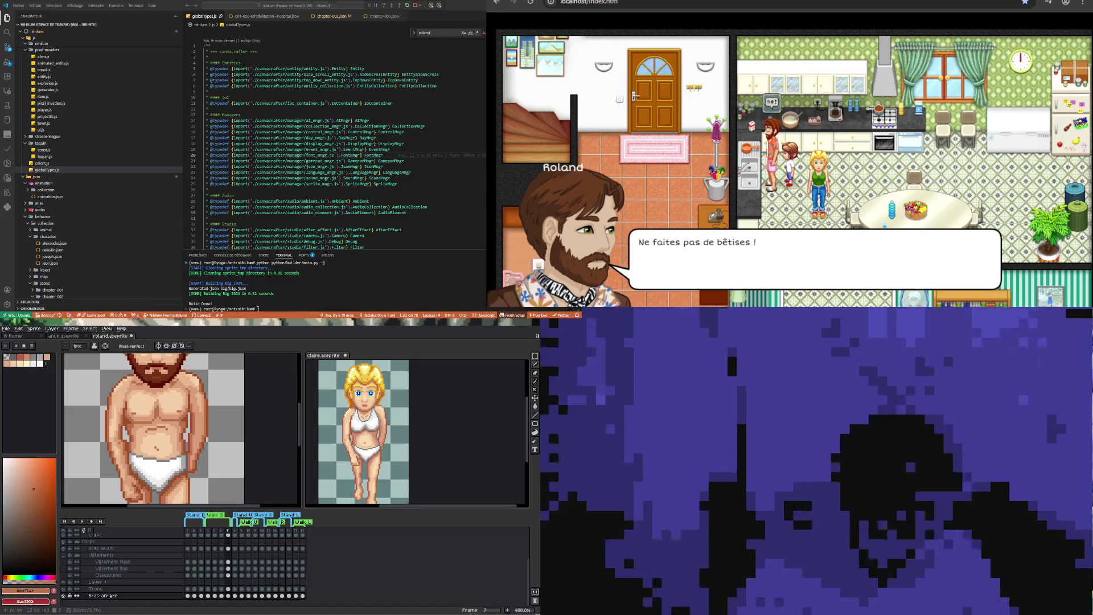
scroll(211, 402, up, 2)
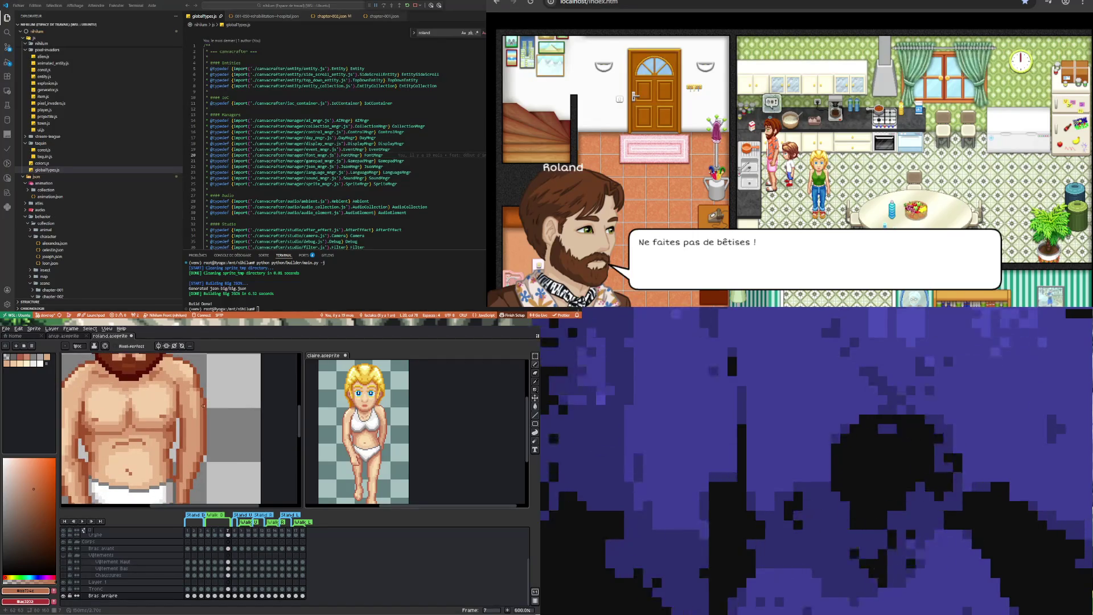
scroll(187, 382, up, 1)
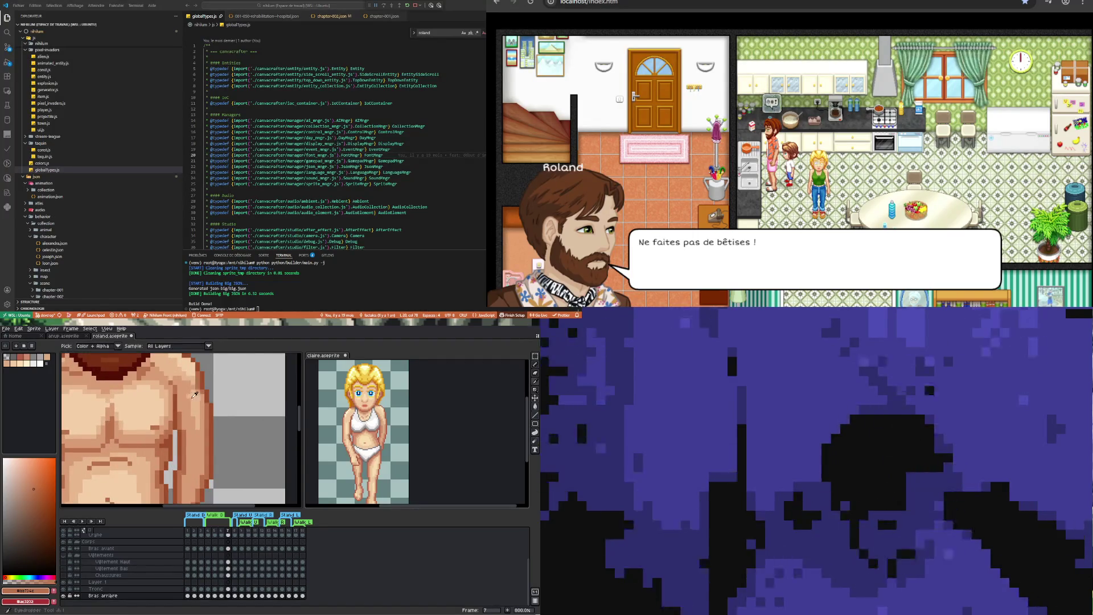
Sample light and dark skin tones from Roland's shoulder, torso and chest
alt+click(191, 390)
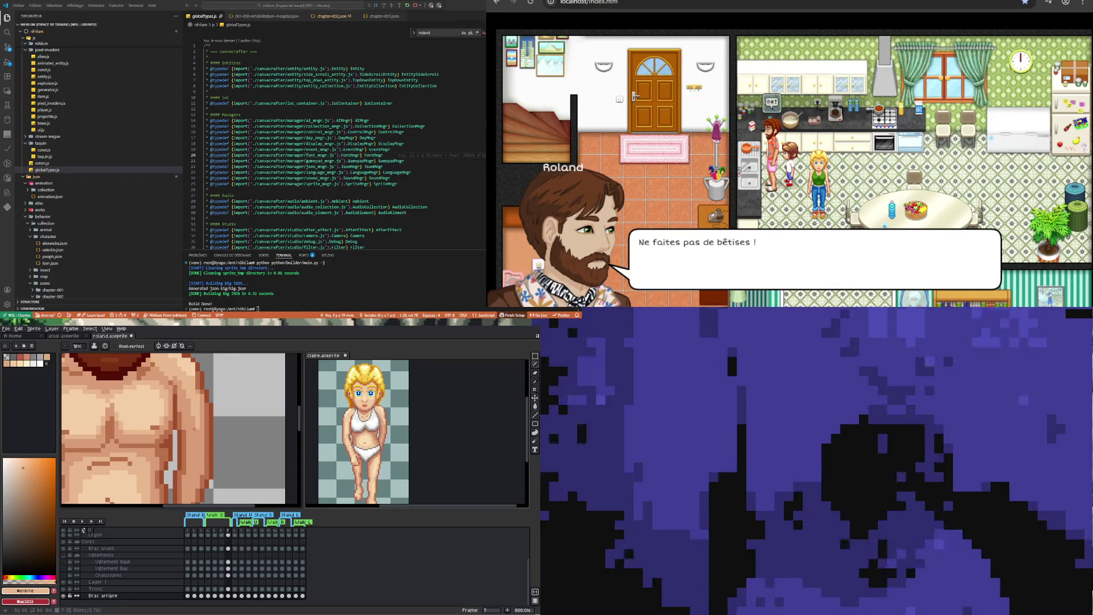
scroll(193, 400, up, 3)
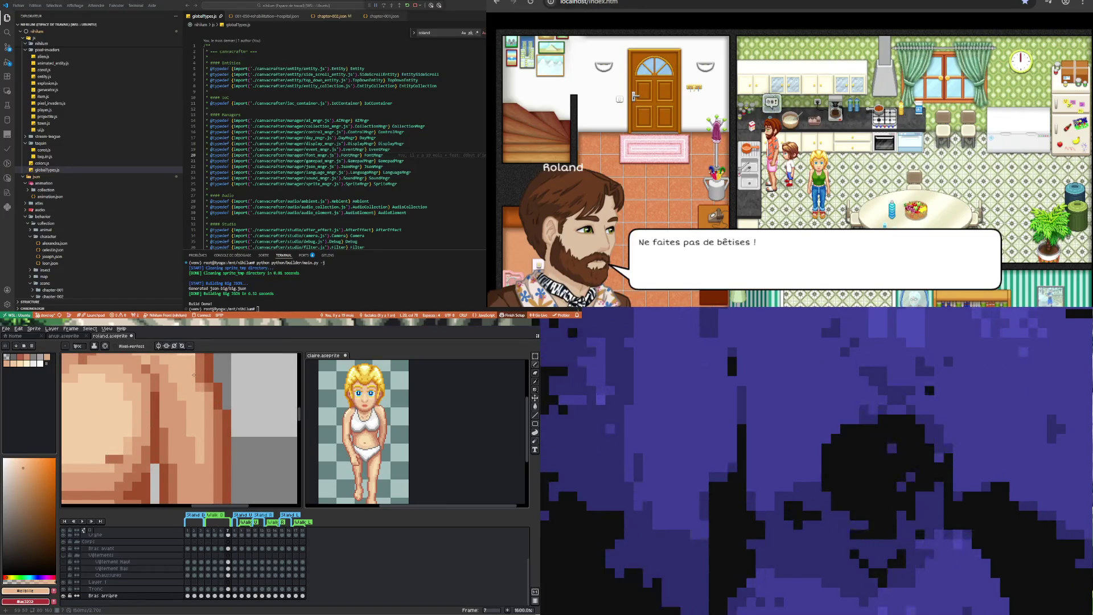
scroll(198, 415, down, 4)
scroll(198, 415, up, 2)
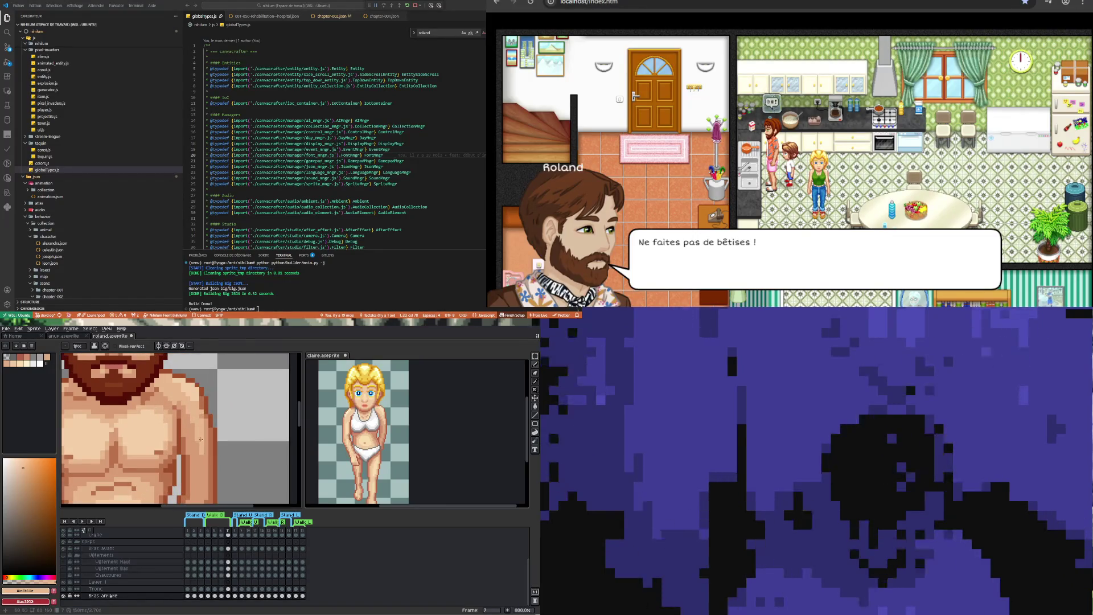
key(i)
alt+click(200, 455)
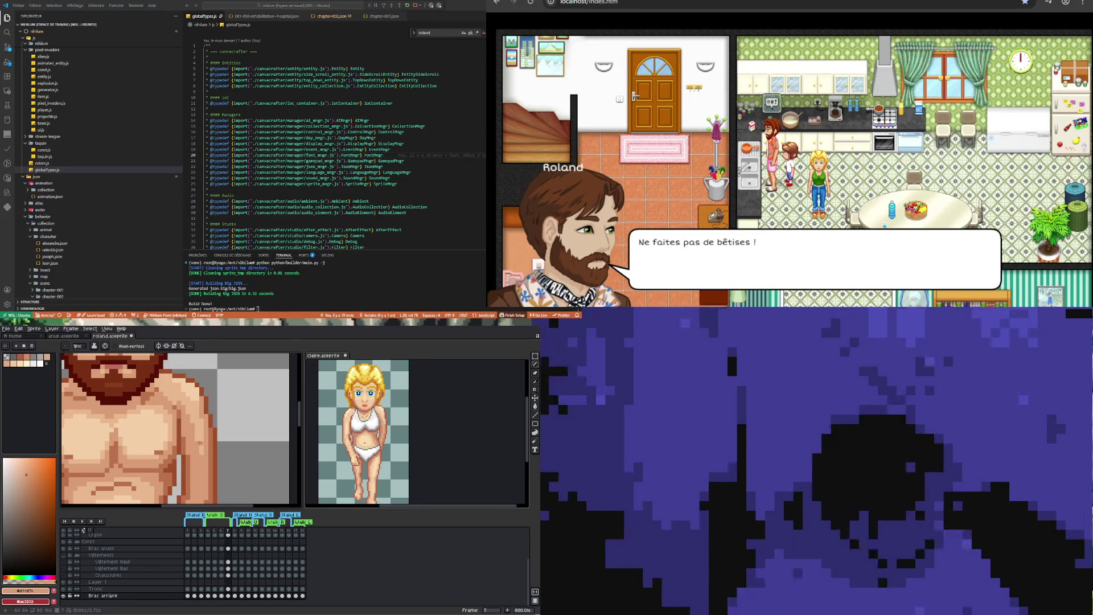
alt+click(200, 412)
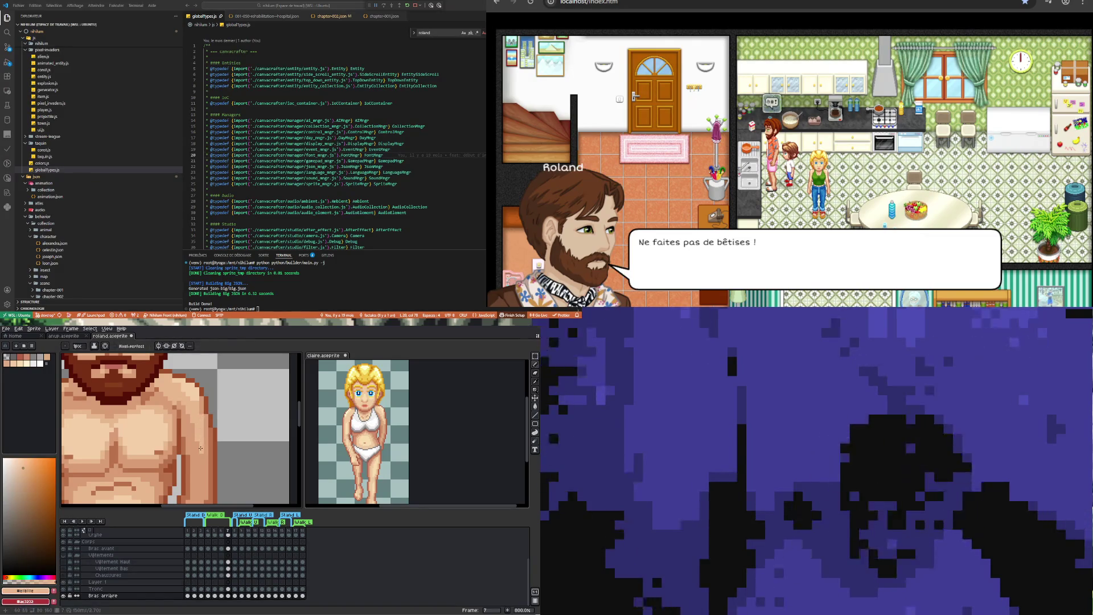
scroll(224, 454, down, 4)
scroll(210, 429, up, 4)
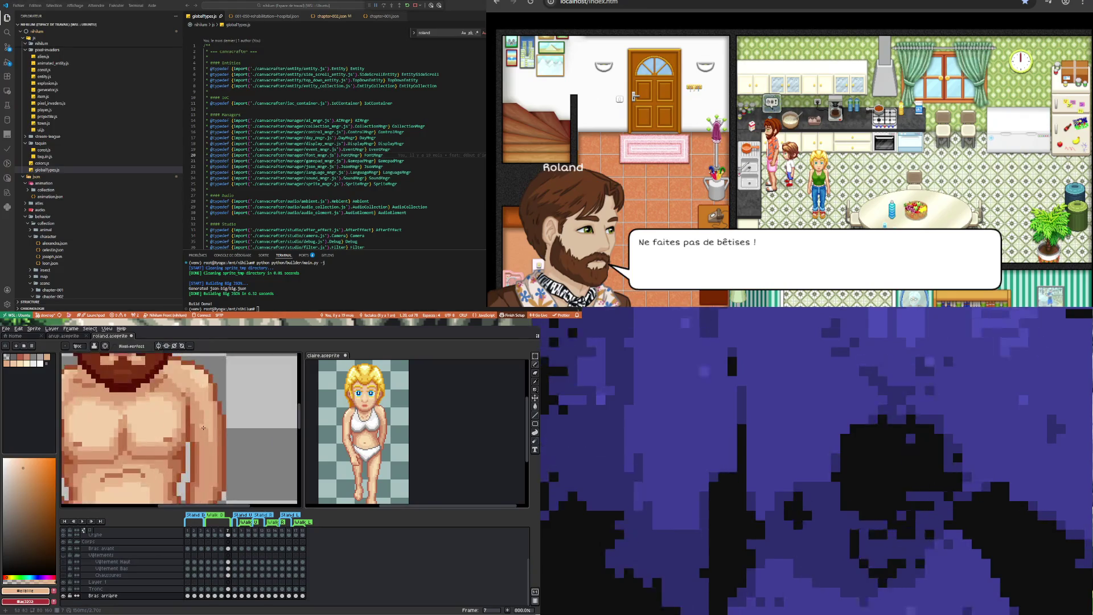
Pick a darker torso skin tone and draw a shading line down Roland's arm
alt+click(208, 453)
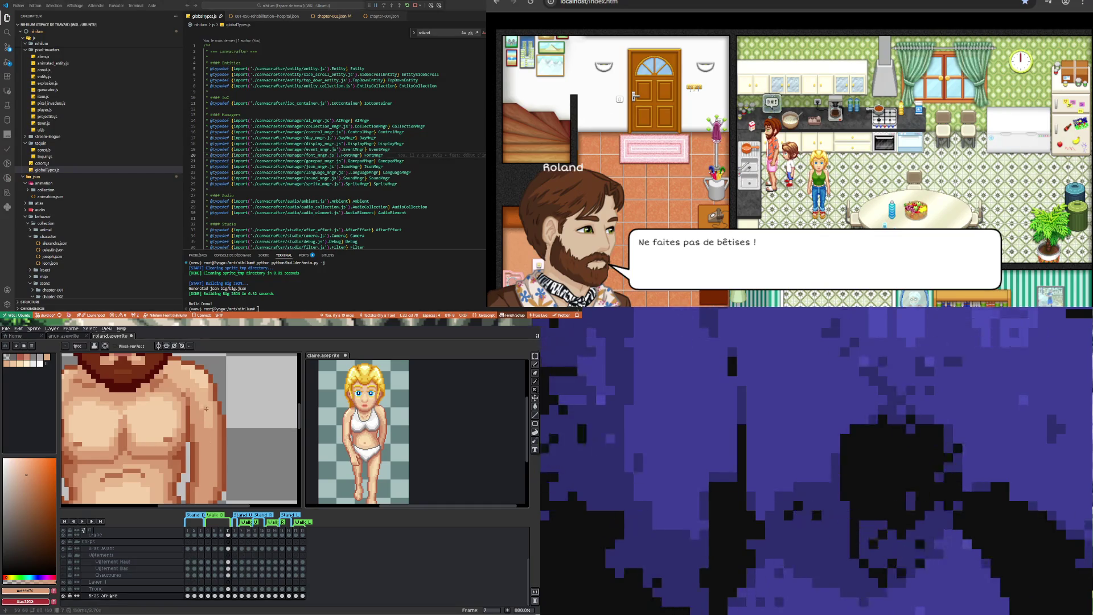
scroll(208, 453, down, 1)
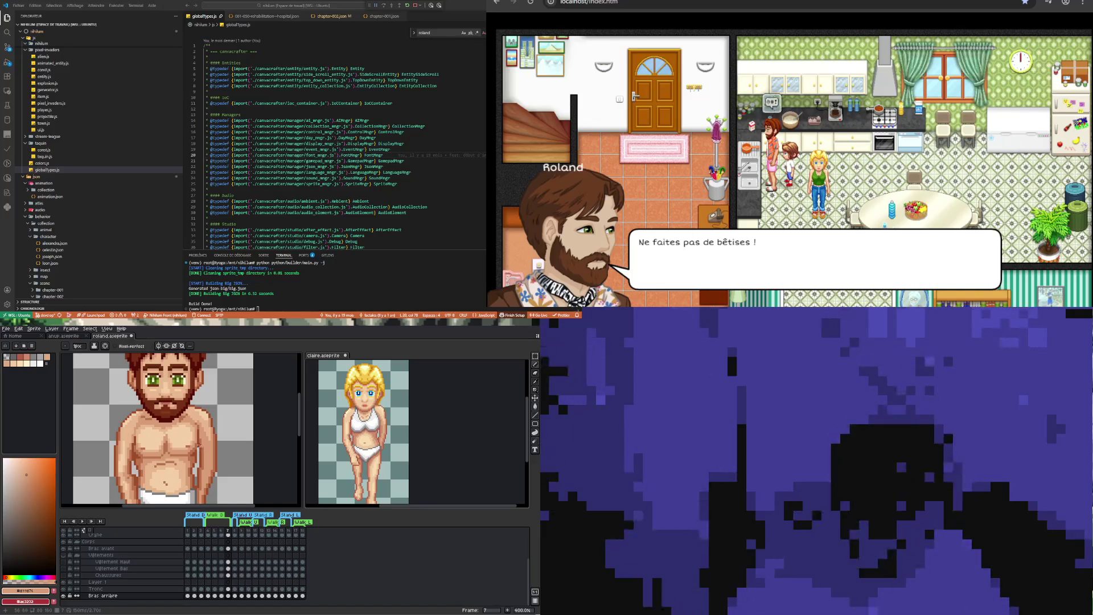
scroll(198, 442, up, 2)
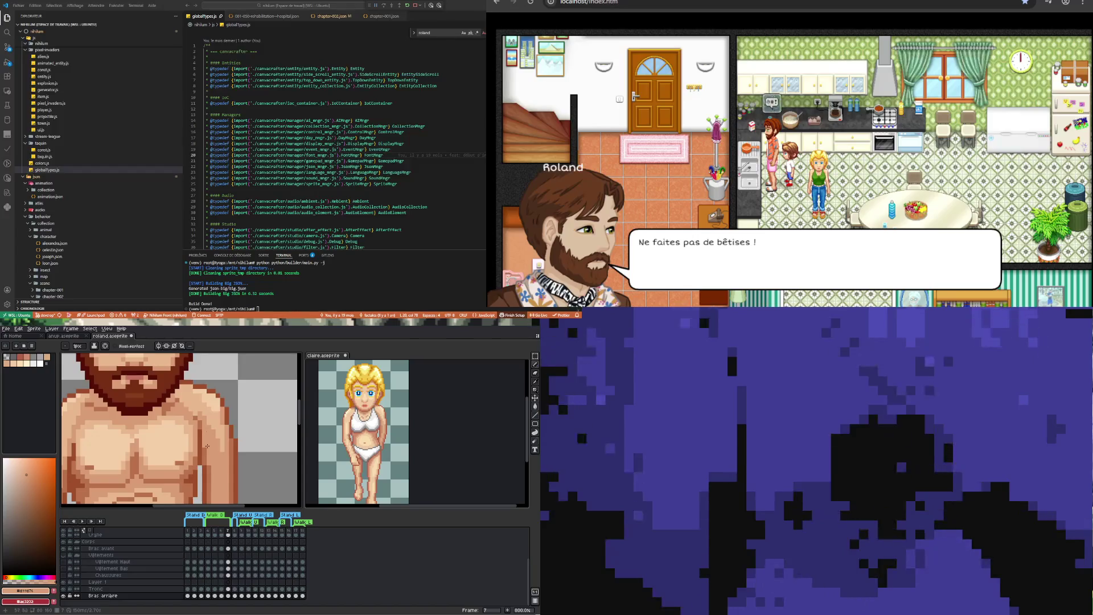
scroll(240, 430, down, 4)
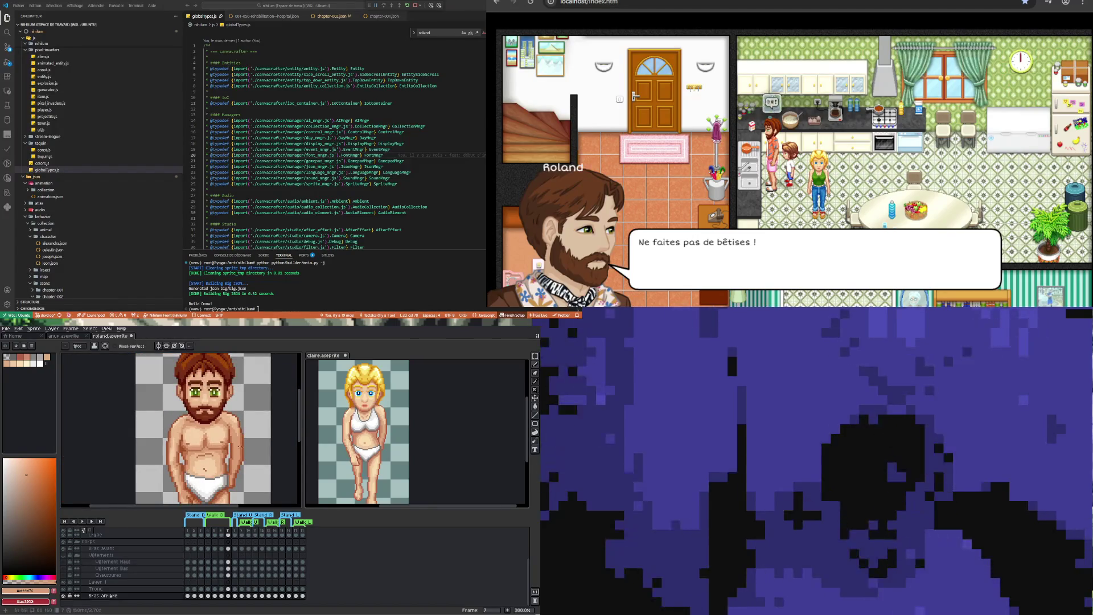
scroll(239, 438, up, 4)
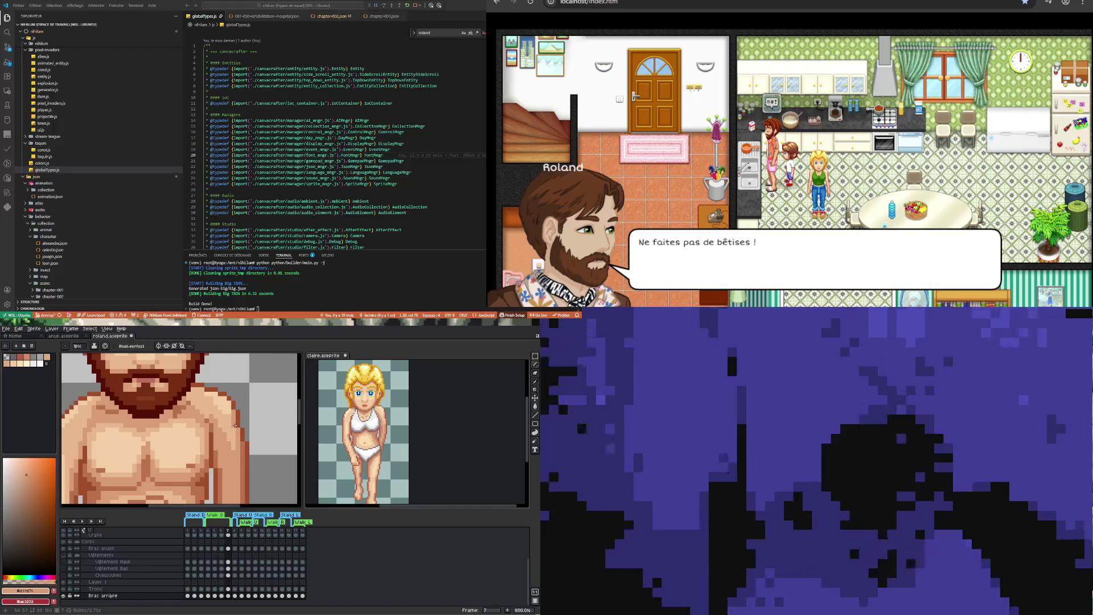
scroll(213, 419, down, 1)
alt+click(213, 419)
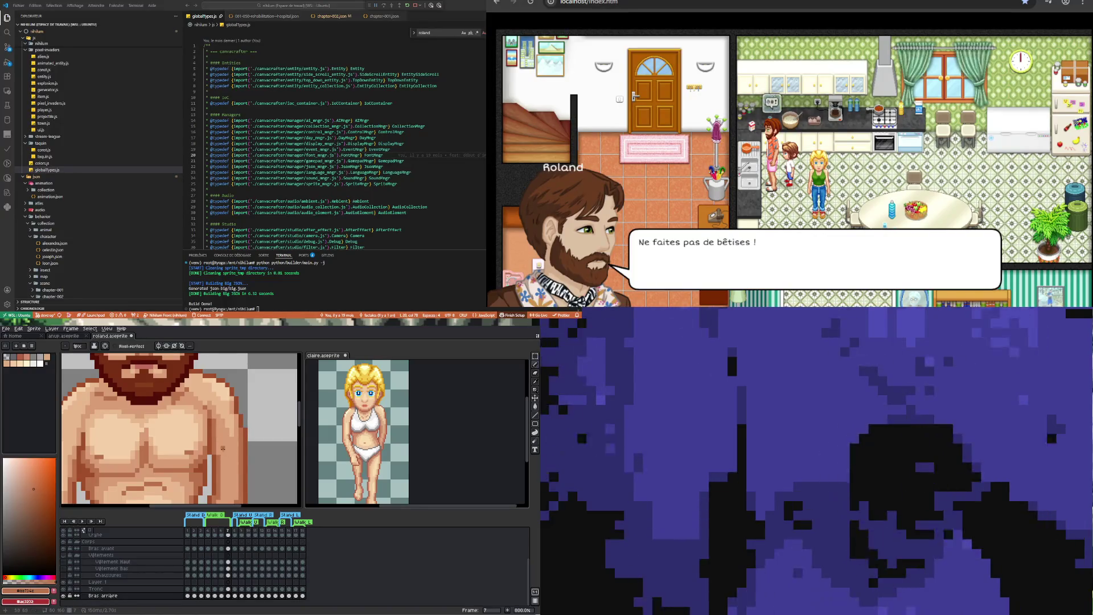
scroll(218, 437, down, 4)
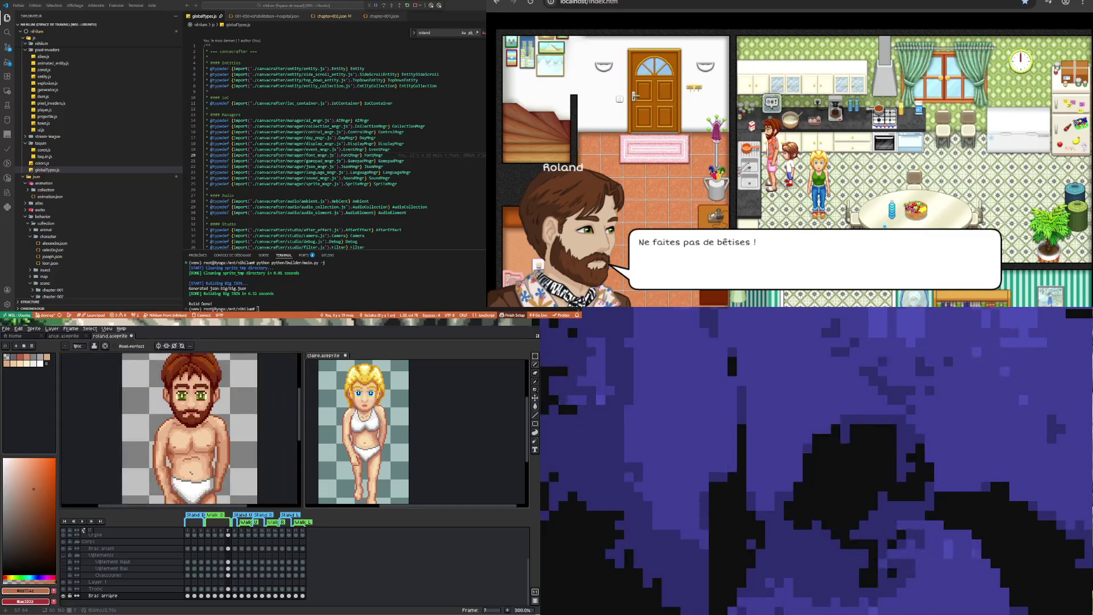
scroll(218, 455, up, 4)
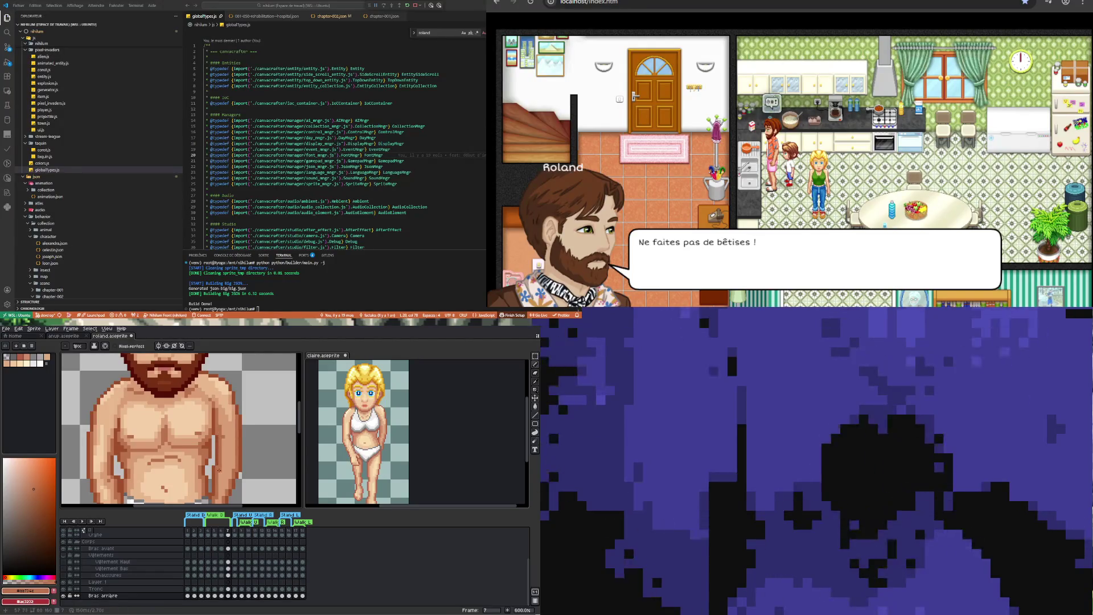
drag(223, 439, 221, 459)
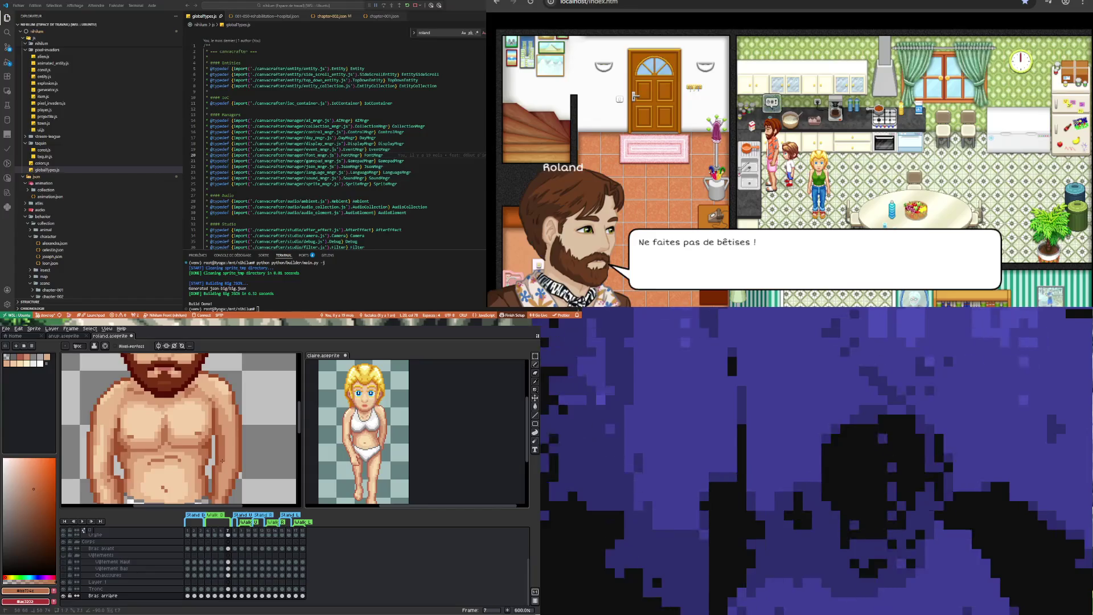
Sample lighter and mid skin tones from Roland's body and torso, returning to the Pencil each time
scroll(269, 415, down, 4)
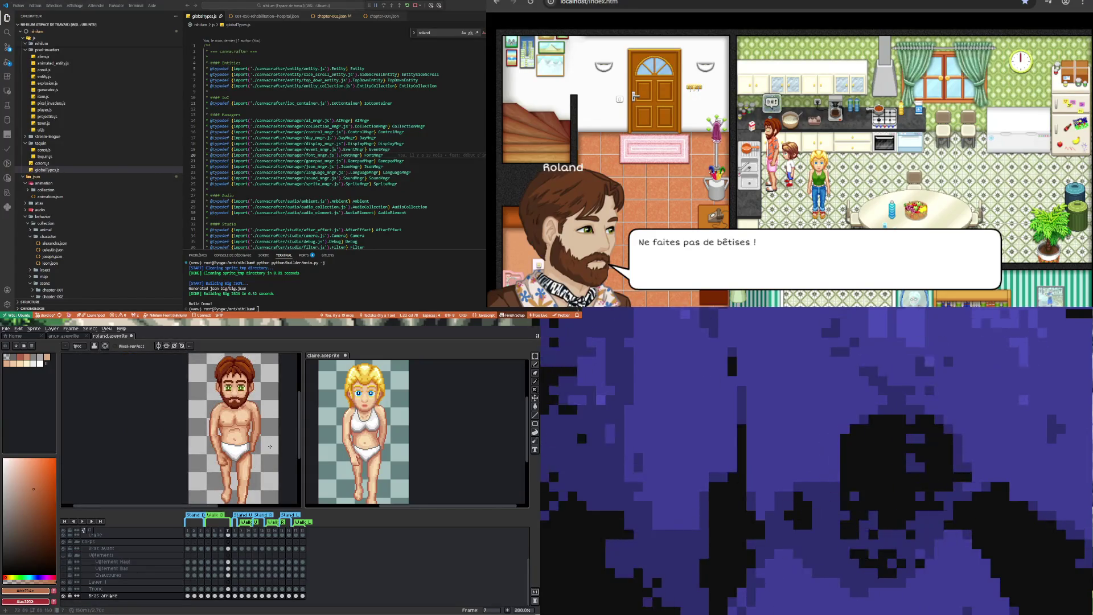
scroll(263, 414, up, 3)
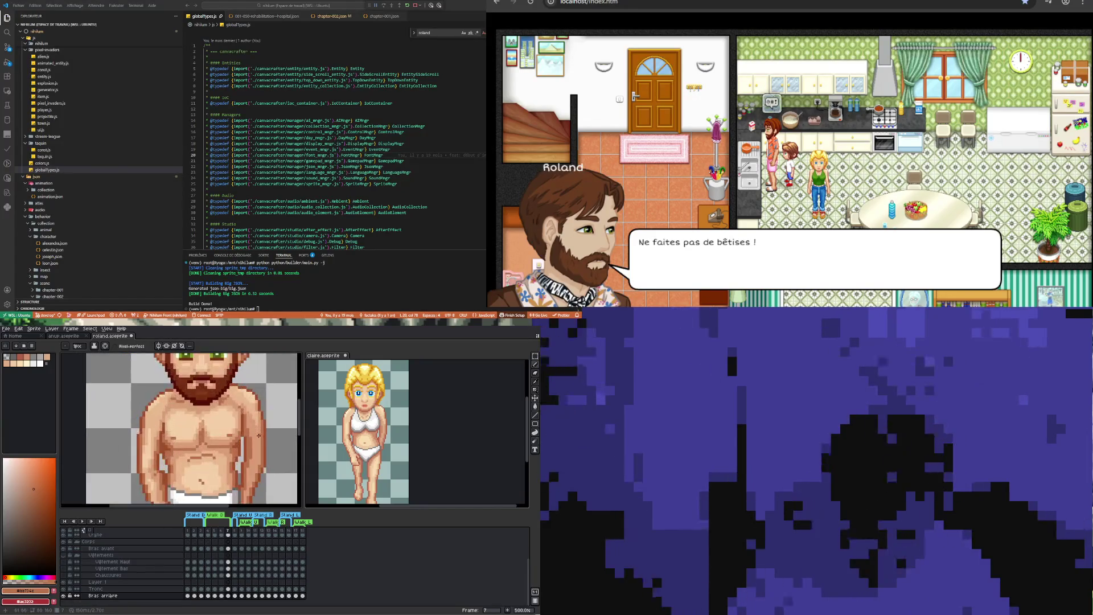
scroll(259, 437, up, 1)
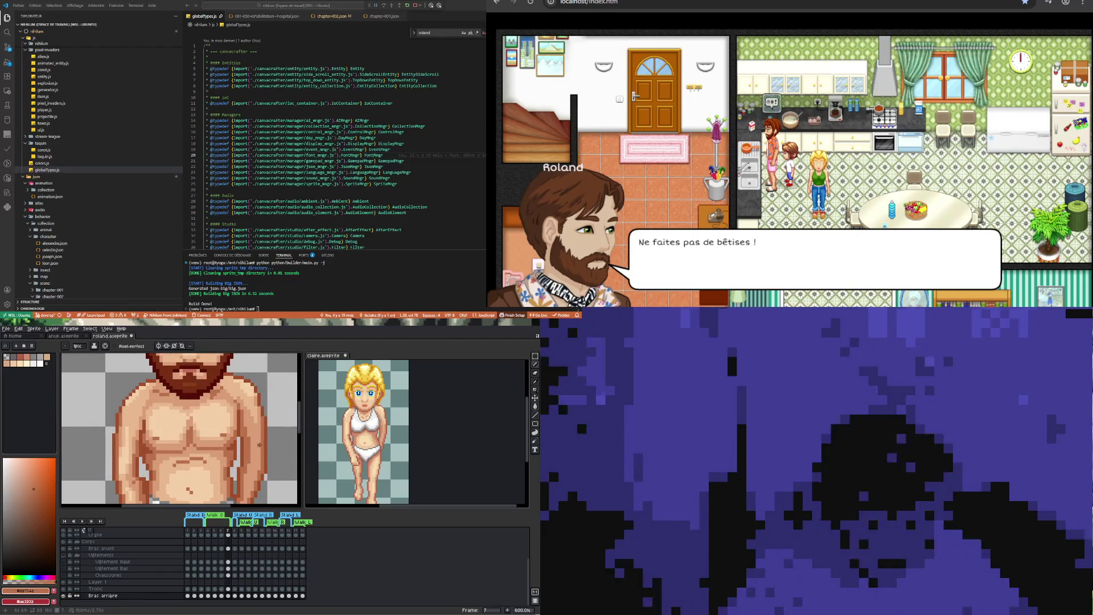
key(i)
click(260, 408)
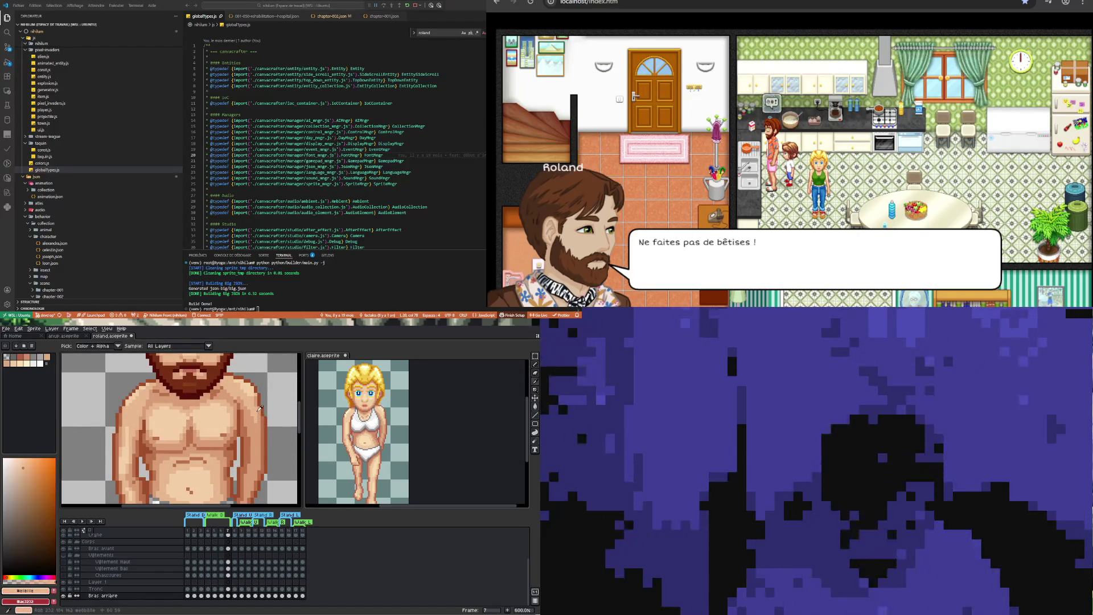
key(b)
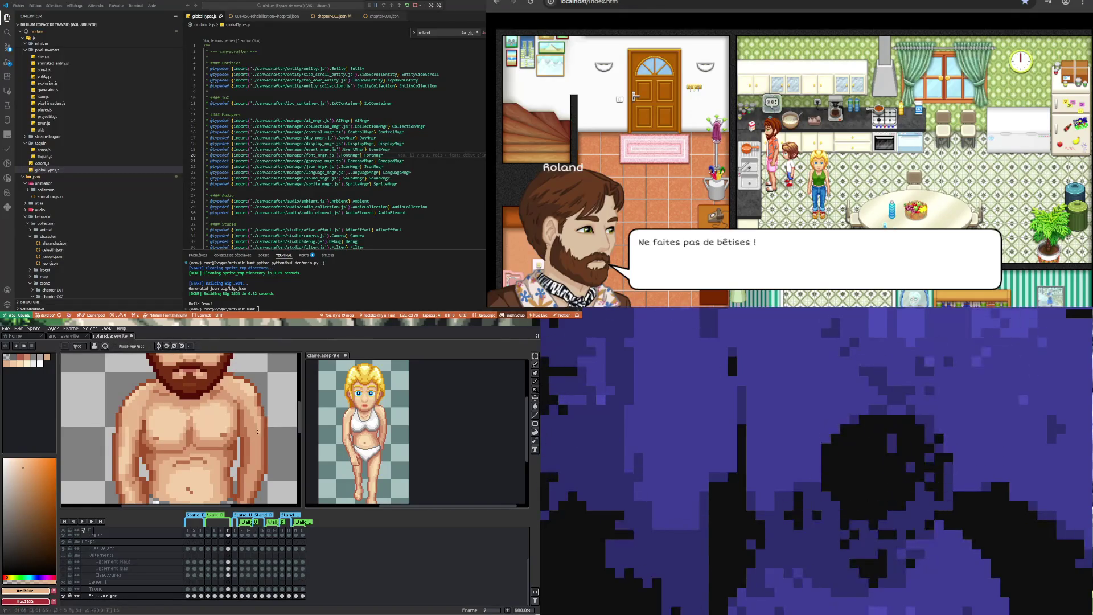
key(i)
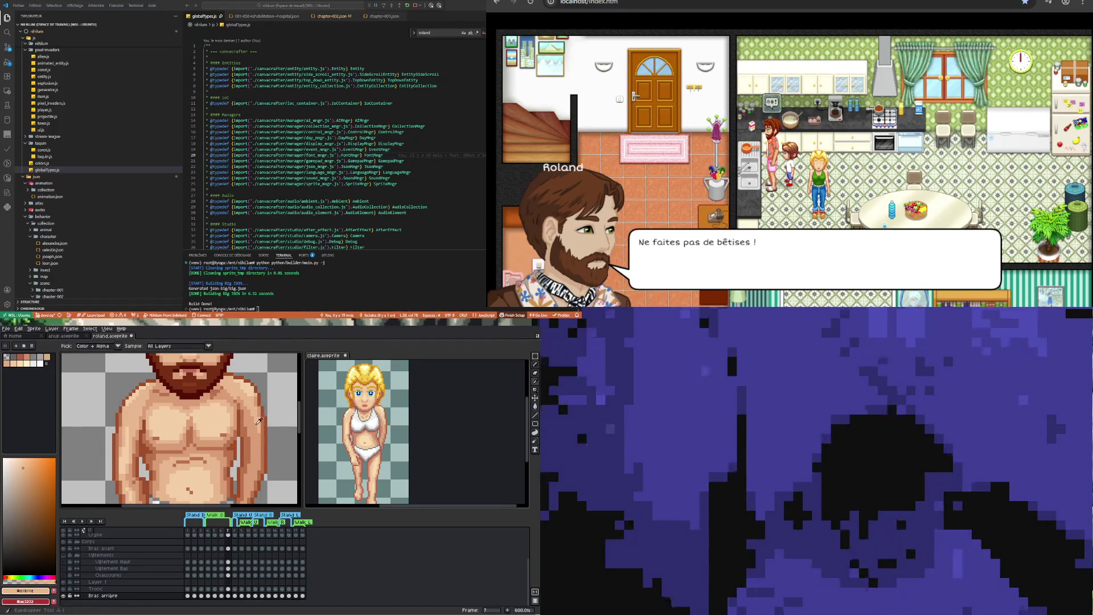
click(263, 406)
key(b)
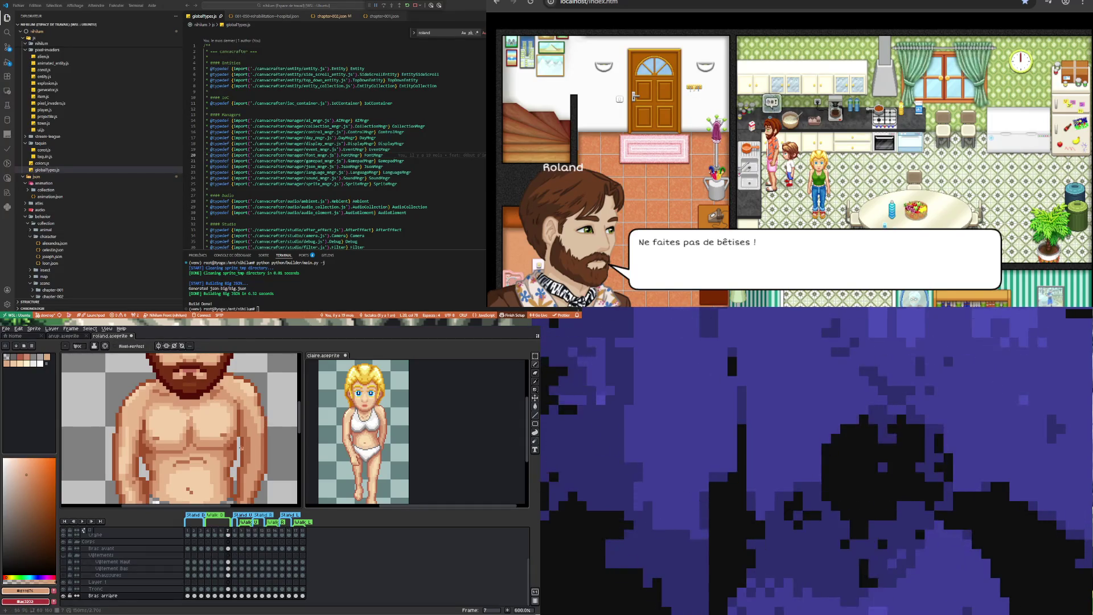
Pick a darker chest skin tone and zoom in and out to review the chest shading
scroll(241, 447, down, 3)
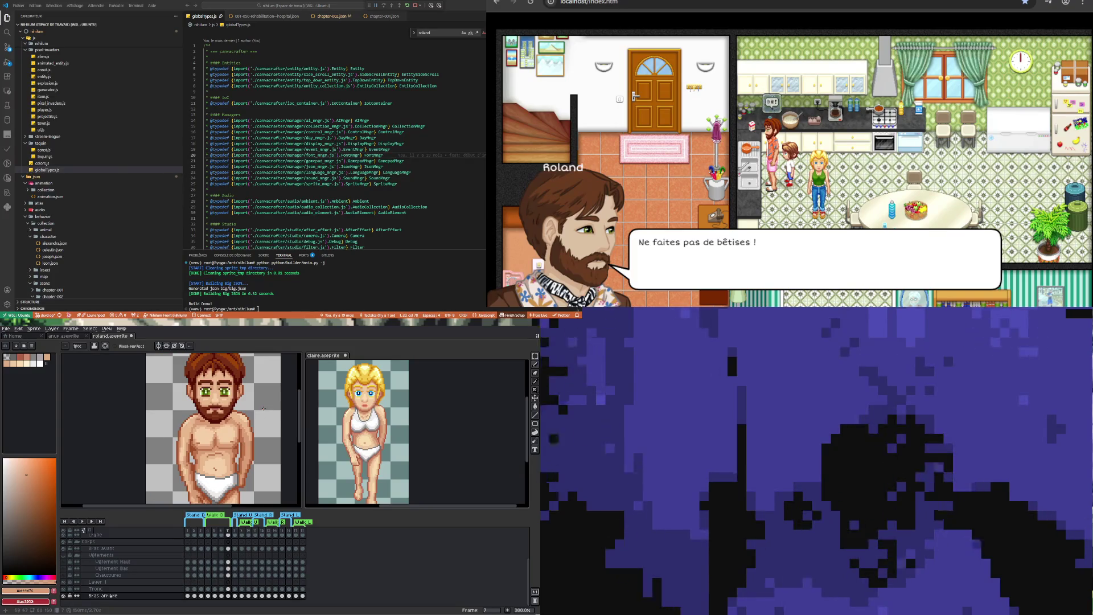
scroll(238, 447, up, 3)
key(i)
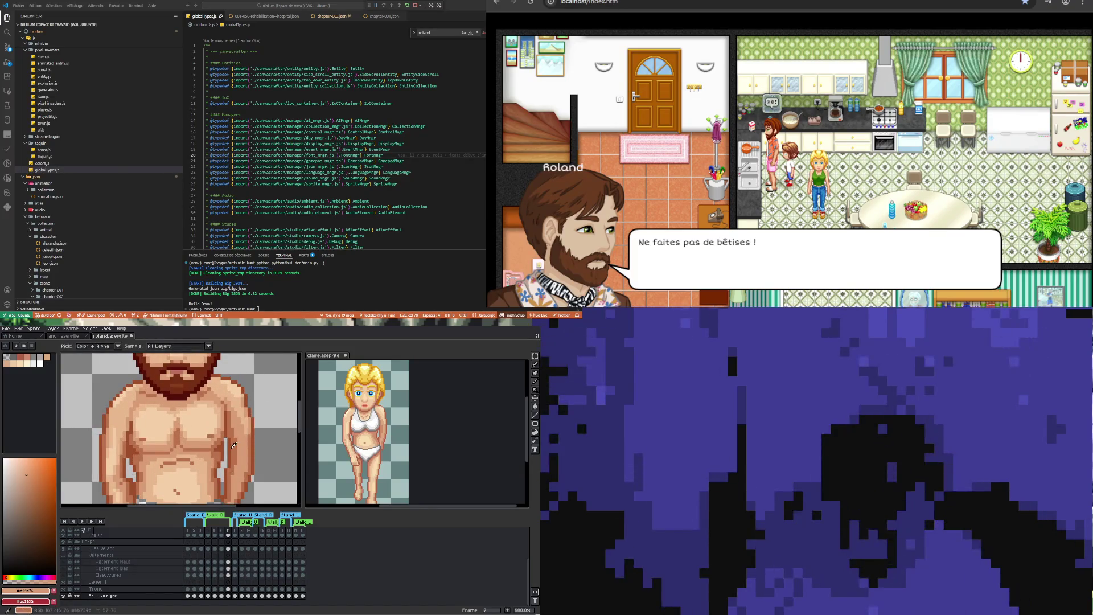
click(237, 447)
key(b)
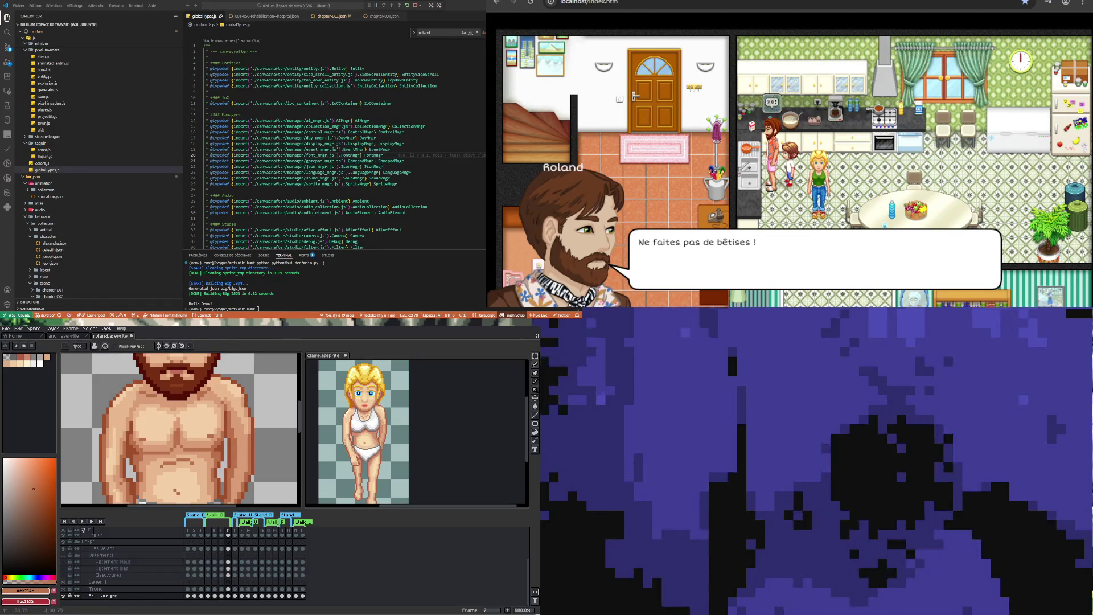
scroll(236, 465, down, 4)
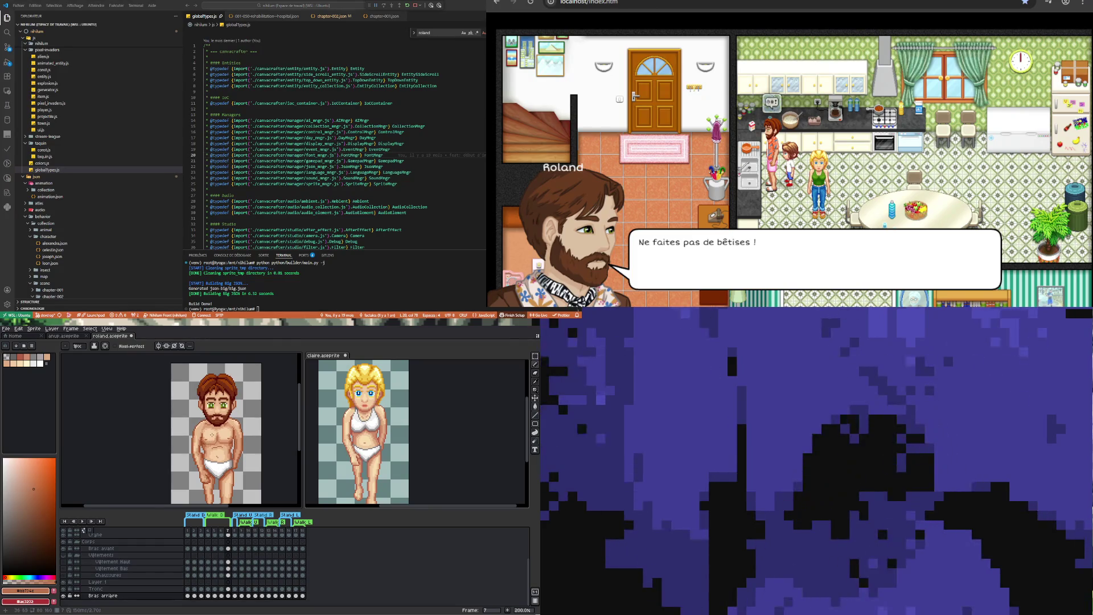
scroll(214, 432, up, 3)
scroll(220, 426, down, 3)
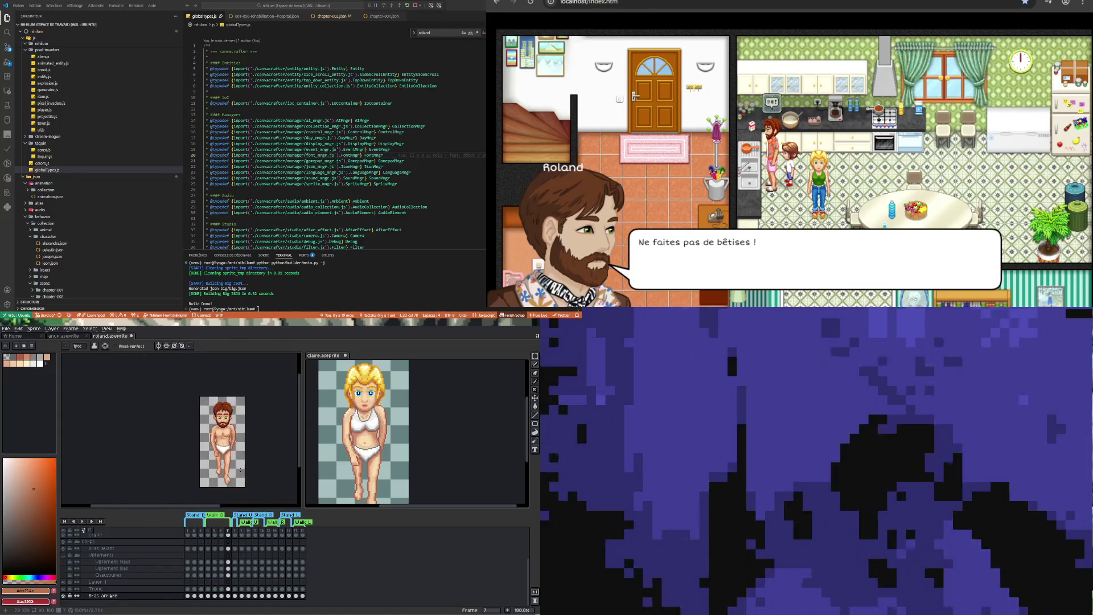
scroll(191, 453, up, 2)
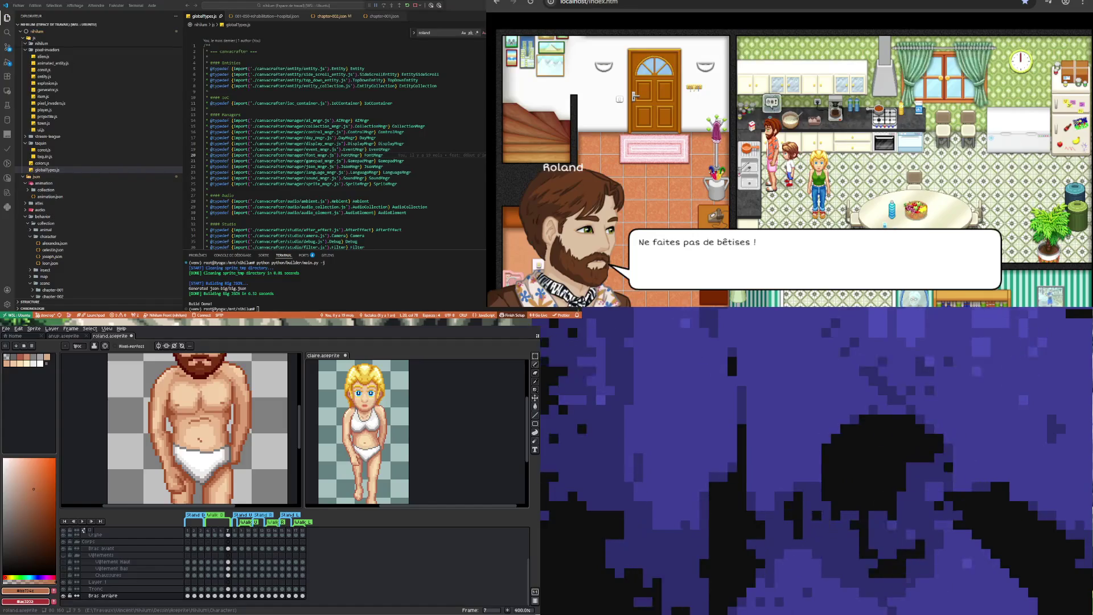
scroll(229, 408, down, 2)
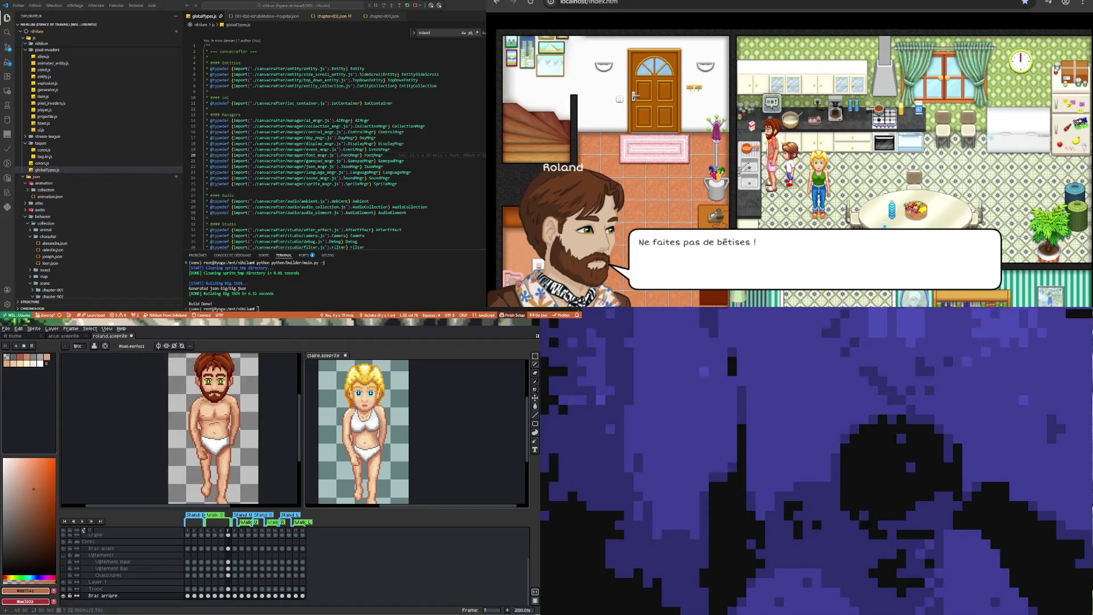
scroll(216, 427, down, 2)
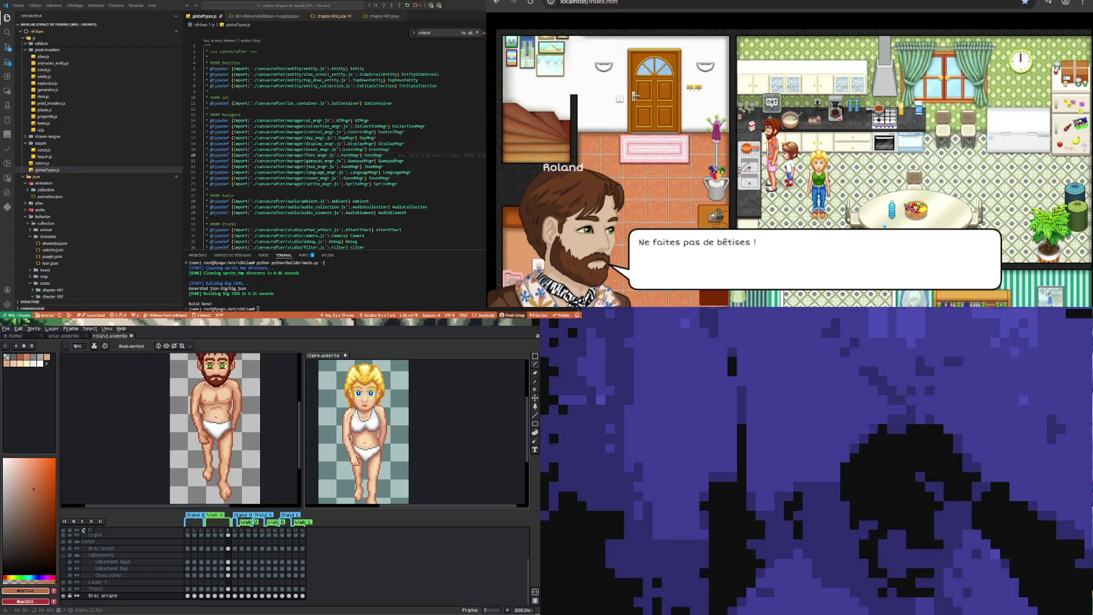
scroll(212, 435, down, 2)
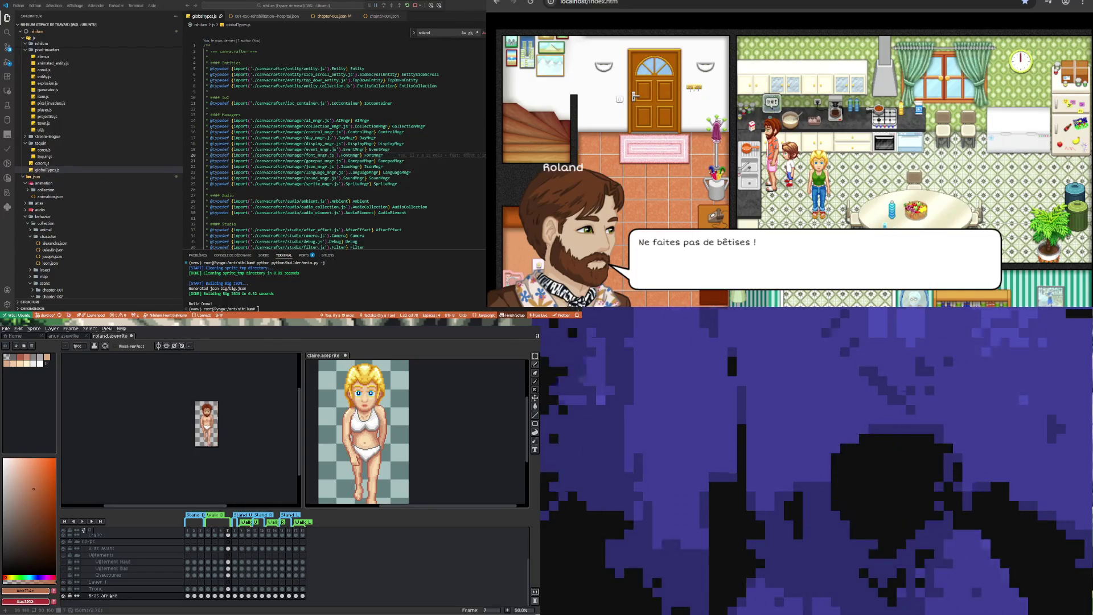
scroll(200, 419, up, 2)
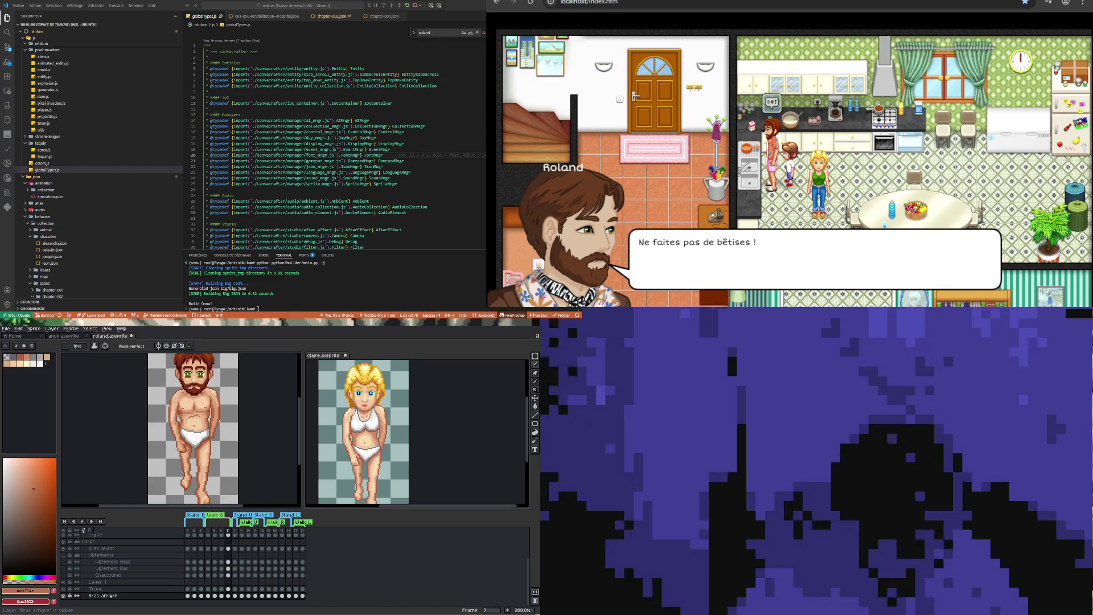
Toggle the Bras arrière layer's visibility to check the back arm, and make it active
click(64, 595)
click(66, 595)
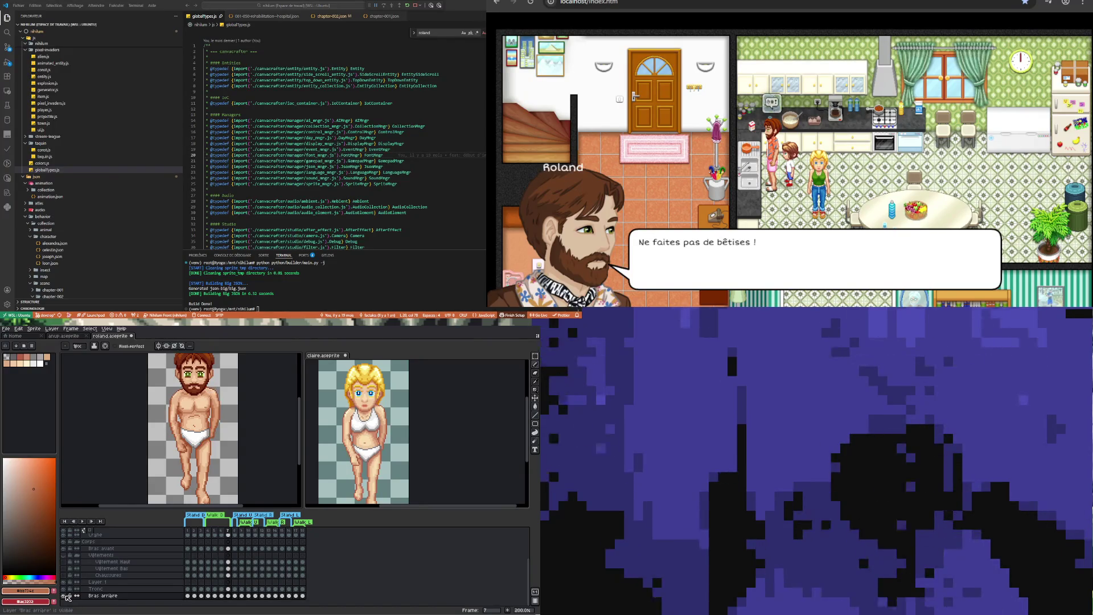
click(95, 595)
click(64, 595)
click(64, 595)
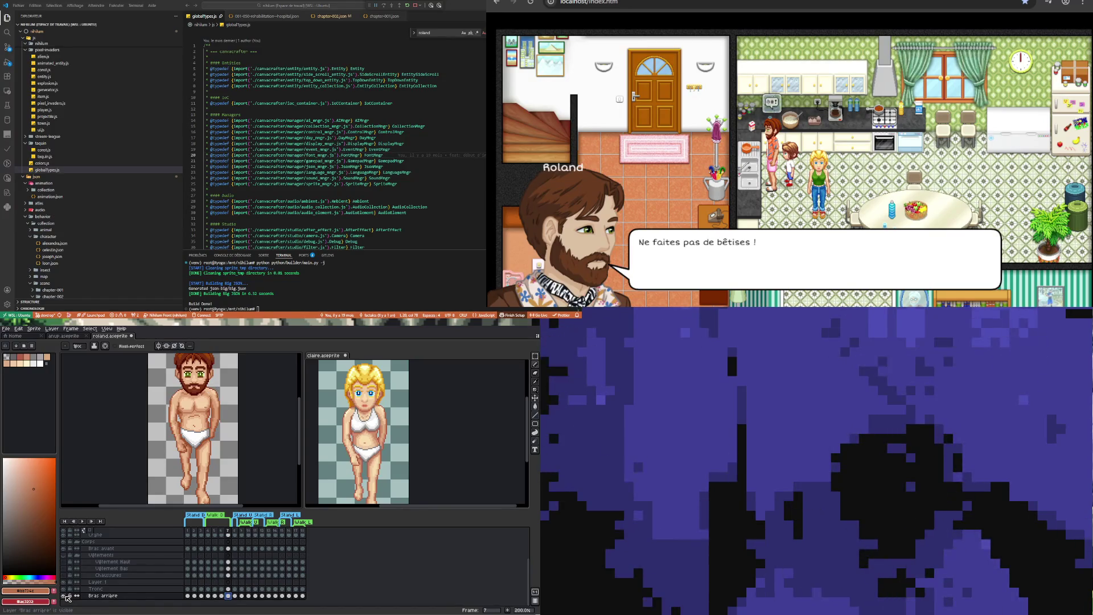
Compare the Bras arrière cels at frames 7 and 5
click(229, 596)
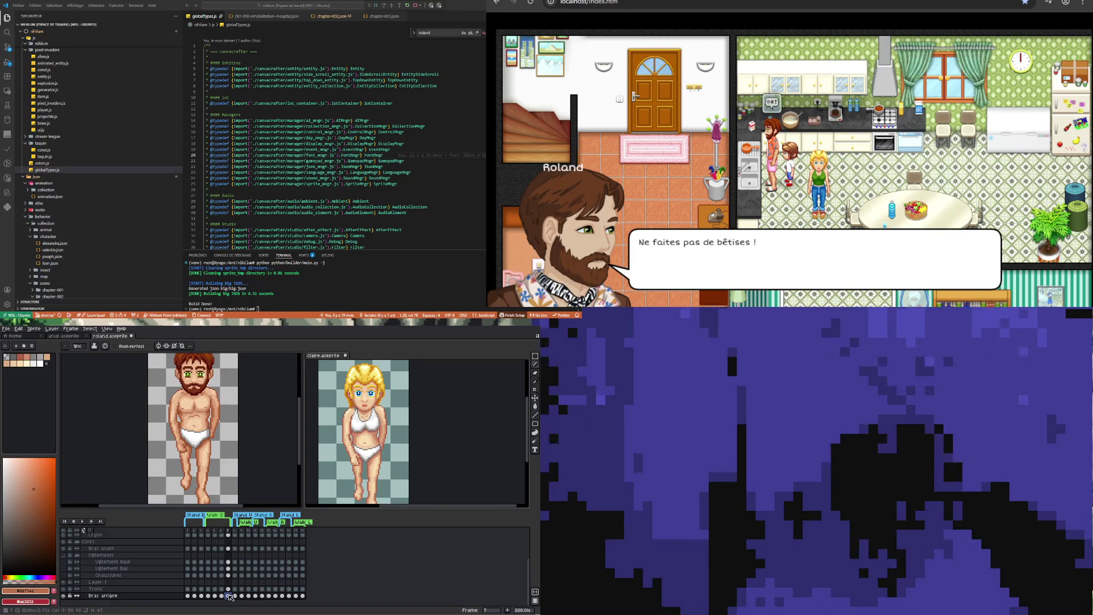
click(215, 595)
click(217, 597)
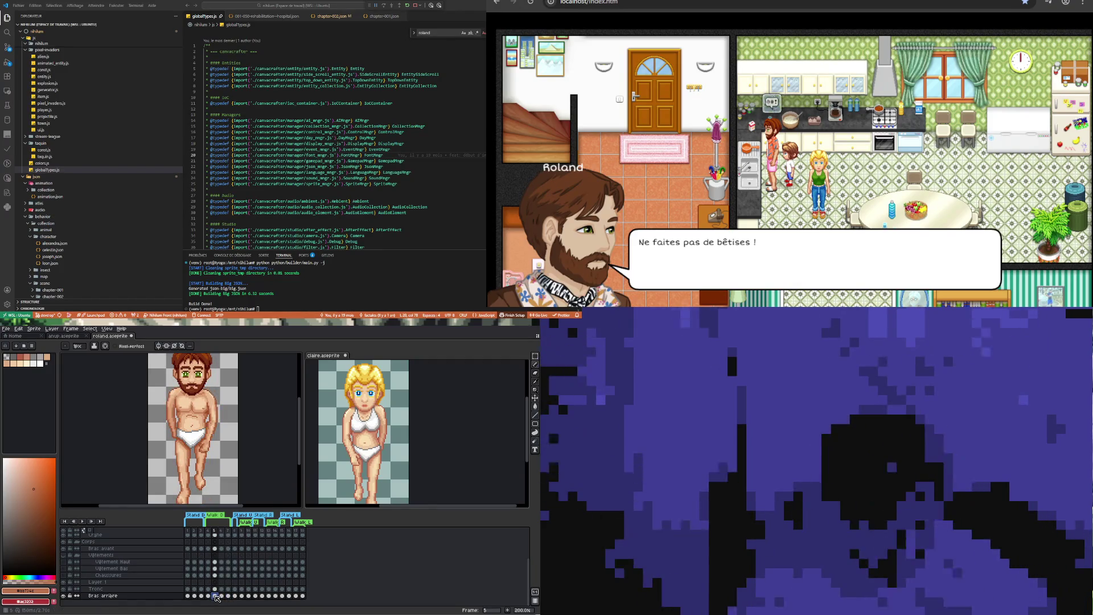
click(229, 596)
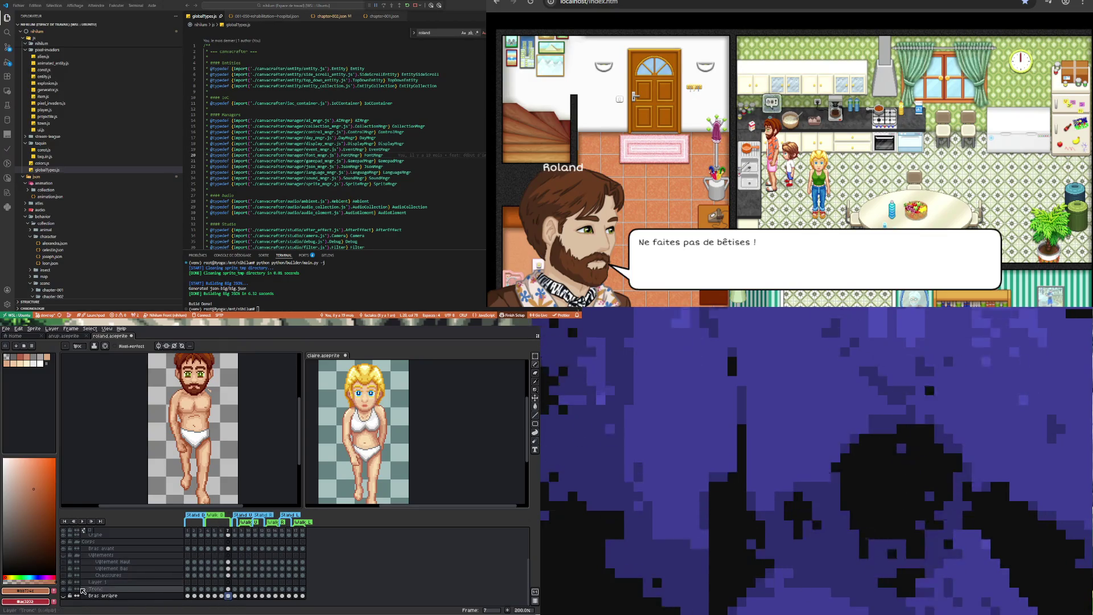
Make a rectangular selection around Roland's shoulder
click(63, 589)
click(63, 589)
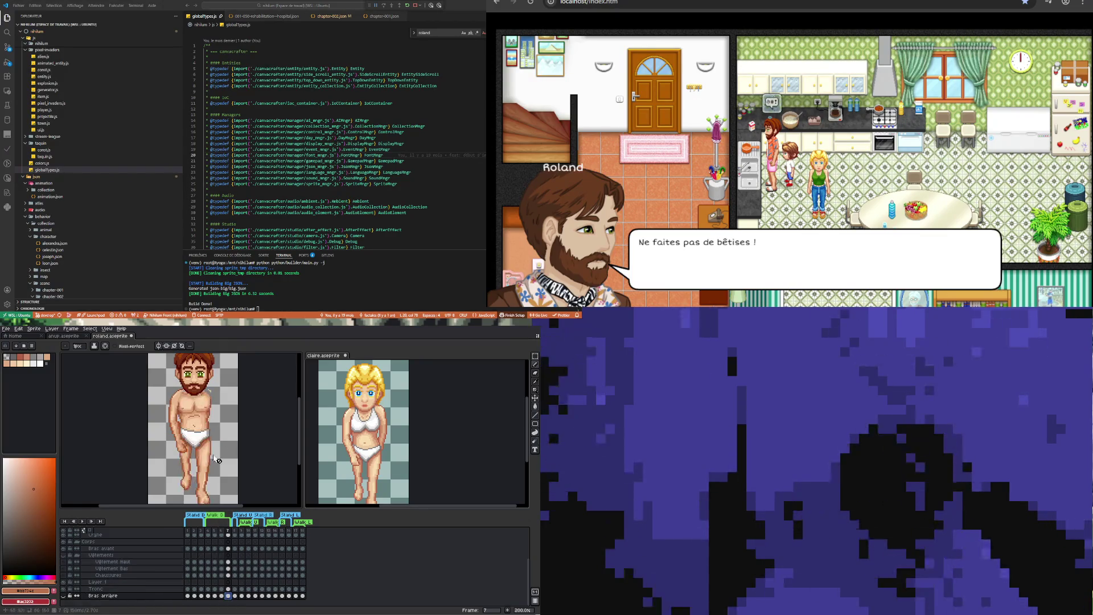
click(536, 357)
scroll(188, 380, up, 4)
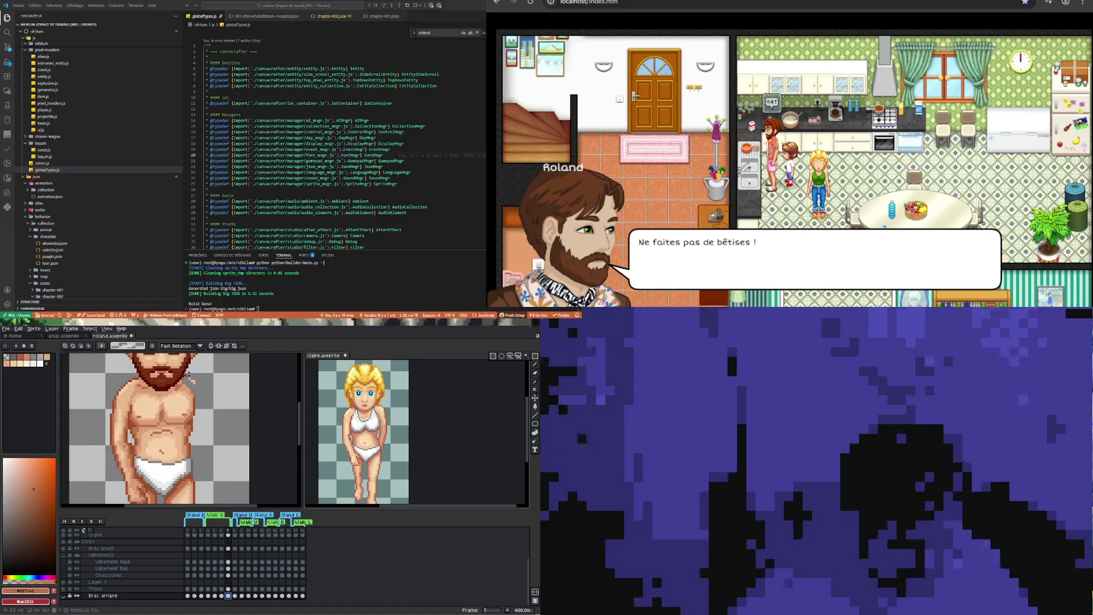
drag(195, 380, 201, 386)
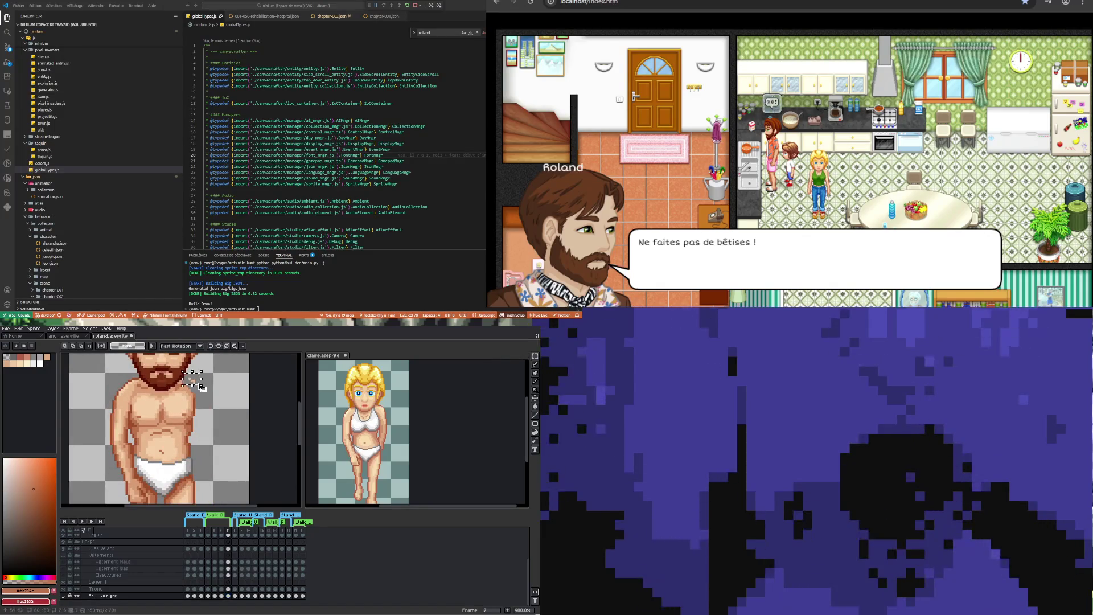
Step the Tronc layer through frames 7, 5 and 4, zooming in on the stand pose
click(228, 588)
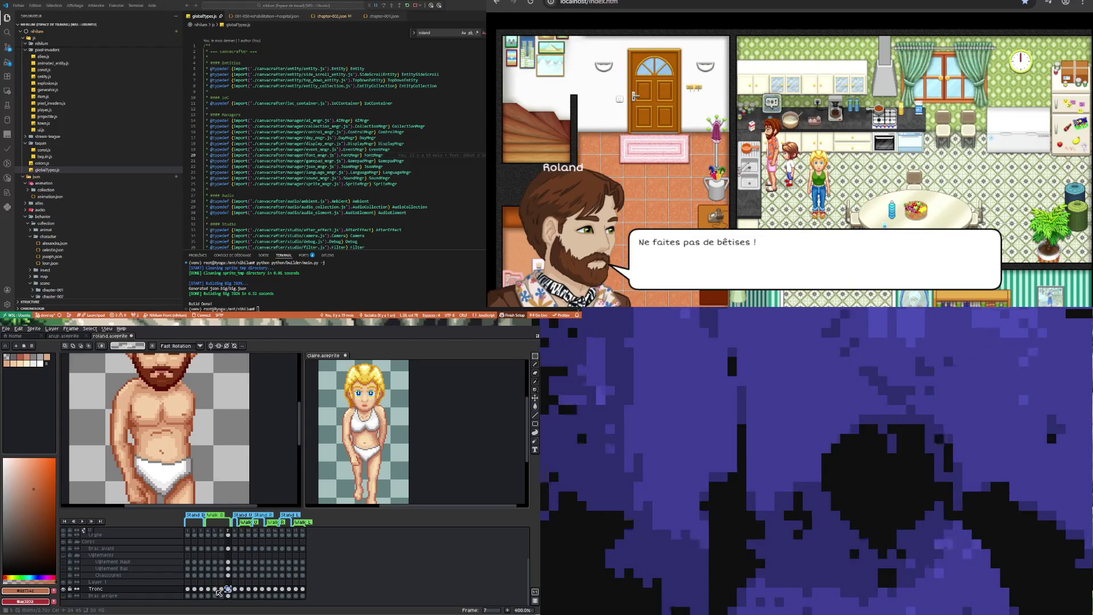
click(214, 589)
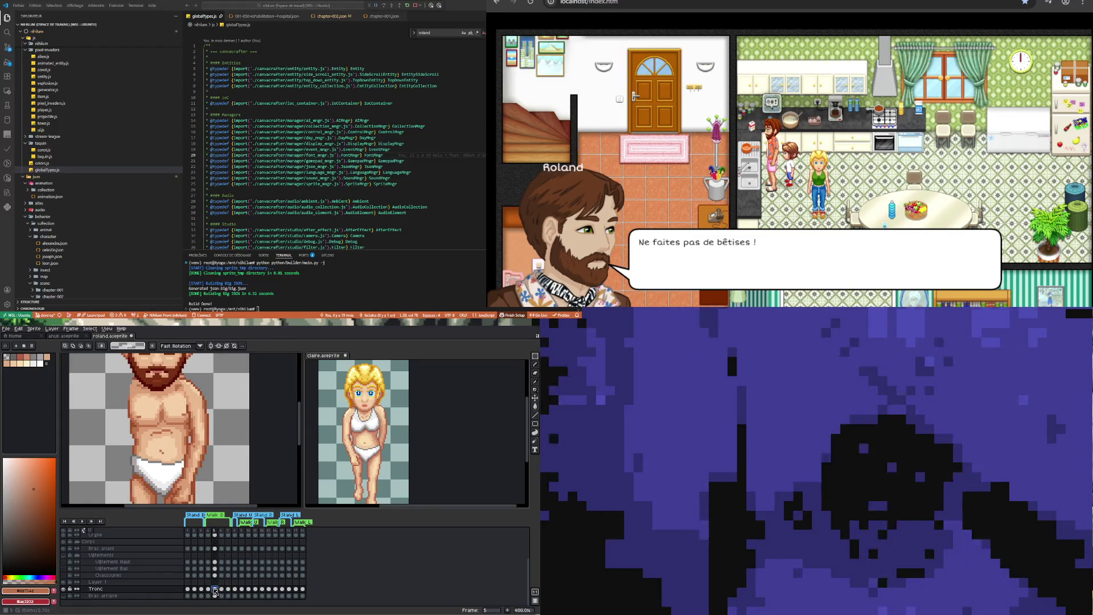
click(208, 589)
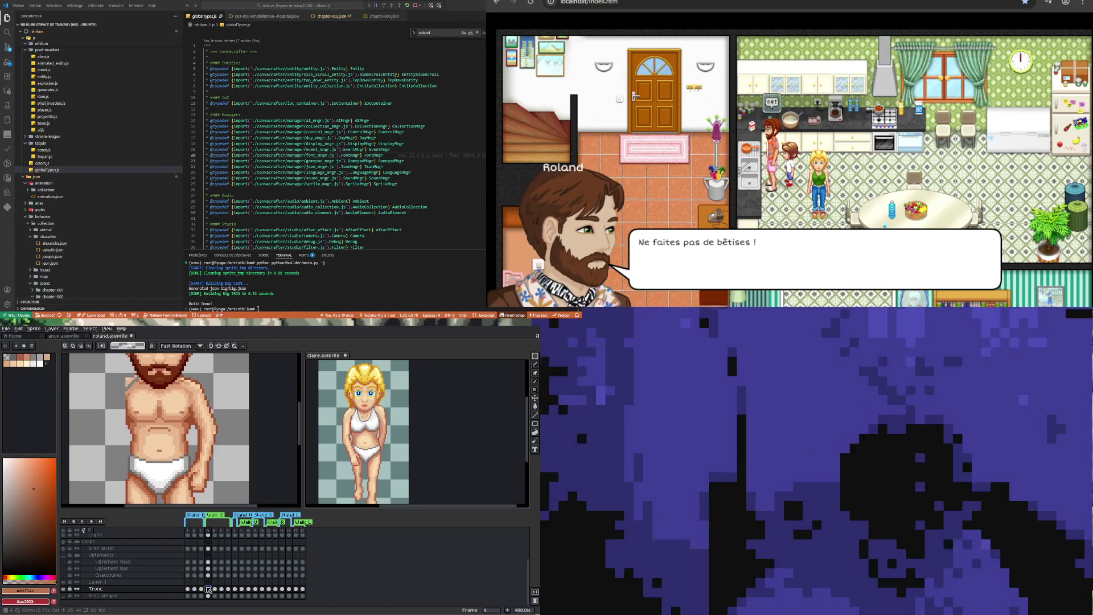
scroll(113, 370, up, 2)
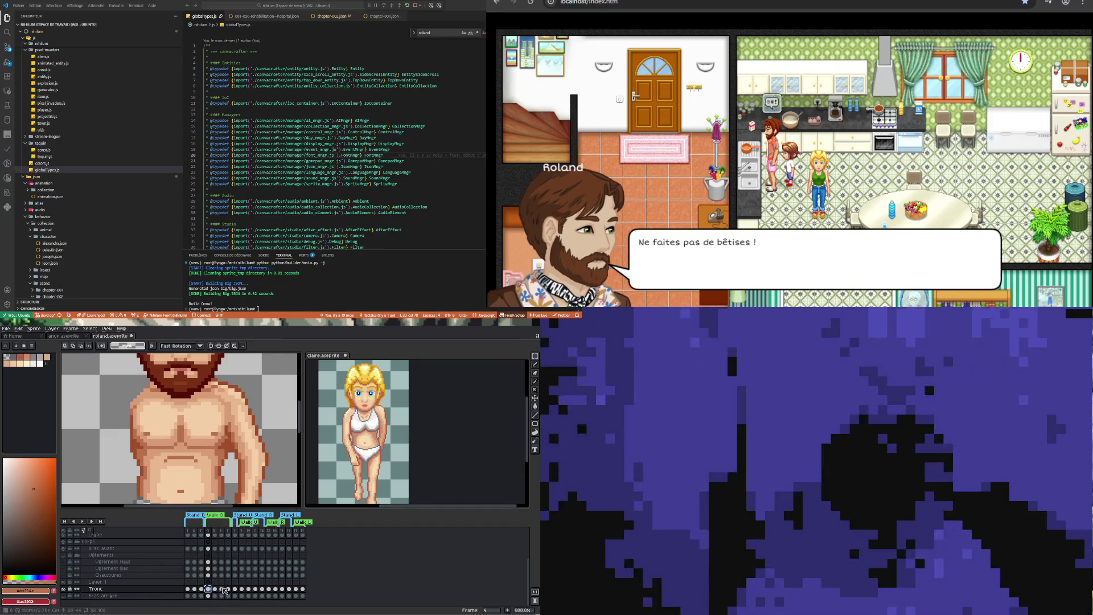
Go to torso frame 6 and play the stand animation to preview it
click(221, 589)
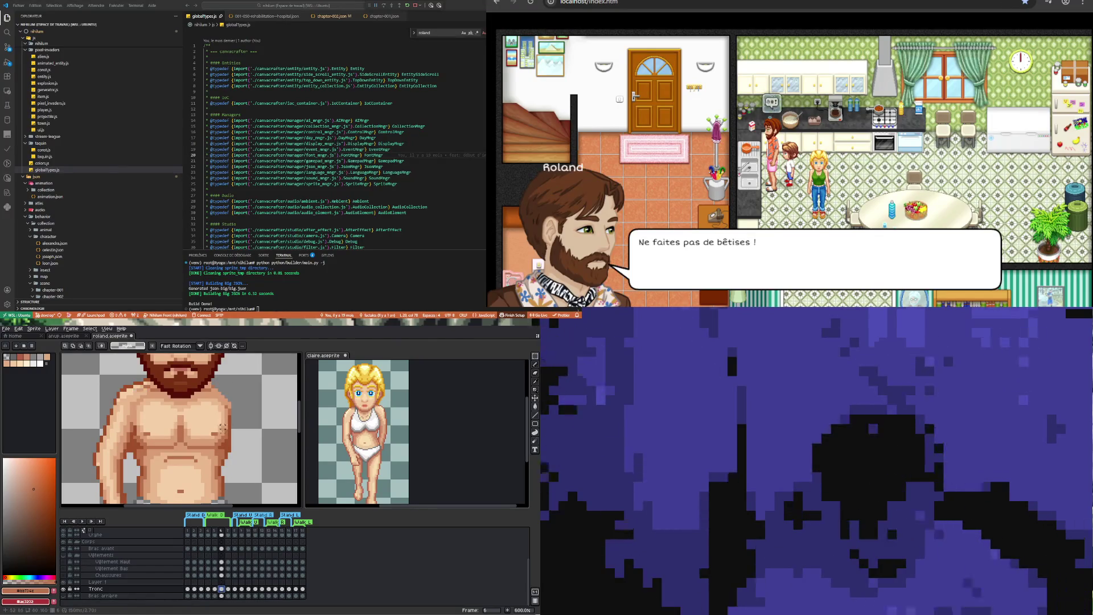
scroll(209, 466, down, 3)
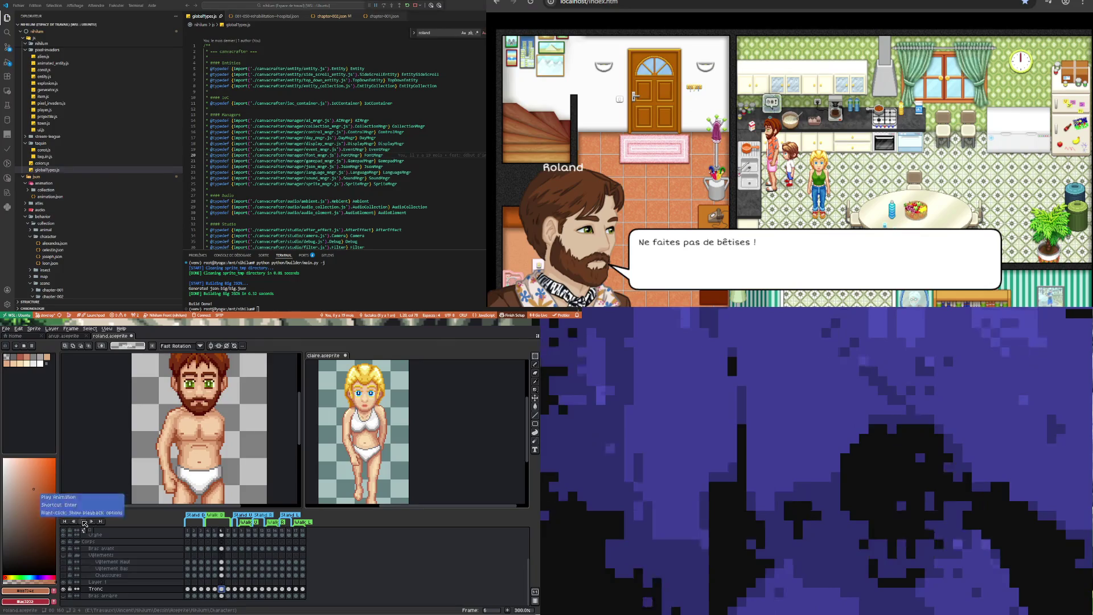
scroll(180, 427, down, 2)
scroll(180, 428, up, 2)
scroll(180, 427, down, 2)
scroll(180, 427, up, 1)
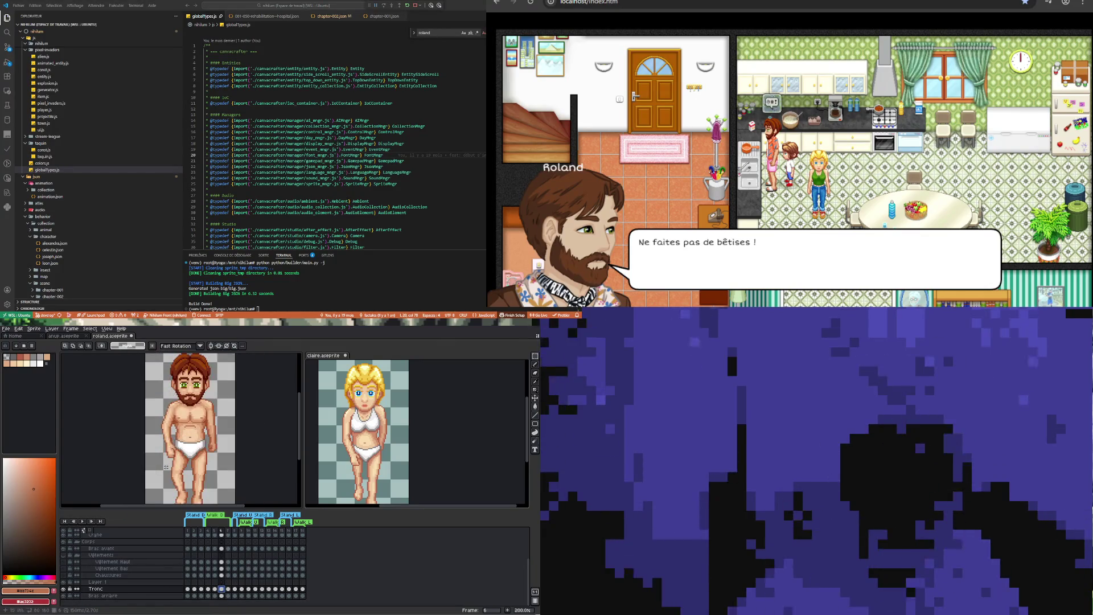
click(82, 521)
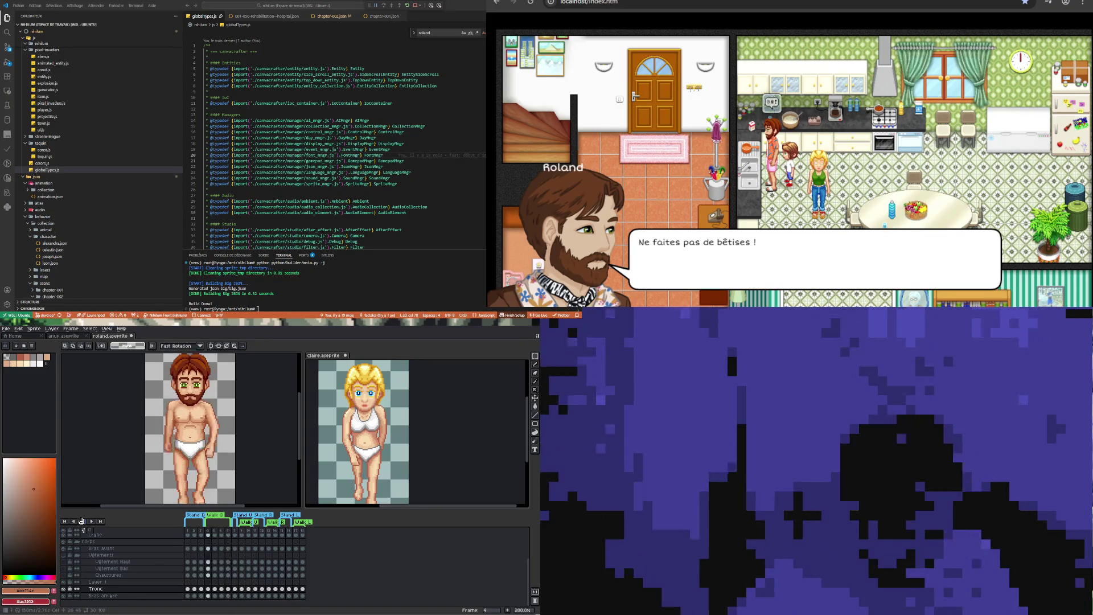
Step Tronc through frames 5 and 6, then select the Bras avant cel at frame 6
click(215, 589)
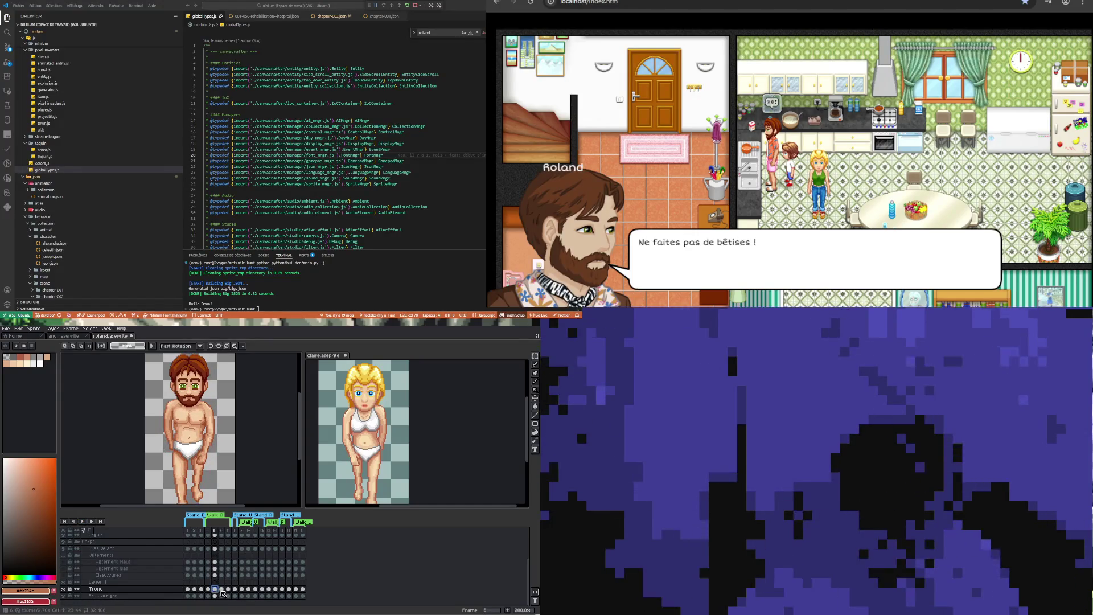
click(221, 589)
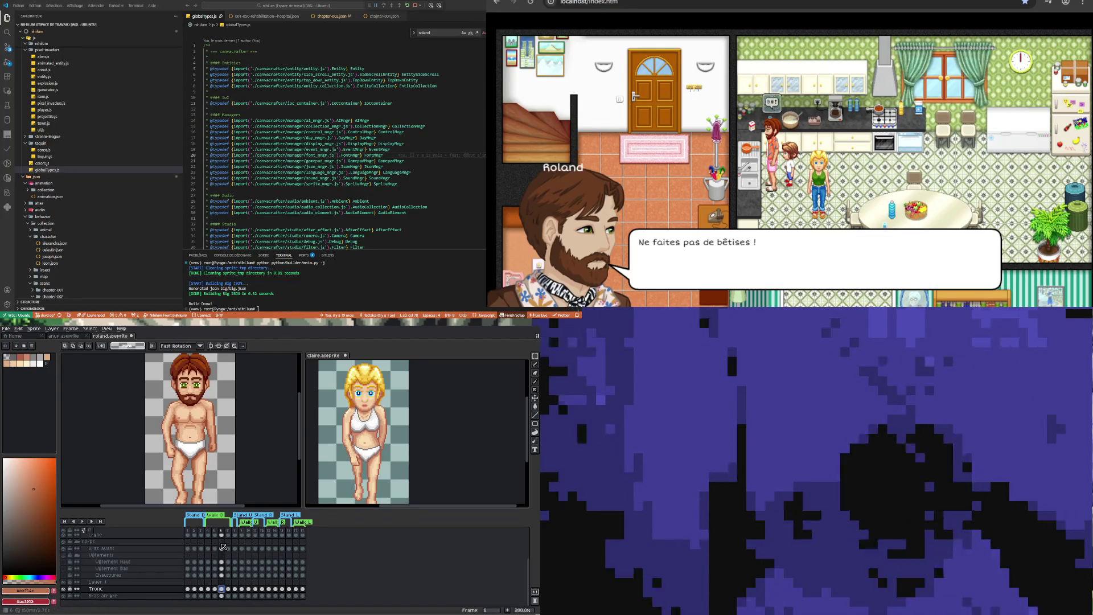
click(221, 548)
scroll(163, 428, up, 2)
scroll(164, 428, up, 1)
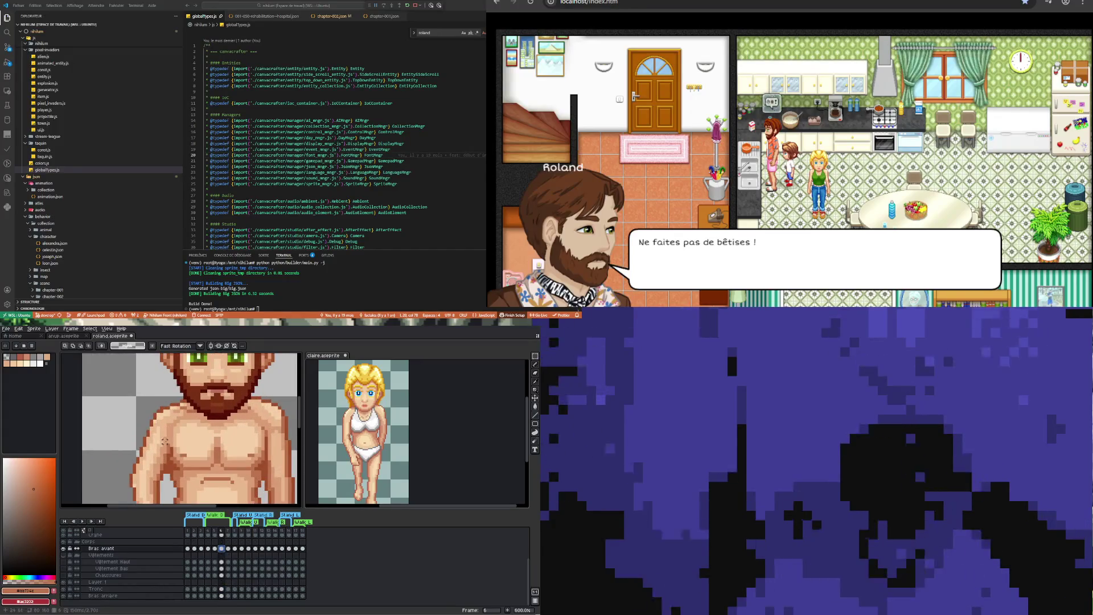
Sample Roland's chest skin colour and compare front-arm frames 7 and 6, back on the Pencil
key(i)
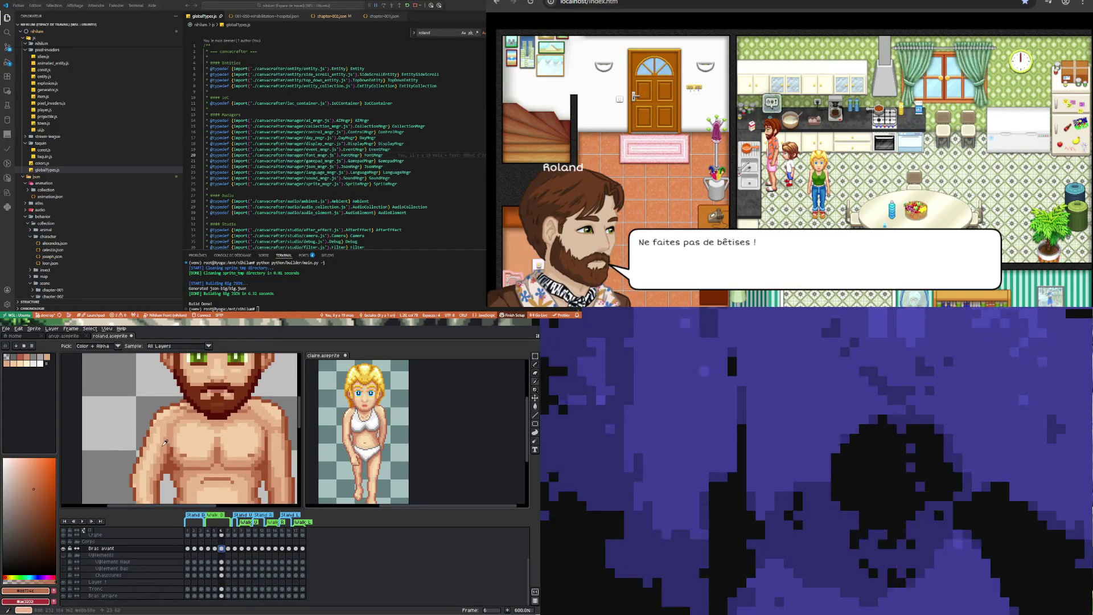
click(178, 445)
click(228, 548)
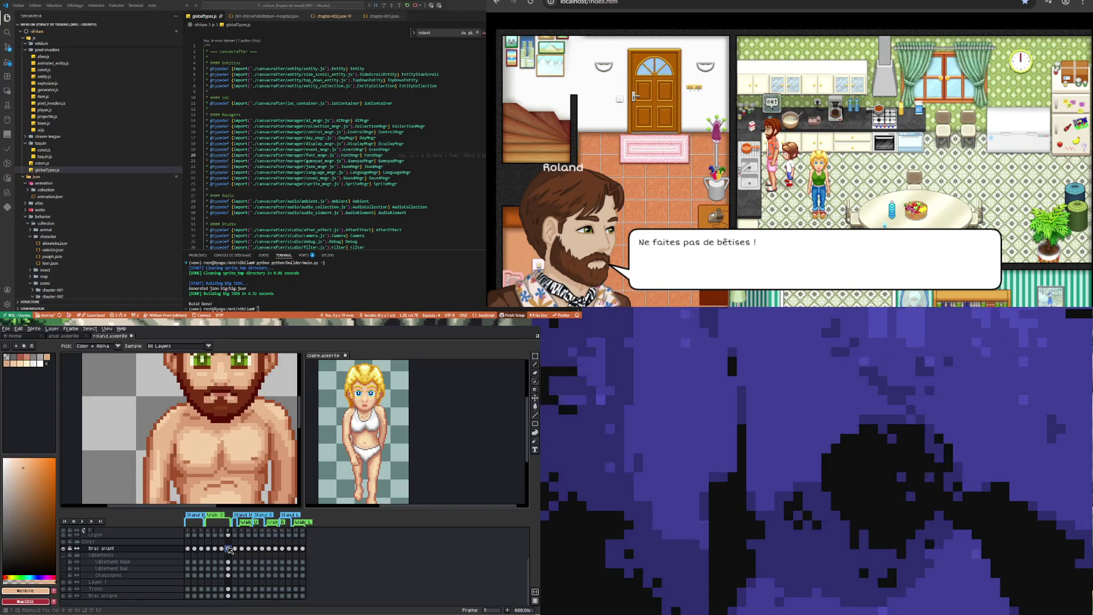
click(222, 548)
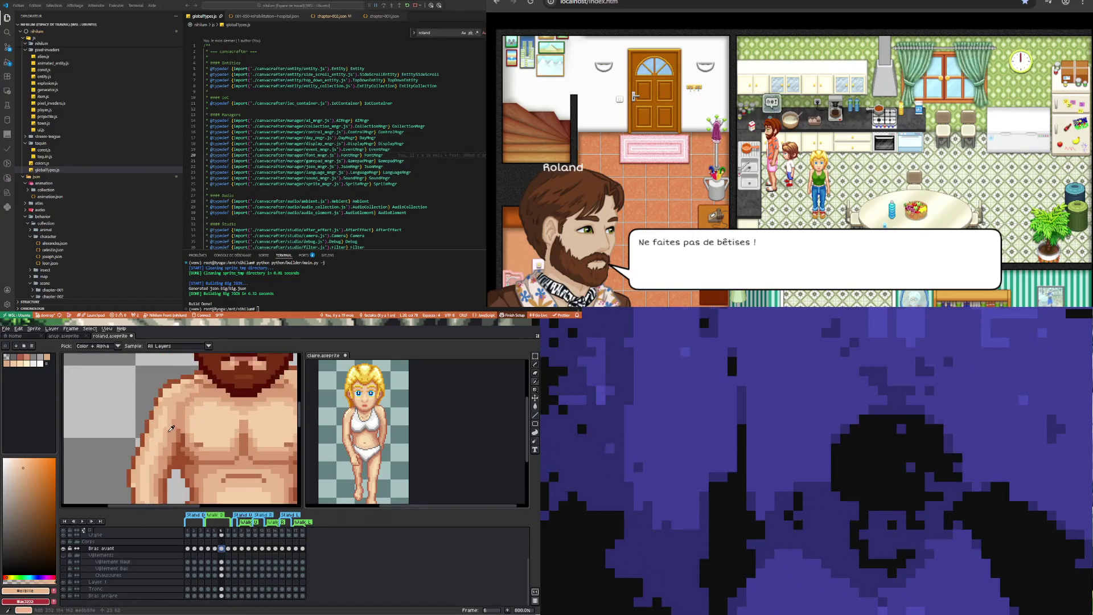
key(b)
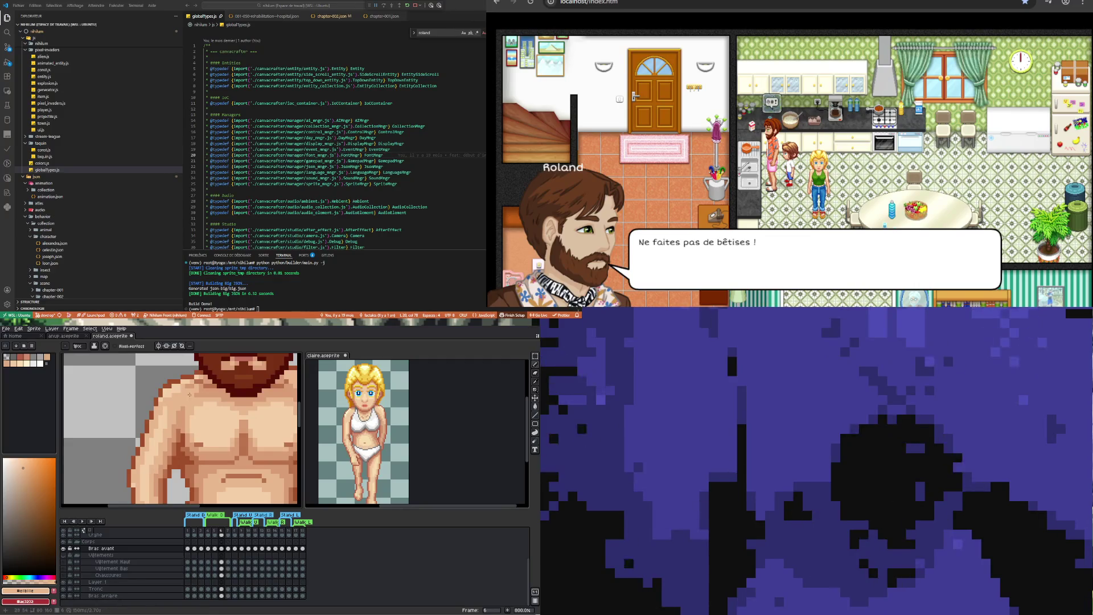
Reselect the Bras avant frame-6 cel and step between frames 7 and 6 to compare poses
scroll(155, 470, down, 4)
scroll(185, 397, up, 3)
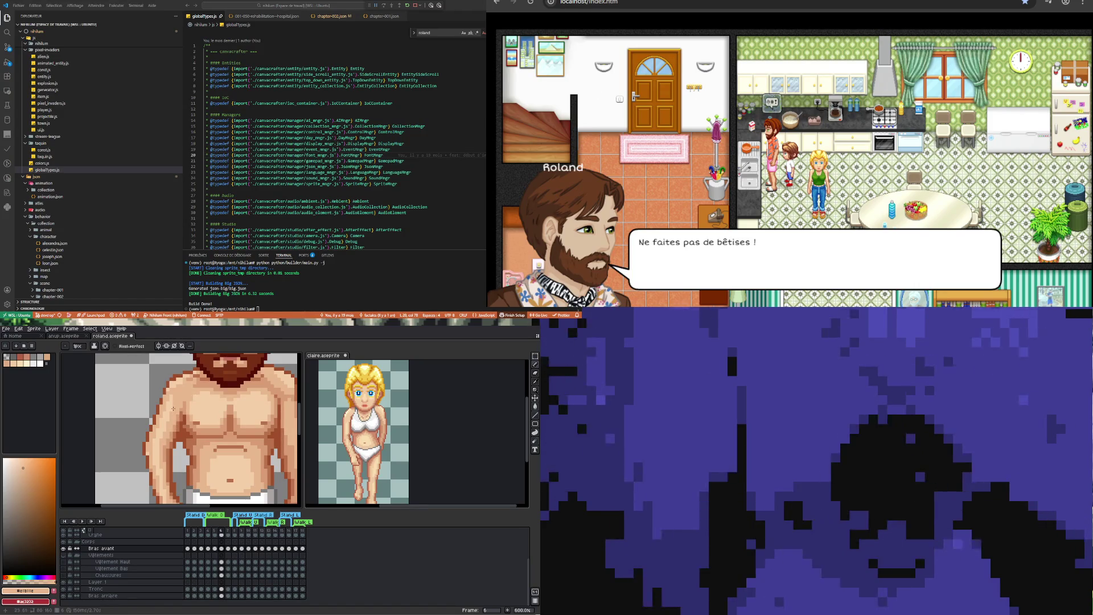
scroll(174, 408, up, 1)
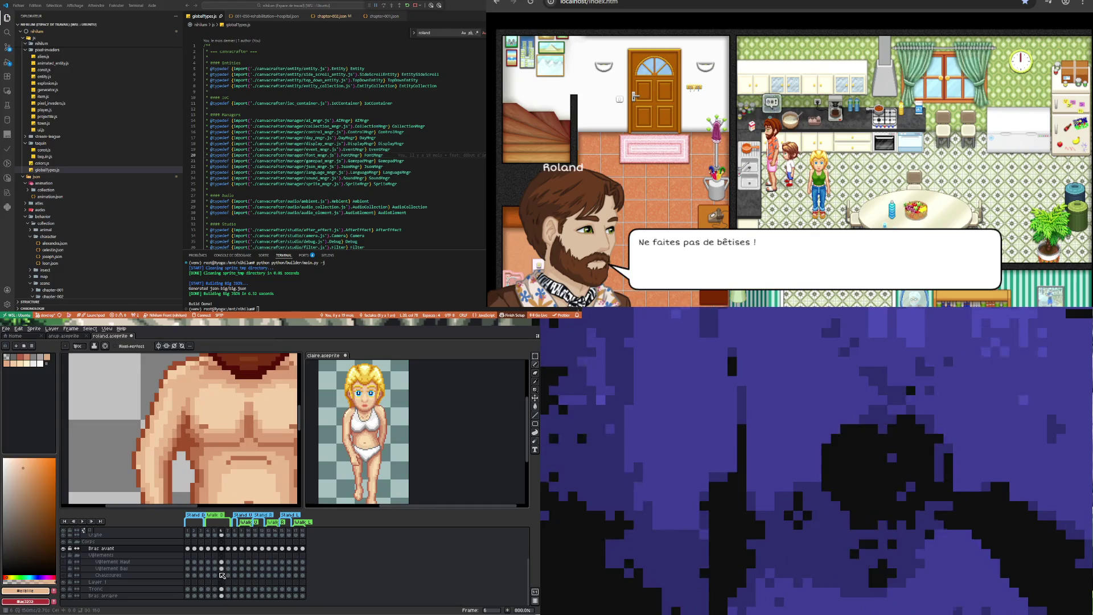
click(222, 548)
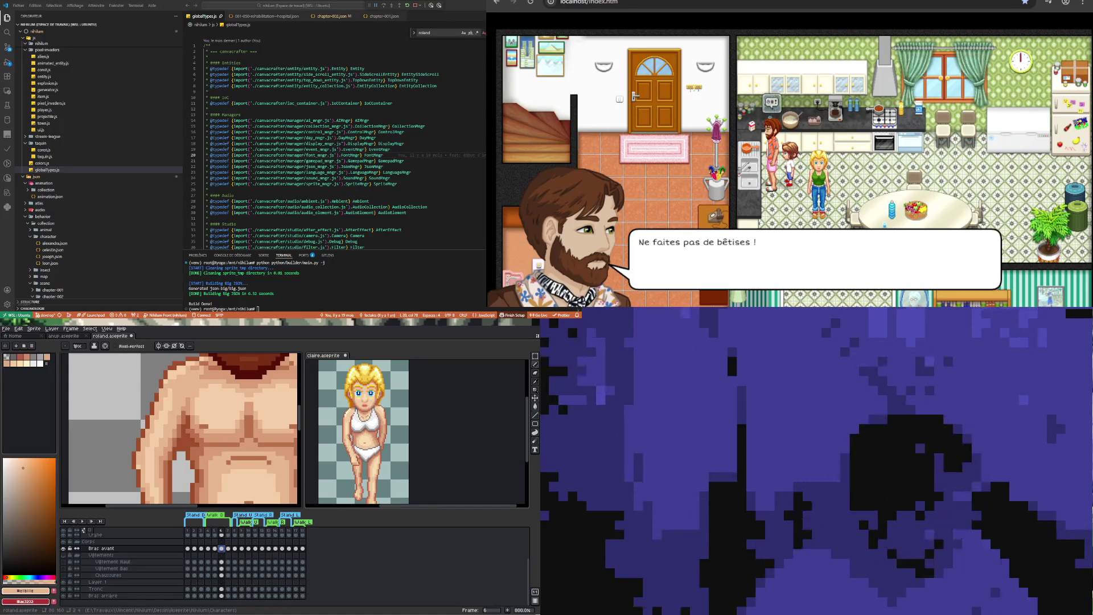
scroll(260, 433, down, 4)
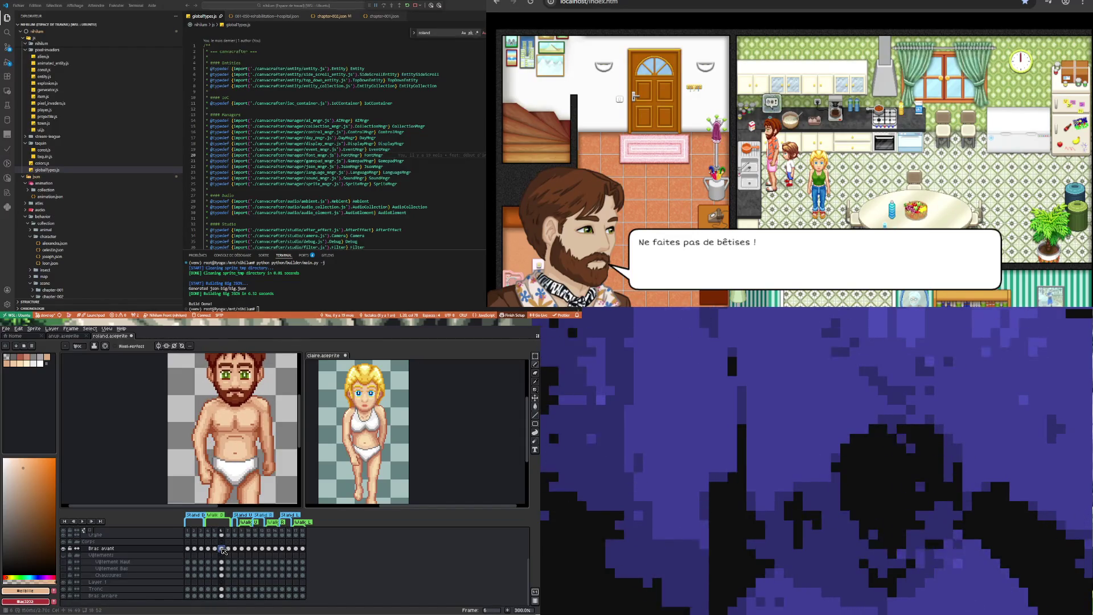
key(Right)
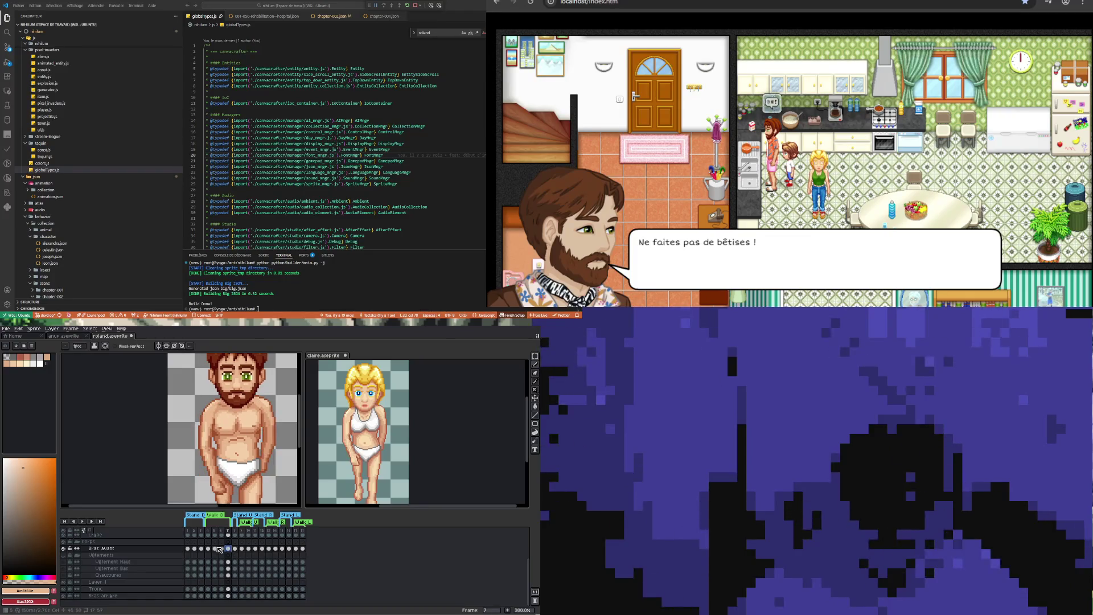
key(Left)
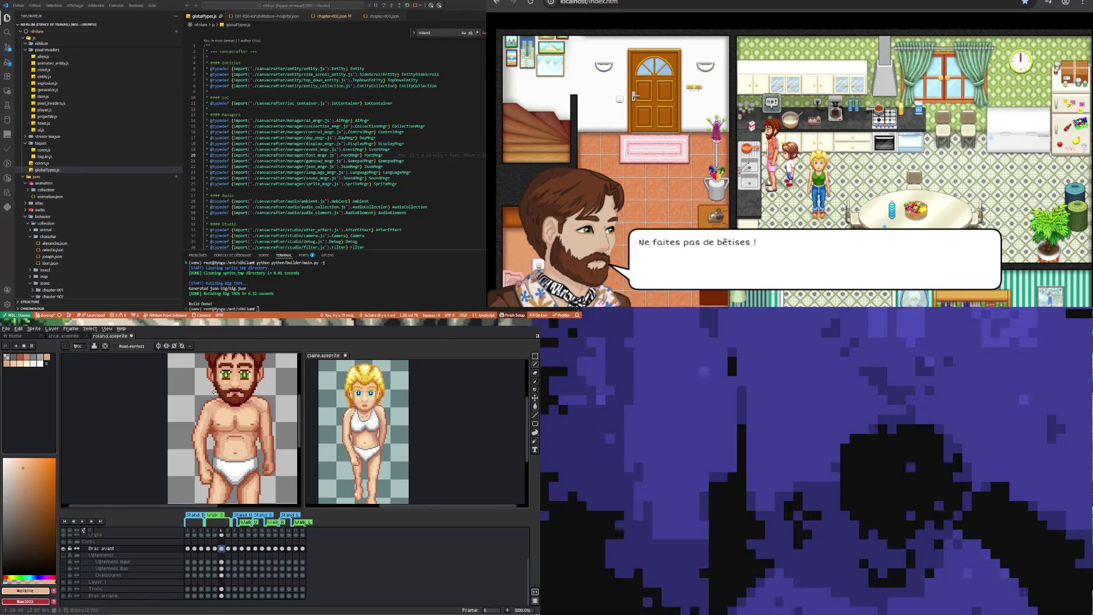
scroll(215, 427, up, 6)
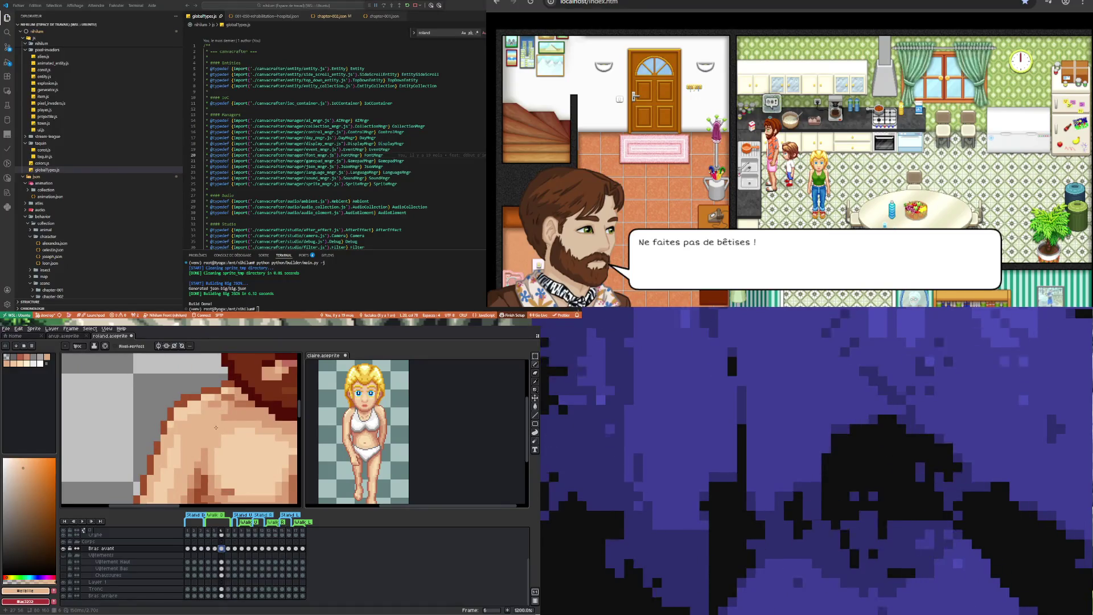
Sample a darker shoulder skin tone, then move from Bras avant frame 6 to frame 5
alt+click(226, 398)
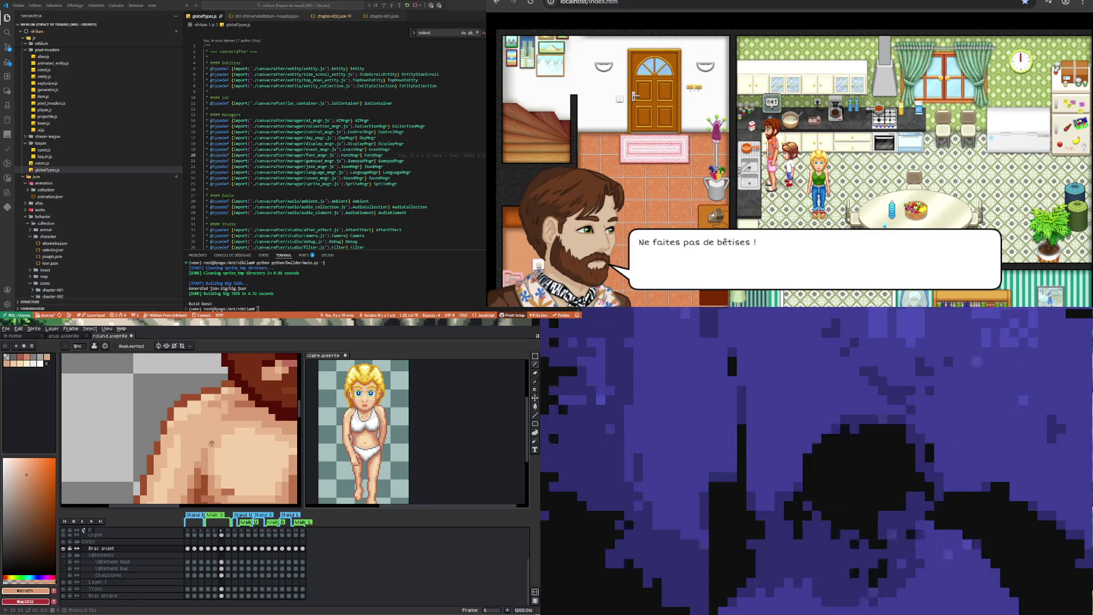
scroll(212, 442, down, 3)
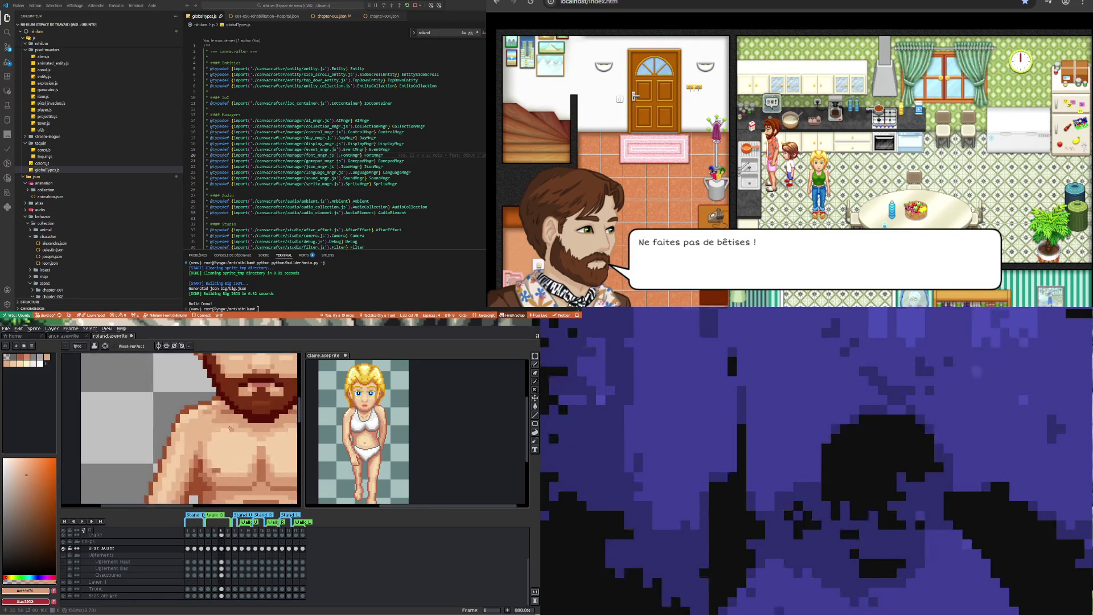
scroll(230, 427, down, 2)
scroll(216, 453, up, 3)
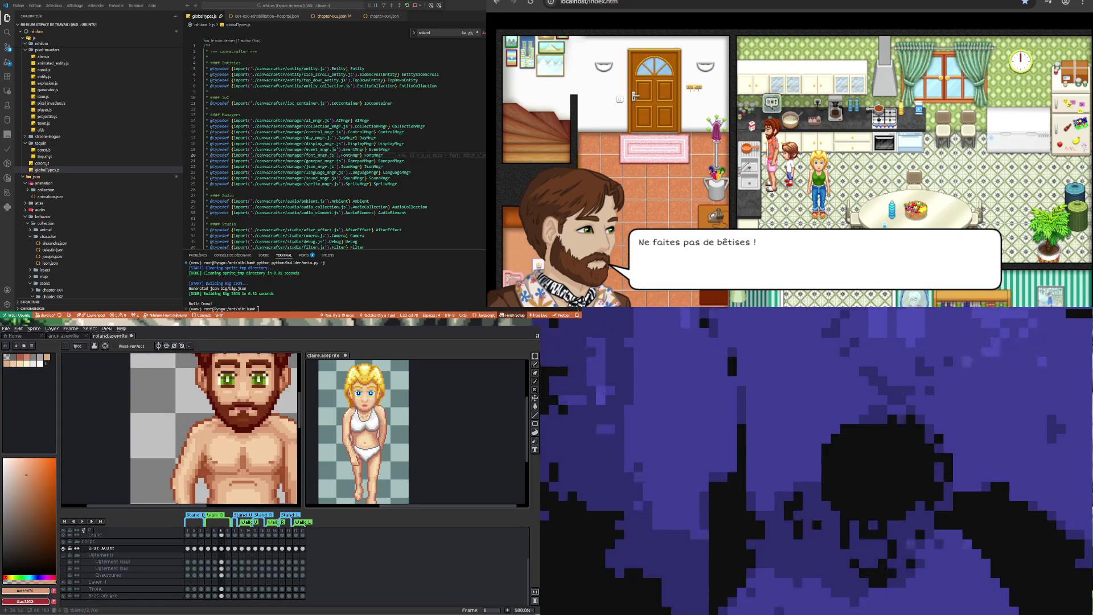
click(220, 548)
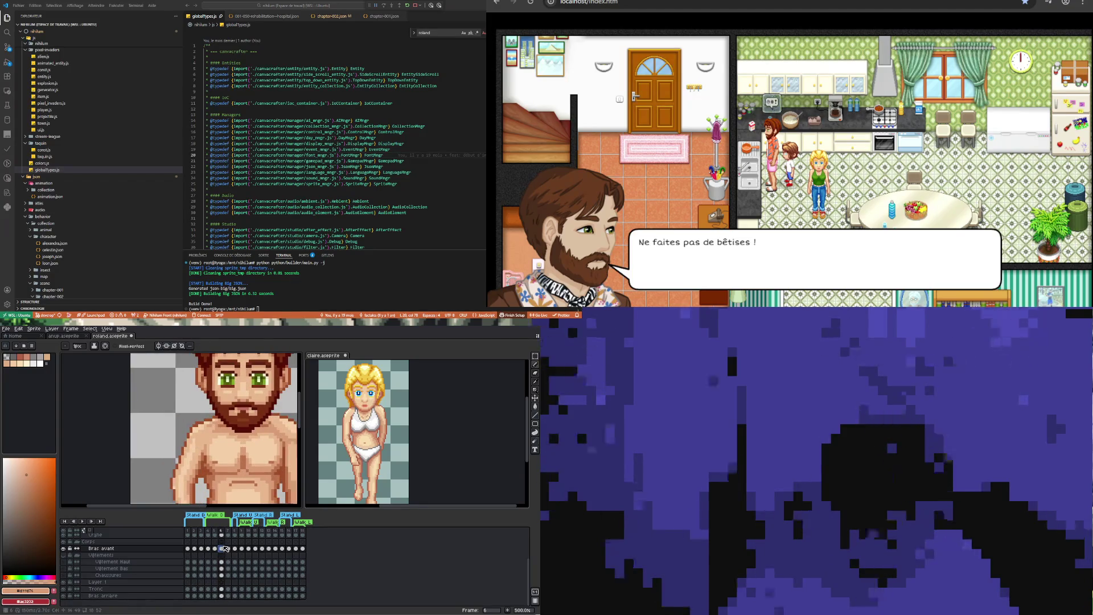
click(215, 548)
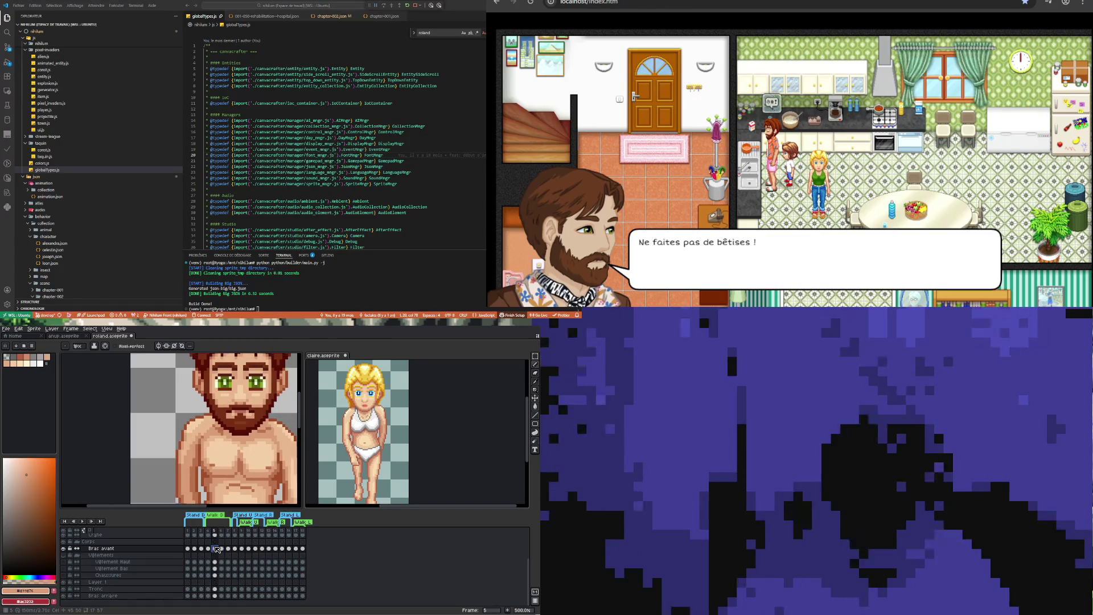
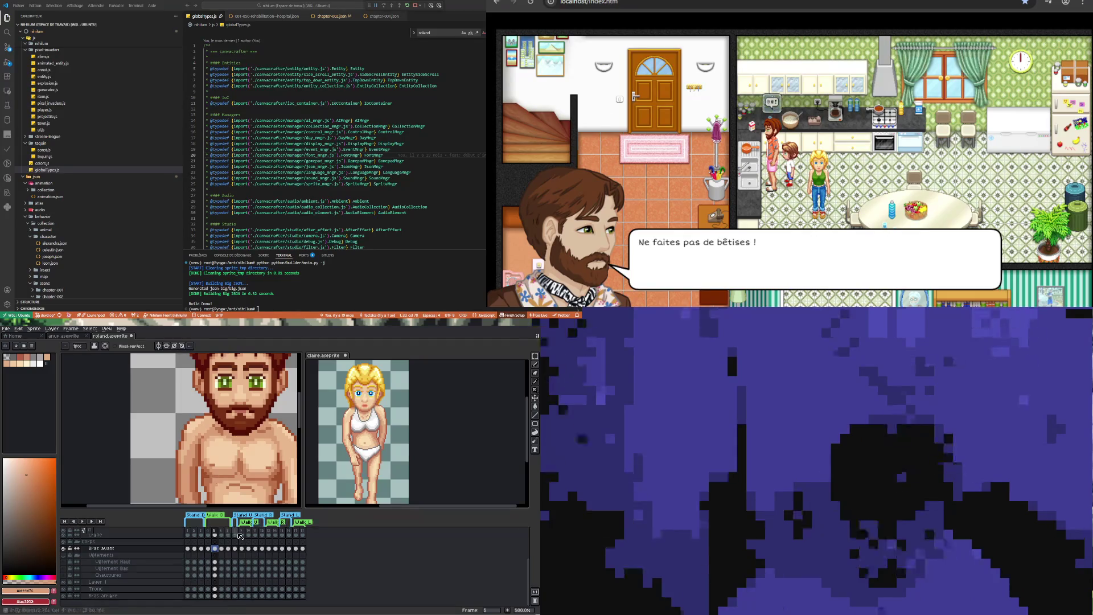
Compare the front arm in frames 4 and 5, flickering the Tronc torso layer's visibility
scroll(227, 444, down, 2)
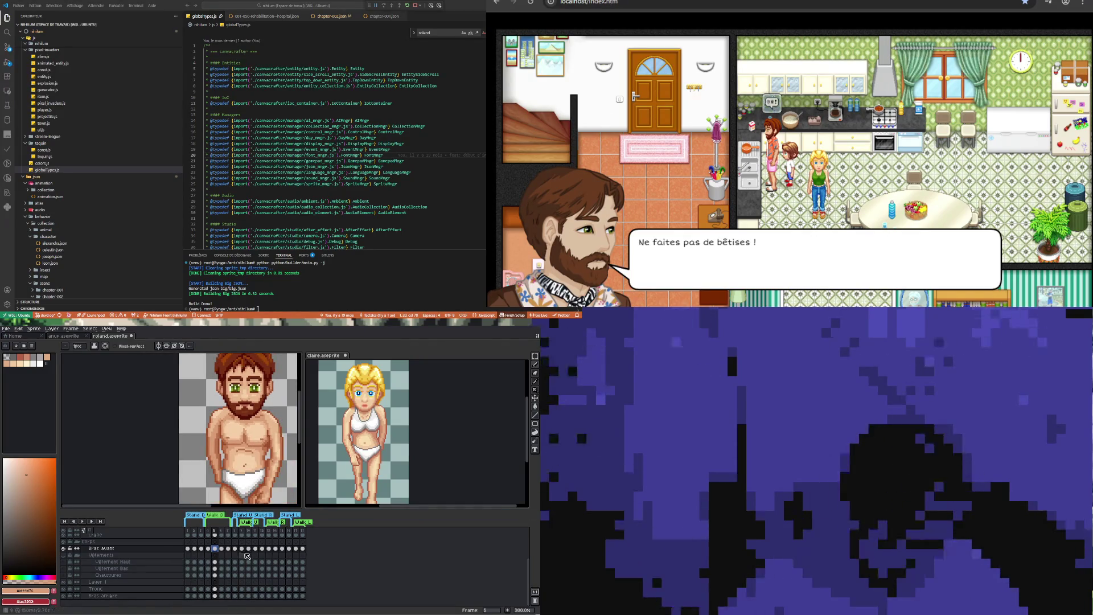
click(210, 548)
click(216, 550)
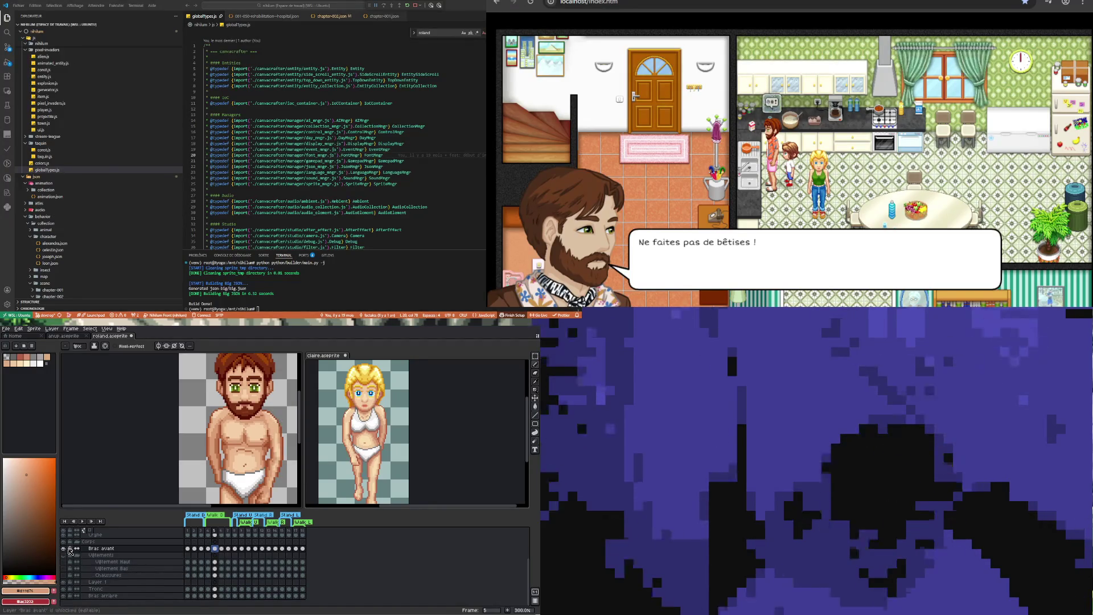
click(64, 589)
click(64, 588)
click(64, 588)
click(63, 588)
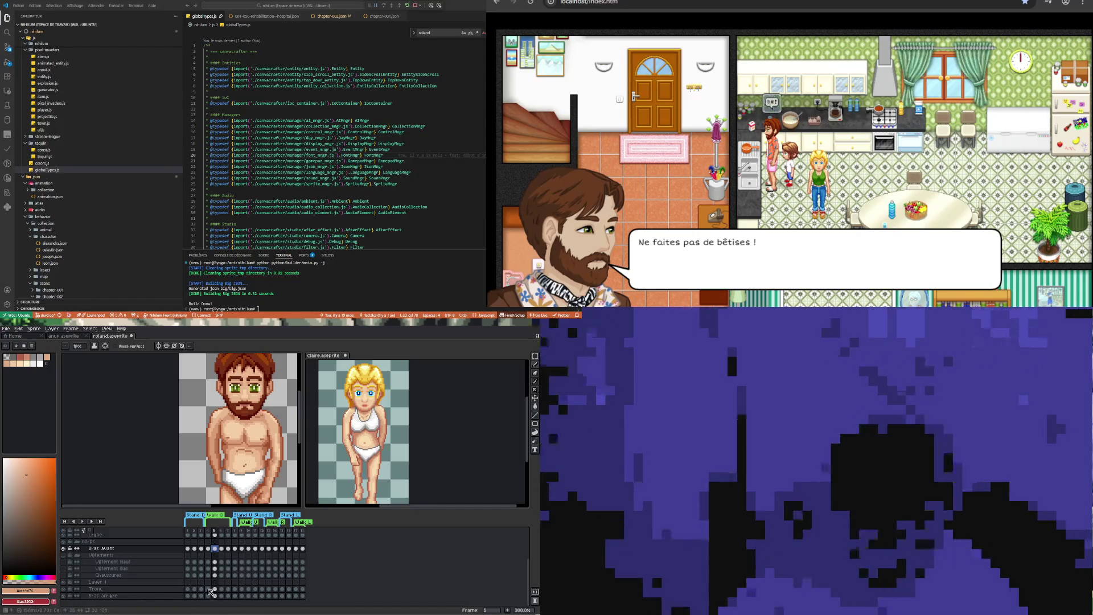
On the Tronc frame-5 cel, sample the darker shoulder skin shade and return to the Pencil
click(215, 589)
scroll(229, 414, up, 6)
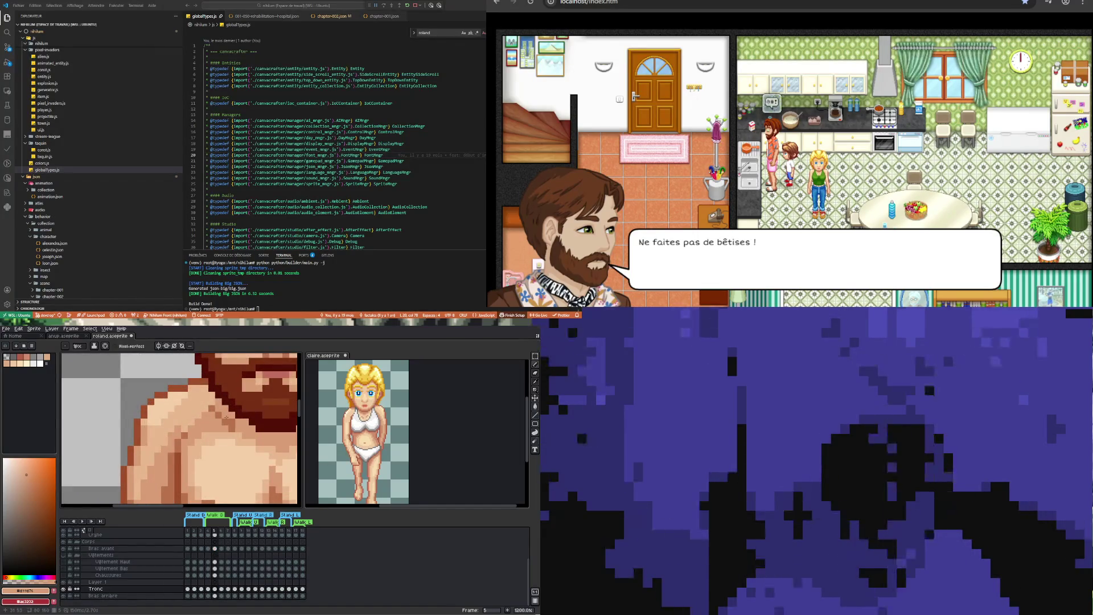
scroll(243, 477, down, 6)
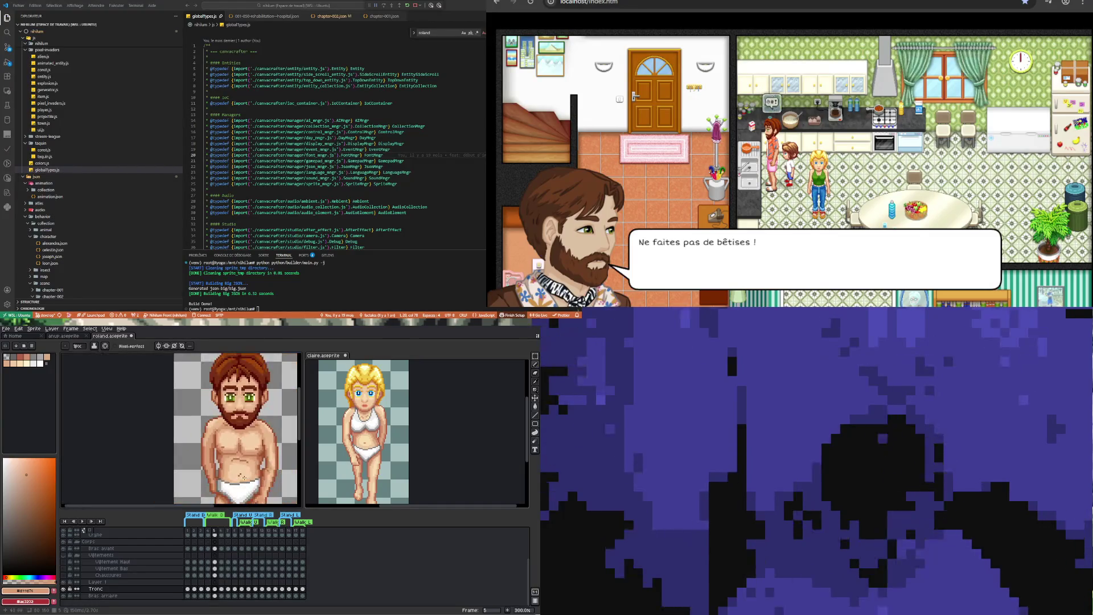
click(211, 590)
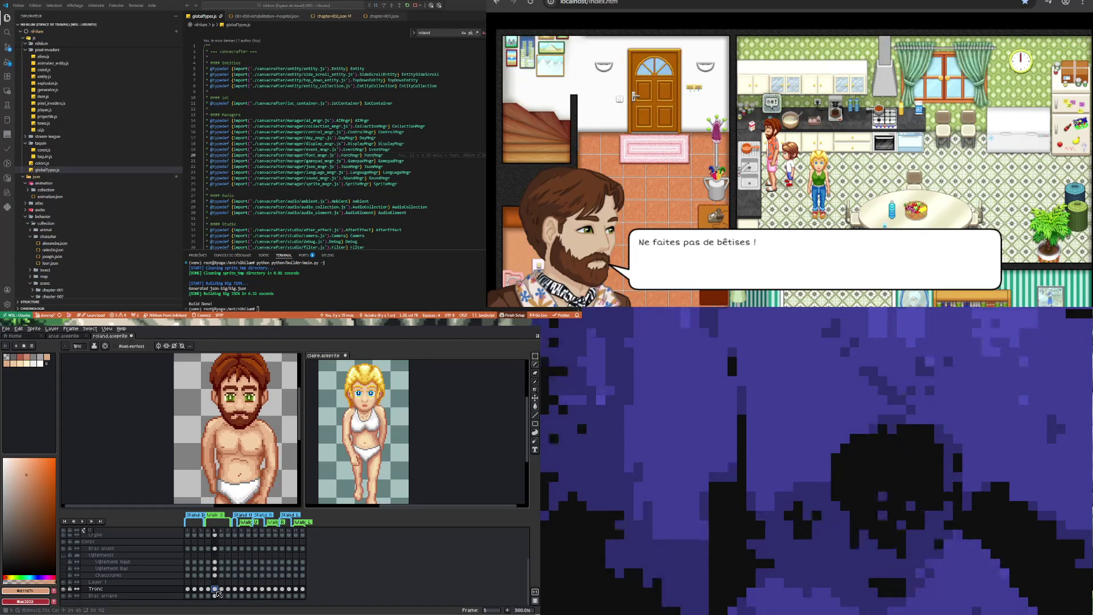
scroll(236, 416, up, 6)
key(i)
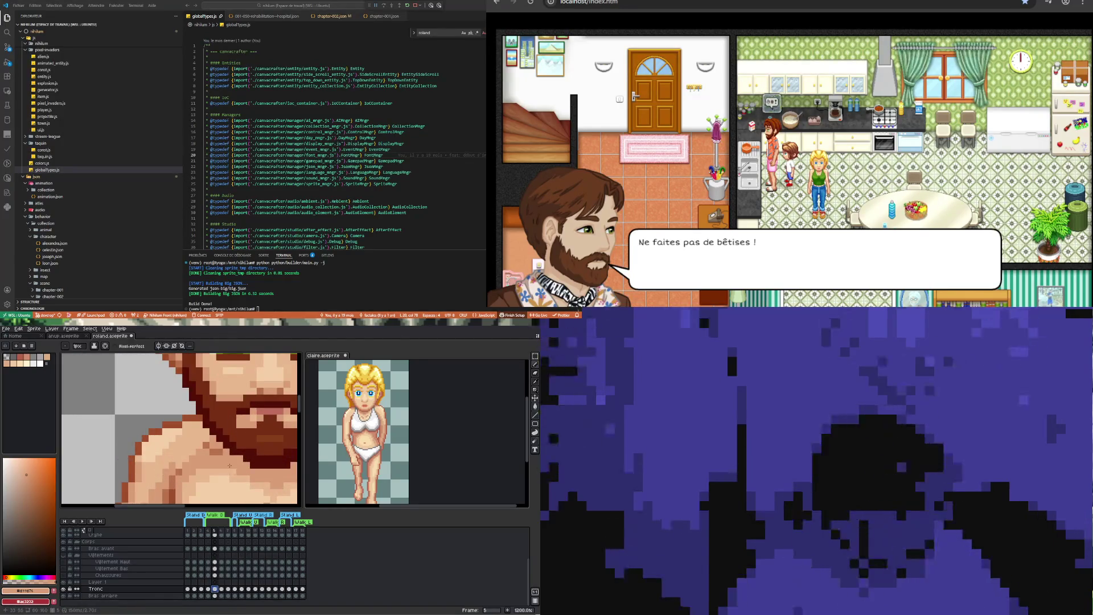
click(226, 451)
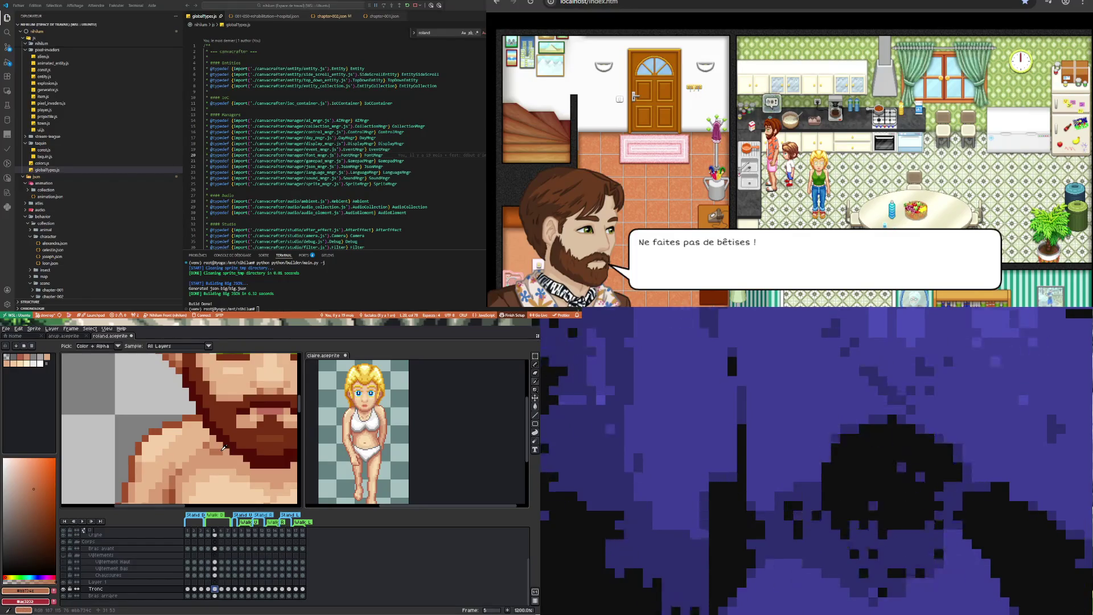
key(b)
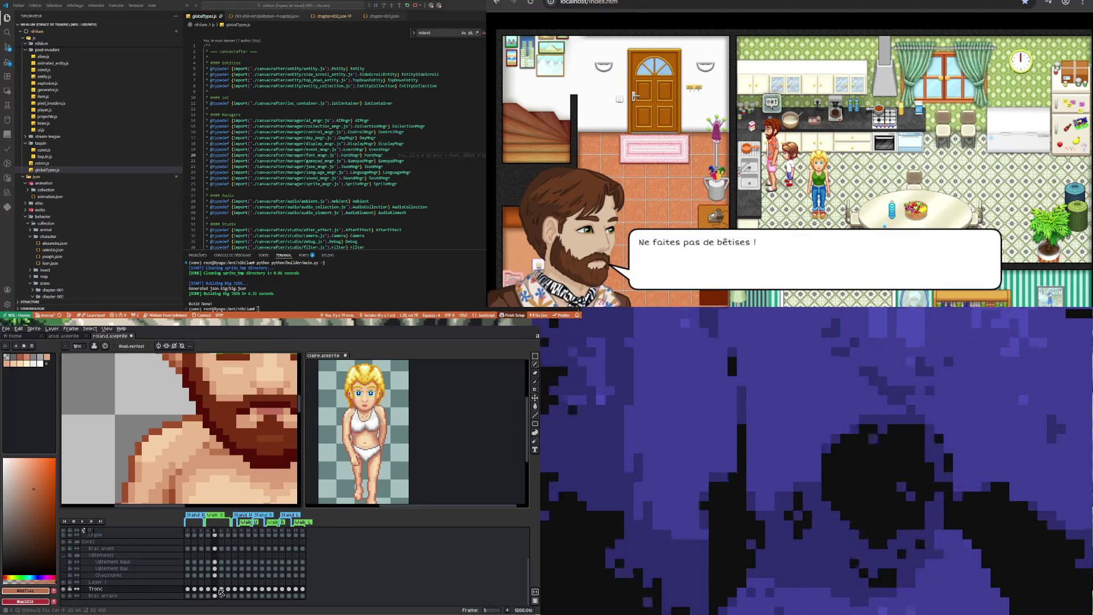
Check the Tronc layer at frame 7, then return to frame 5
click(228, 589)
key(v)
key(b)
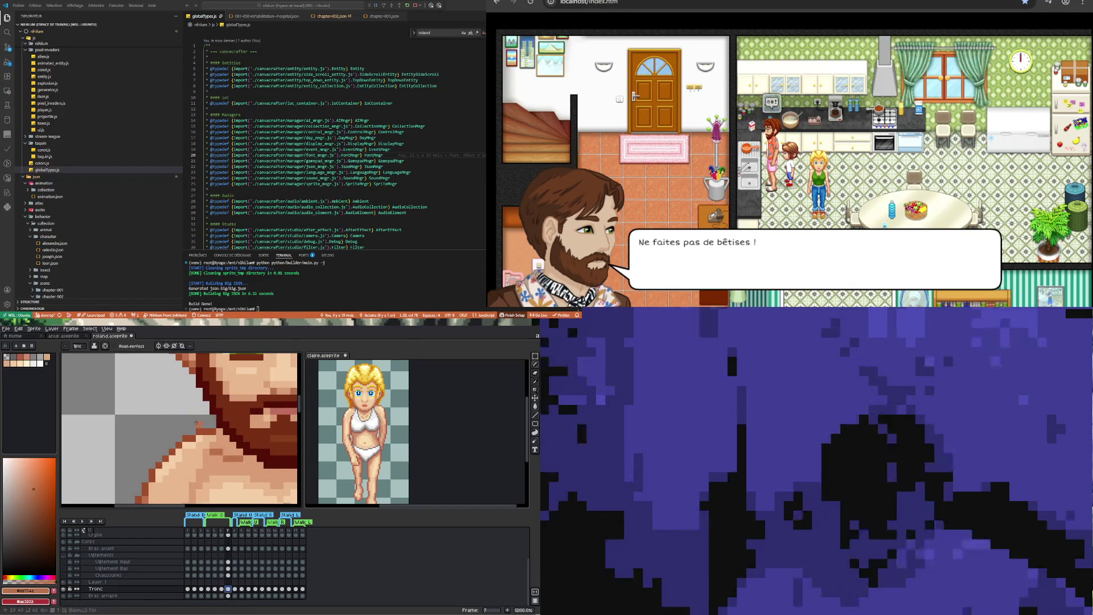
scroll(200, 401, down, 5)
scroll(195, 424, down, 2)
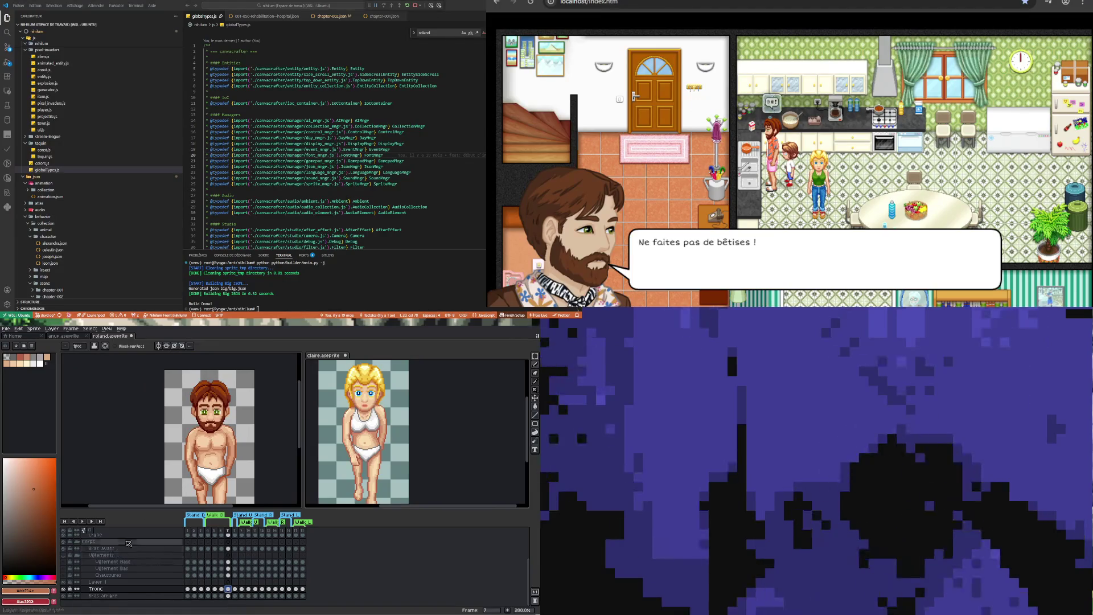
scroll(195, 435, up, 7)
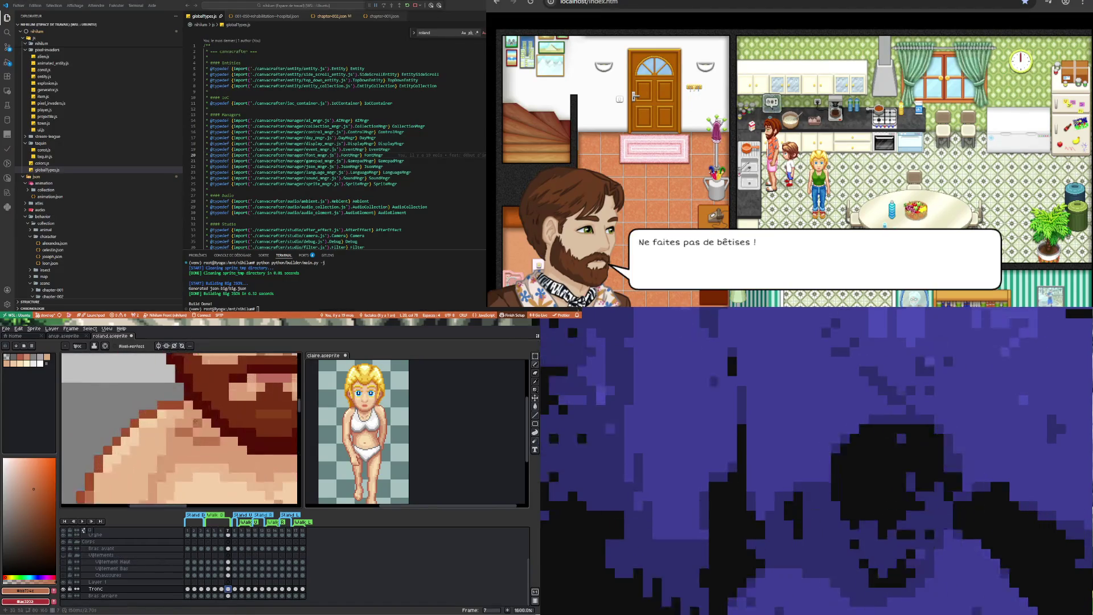
key(Left)
key(Left)
scroll(194, 436, down, 5)
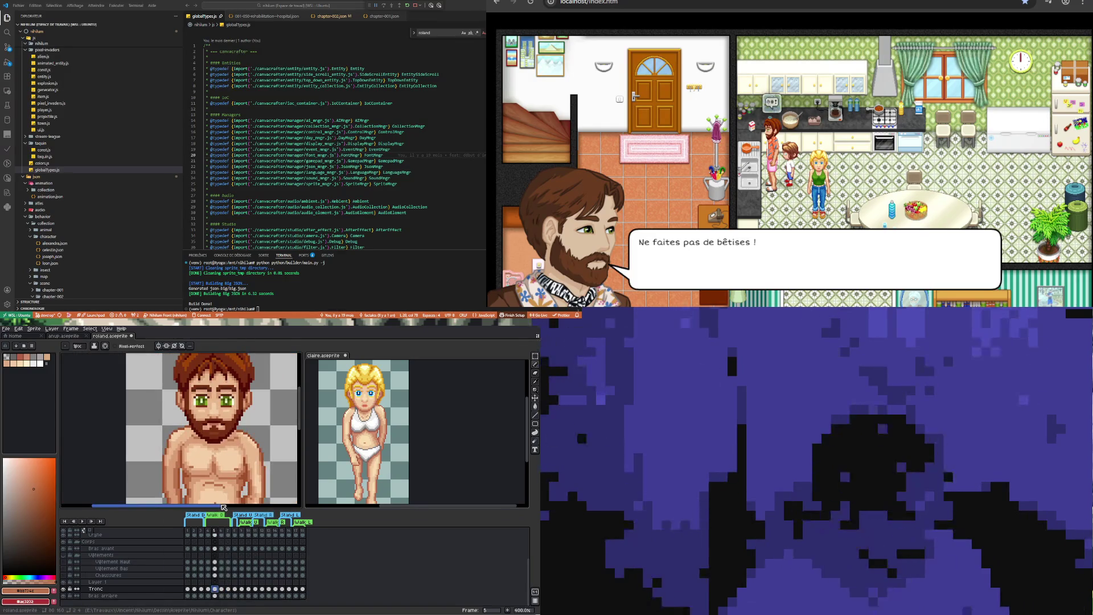
key(Left)
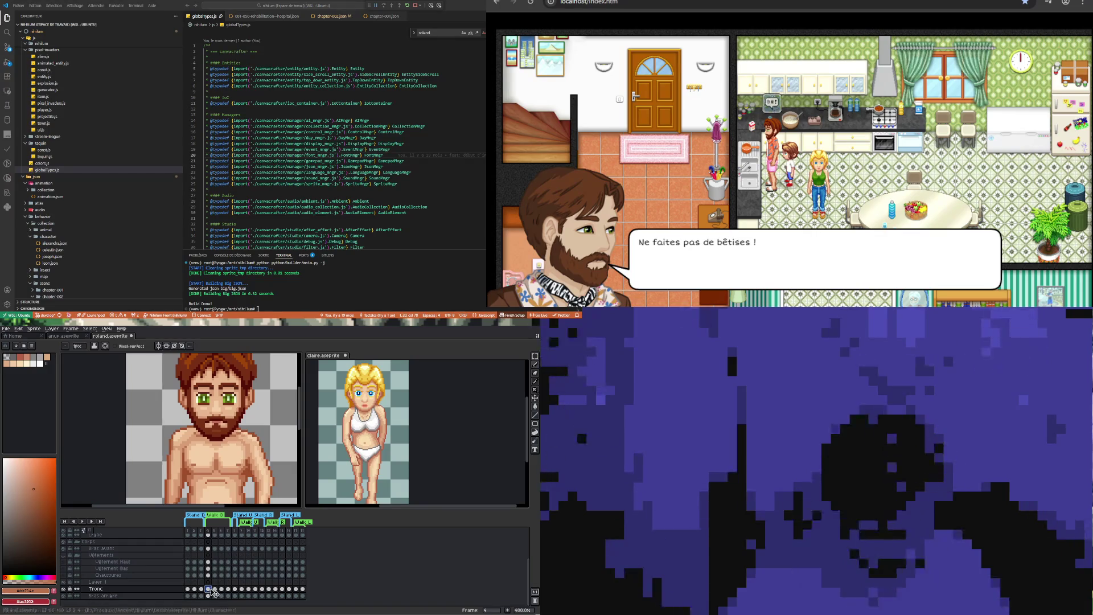
click(215, 589)
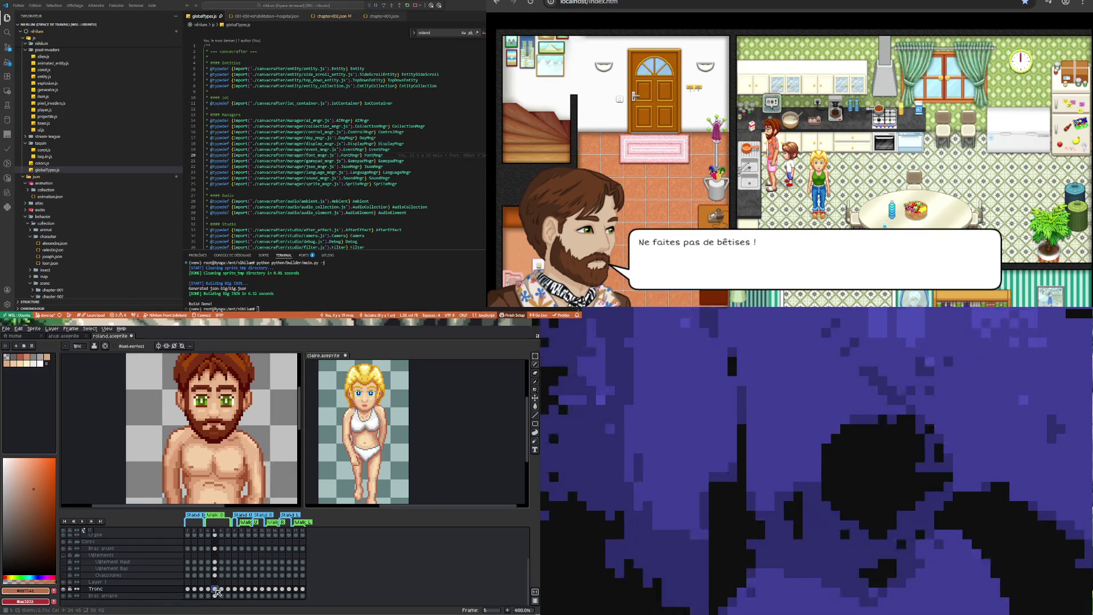
click(221, 589)
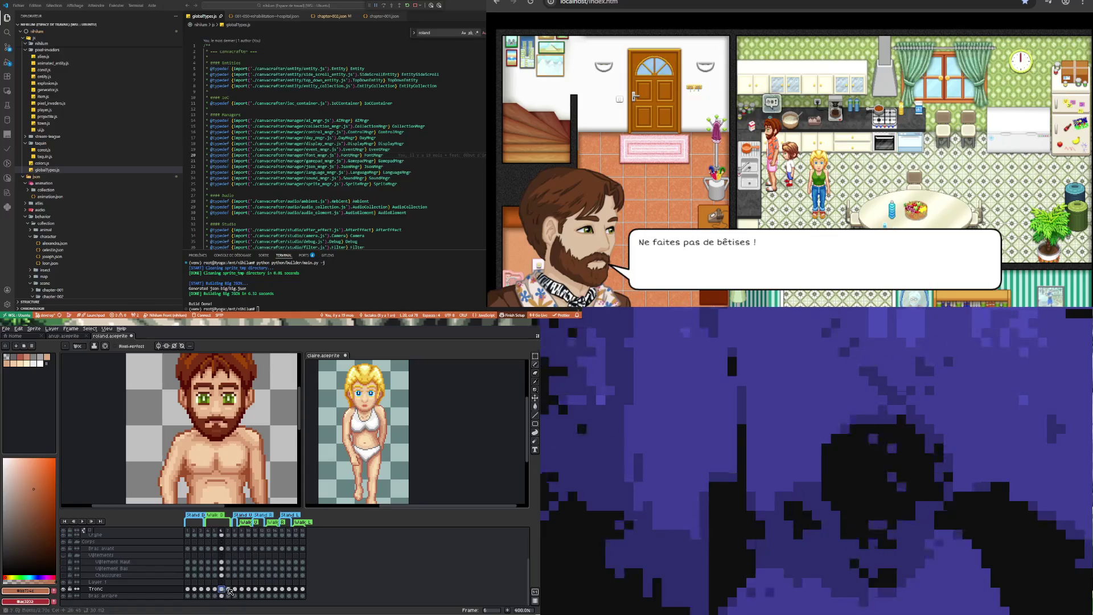
click(229, 589)
click(221, 589)
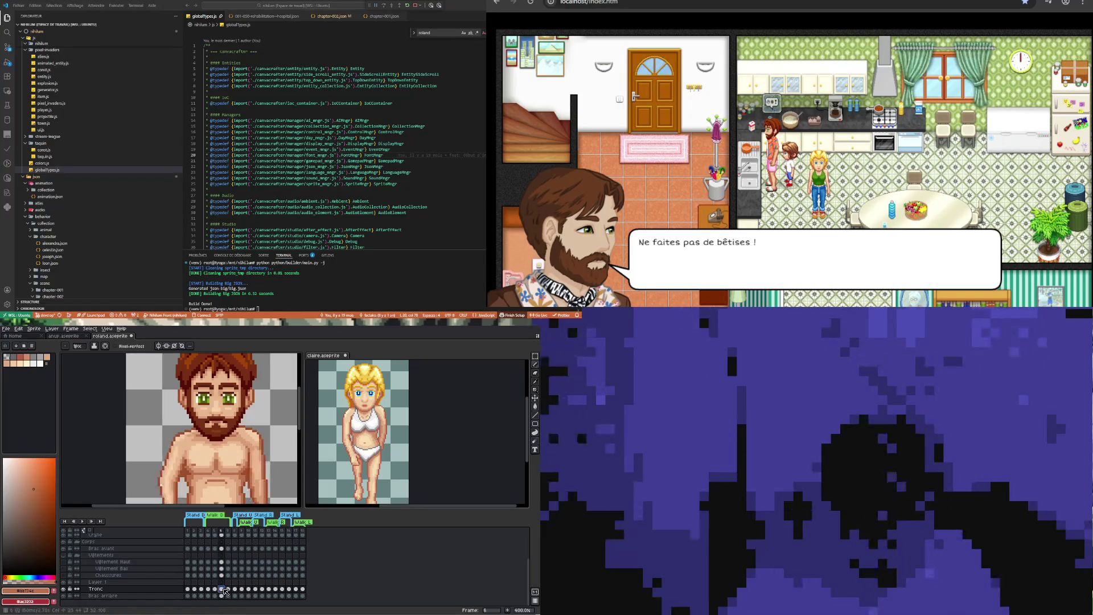
click(215, 589)
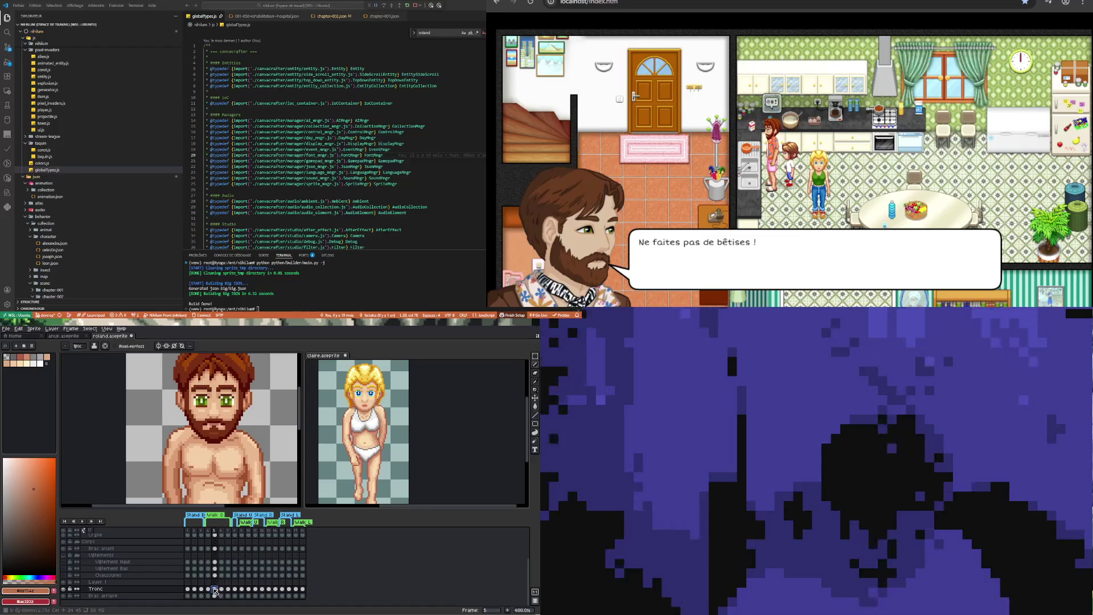
click(209, 589)
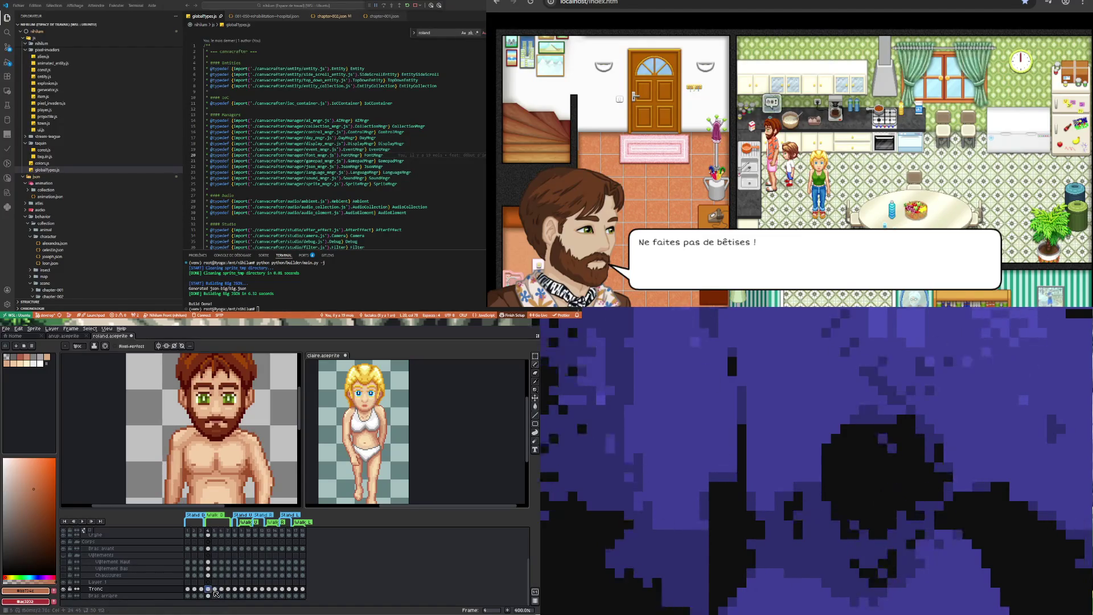
click(216, 589)
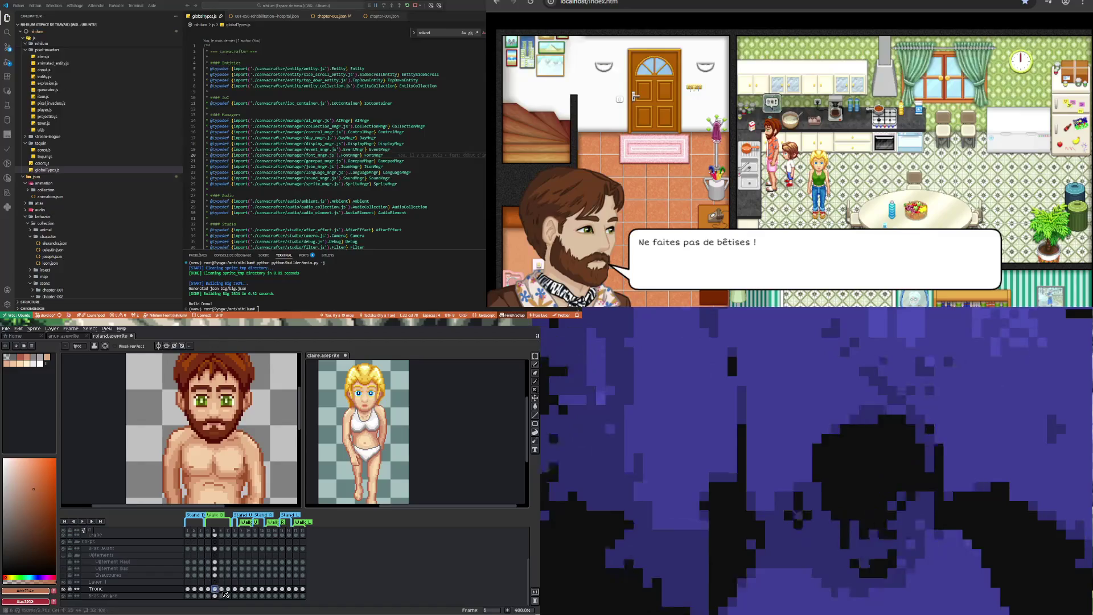
click(222, 589)
click(228, 589)
click(222, 589)
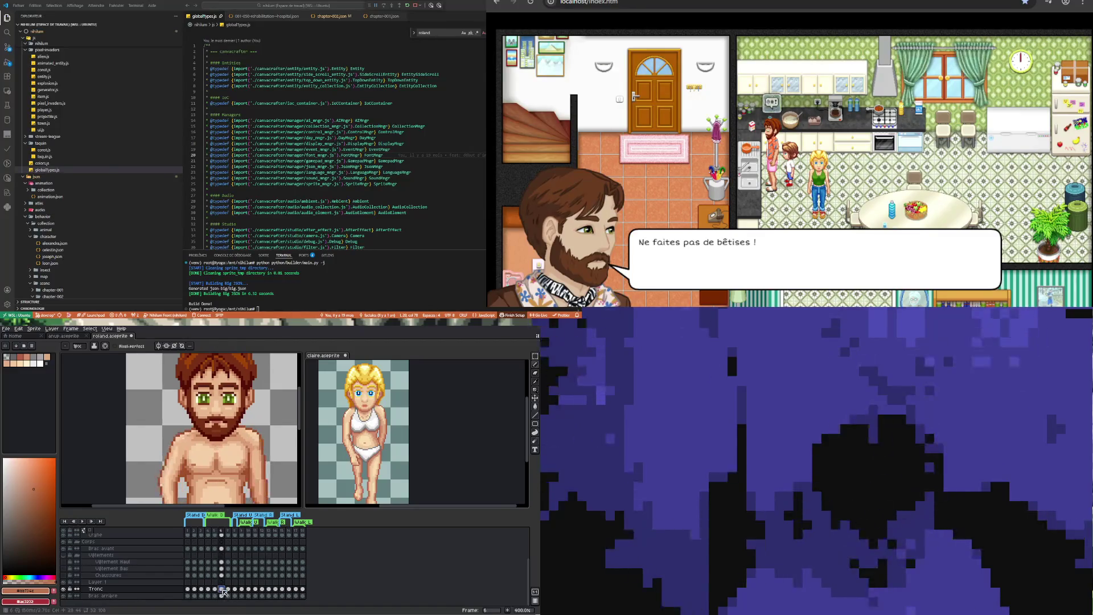
click(208, 589)
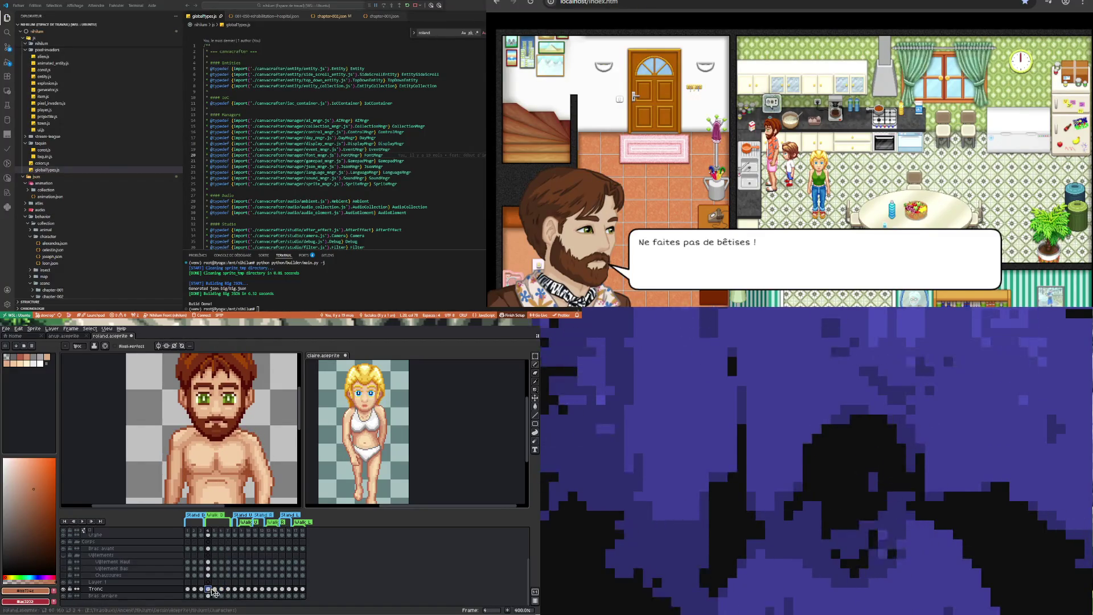
click(222, 589)
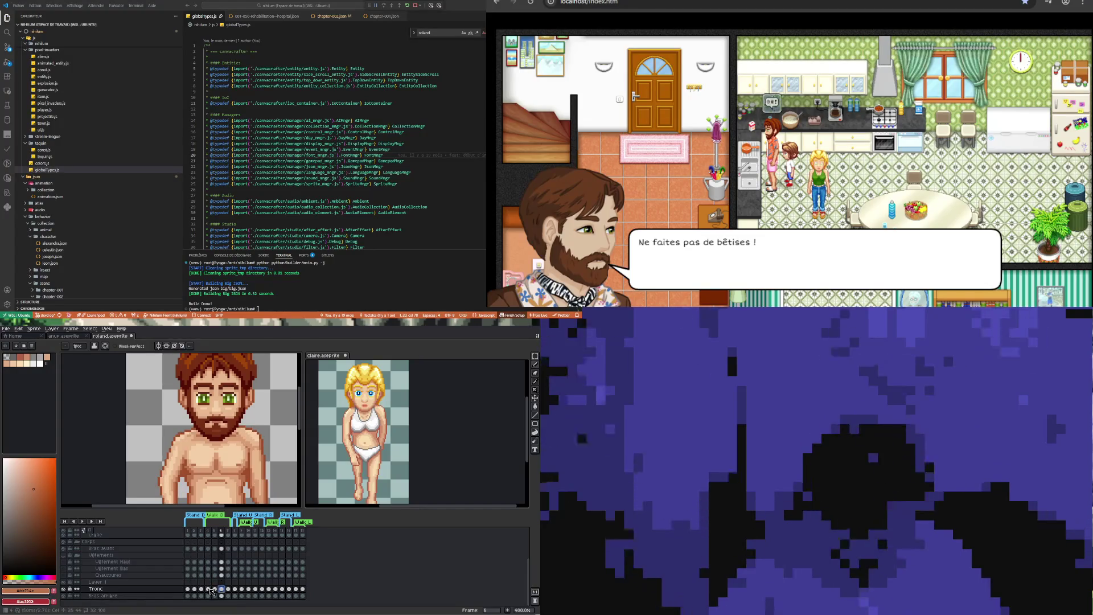
click(208, 589)
scroll(234, 437, up, 1)
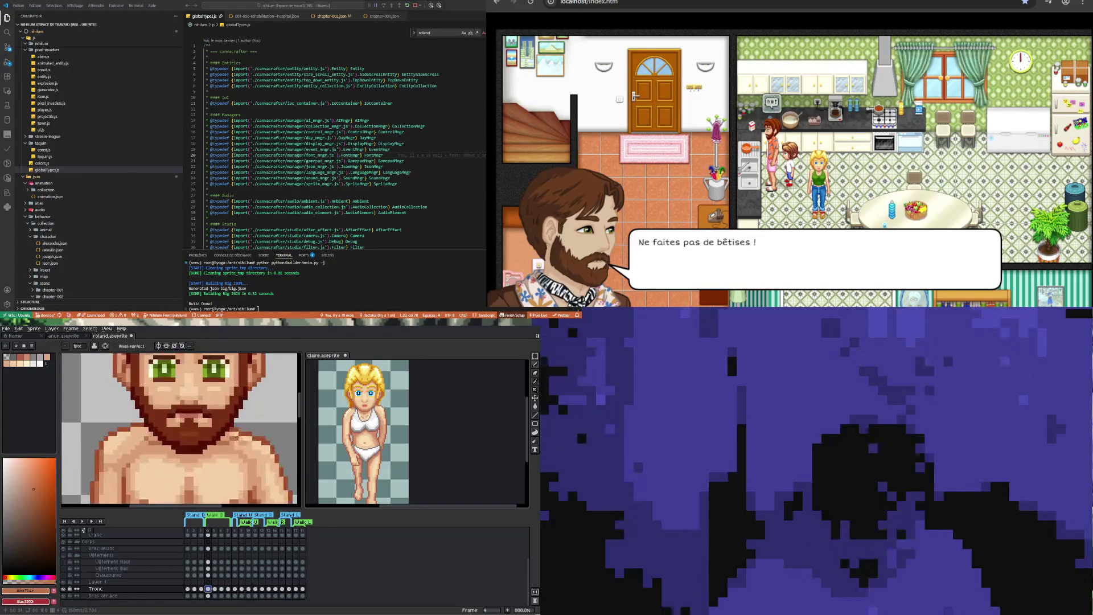
click(224, 582)
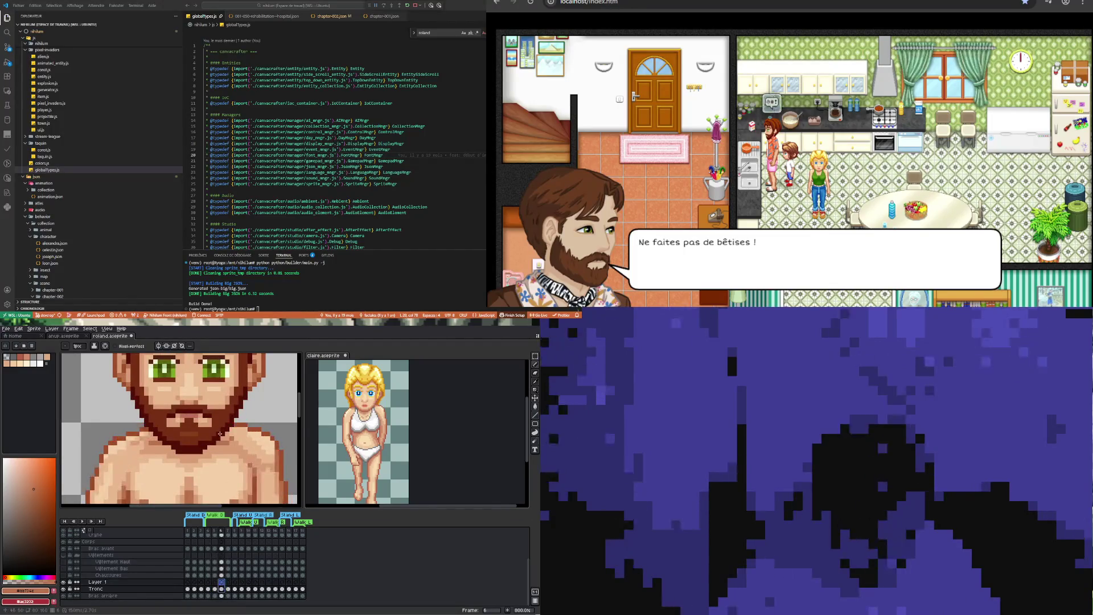
key(minus)
key(minus)
key(minus)
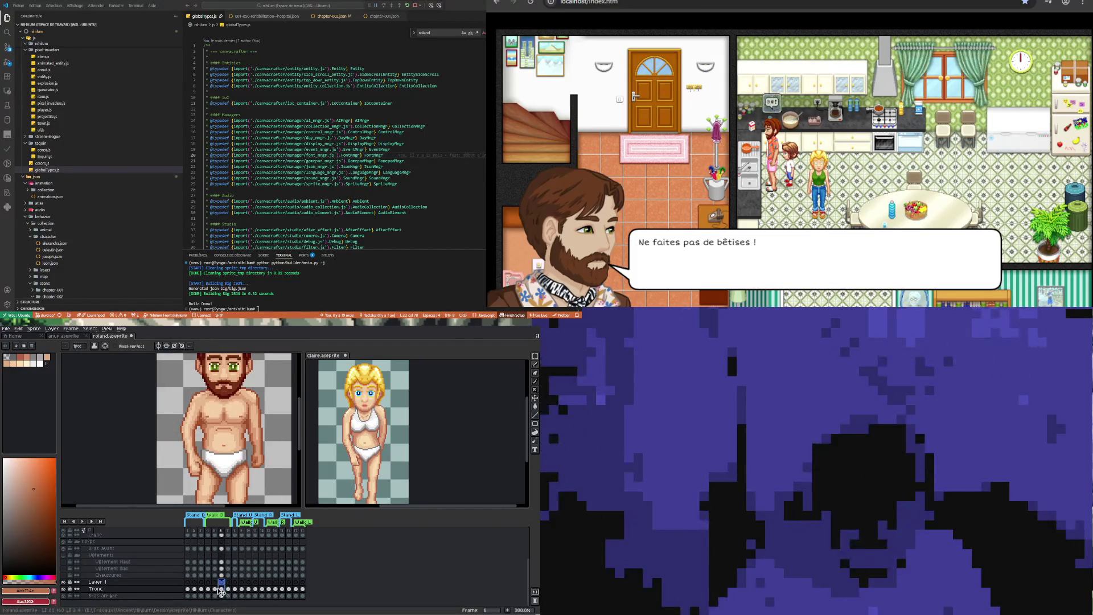
click(208, 588)
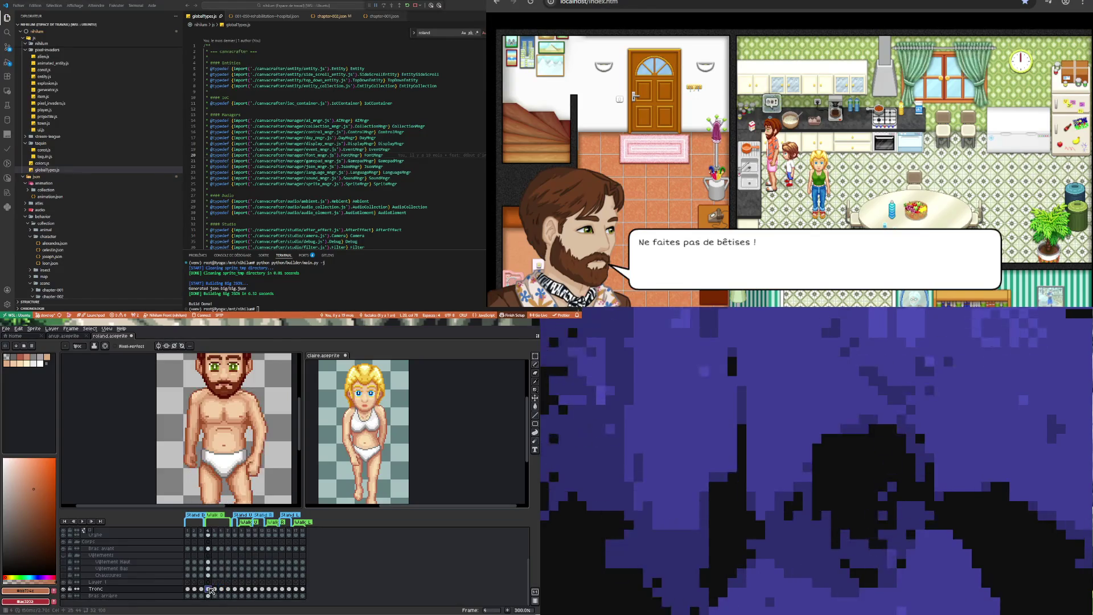
click(224, 589)
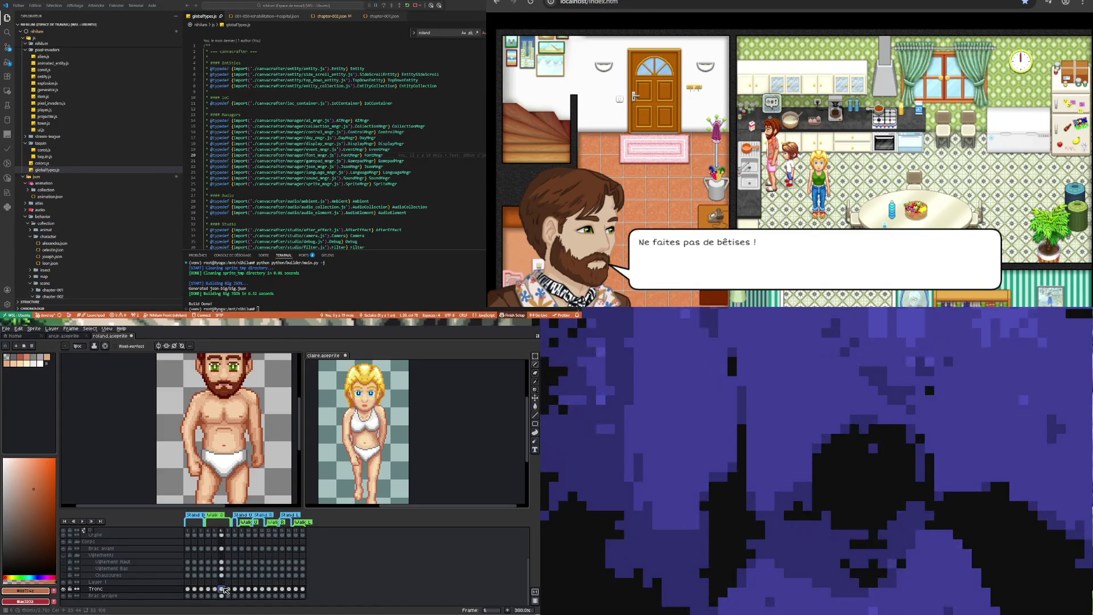
click(223, 595)
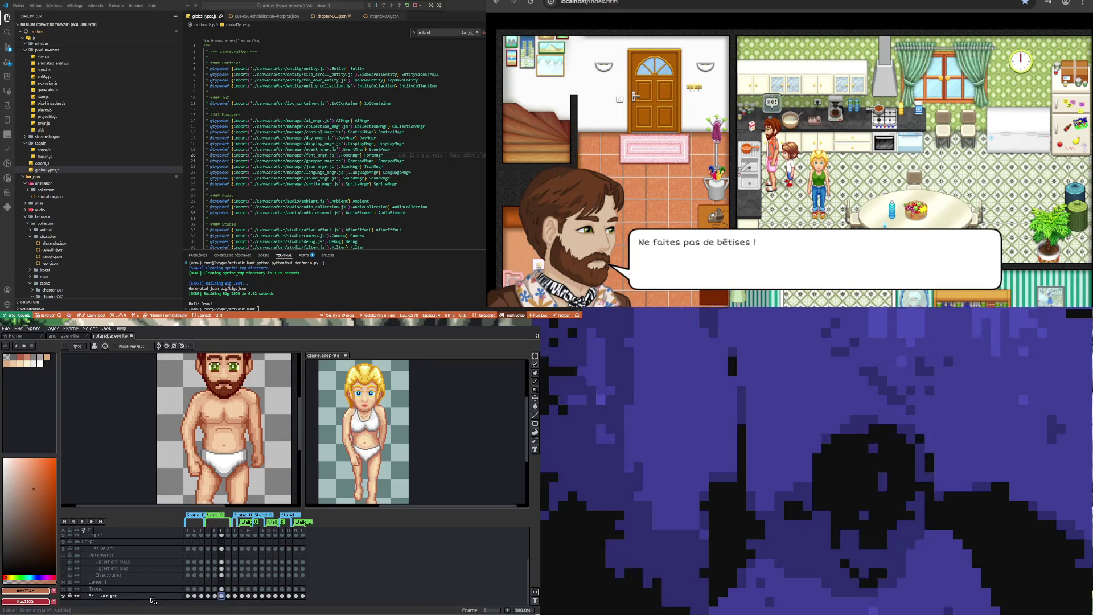
Flicker the Tronc torso layer and compare its pose between frames 4 and 6
click(64, 589)
click(66, 589)
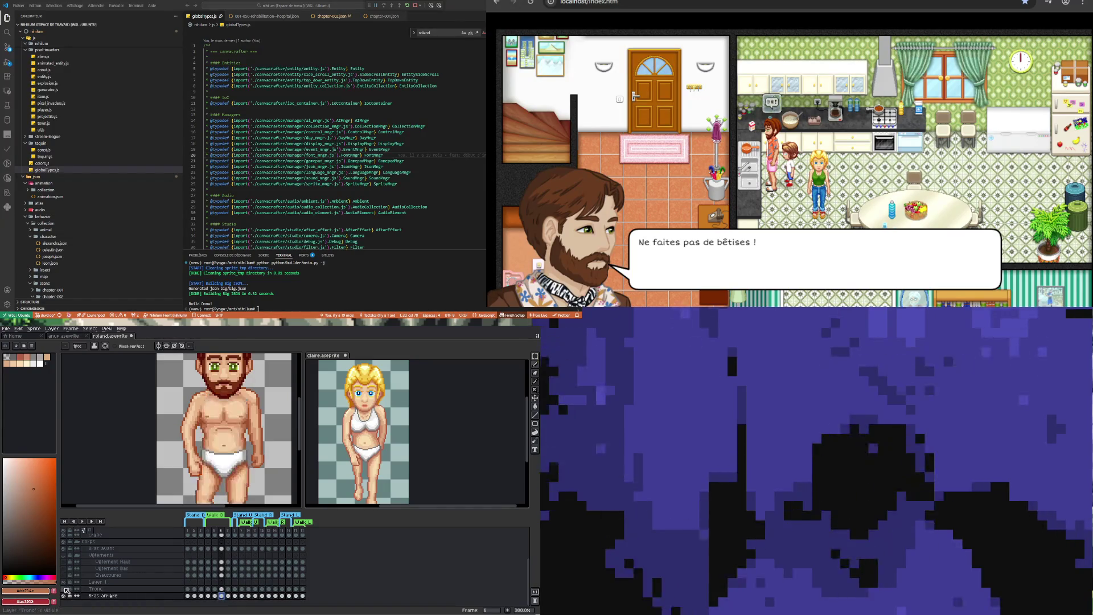
click(66, 589)
click(66, 589)
click(66, 589)
click(67, 590)
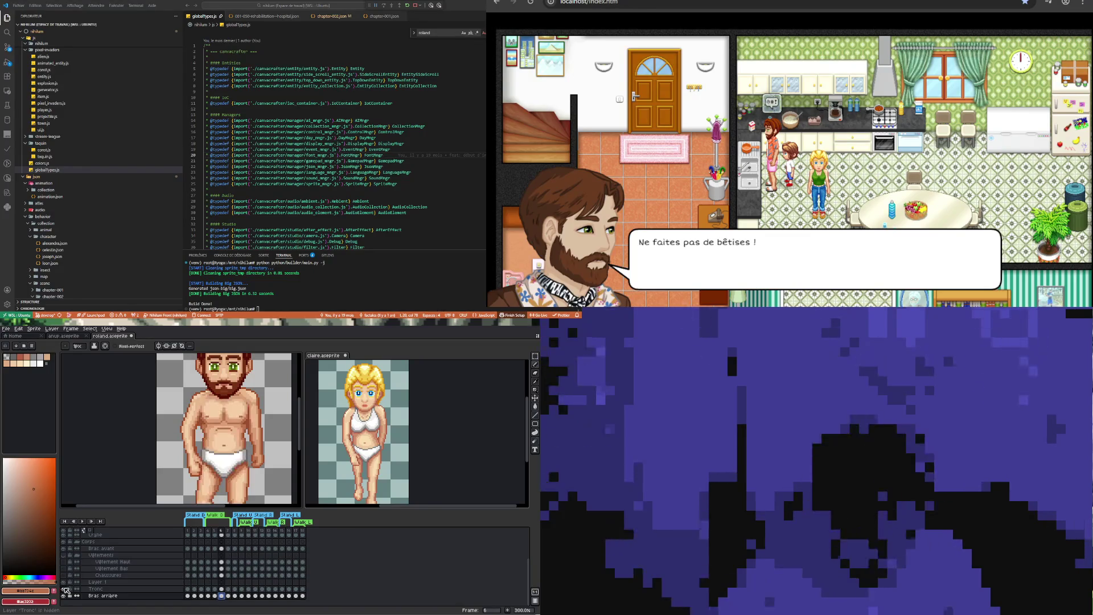
click(221, 590)
click(232, 589)
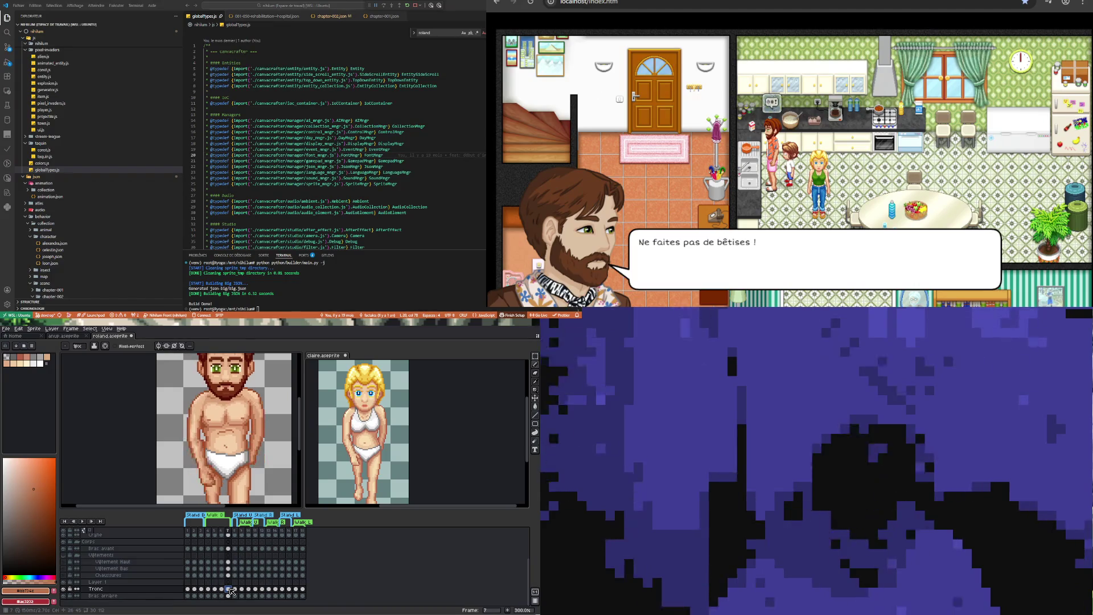
click(222, 589)
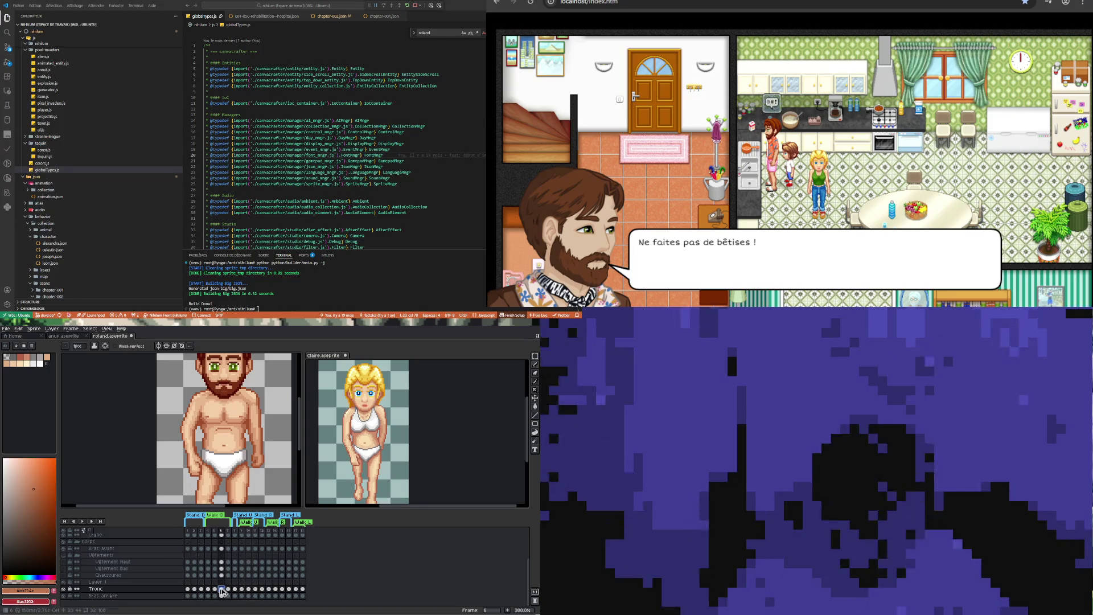
click(208, 589)
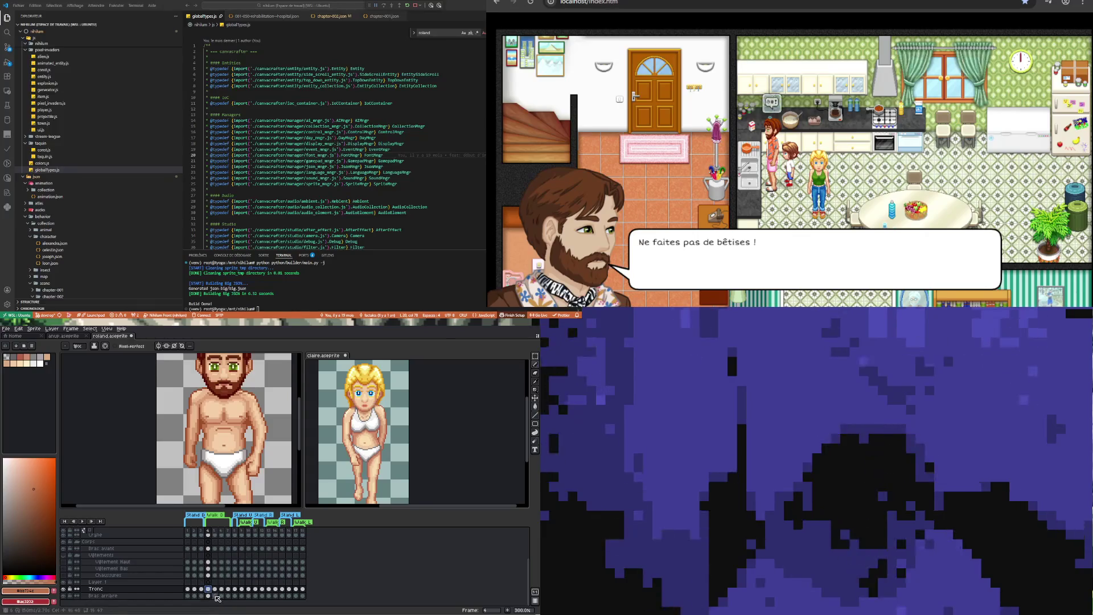
Compare the Bras arrière back arm between frames 6 and 4, flickering its visibility
click(222, 595)
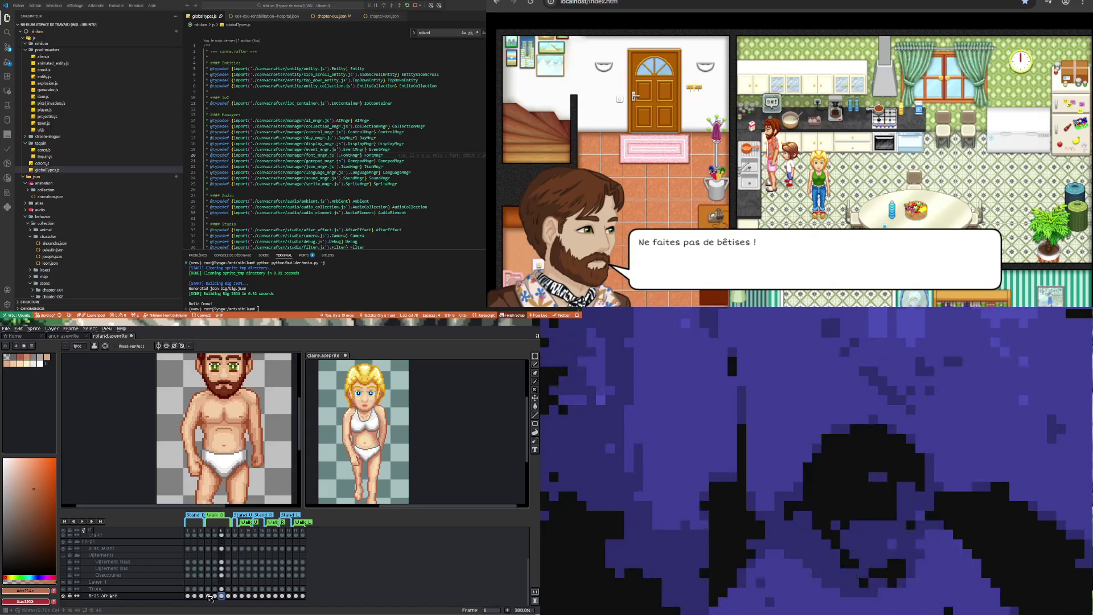
click(208, 595)
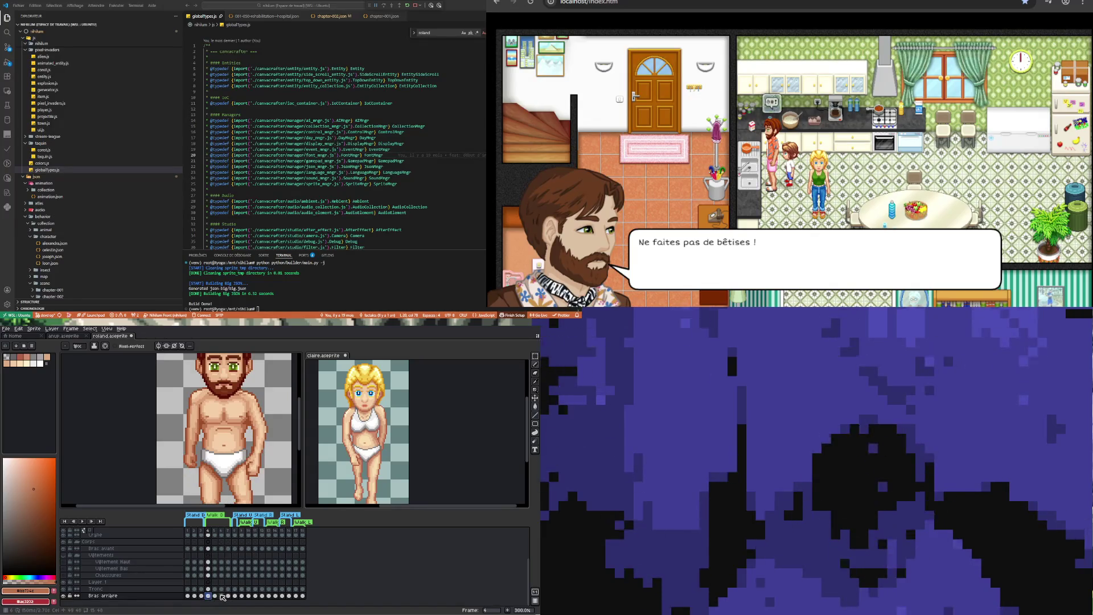
click(222, 595)
click(65, 595)
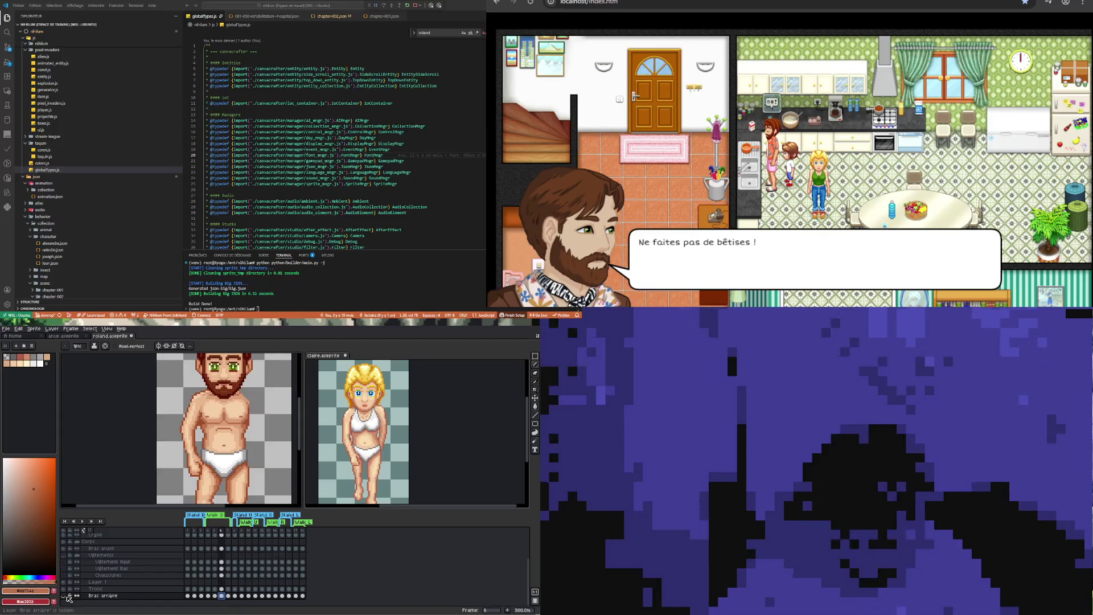
click(66, 596)
click(66, 595)
click(66, 595)
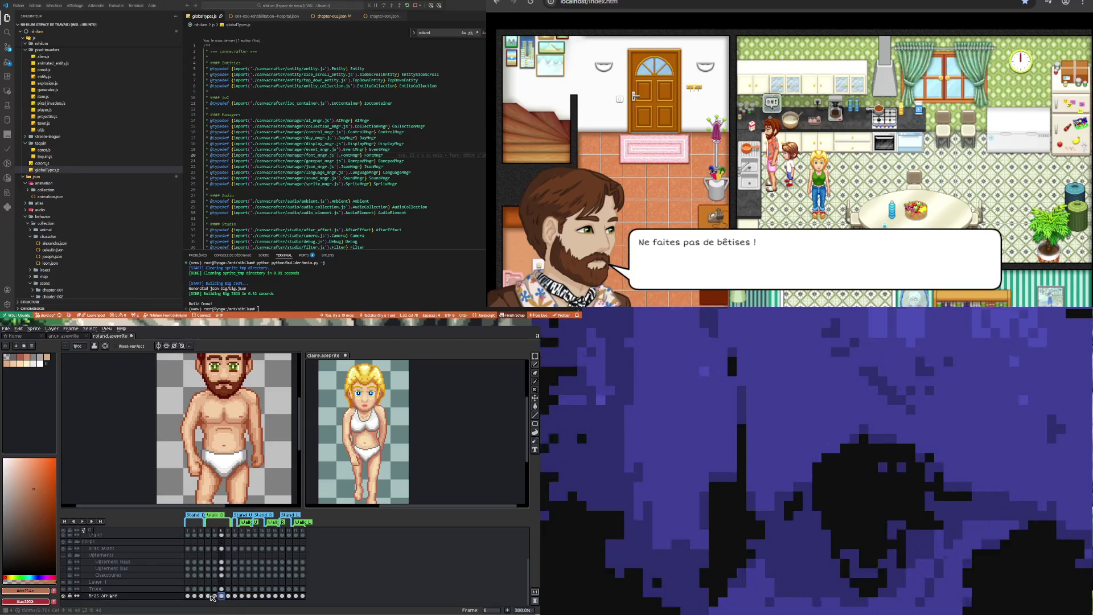
click(209, 595)
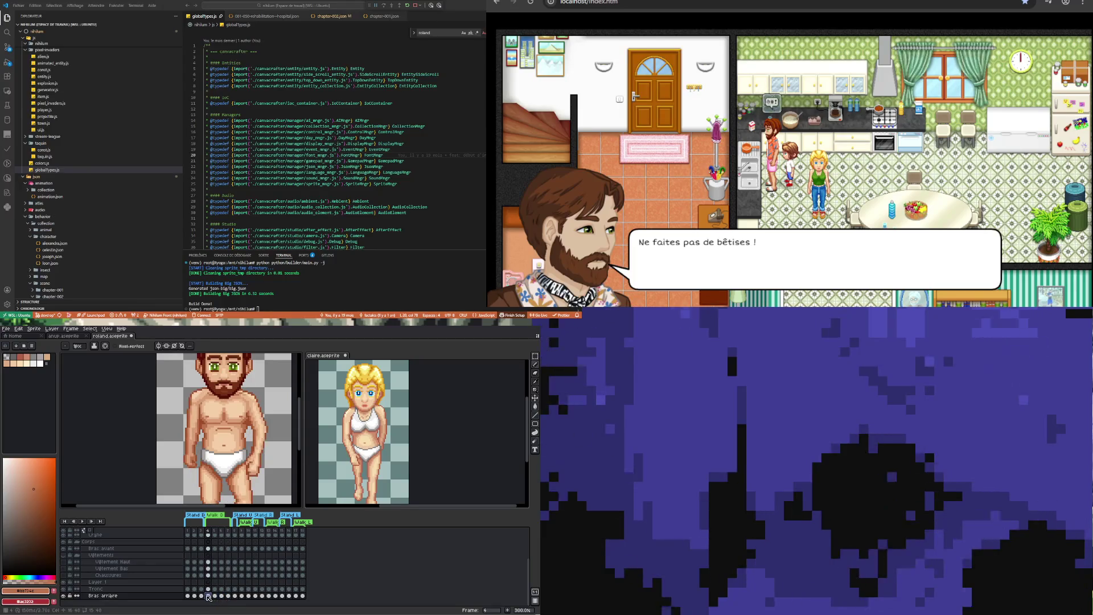
click(66, 595)
click(65, 596)
click(65, 595)
click(65, 596)
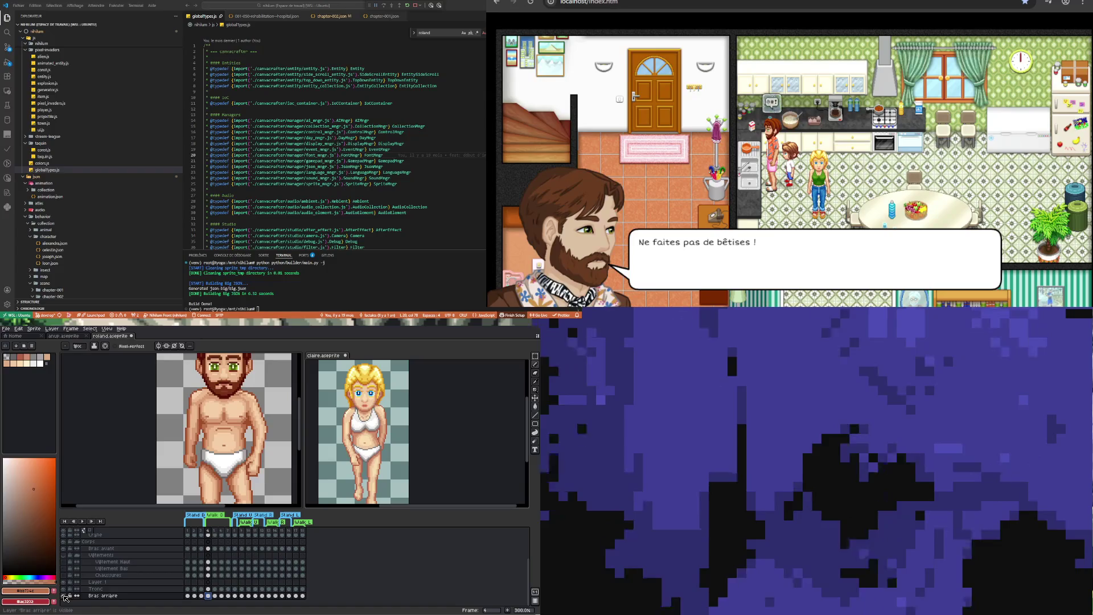
Compare the back arm across frames 4 and 6 once more, then hide Bras arrière
click(66, 595)
click(66, 596)
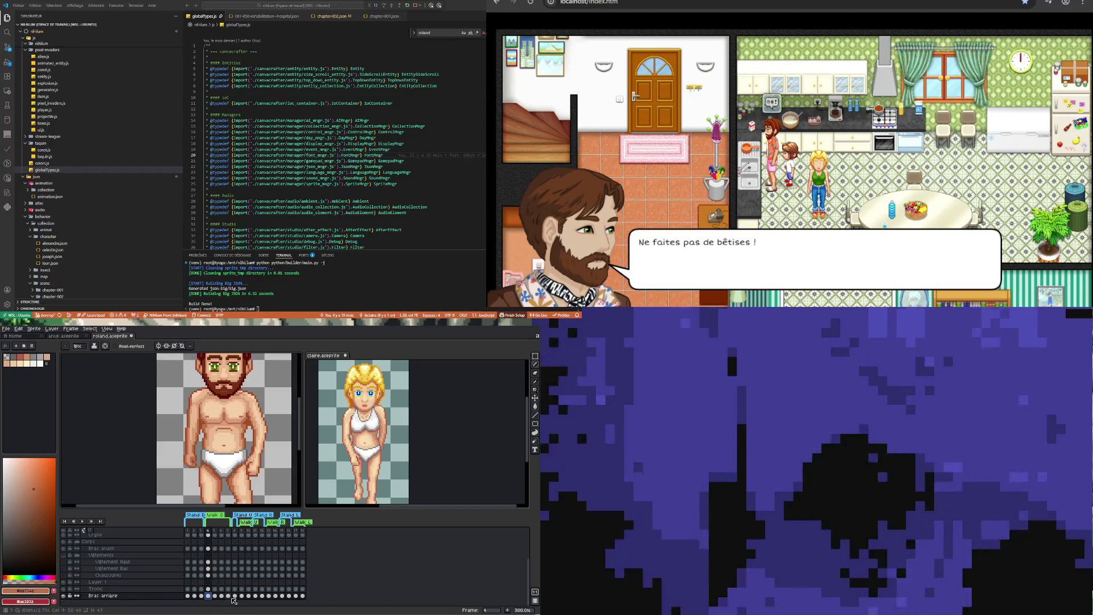
click(221, 596)
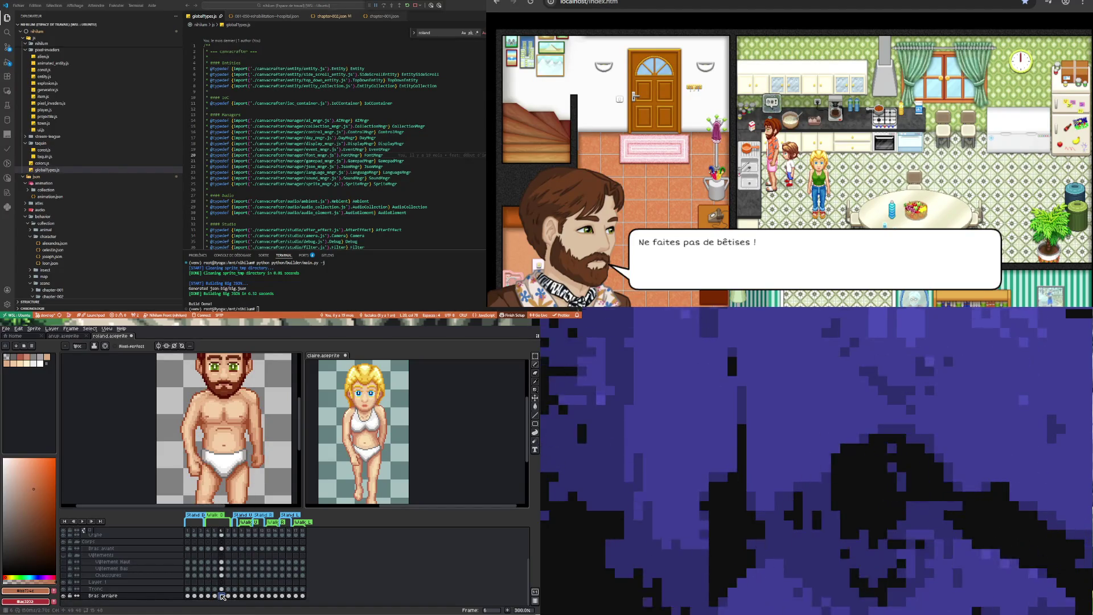
click(208, 595)
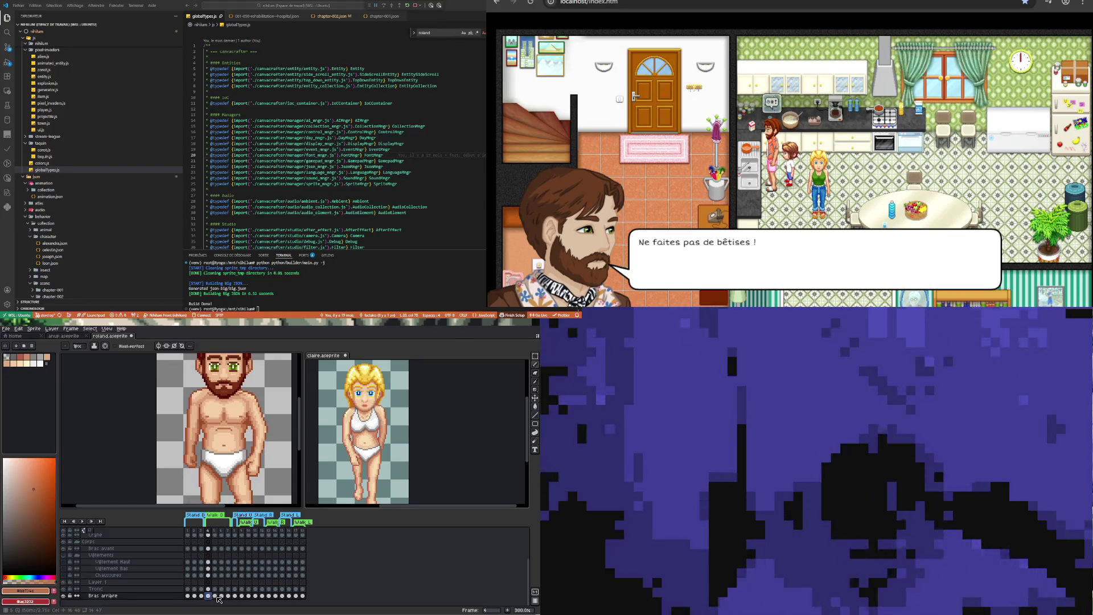
click(222, 596)
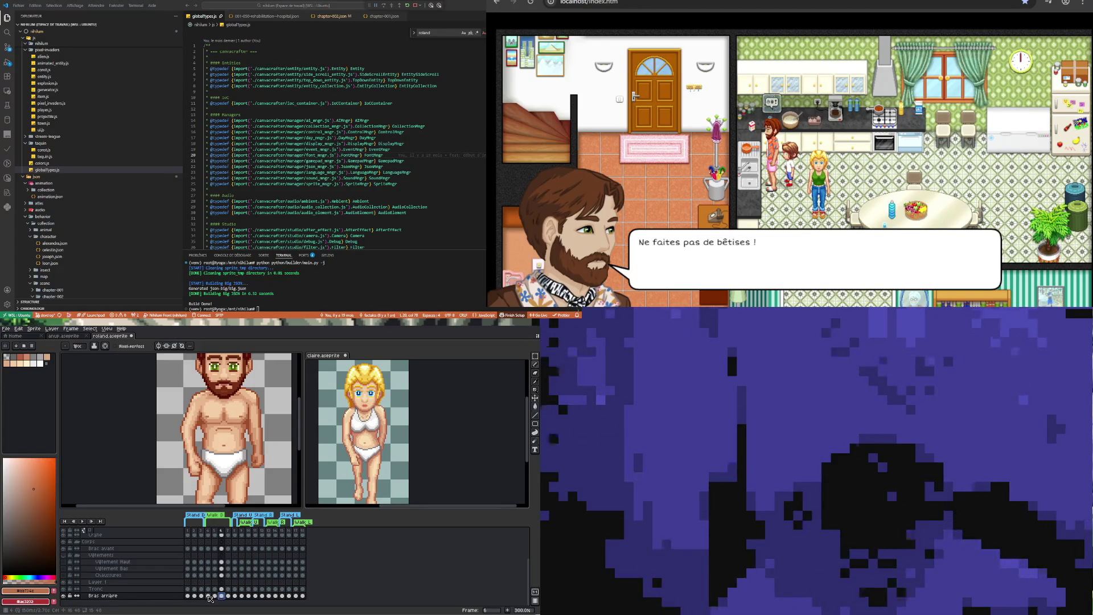
click(209, 595)
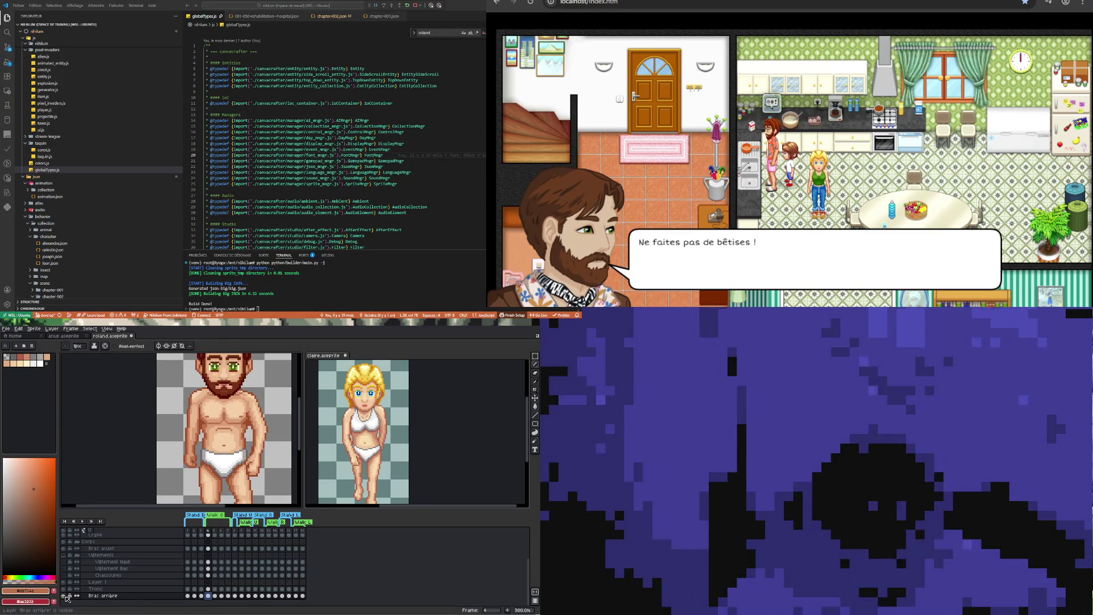
click(64, 596)
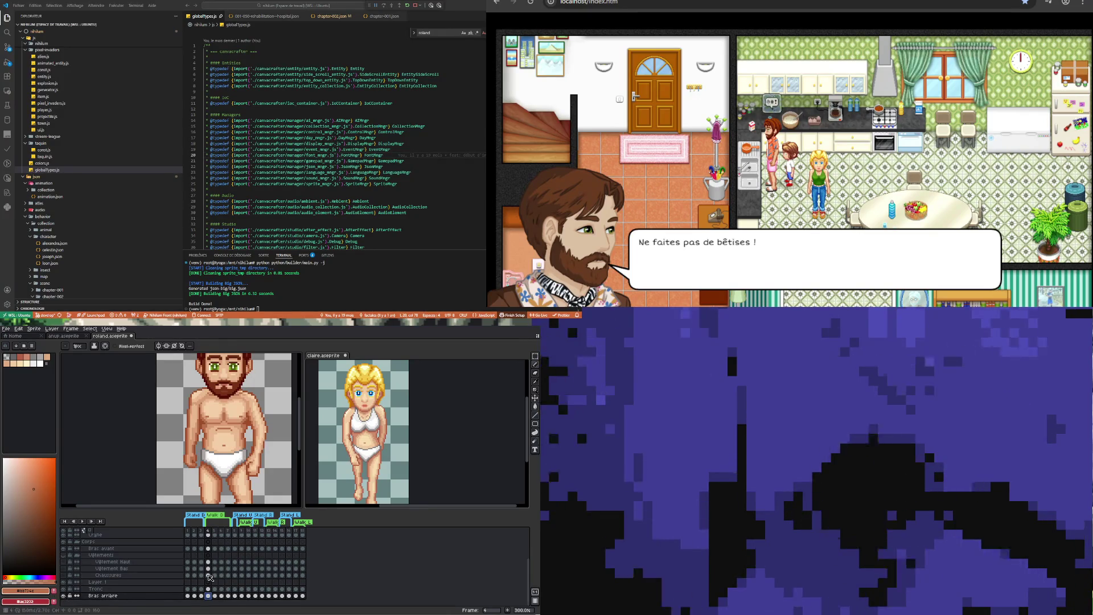
scroll(210, 577, up, 1)
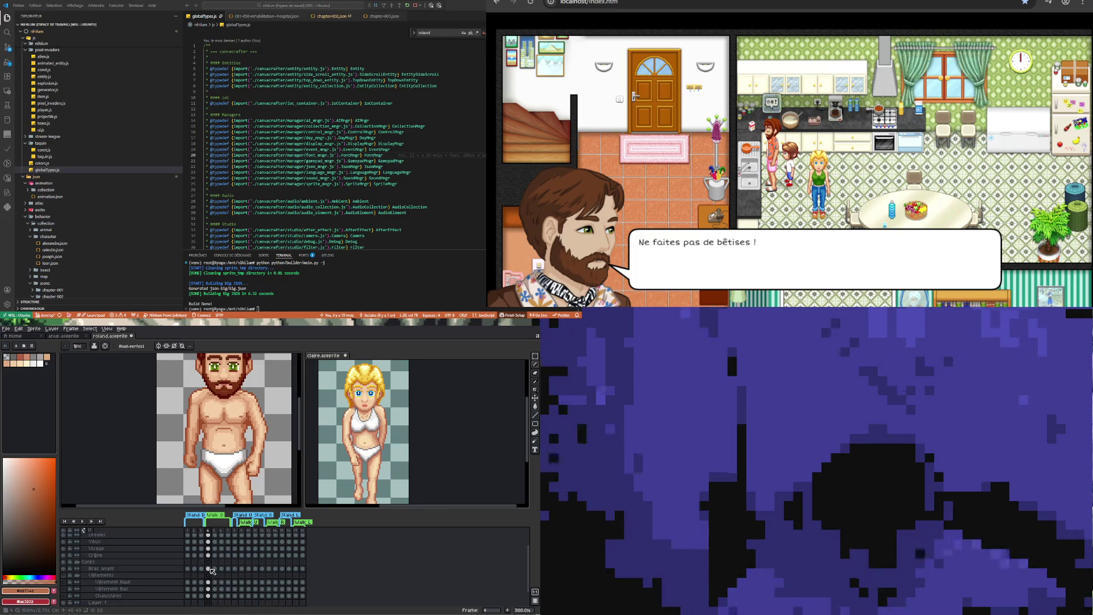
Flicker the Bras avant front arm at frame 4, leaving it hidden
click(210, 568)
double_click(64, 569)
click(65, 568)
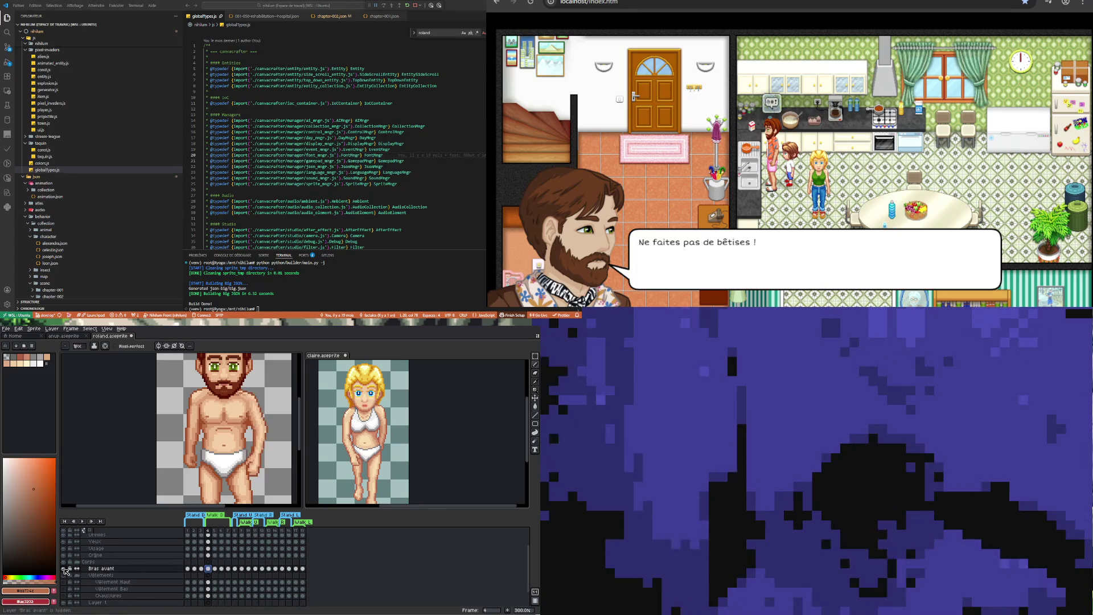
click(65, 568)
click(64, 568)
scroll(194, 586, down, 1)
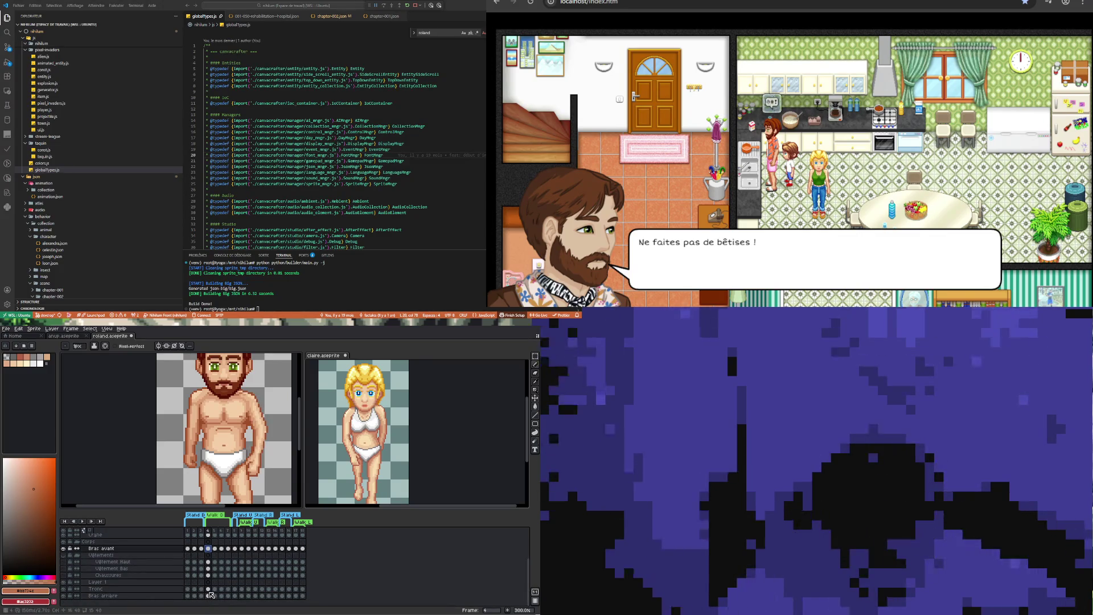
scroll(228, 577, up, 1)
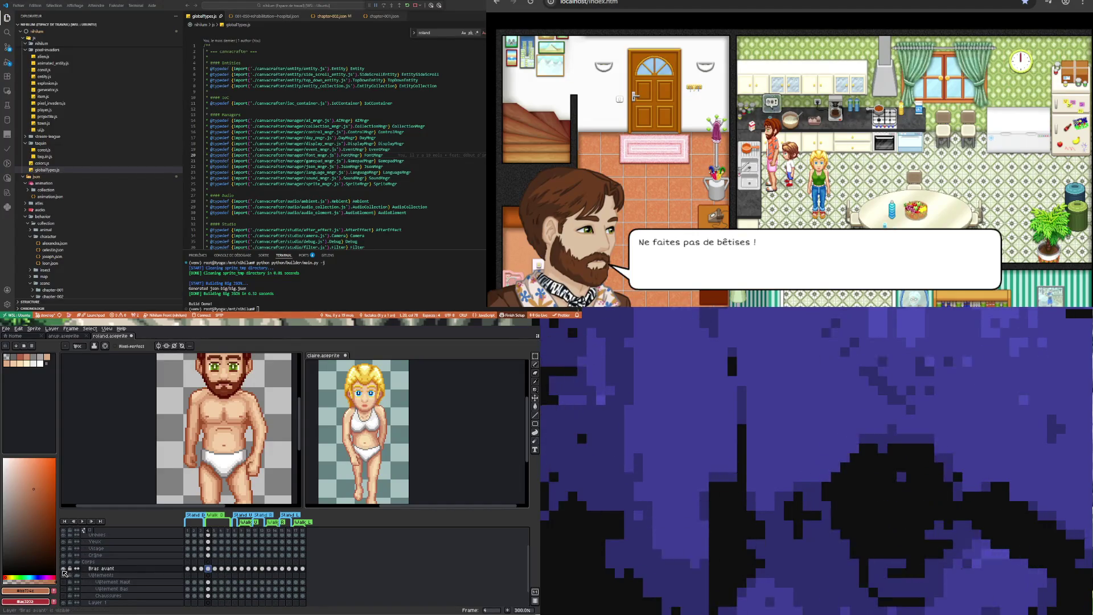
click(64, 569)
click(64, 568)
click(64, 569)
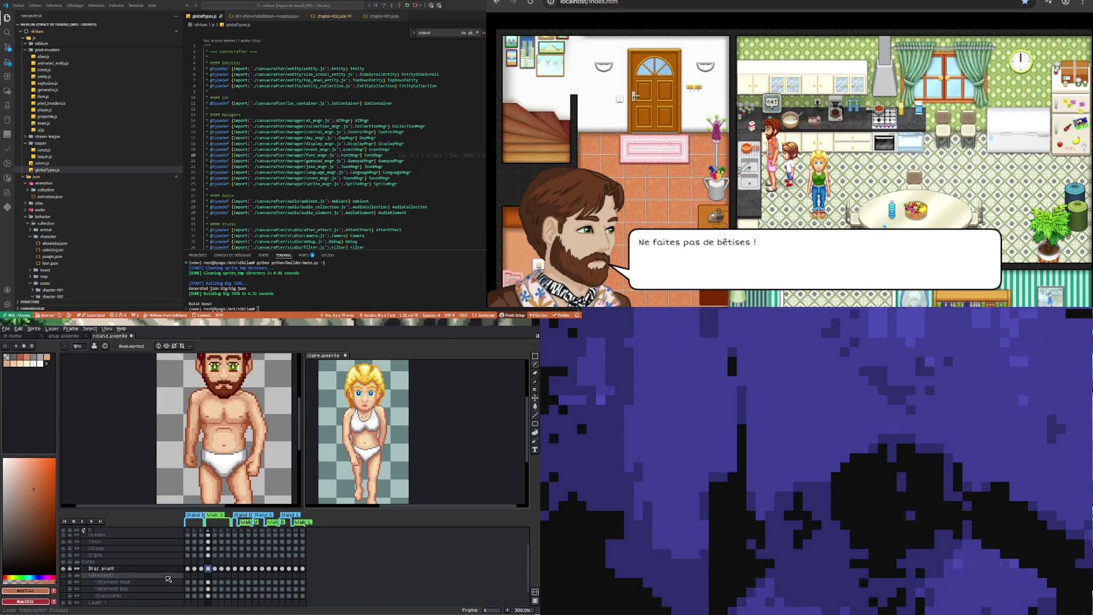
scroll(211, 561, down, 1)
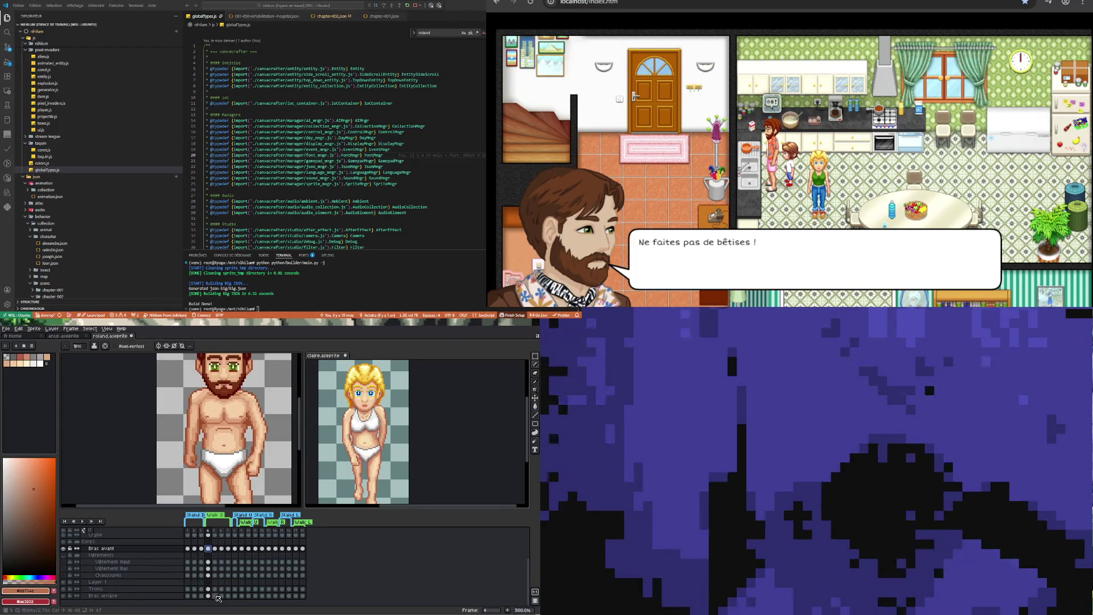
Select the Tronc layer and flick the torso off and on to check it
click(96, 588)
click(65, 589)
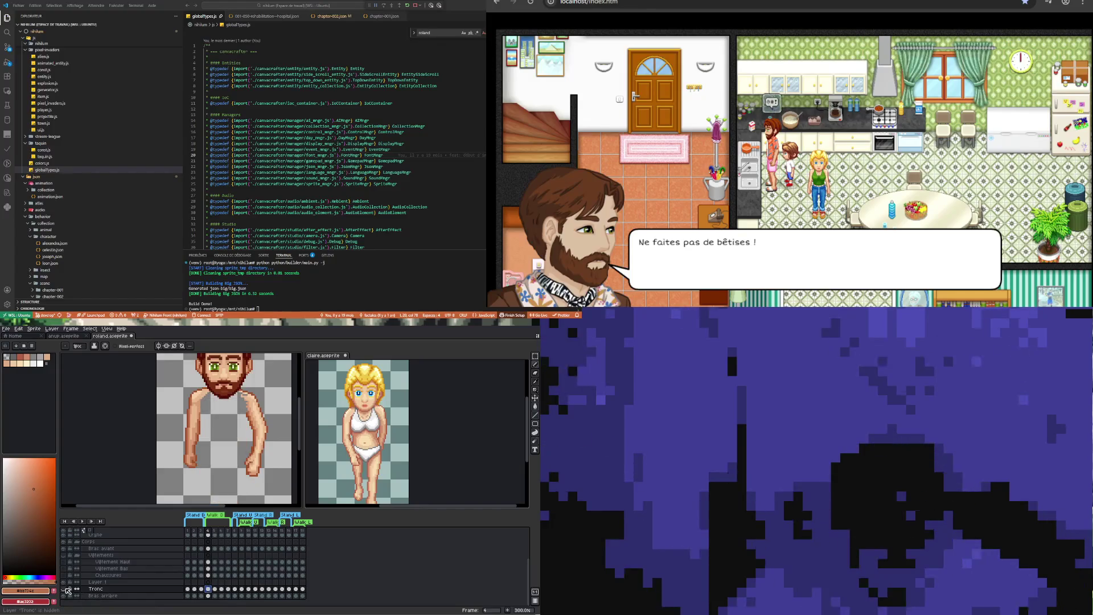
click(65, 589)
click(66, 589)
click(66, 589)
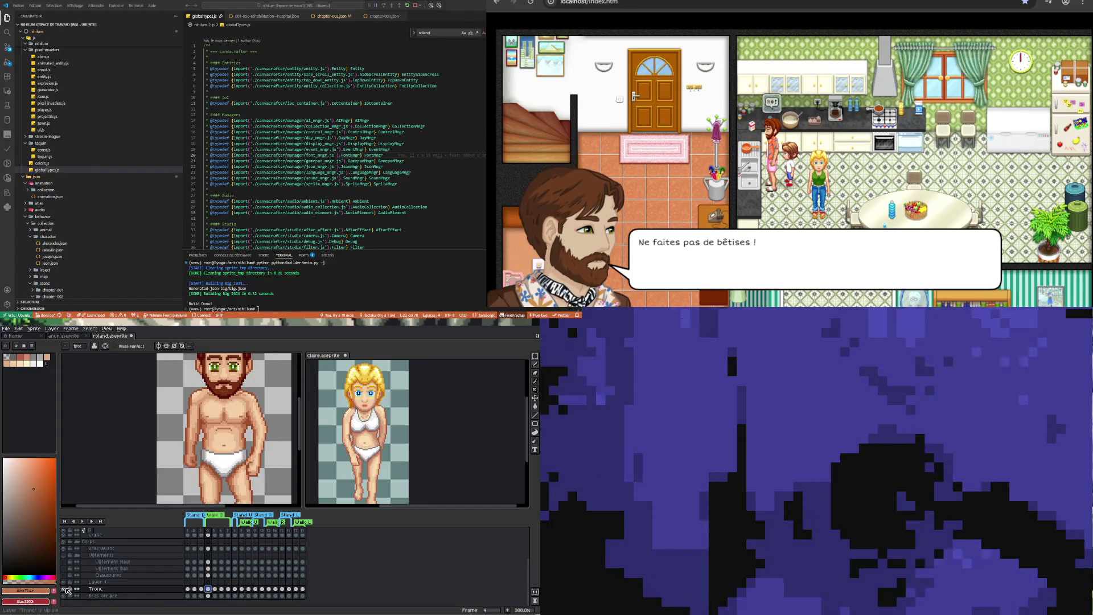
click(65, 589)
click(66, 589)
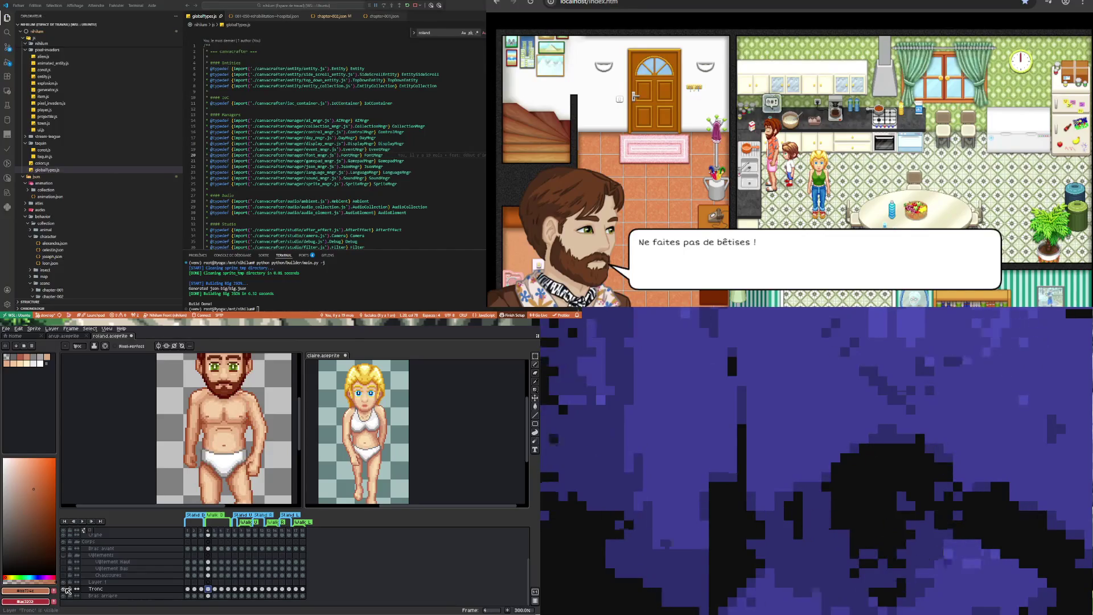
click(65, 589)
click(65, 589)
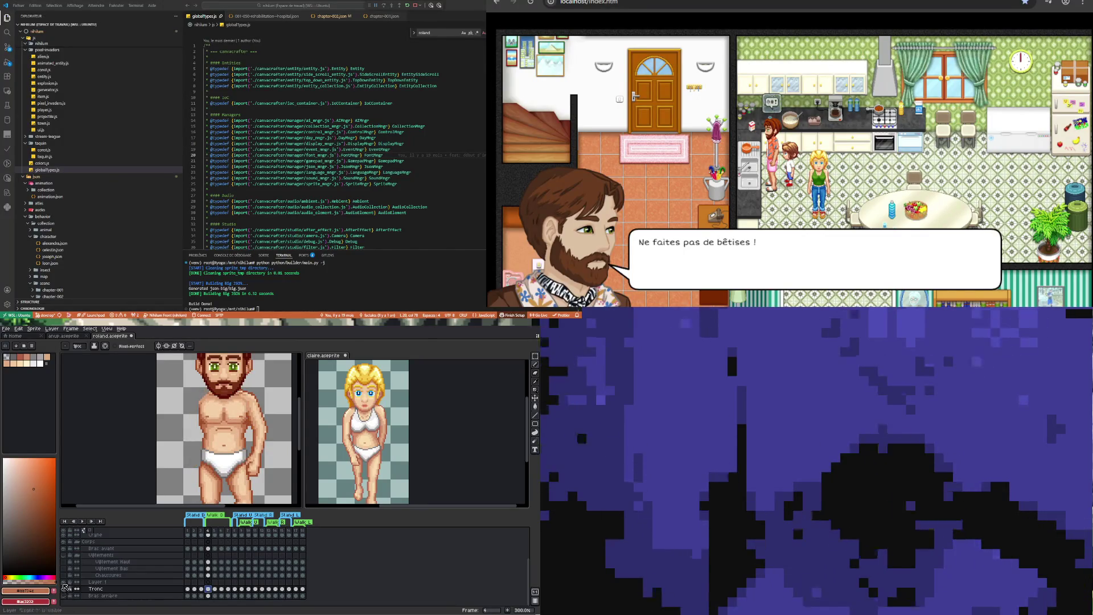
scroll(65, 589, up, 2)
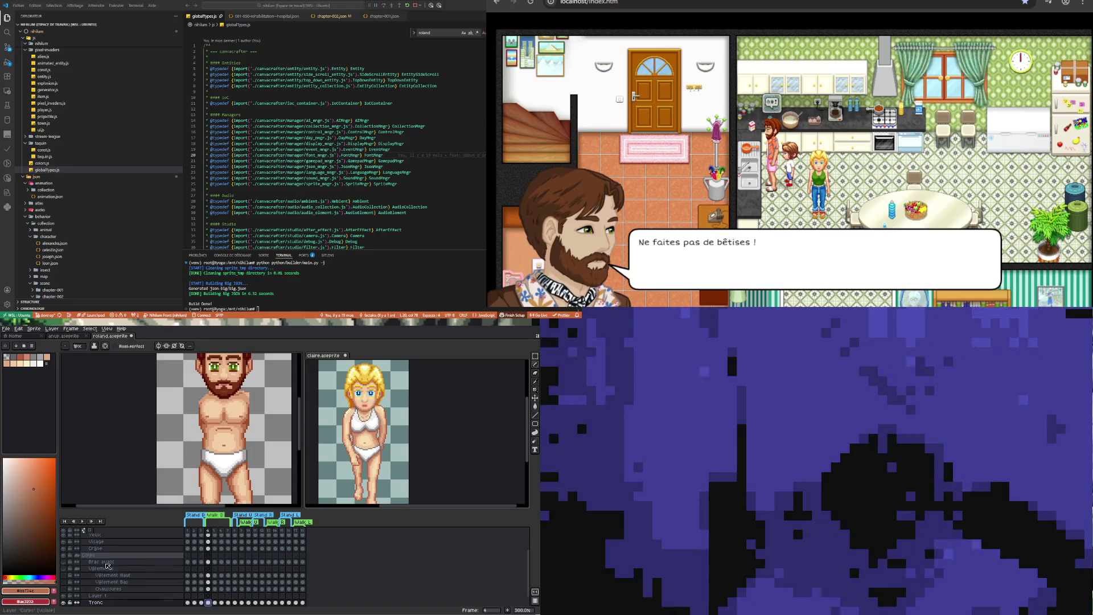
scroll(107, 565, down, 2)
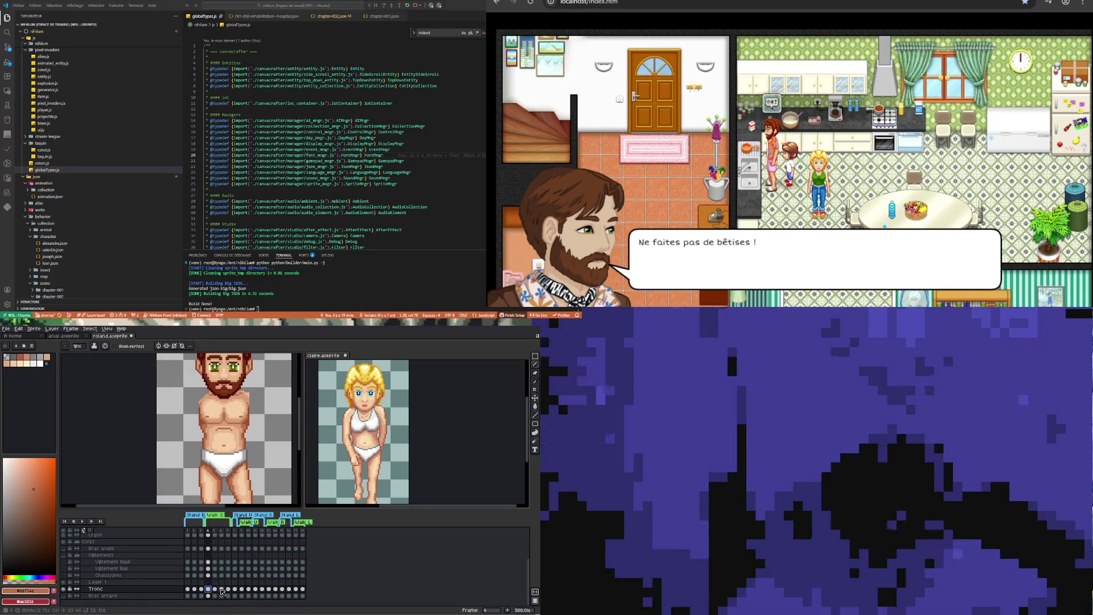
Hide the Tronc torso and step through frames 3 to 6 to compare arm poses
click(222, 590)
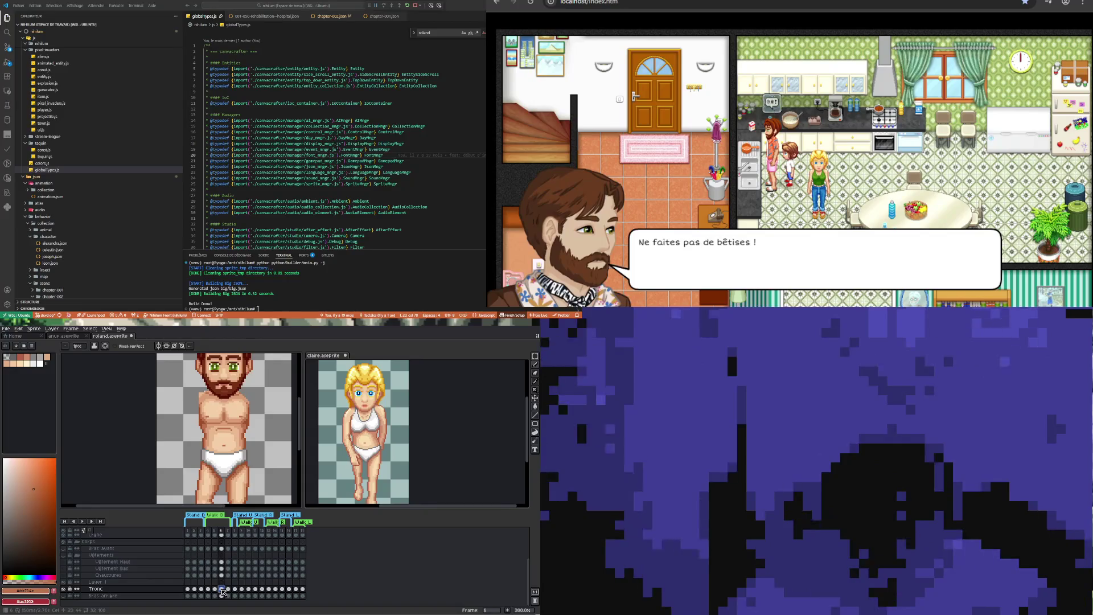
click(208, 590)
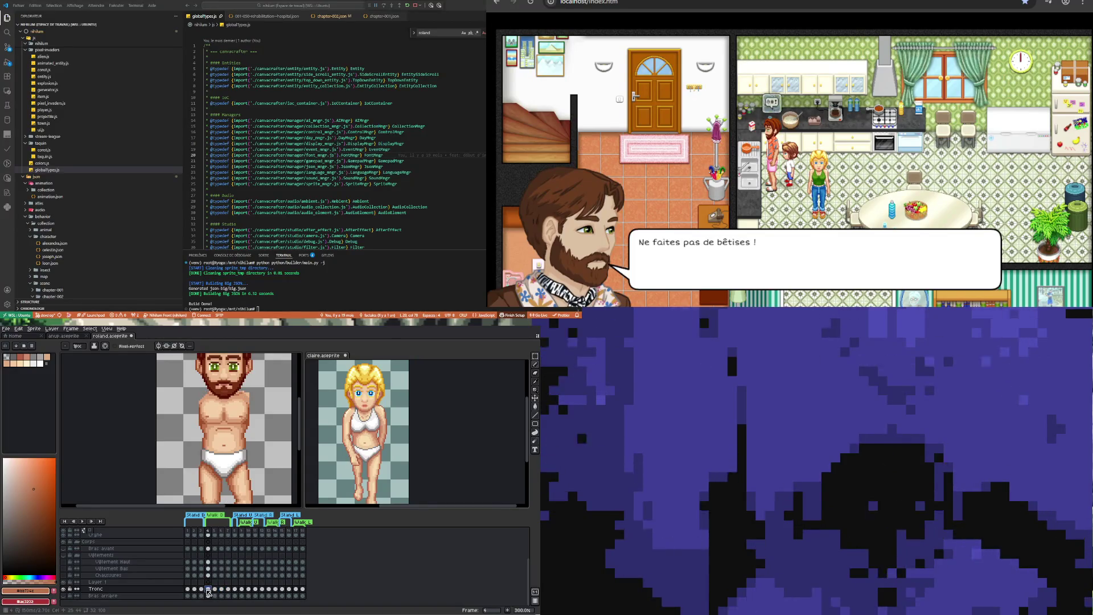
click(222, 589)
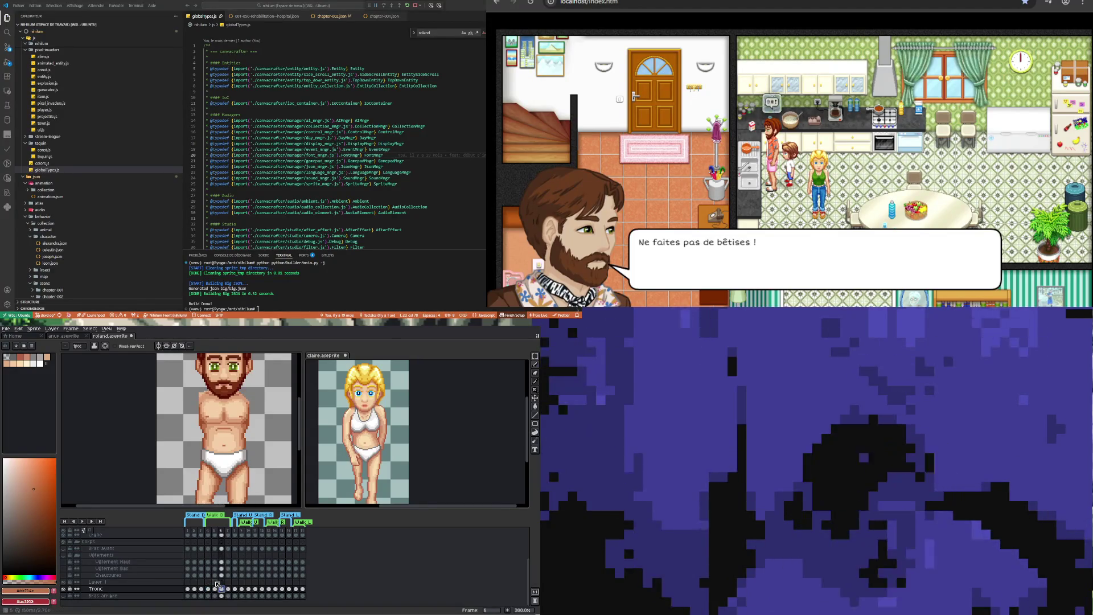
click(208, 589)
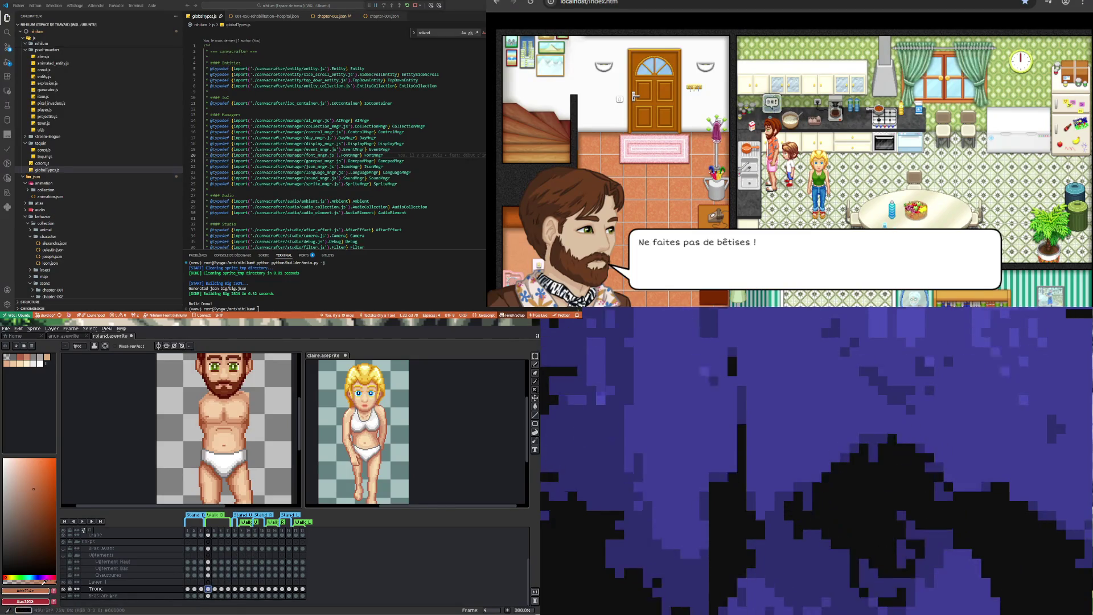
click(64, 589)
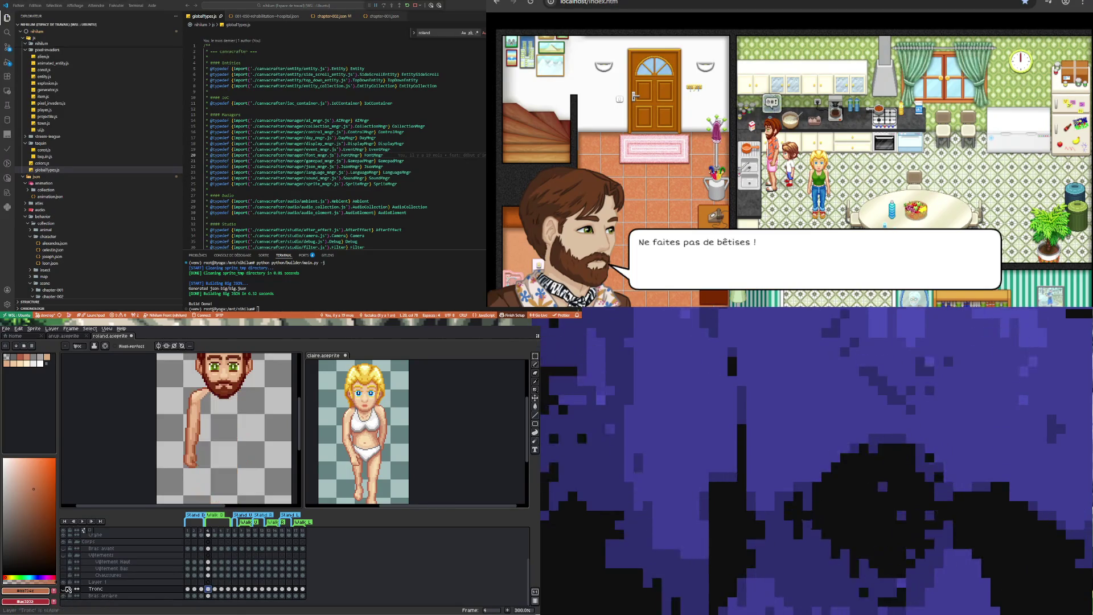
click(222, 589)
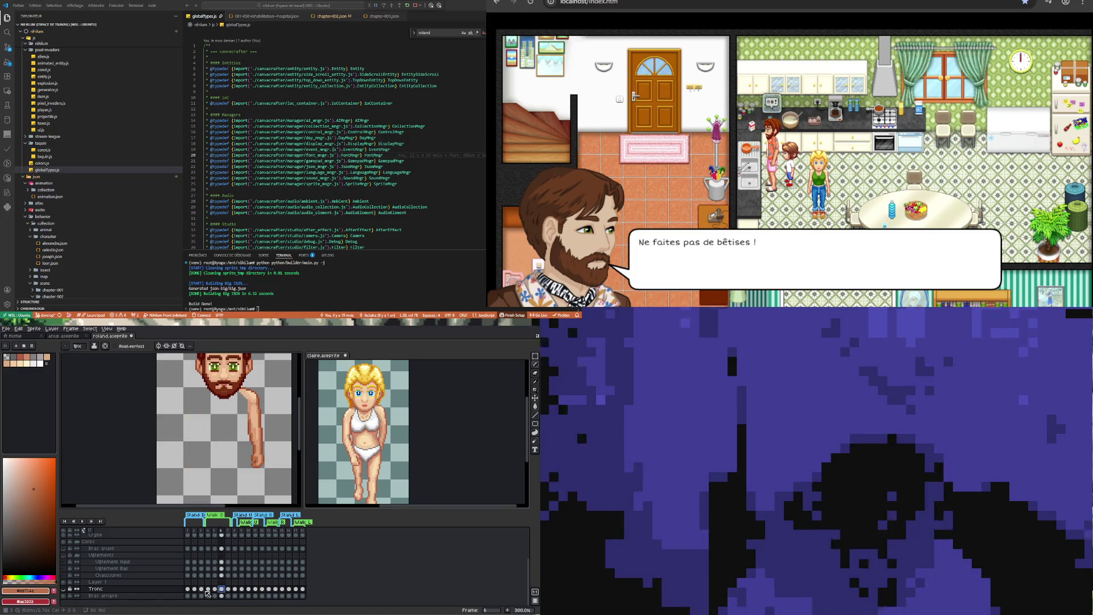
click(202, 590)
click(208, 589)
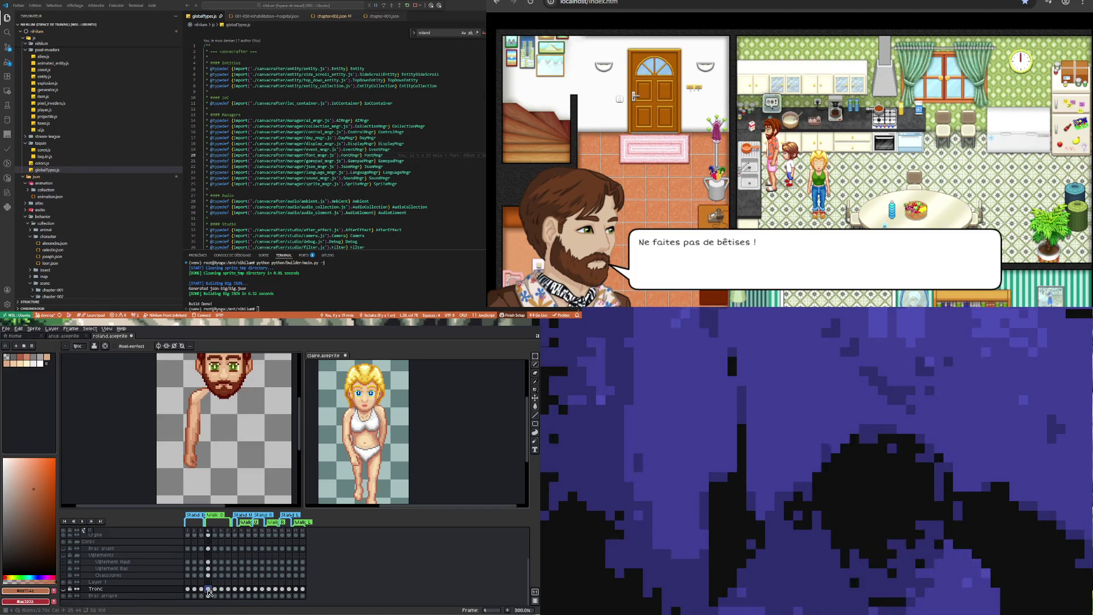
click(215, 589)
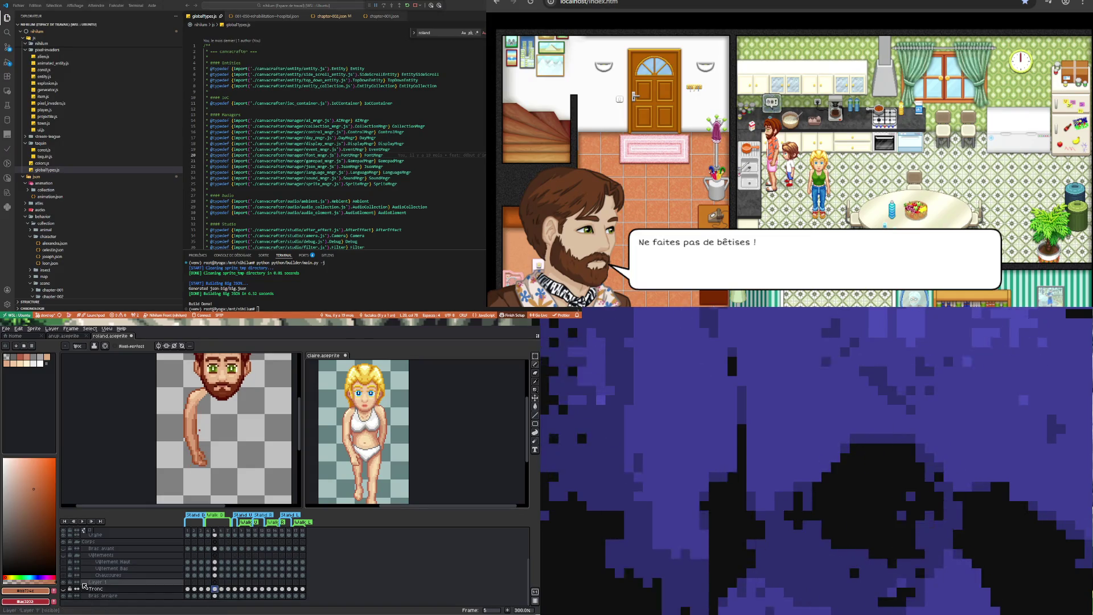
click(64, 548)
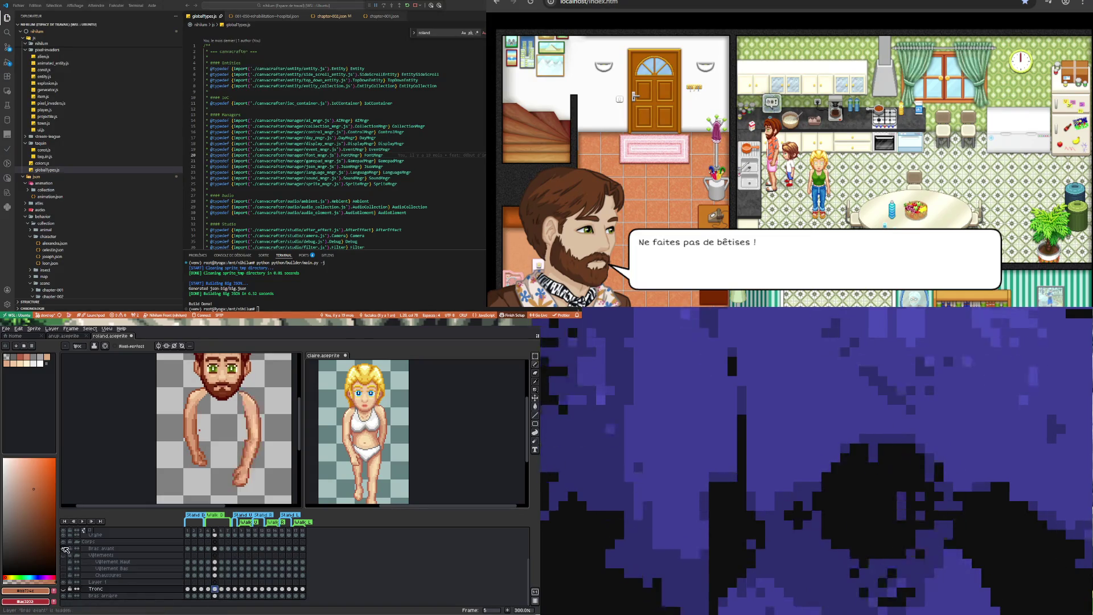
Hide the Bras arrière back arm and compare the front arm across frames 3, 4 and 6
click(208, 548)
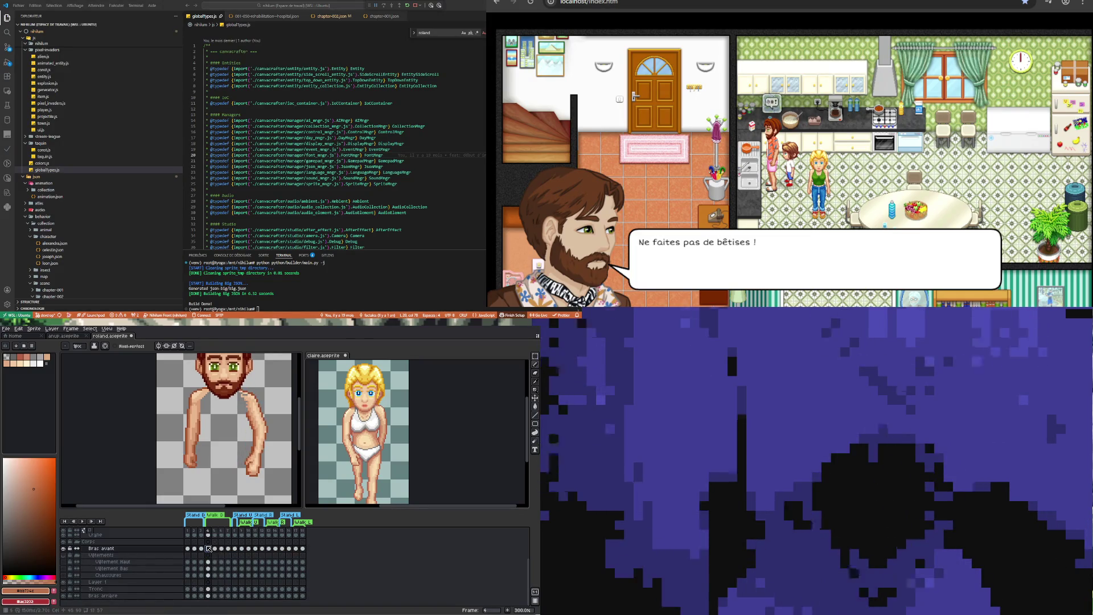
click(64, 596)
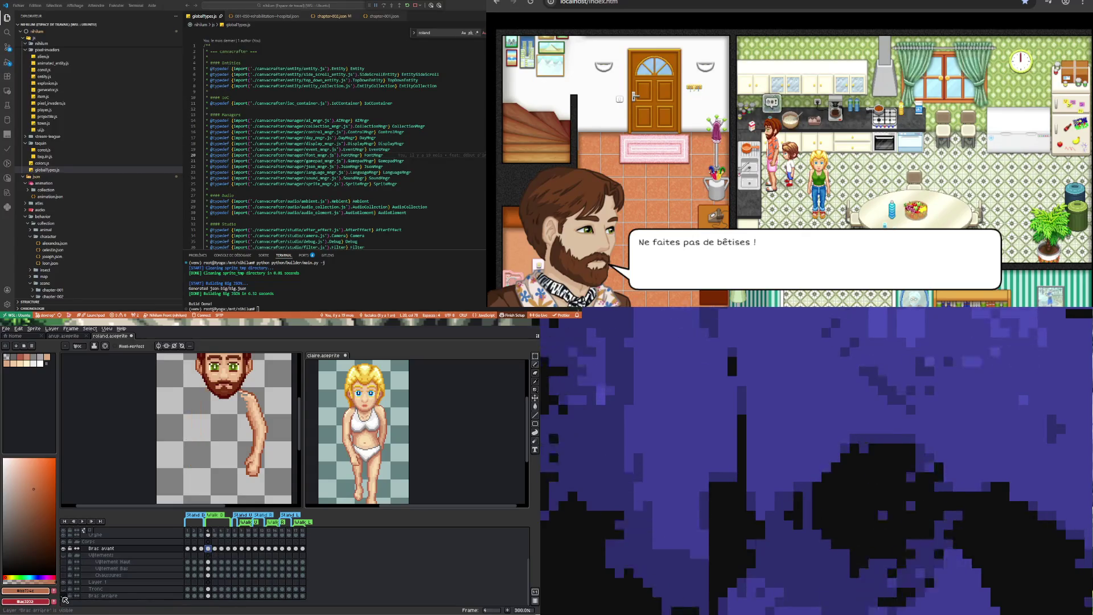
click(223, 549)
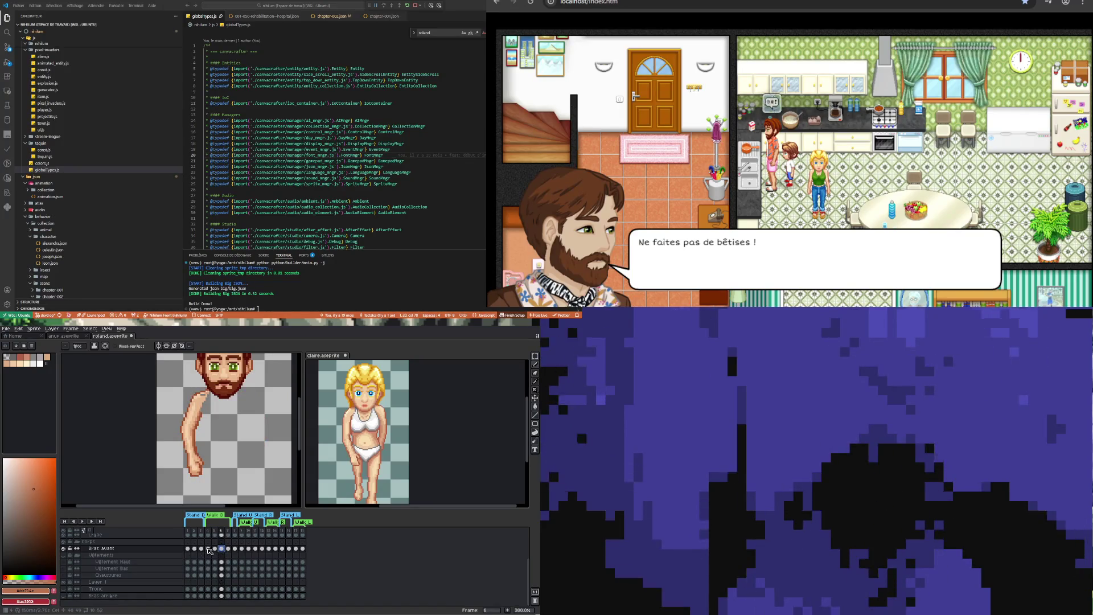
click(208, 548)
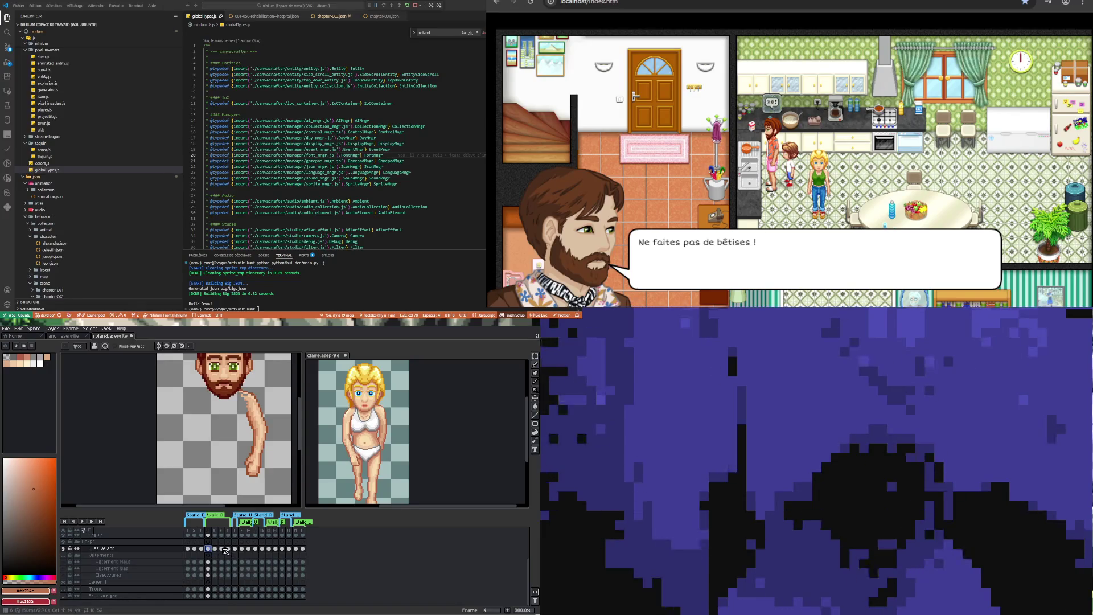
click(223, 549)
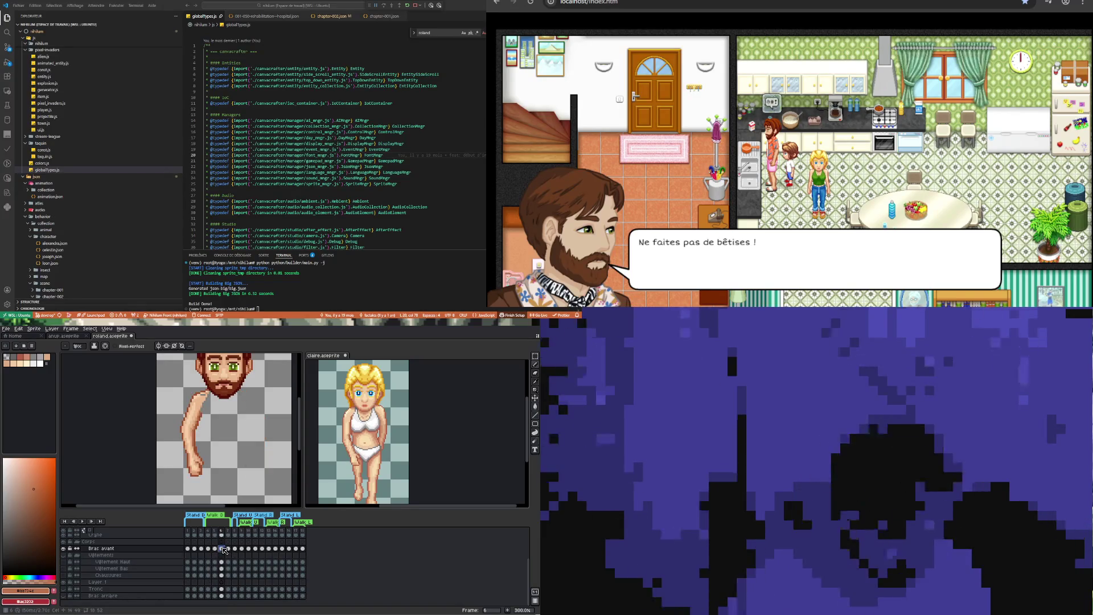
click(203, 549)
click(209, 548)
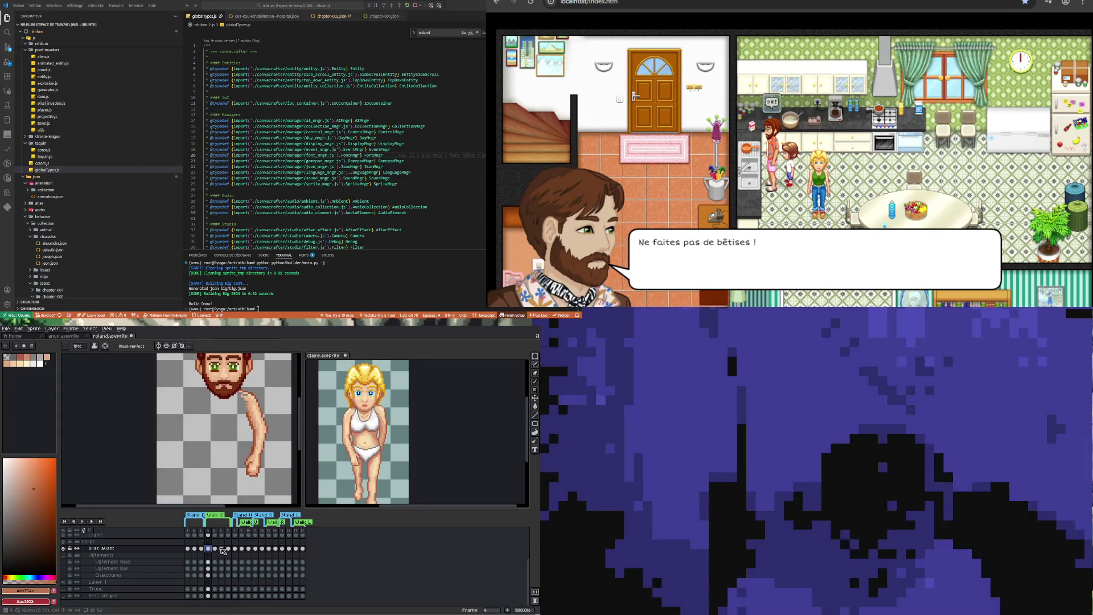
click(222, 549)
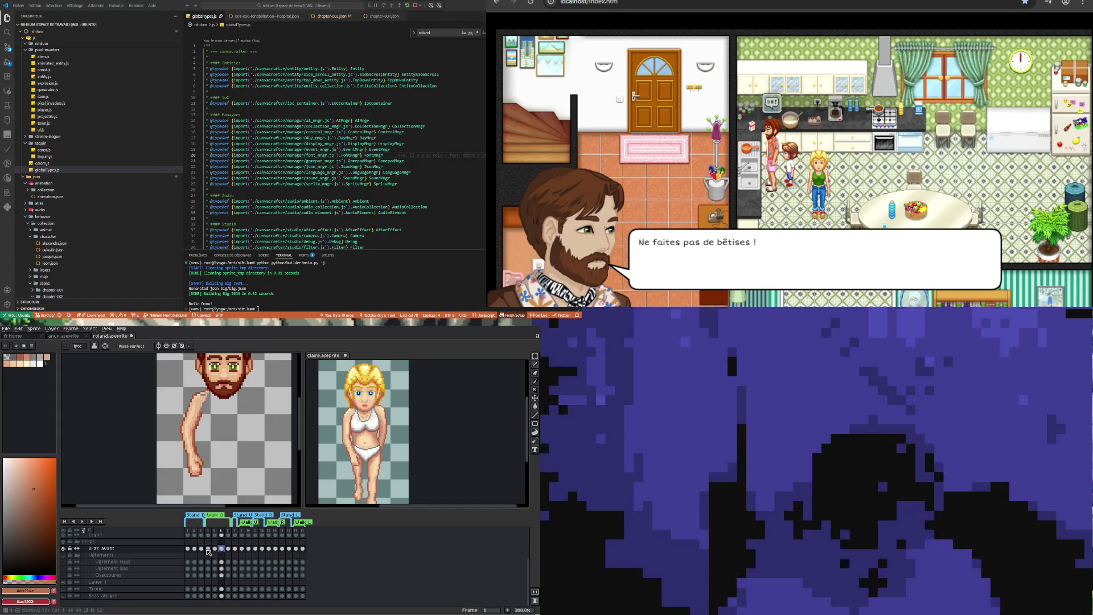
Flip repeatedly between the frame 4 and frame 6 front-arm poses, ending on frame 6
click(214, 549)
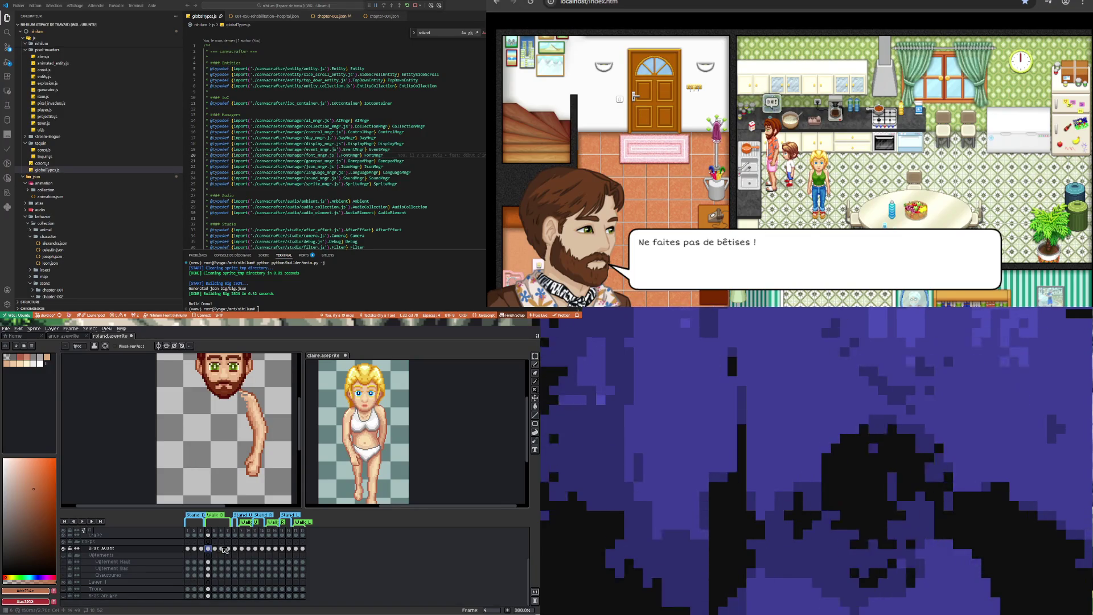
click(222, 549)
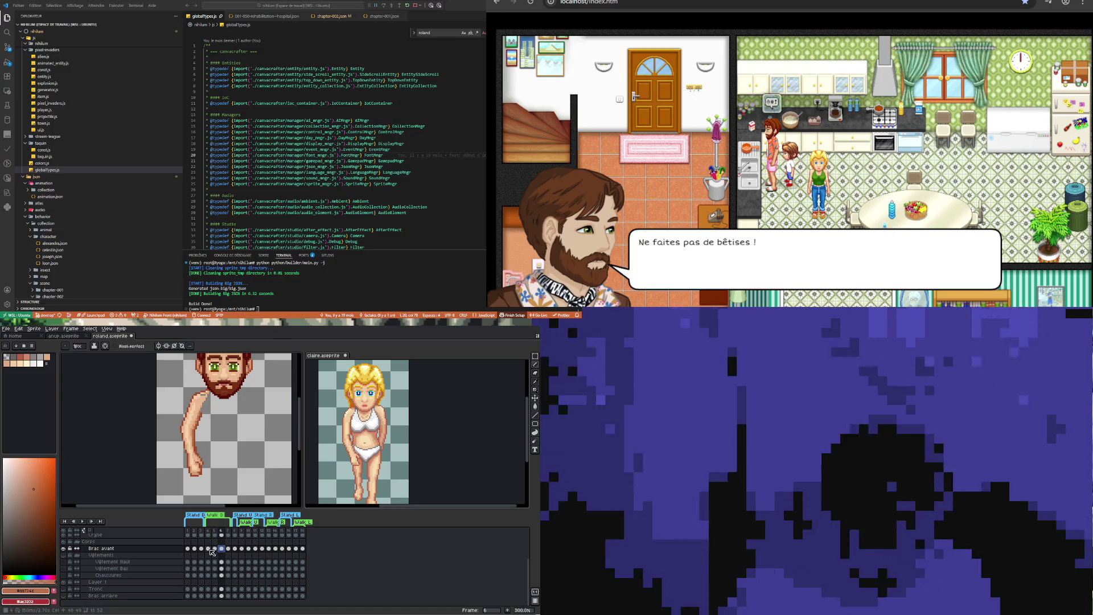
key(Left)
key(Left)
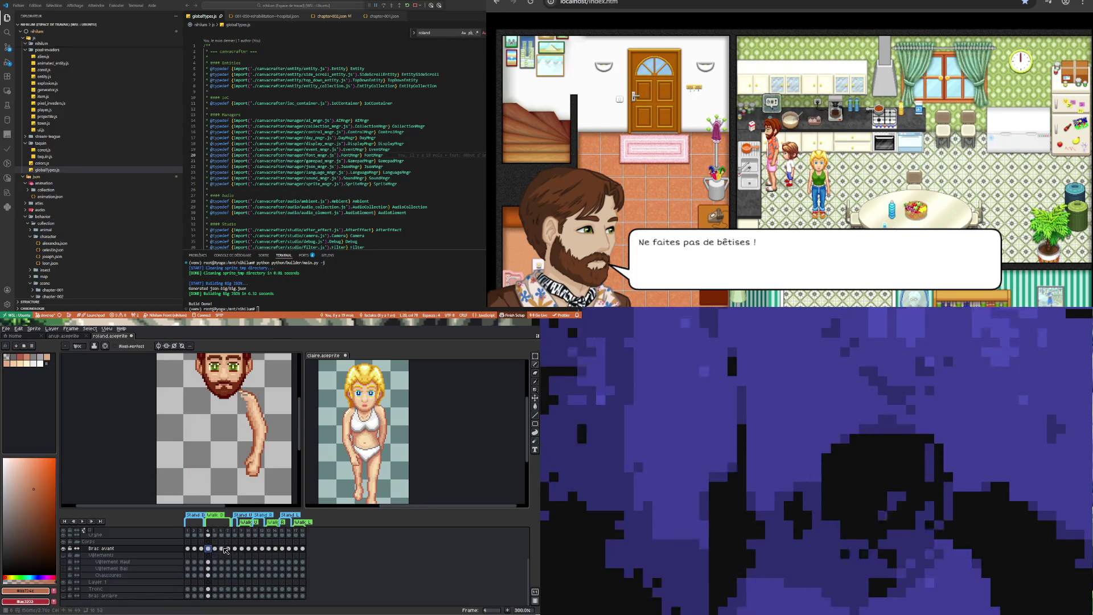
click(224, 549)
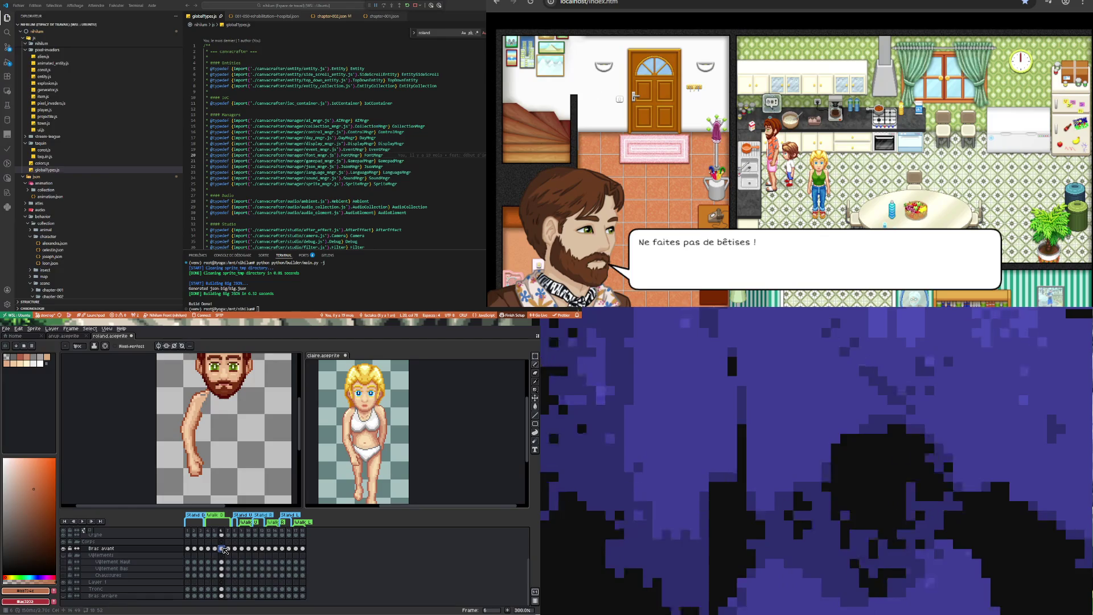
click(208, 549)
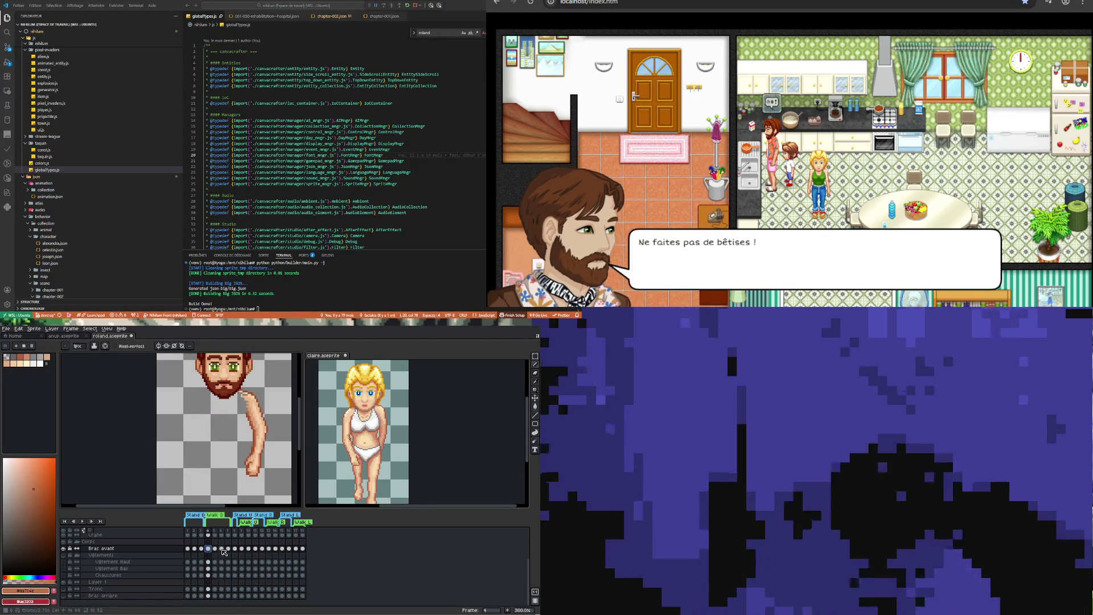
click(223, 550)
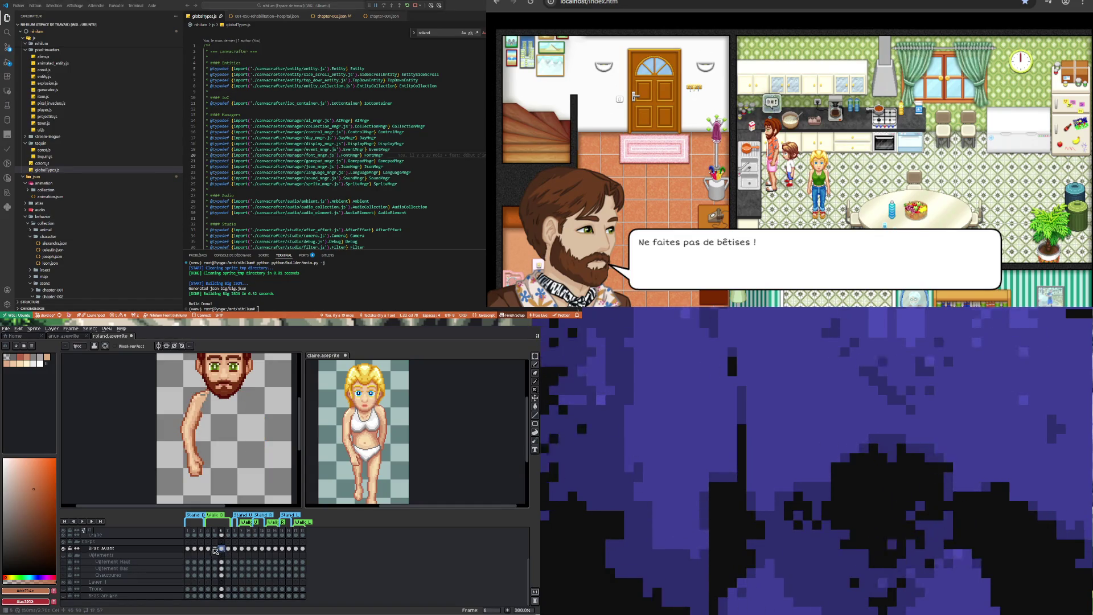
click(207, 548)
click(222, 549)
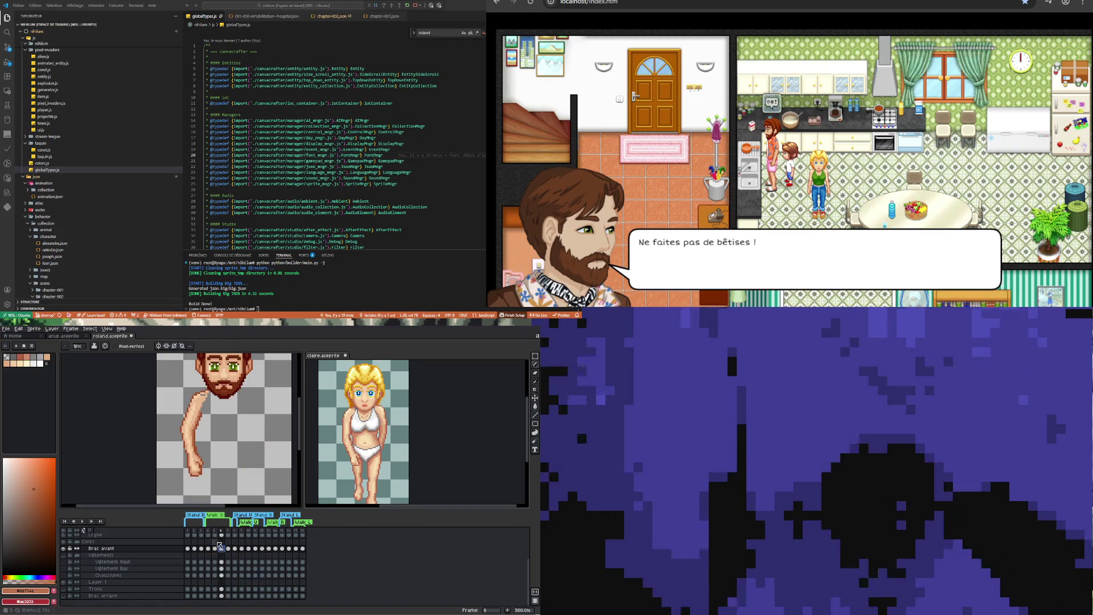
scroll(197, 405, up, 6)
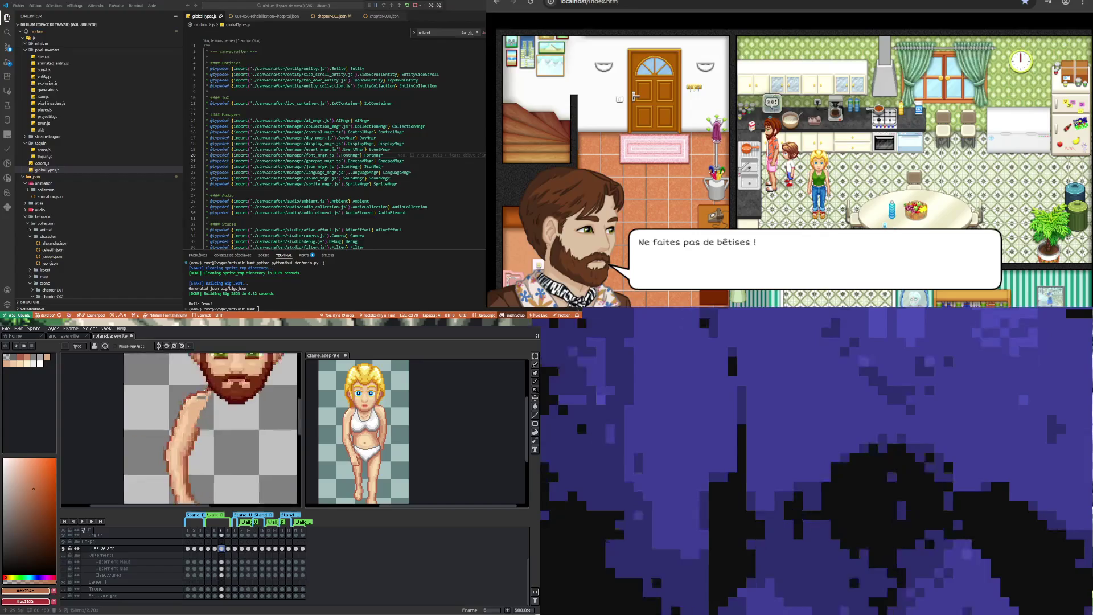
Sample the light skin tone and shade the front arm on frame 4
alt+click(193, 418)
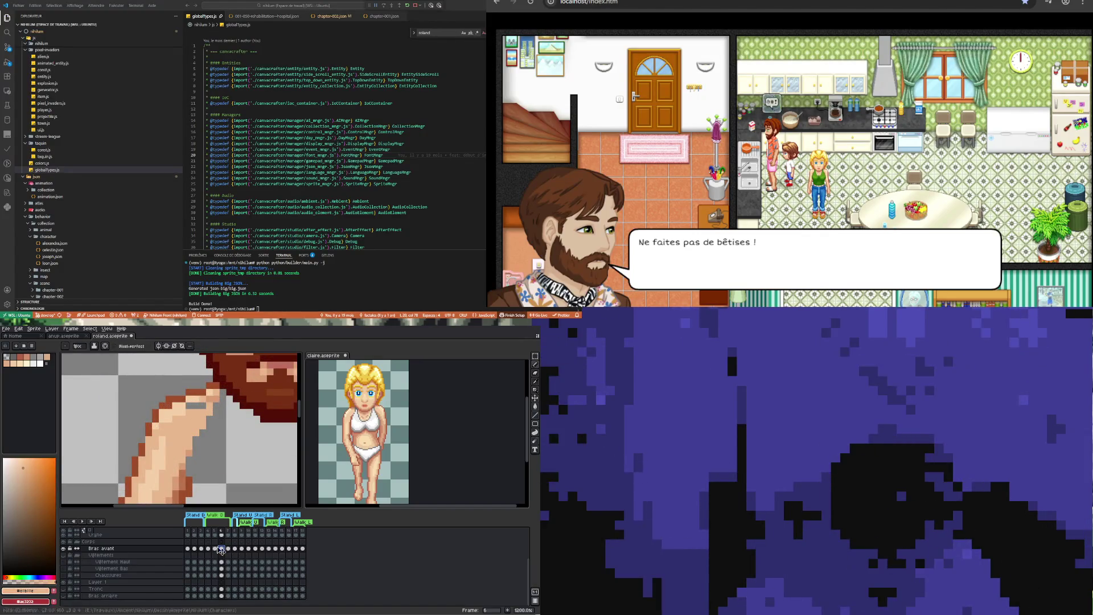
key(Left)
key(Left)
scroll(228, 404, down, 2)
scroll(229, 404, down, 3)
scroll(229, 404, up, 3)
scroll(214, 409, up, 1)
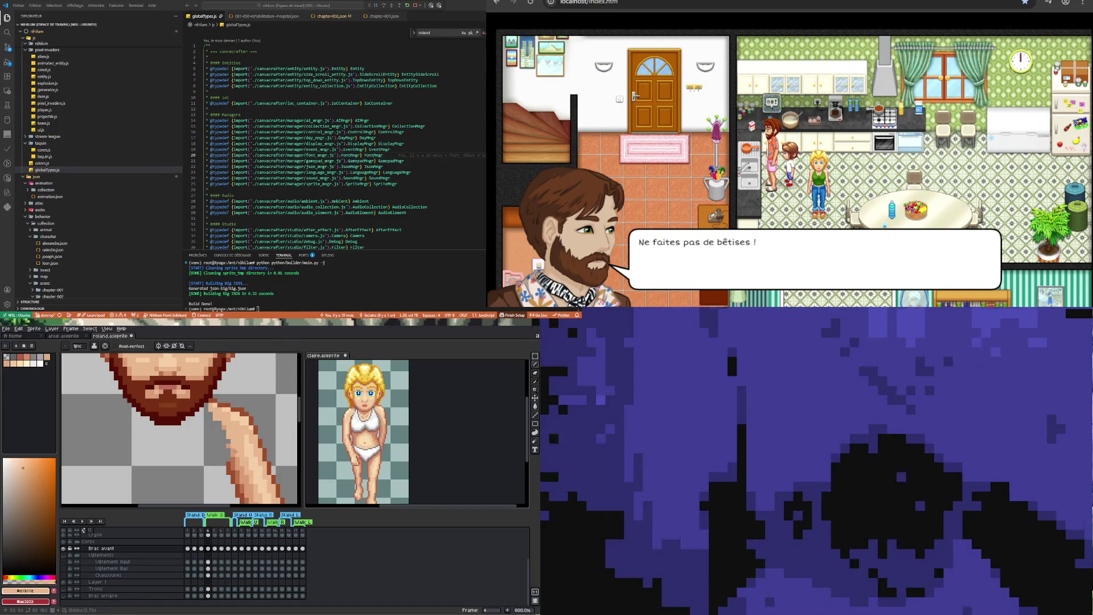
key(i)
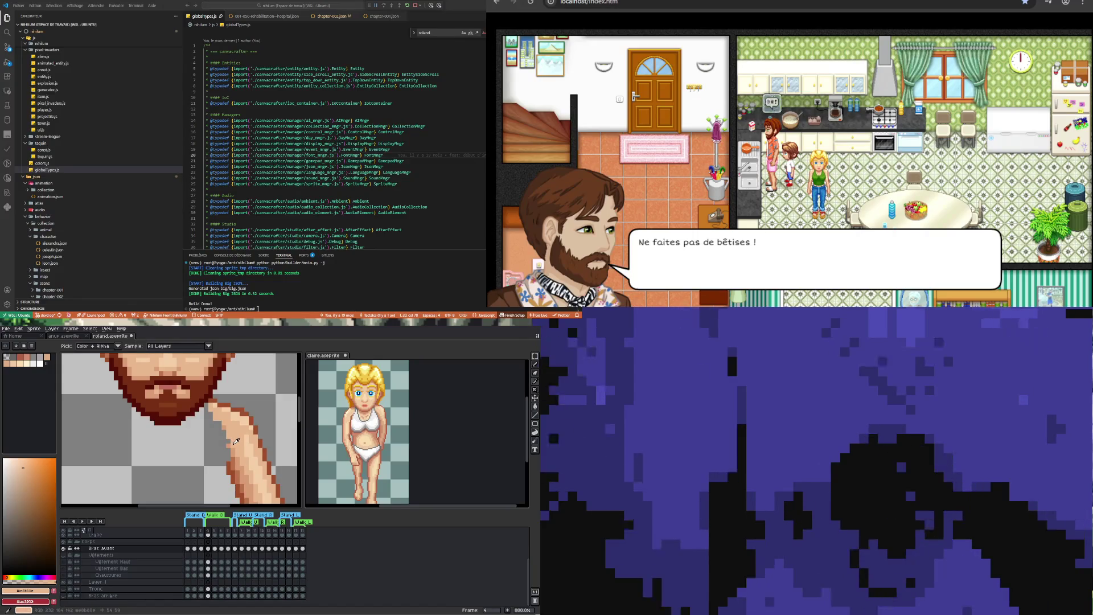
key(b)
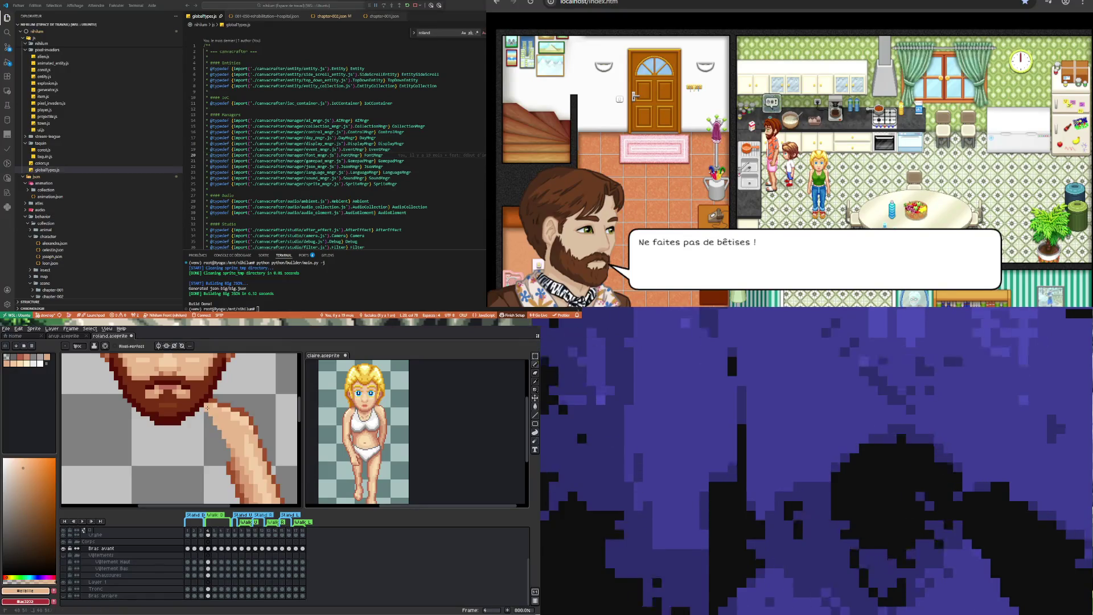
scroll(207, 407, down, 2)
scroll(254, 422, up, 3)
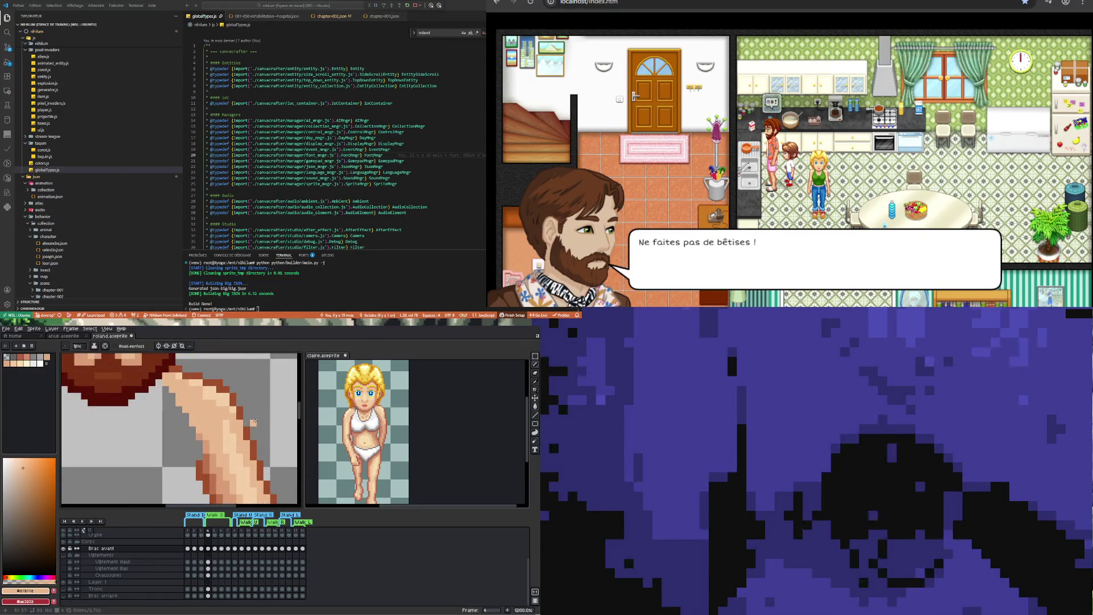
Redraw the arm's edge with the #9f4f2a dark brown outline and skin tone
key(i)
click(253, 424)
scroll(250, 426, down, 5)
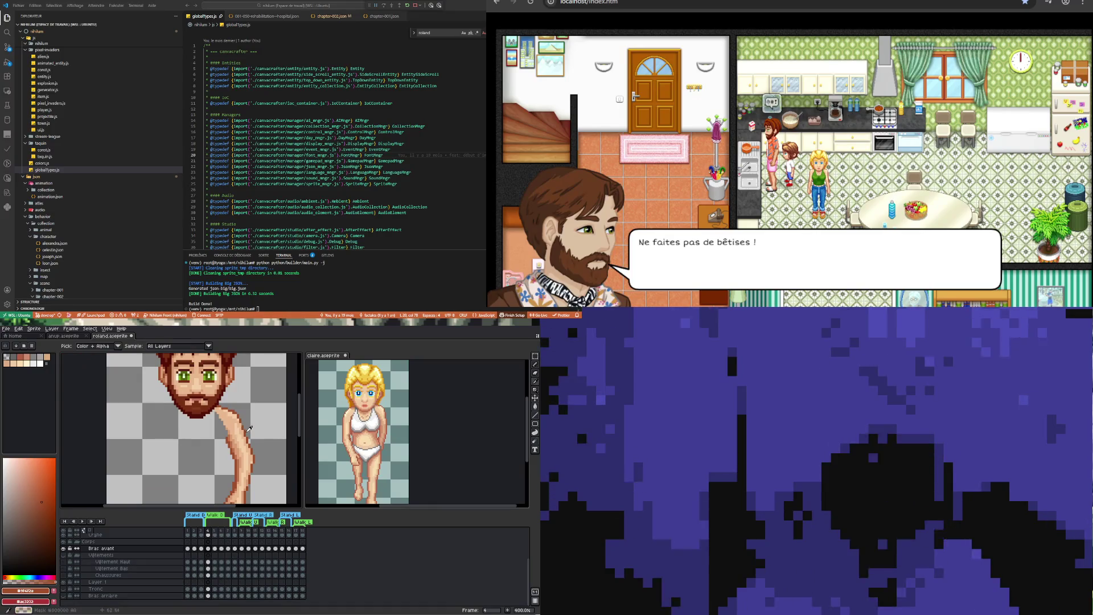
scroll(250, 433, up, 2)
key(b)
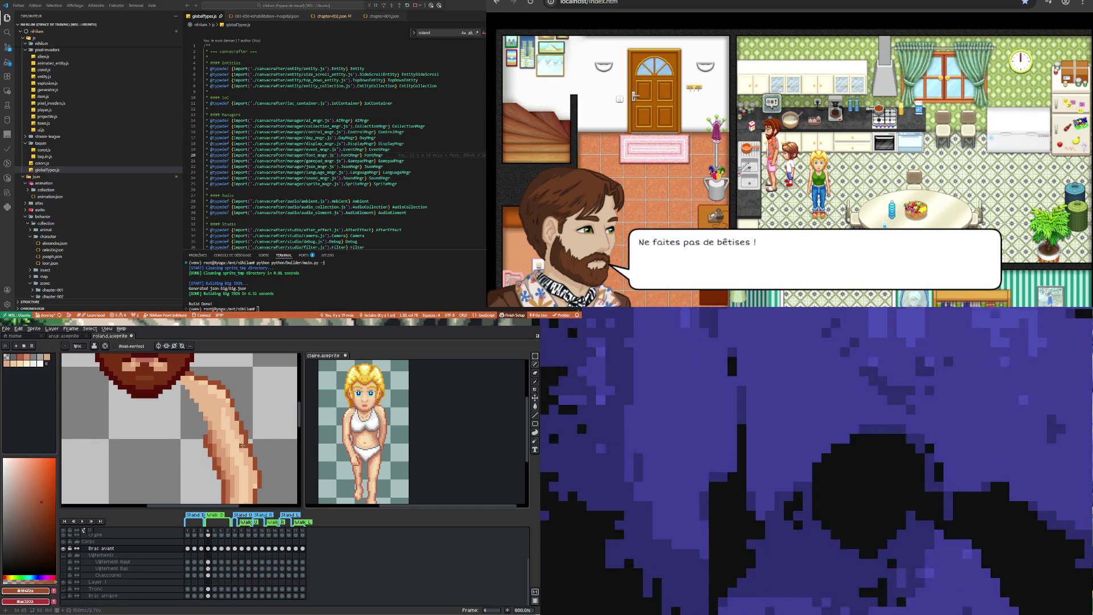
key(i)
click(245, 442)
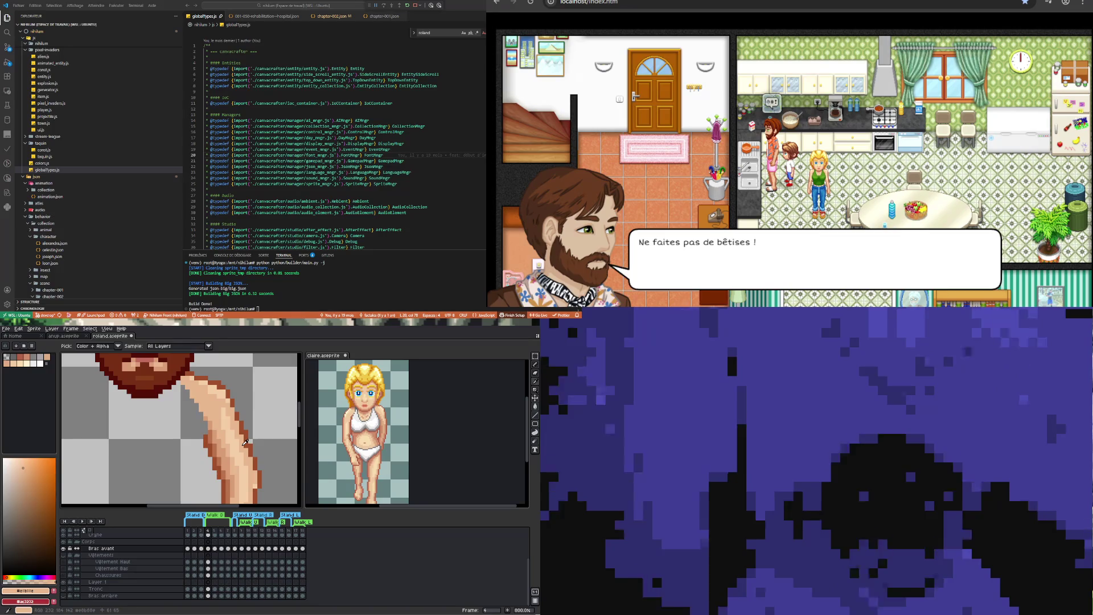
key(b)
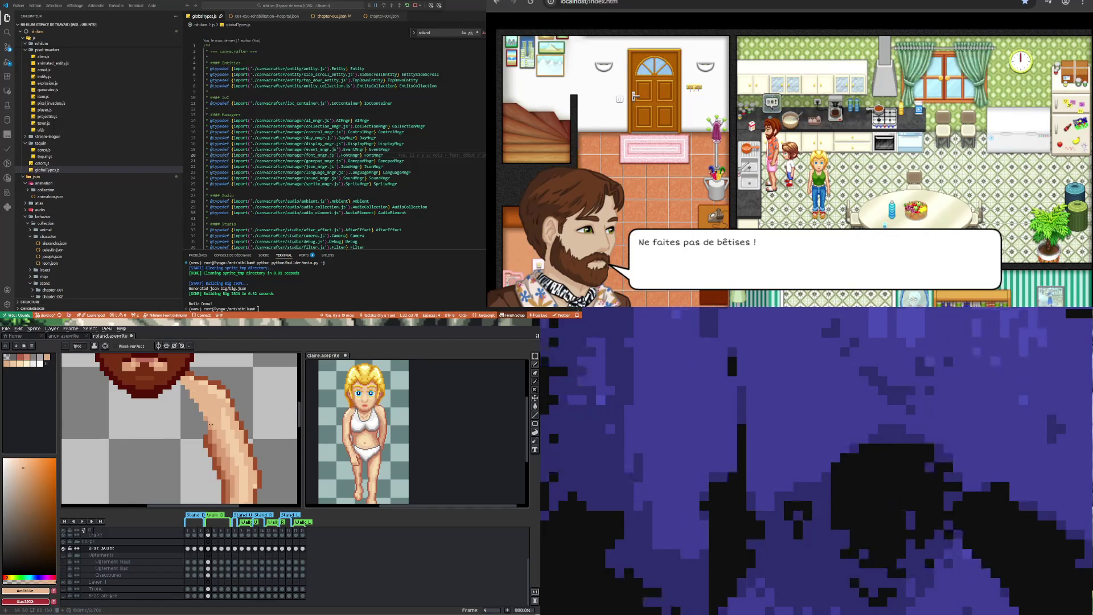
alt+click(239, 414)
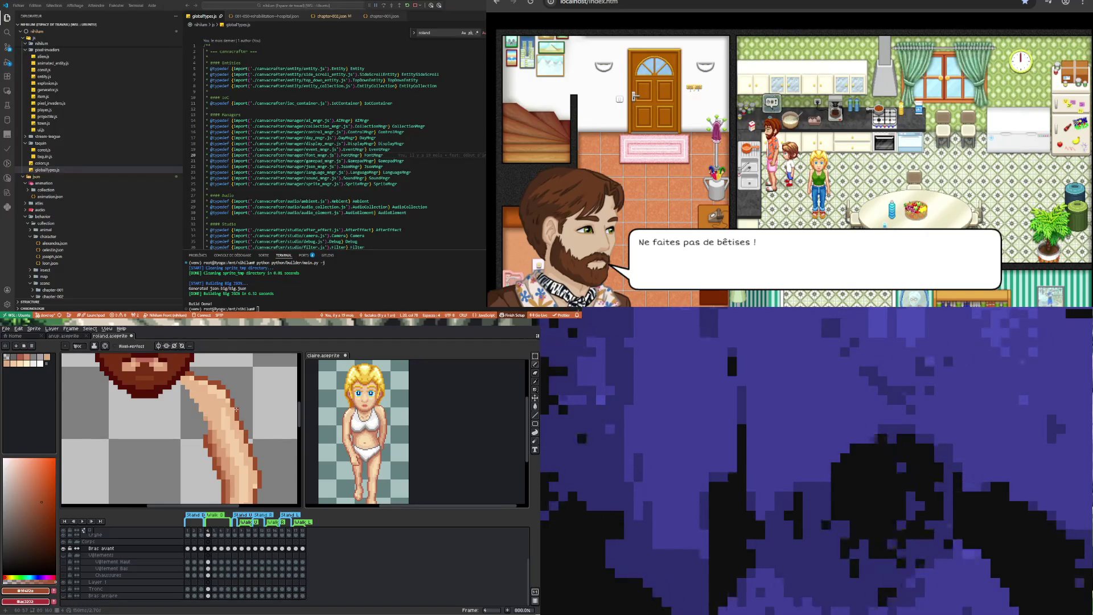
scroll(236, 409, down, 2)
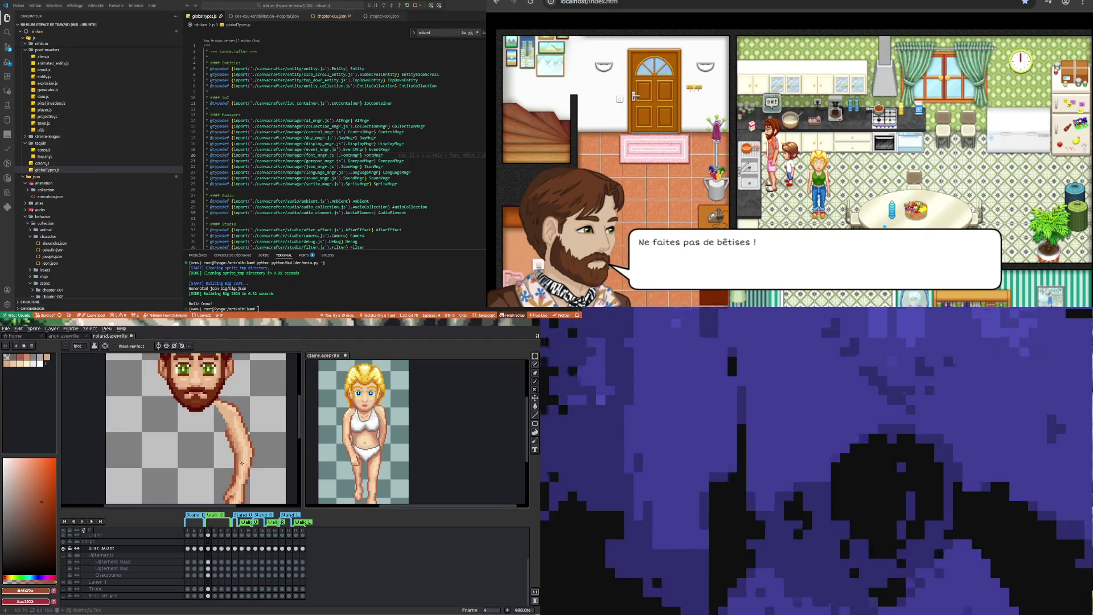
Erase the stray pixels around the front arm's edge on frame 4
scroll(248, 438, up, 2)
scroll(247, 437, down, 2)
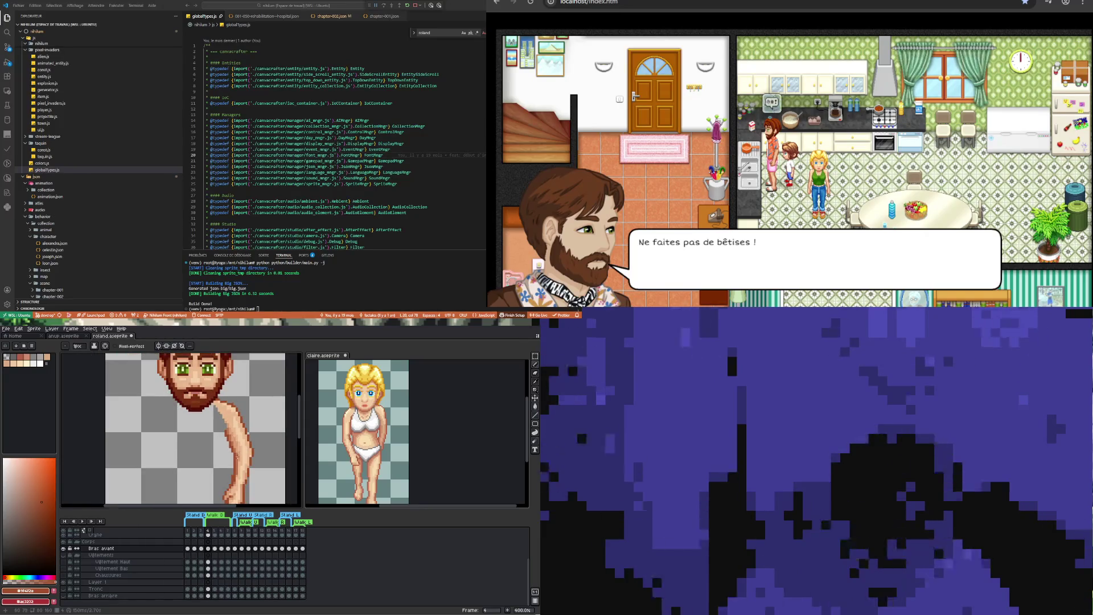
scroll(210, 434, up, 3)
key(e)
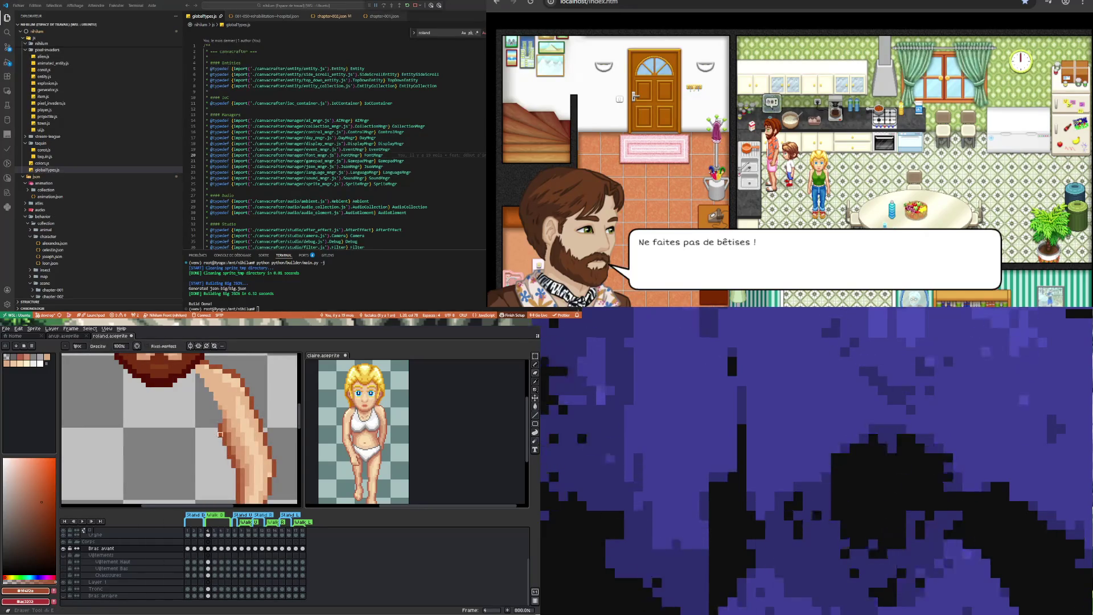
scroll(197, 433, down, 1)
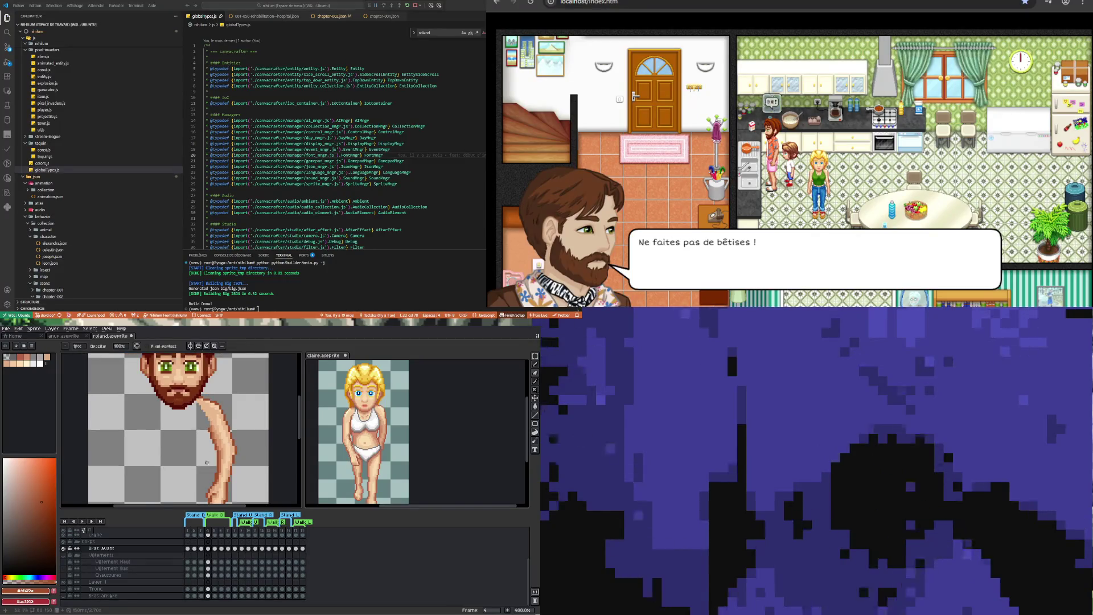
scroll(206, 462, down, 2)
scroll(210, 451, up, 3)
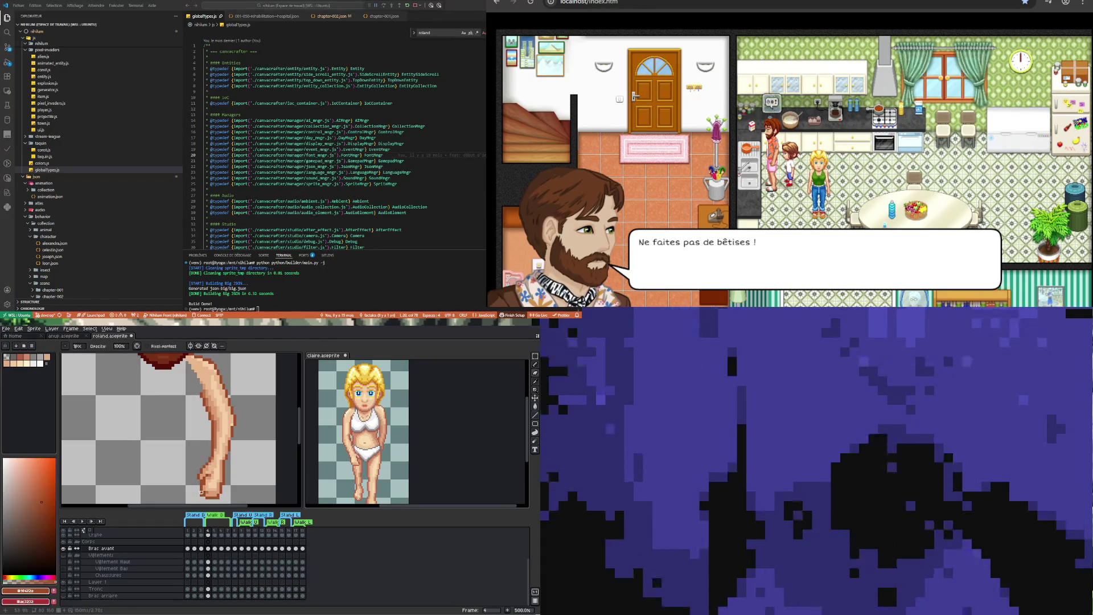
scroll(204, 497, up, 4)
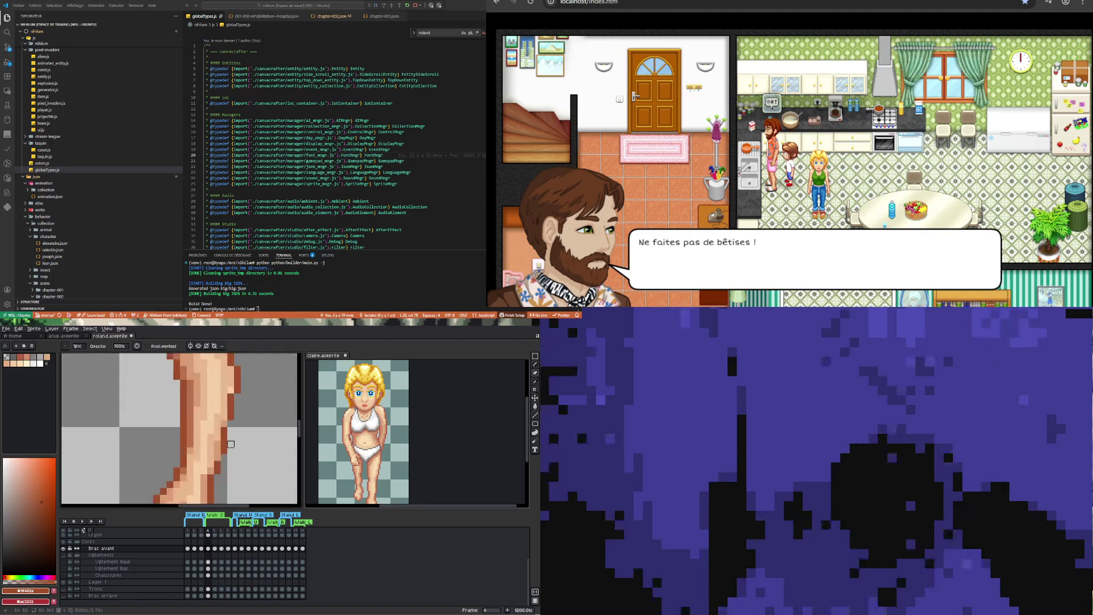
Touch up the arm outline with the Pencil, then move to frame 6 on Bras avant
key(i)
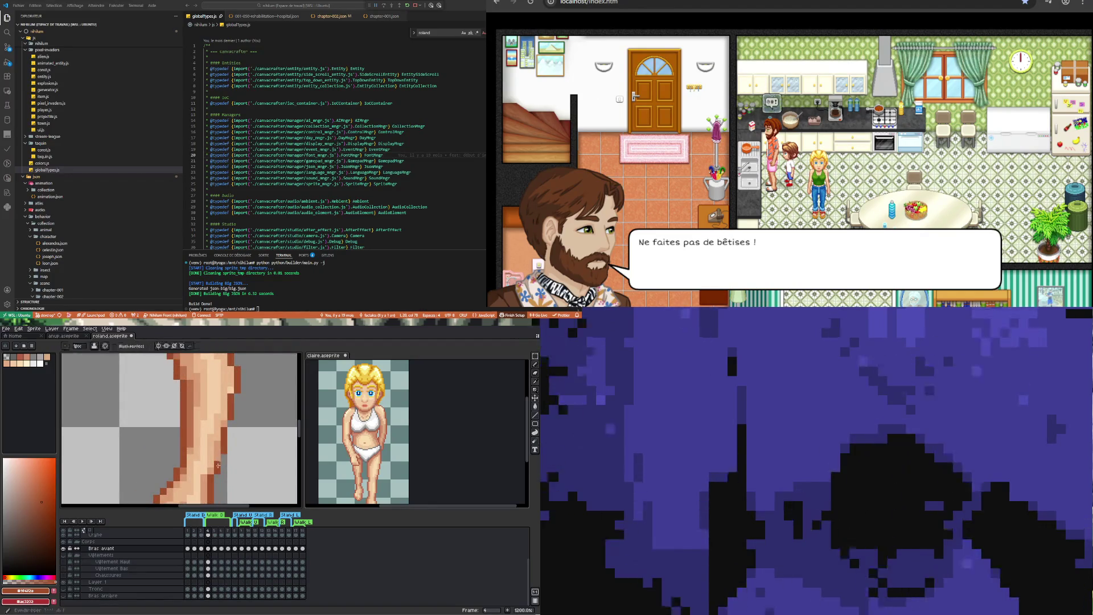
key(b)
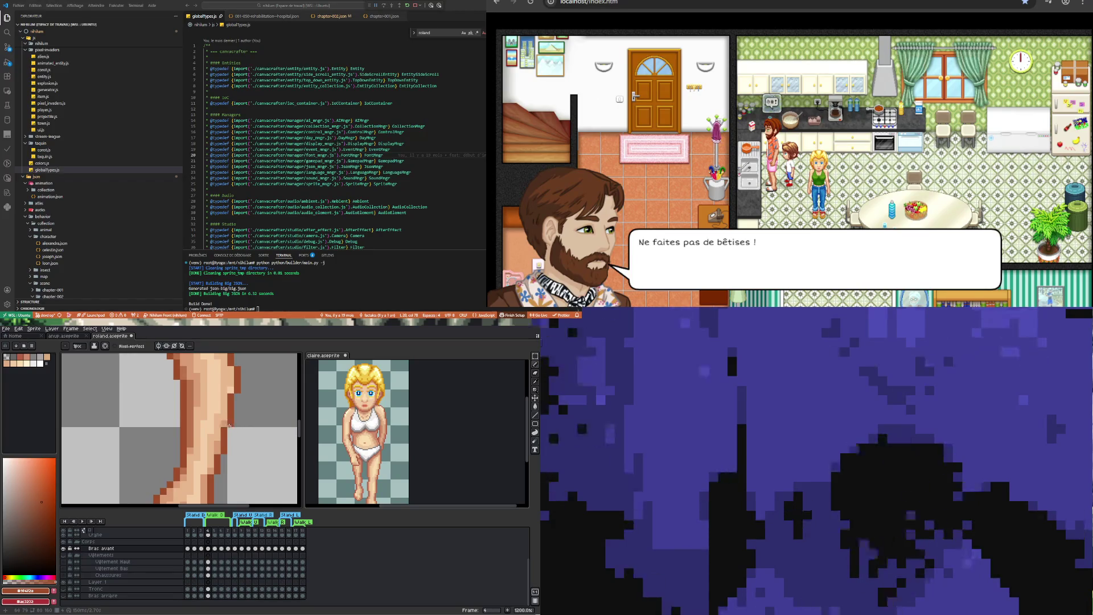
scroll(234, 426, down, 3)
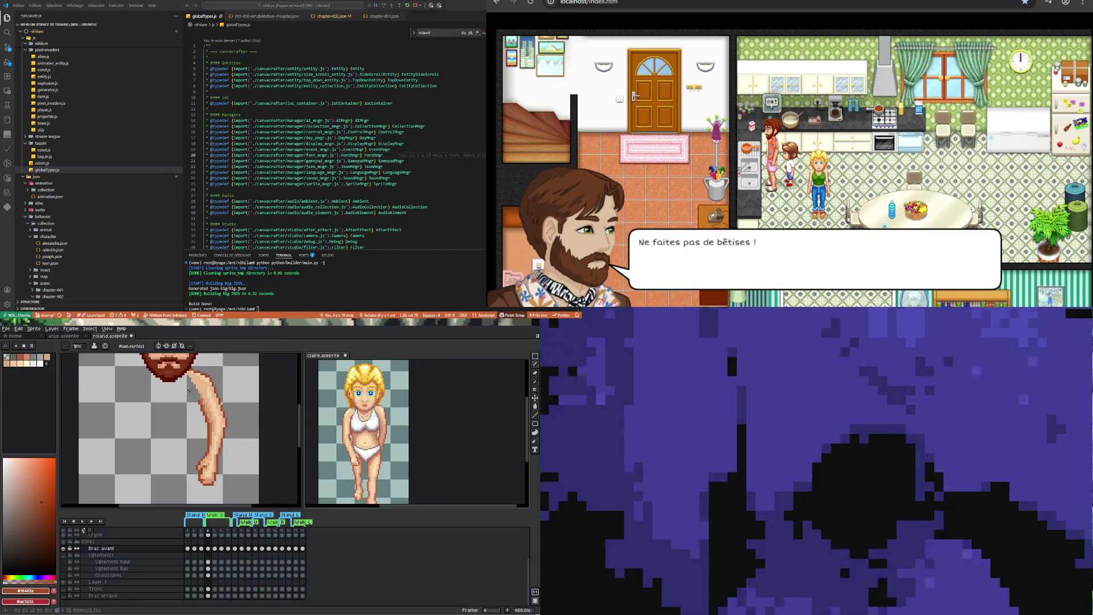
scroll(213, 486, up, 2)
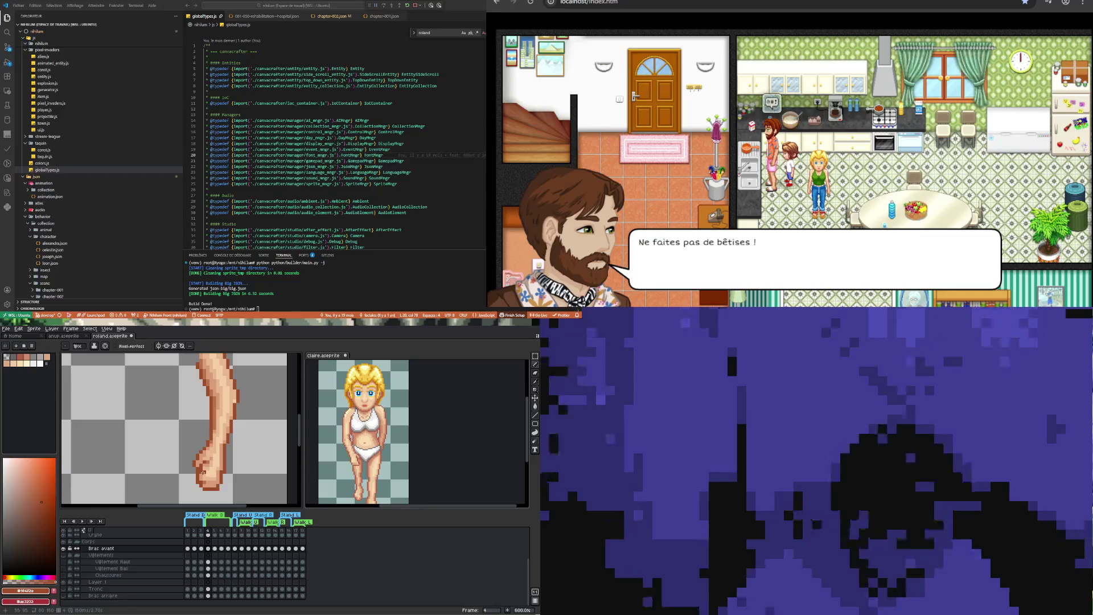
scroll(198, 457, down, 2)
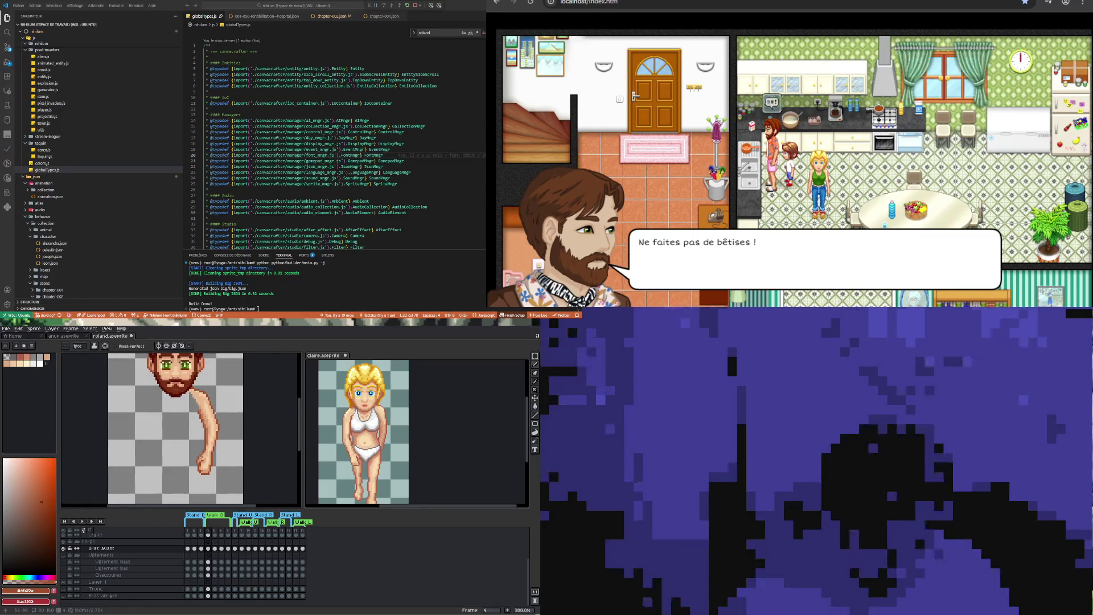
scroll(200, 456, up, 2)
scroll(201, 456, down, 2)
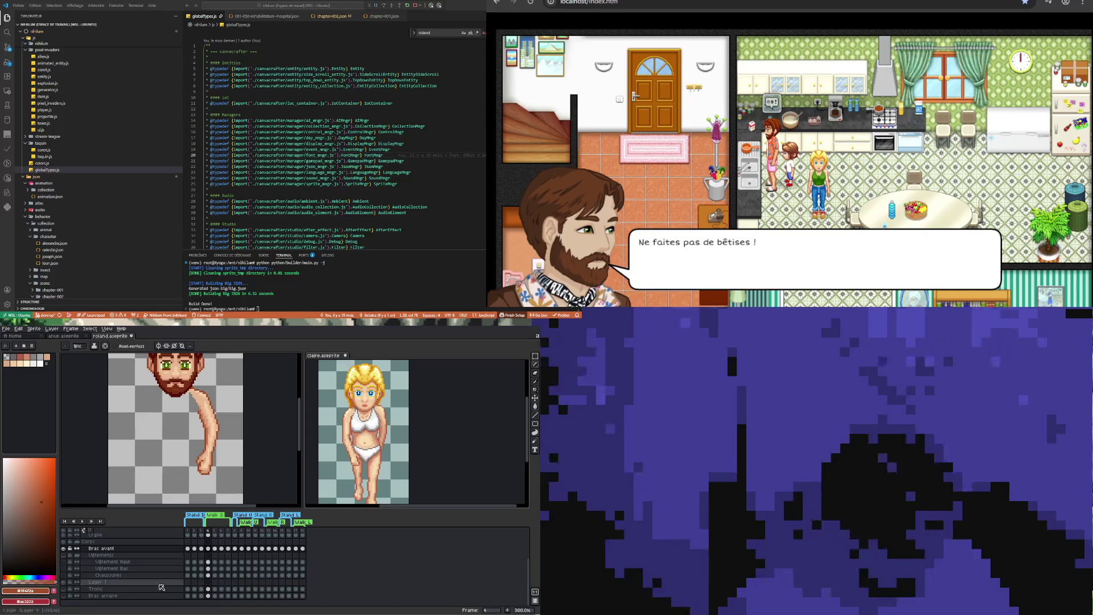
click(215, 548)
click(222, 548)
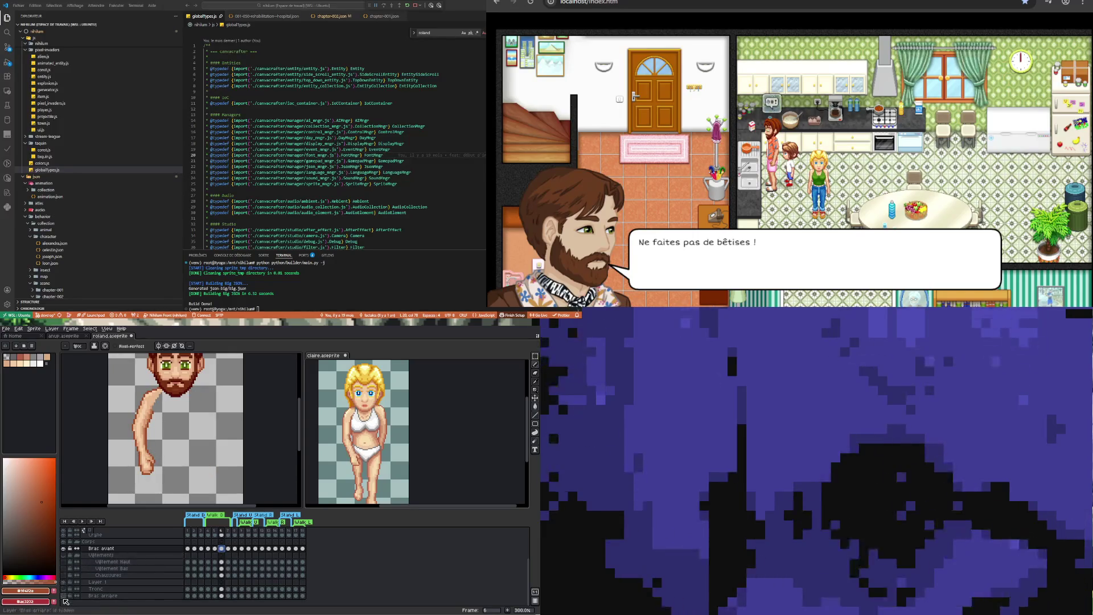
Unhide the back arm and Tronc torso layers, then play the walk animation
click(63, 595)
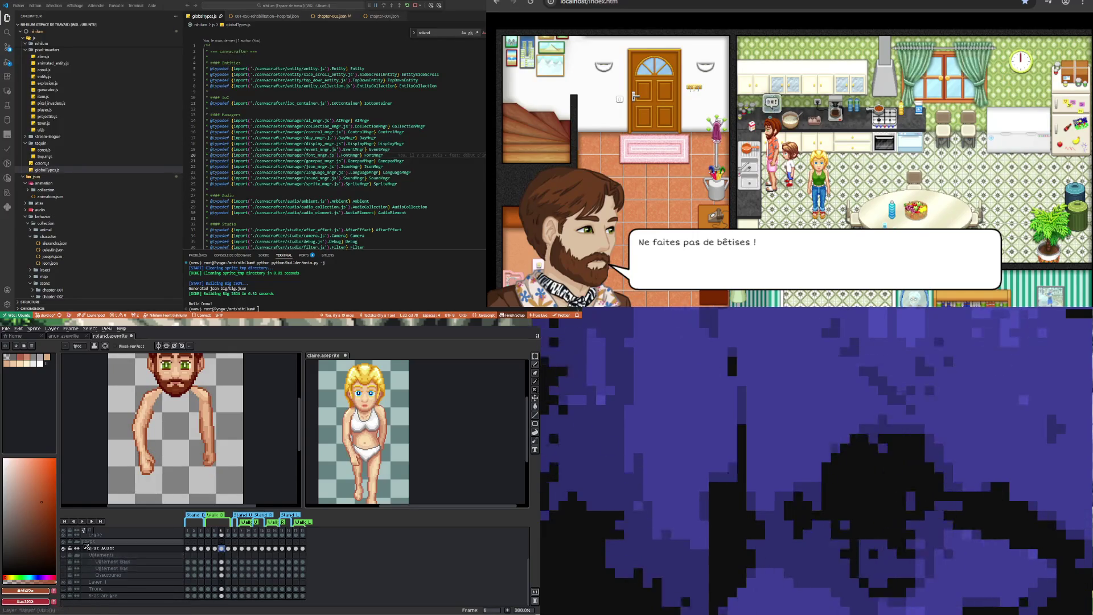
click(66, 590)
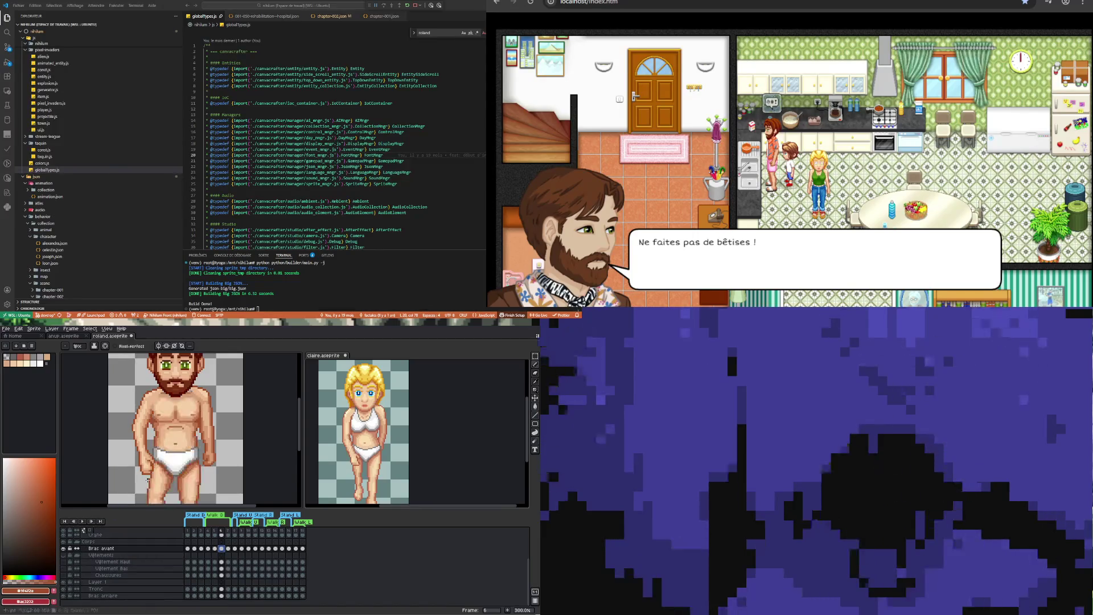
click(83, 520)
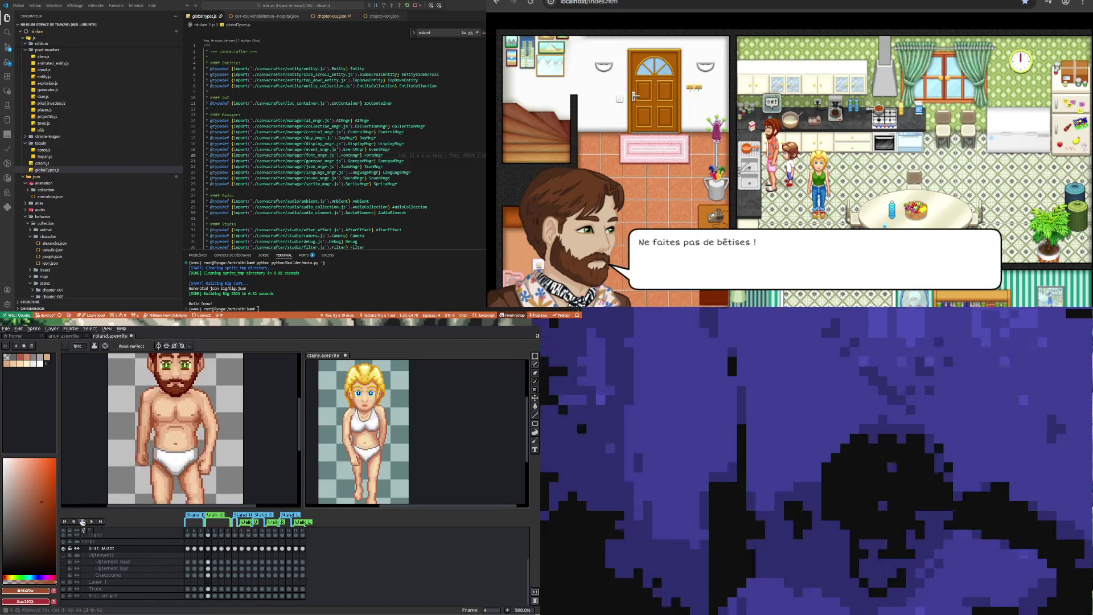
scroll(157, 411, down, 2)
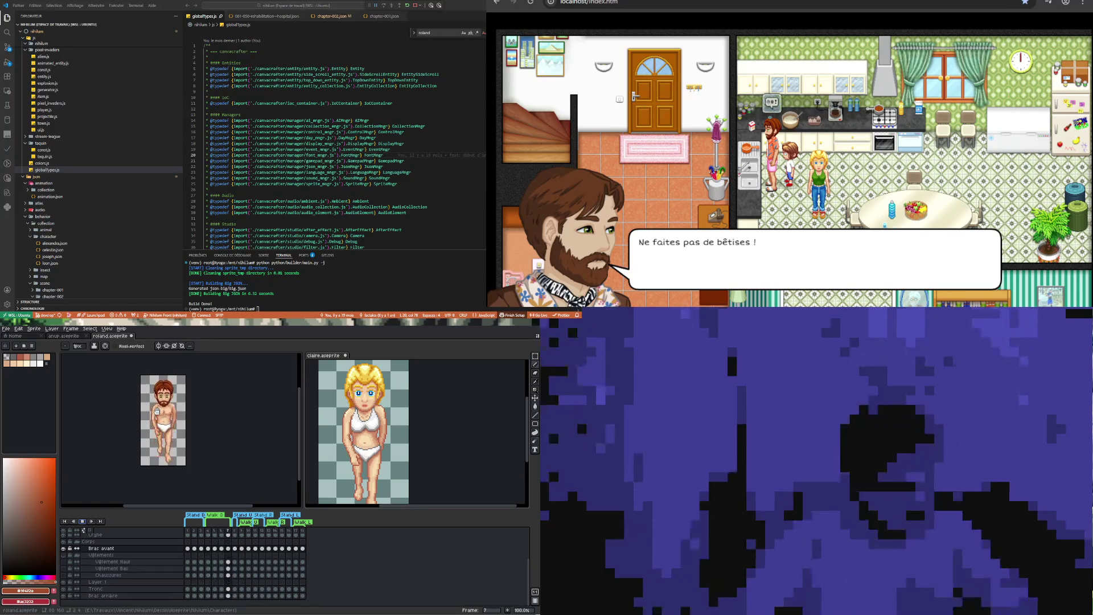
Step back and forth between walk frames 4, 5 and 7 to review the poses
scroll(132, 412, up, 1)
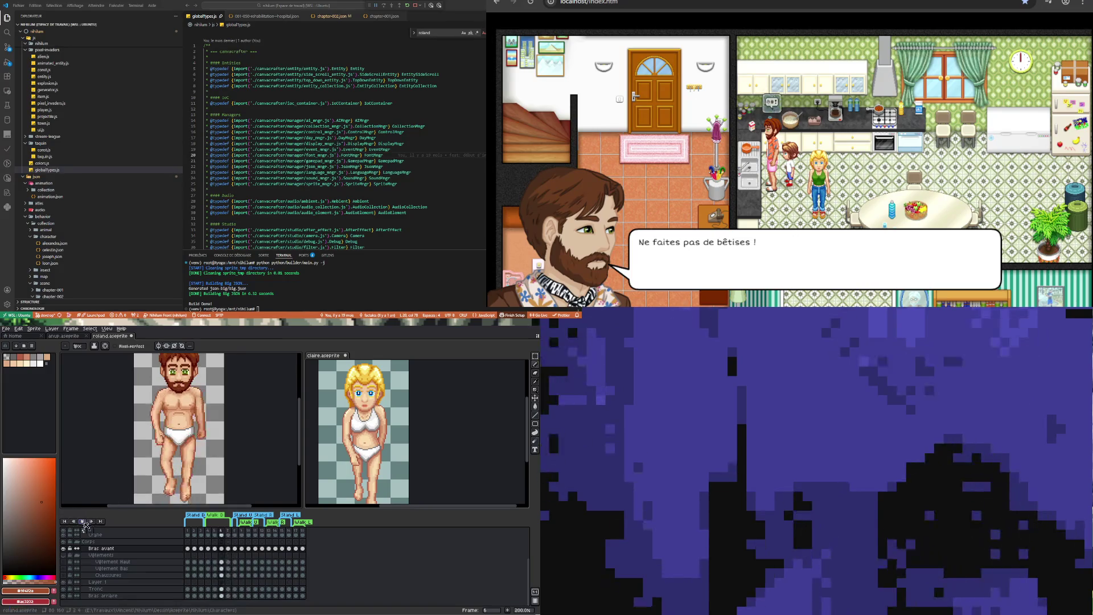
scroll(215, 390, down, 1)
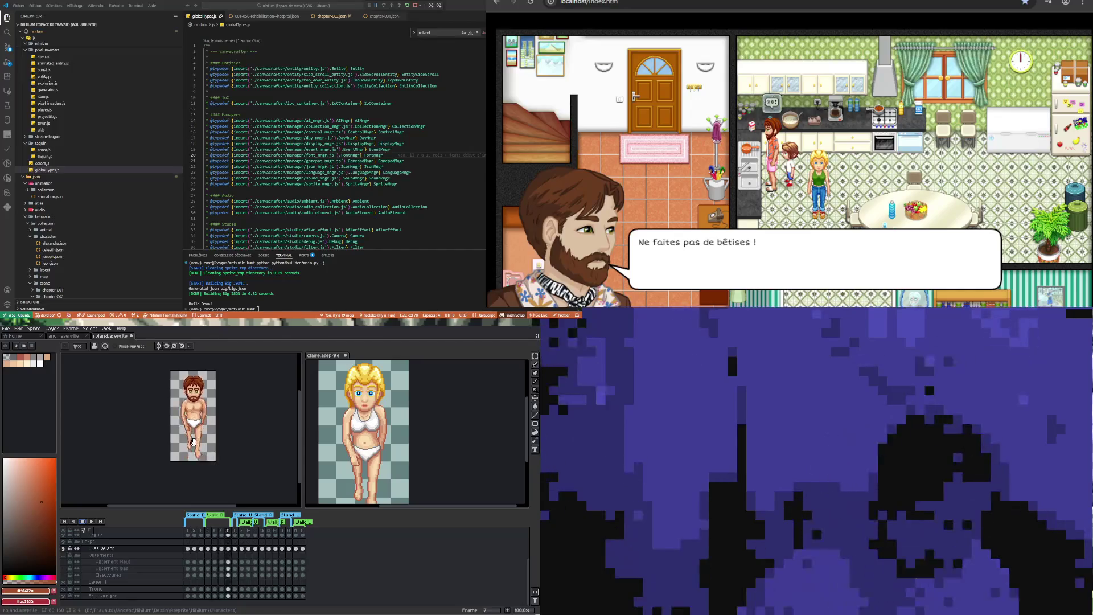
key(Left)
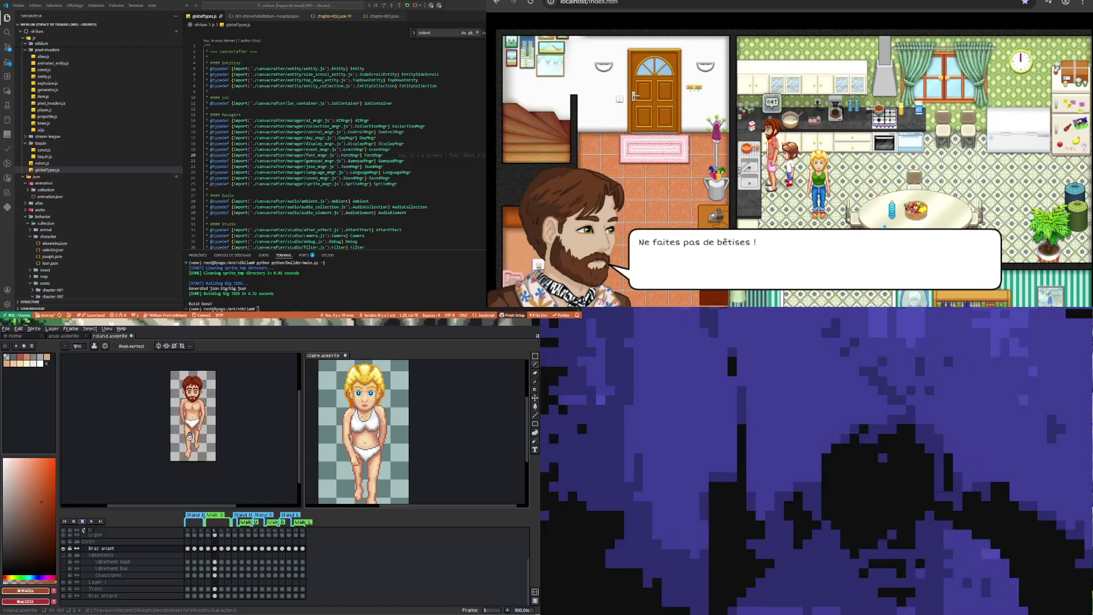
scroll(190, 436, up, 1)
key(Left)
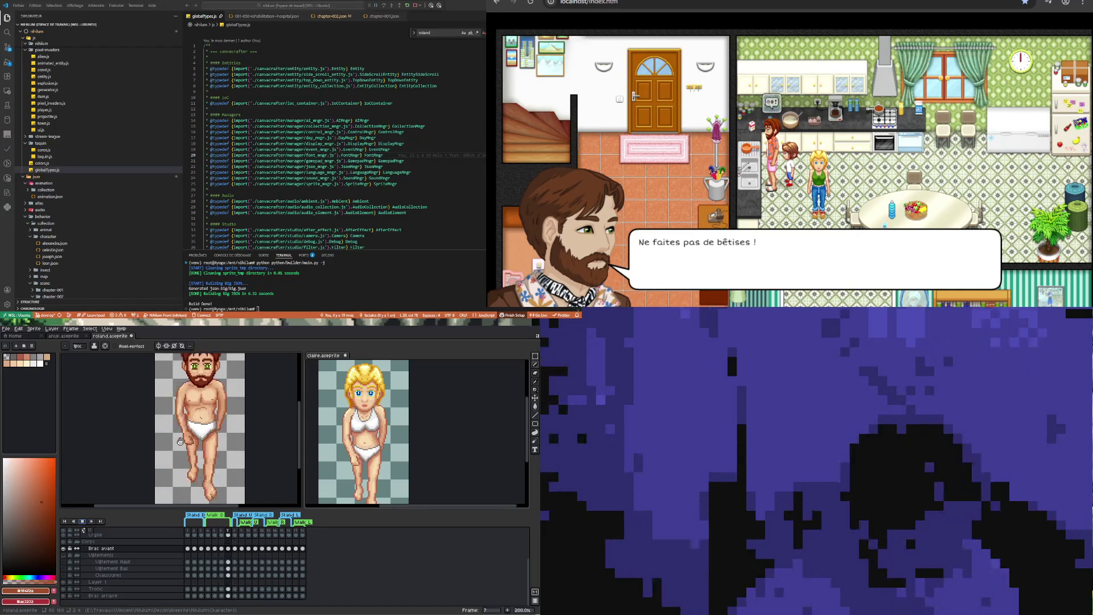
scroll(179, 441, down, 1)
key(Right)
key(Right)
scroll(180, 441, up, 1)
key(Left)
key(Left)
key(Right)
key(Right)
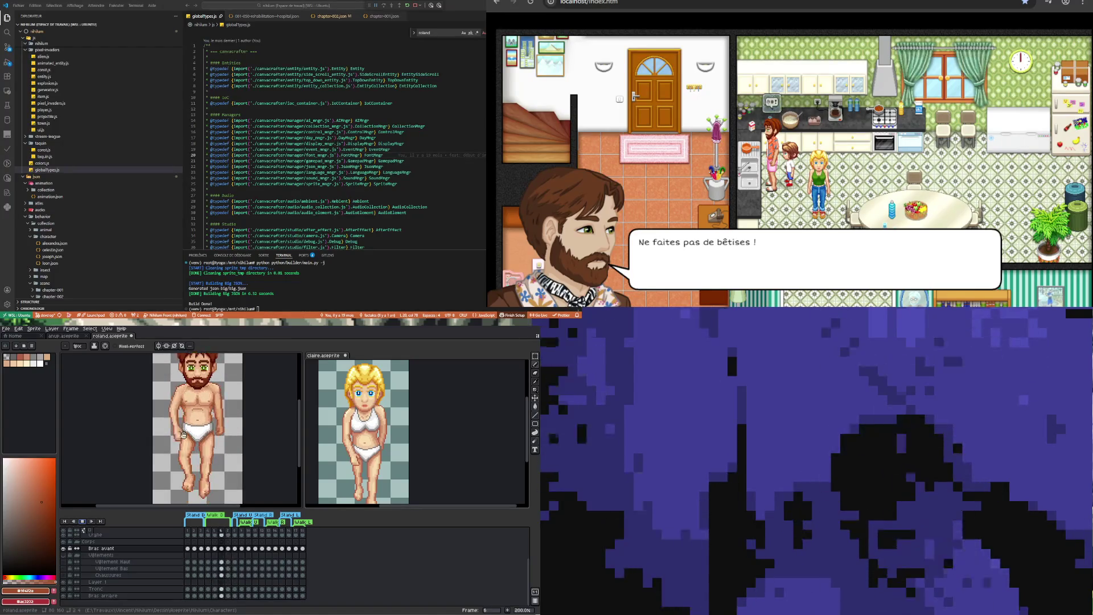
key(Right)
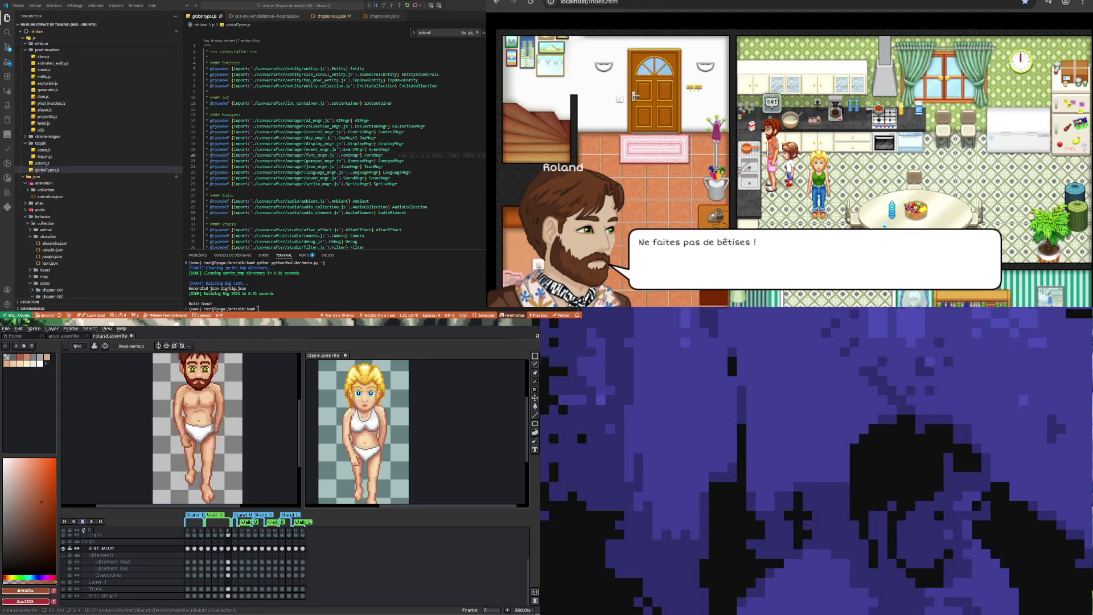
key(Left)
key(Left)
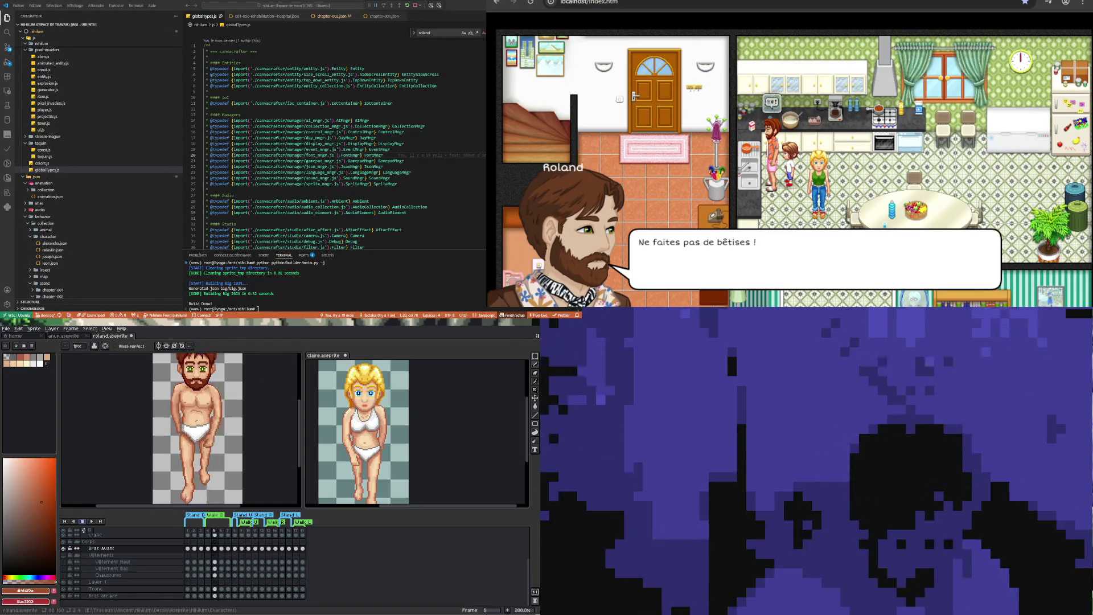
key(Right)
key(Right)
key(Right)
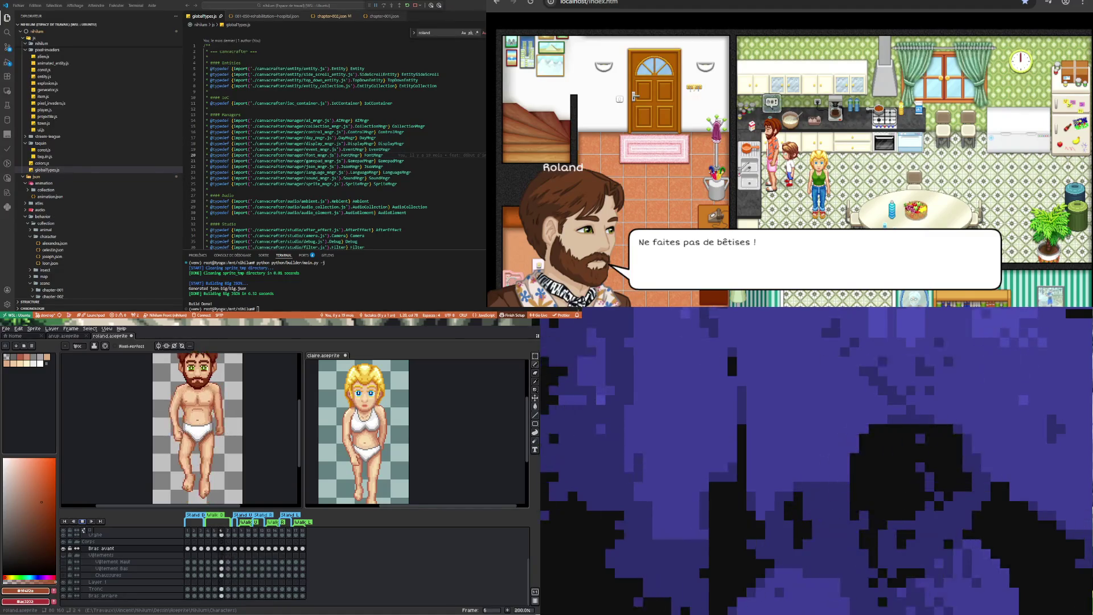
Return to frame 4, then switch to claire.aseprite and play its animation
key(Left)
key(Left)
key(minus)
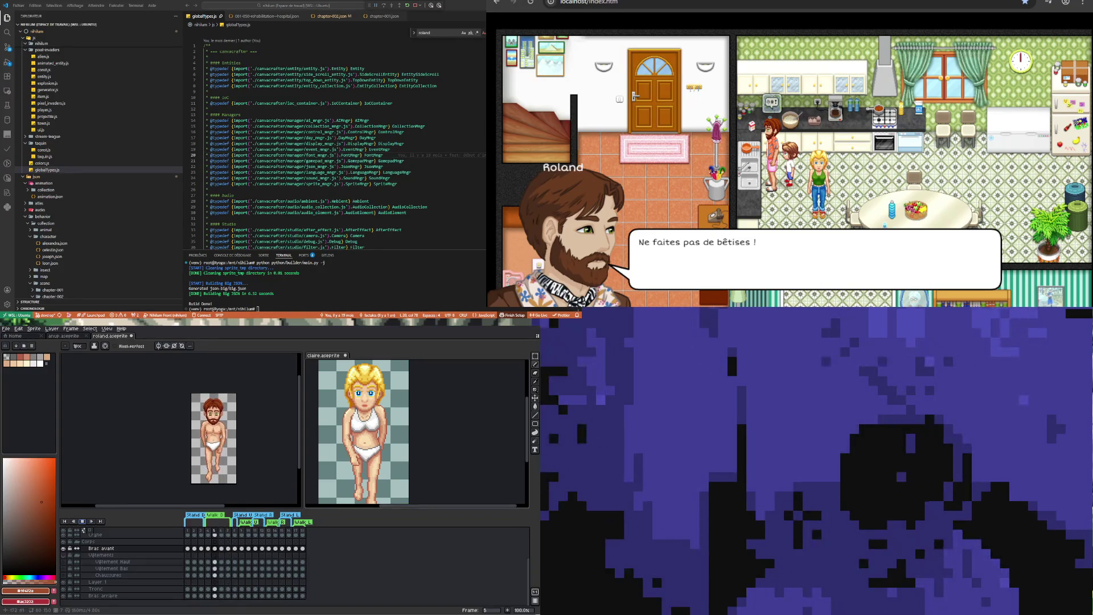
key(ctrl+Tab)
click(85, 517)
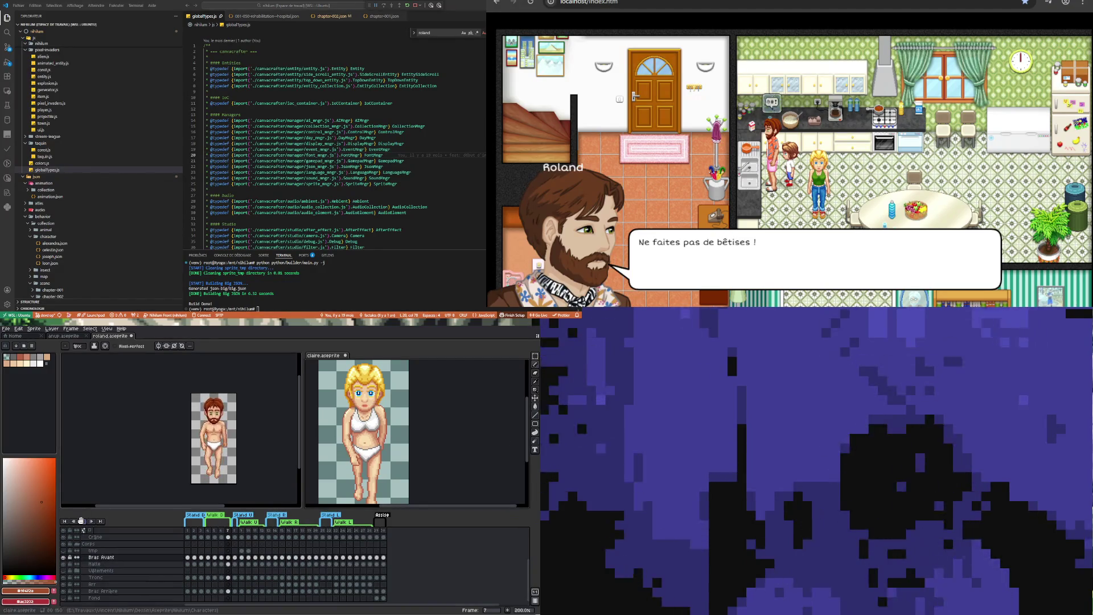
Stop Claire's playback and play the bearded man's animation in roland.aseprite
scroll(376, 451, down, 1)
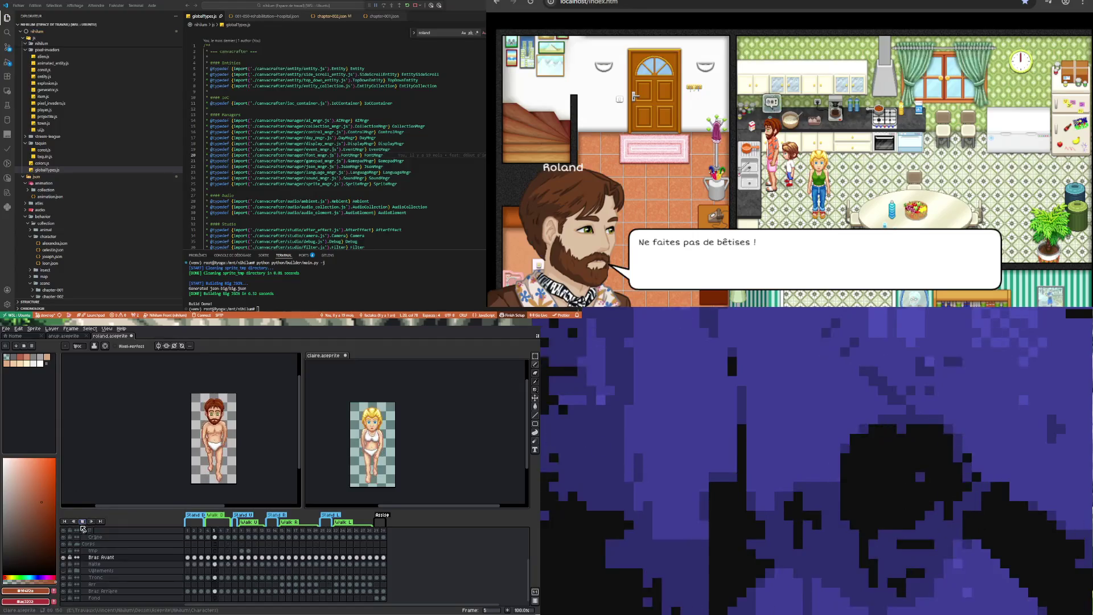
click(84, 522)
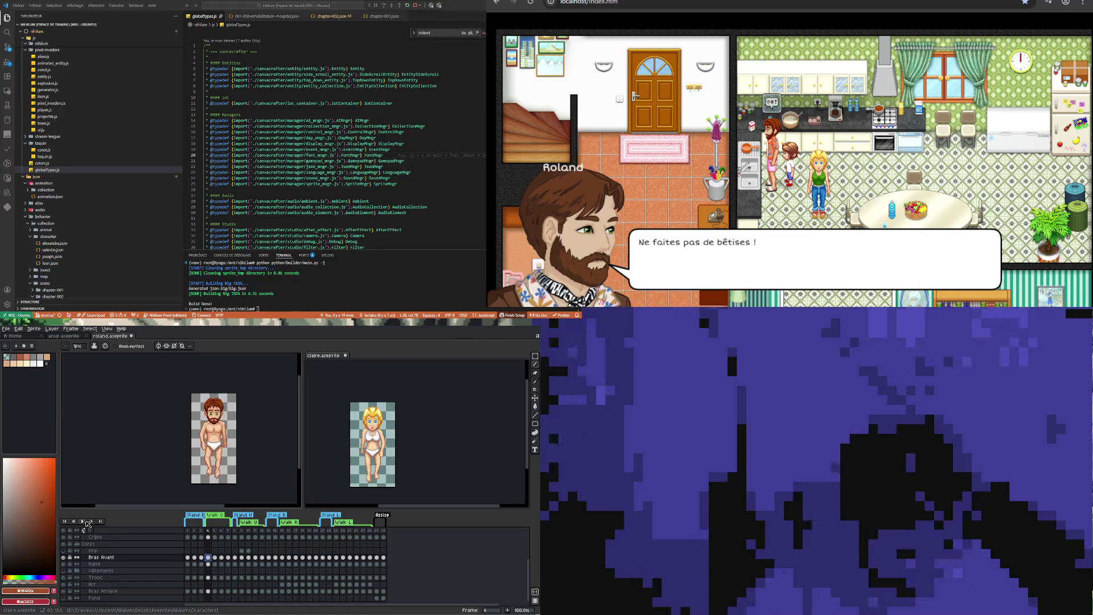
key(ctrl+Tab)
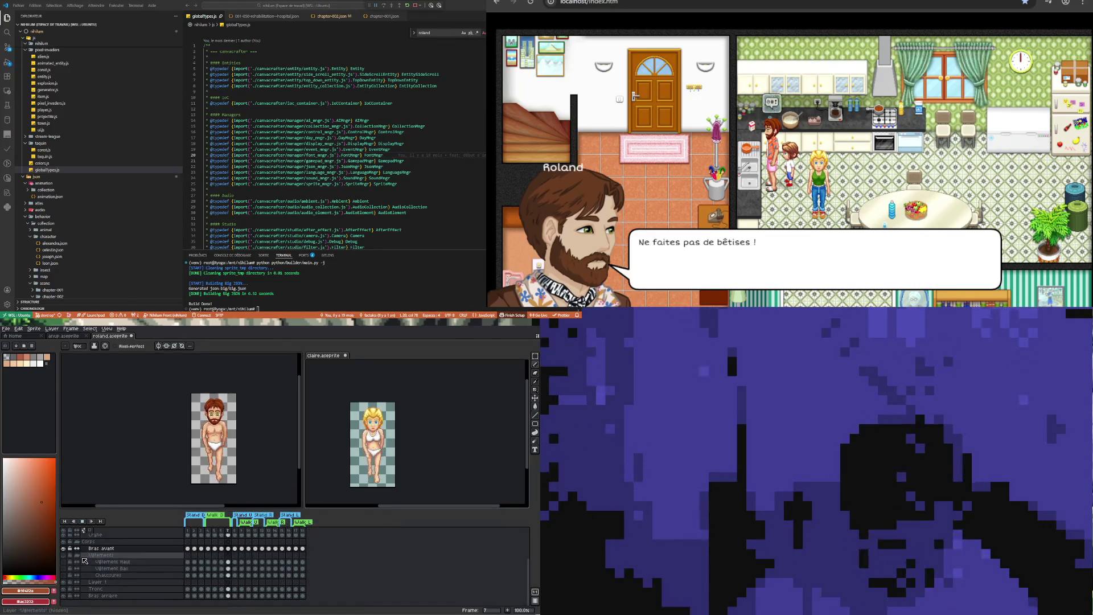
click(87, 522)
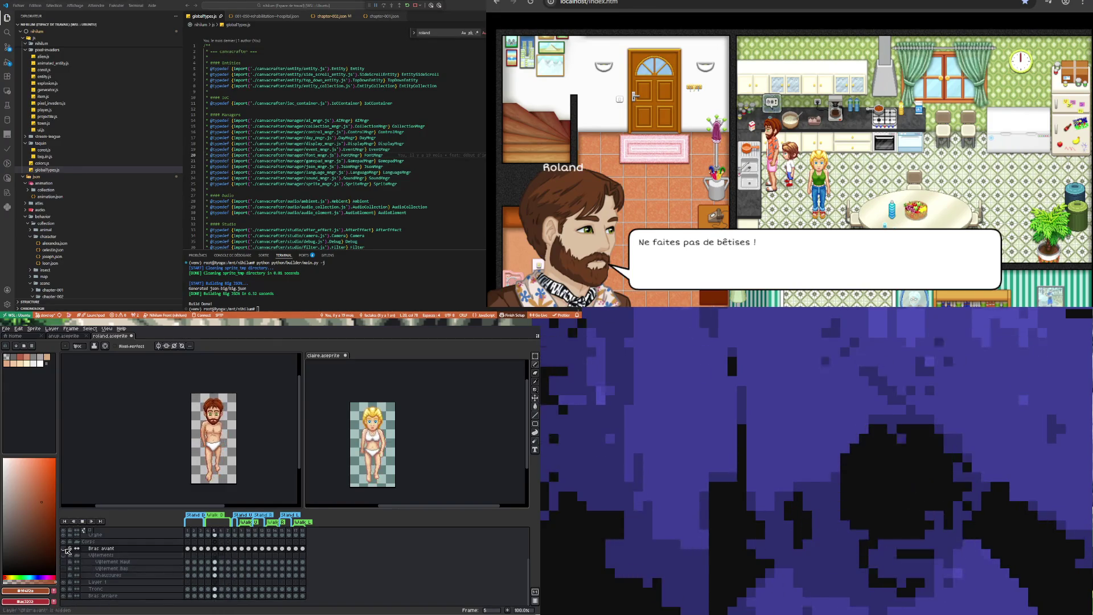
Lock the Bras avant layer, toggle between the two sprites, and stop playback
click(70, 548)
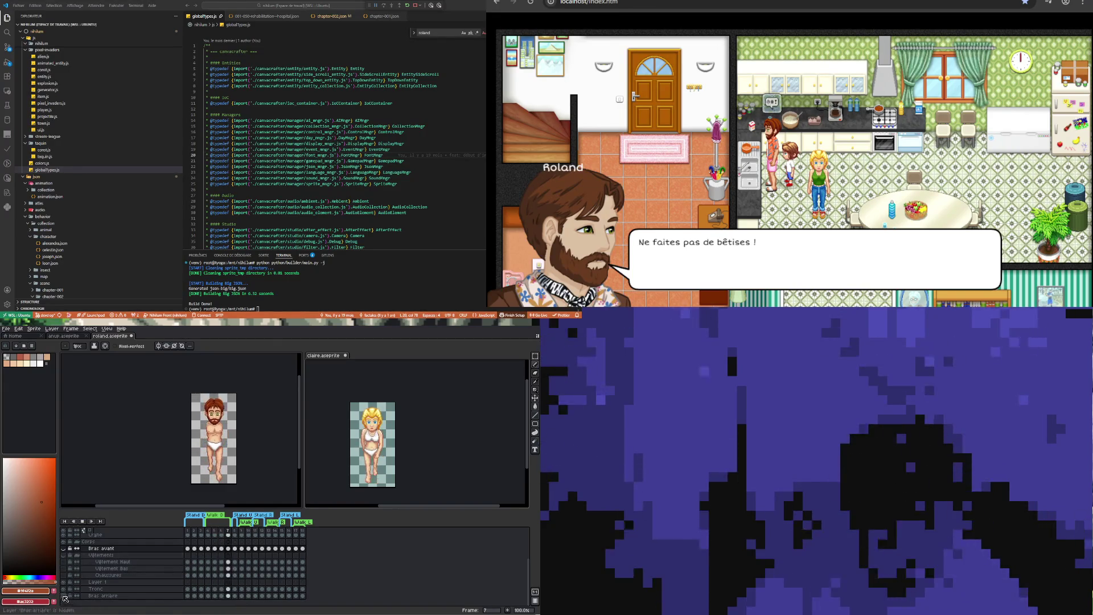
click(439, 459)
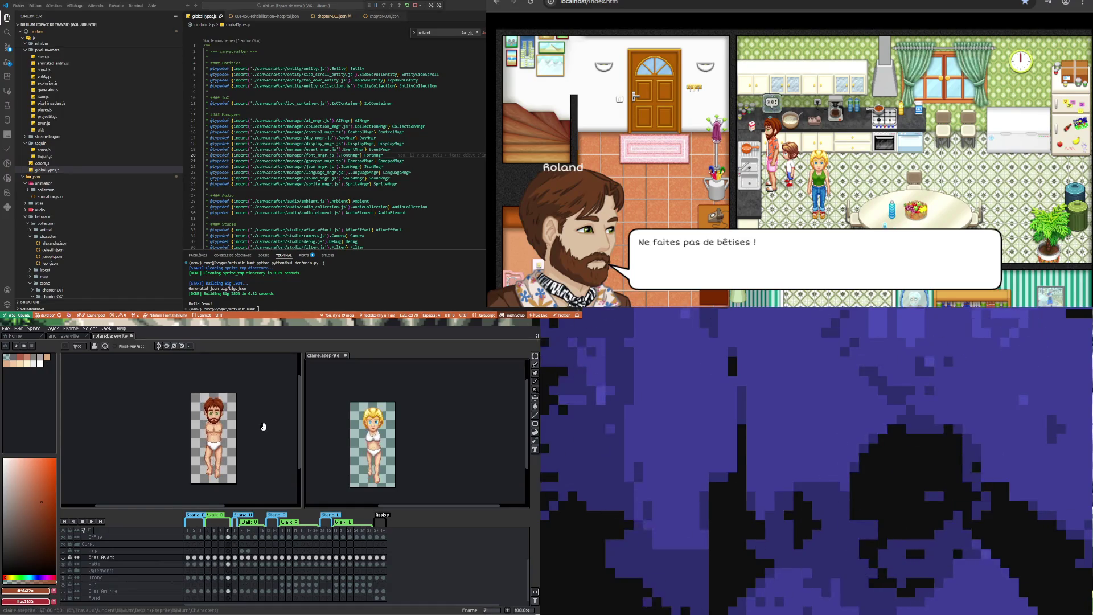
key(ctrl+z)
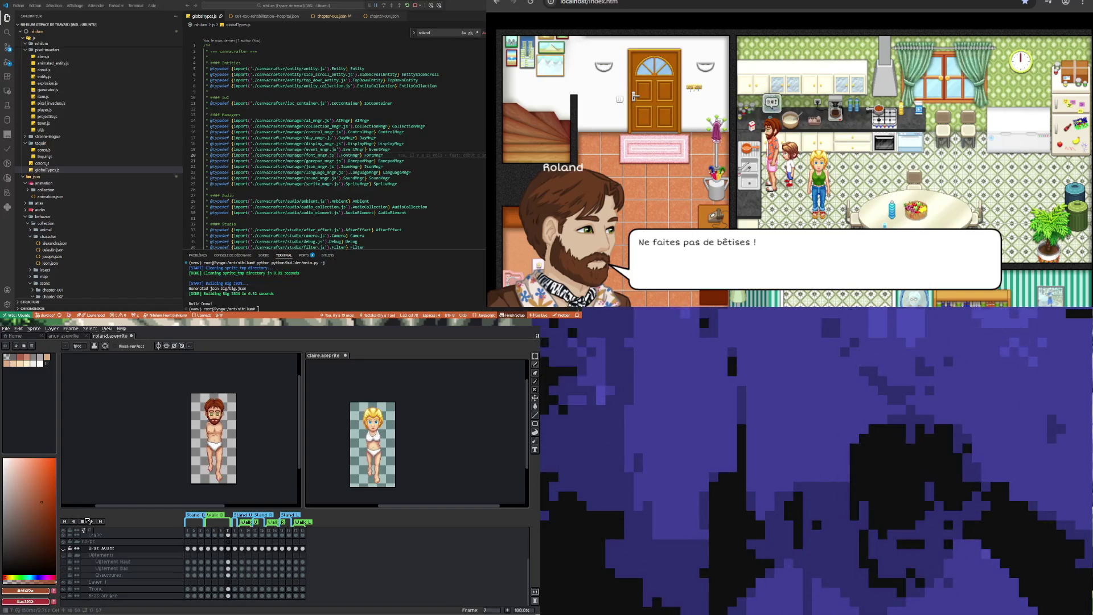
click(91, 522)
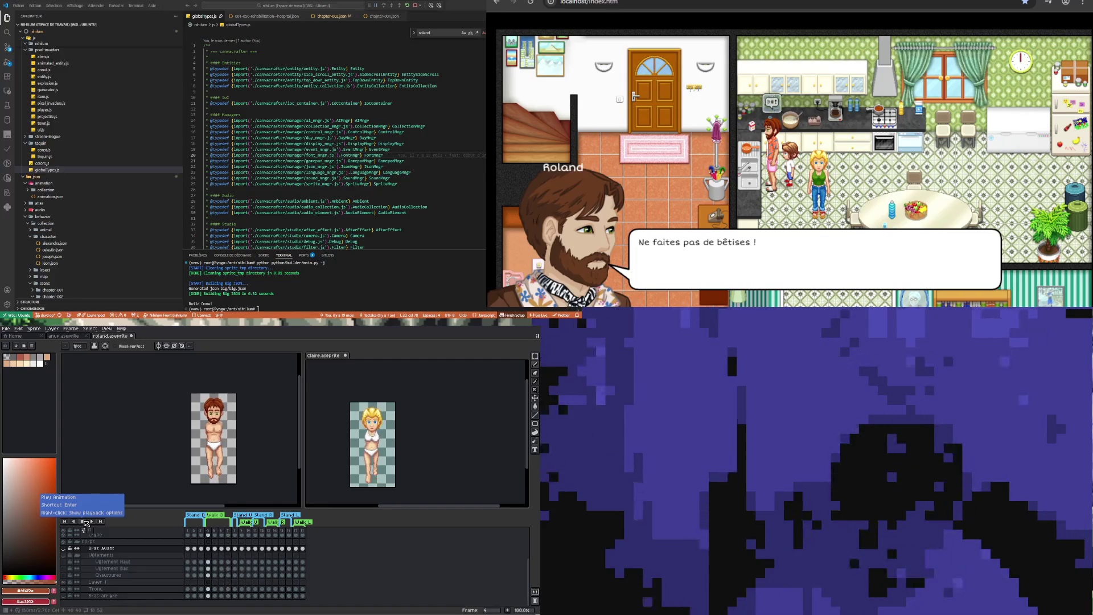
click(88, 522)
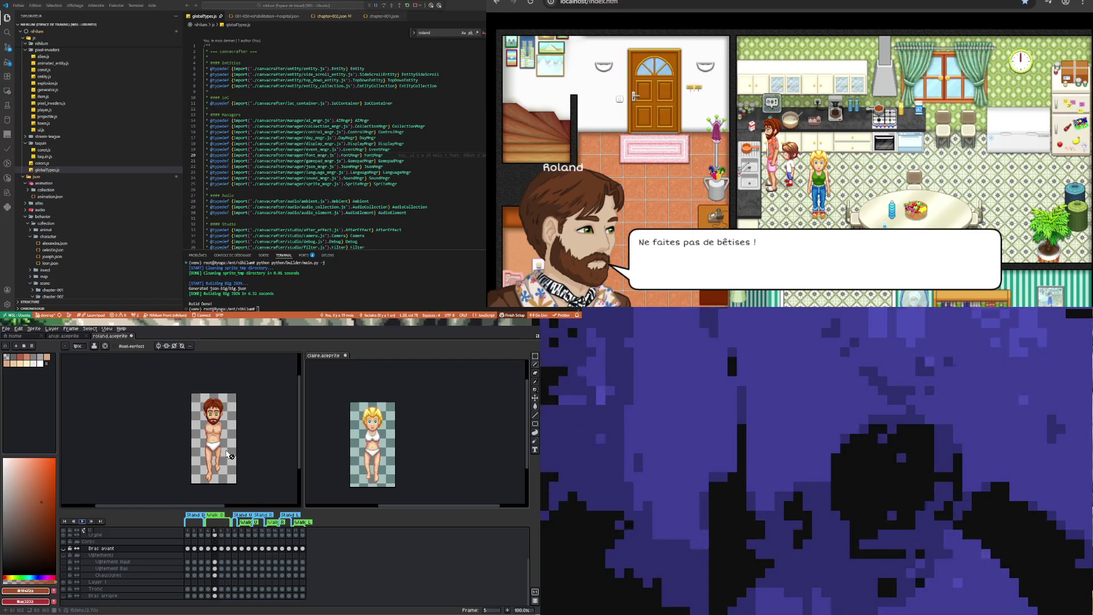
In claire.aseprite, compare frames 4 and 5, ending on frame 5
click(446, 438)
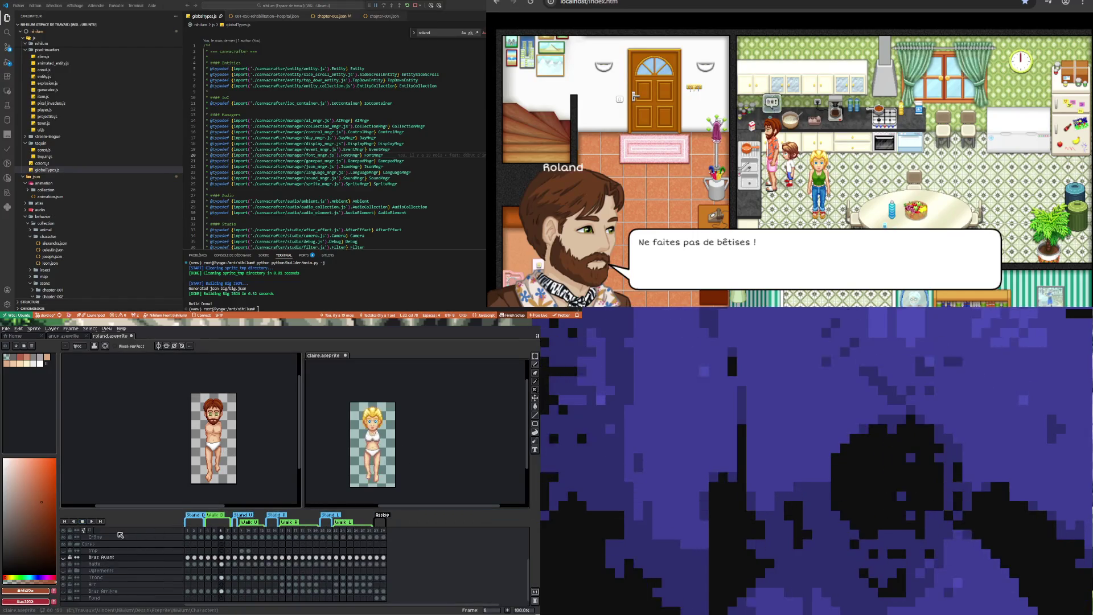
click(214, 563)
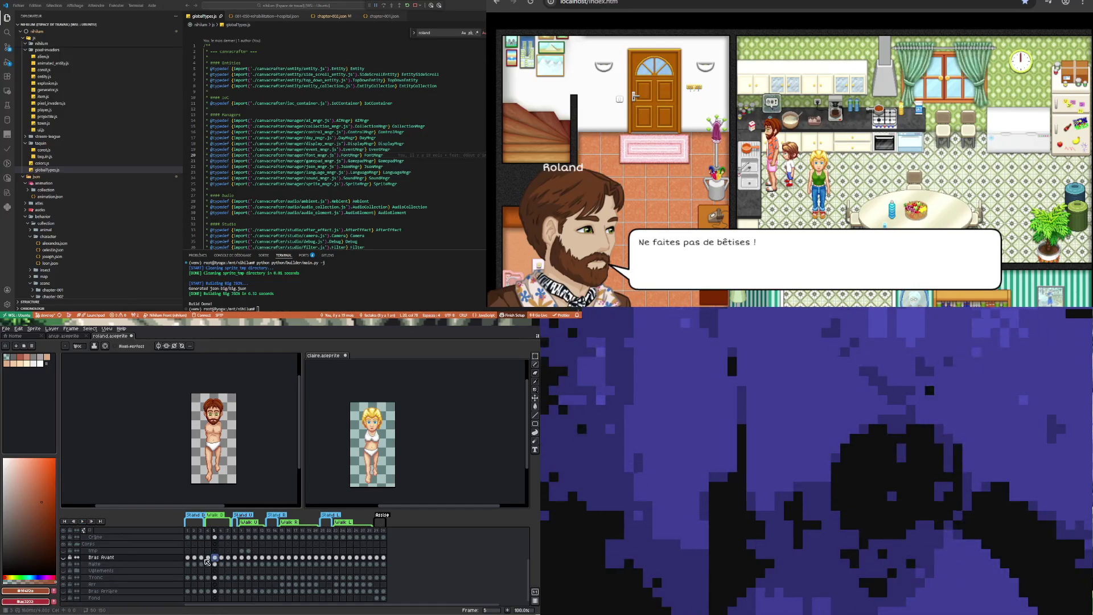
key(Left)
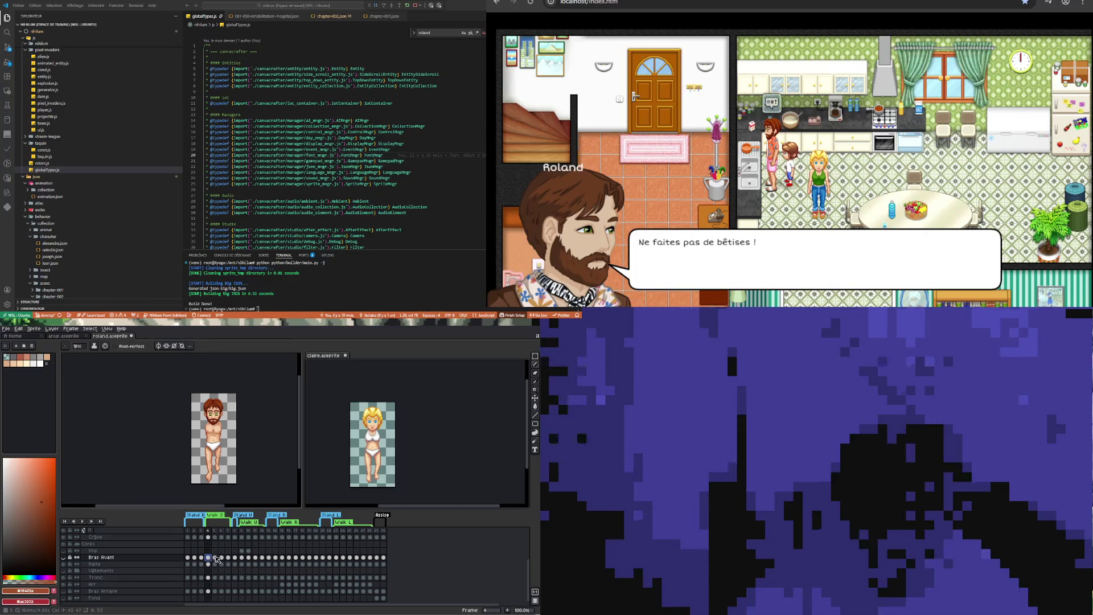
click(215, 558)
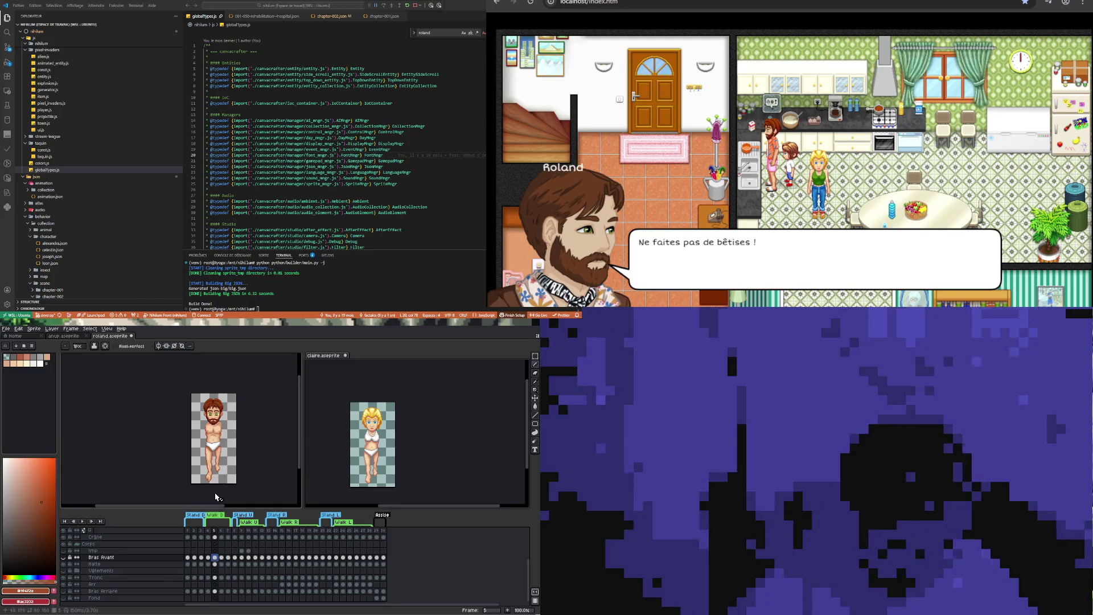
Back in roland.aseprite, select the Bras avant cels at frames 4 and 5
click(263, 455)
click(210, 548)
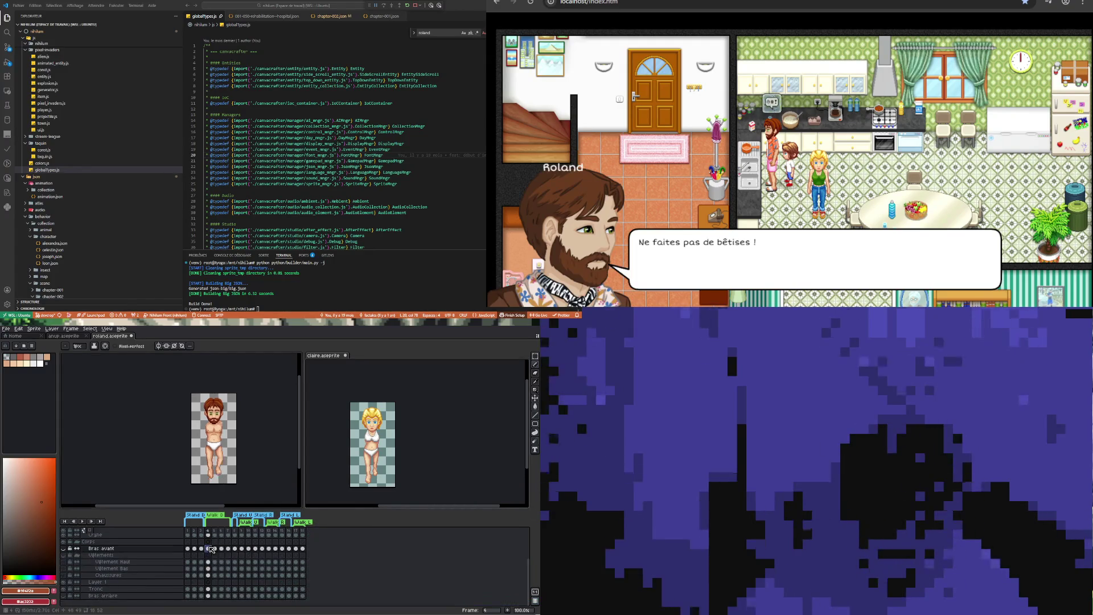
click(215, 548)
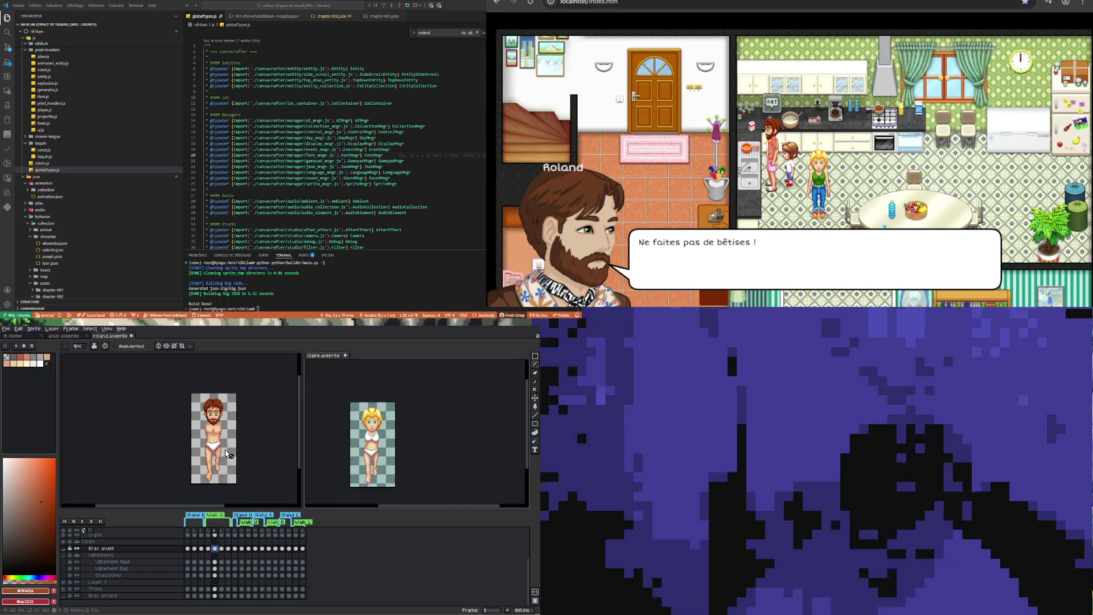
scroll(226, 454, up, 3)
On the Tronc layer at frame 5, marquee the underwear and thighs, nudge them left, and deselect
scroll(219, 438, down, 2)
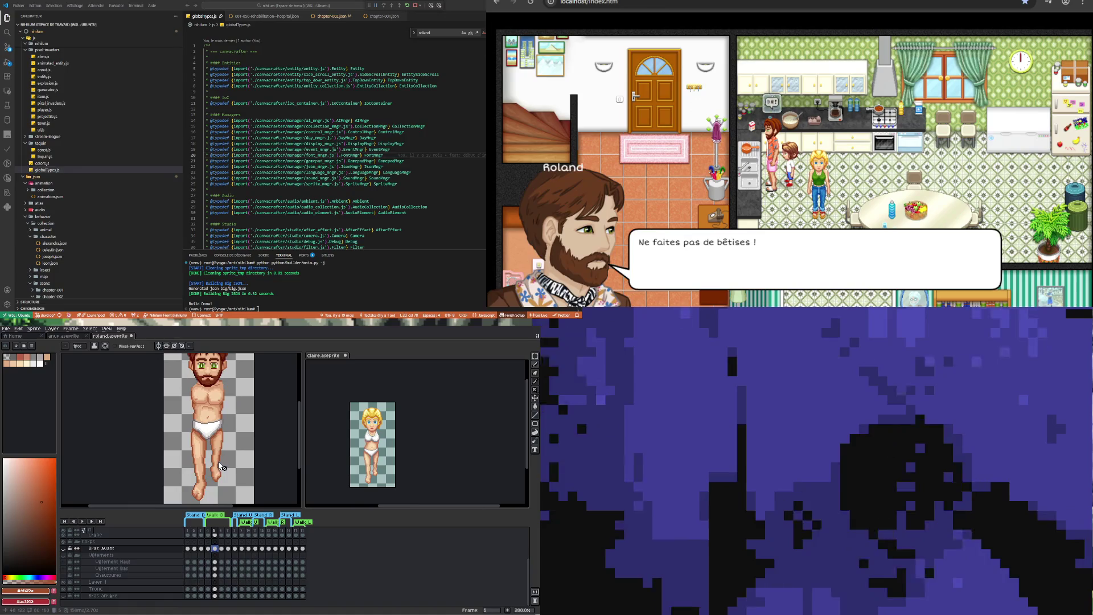
scroll(215, 427, up, 1)
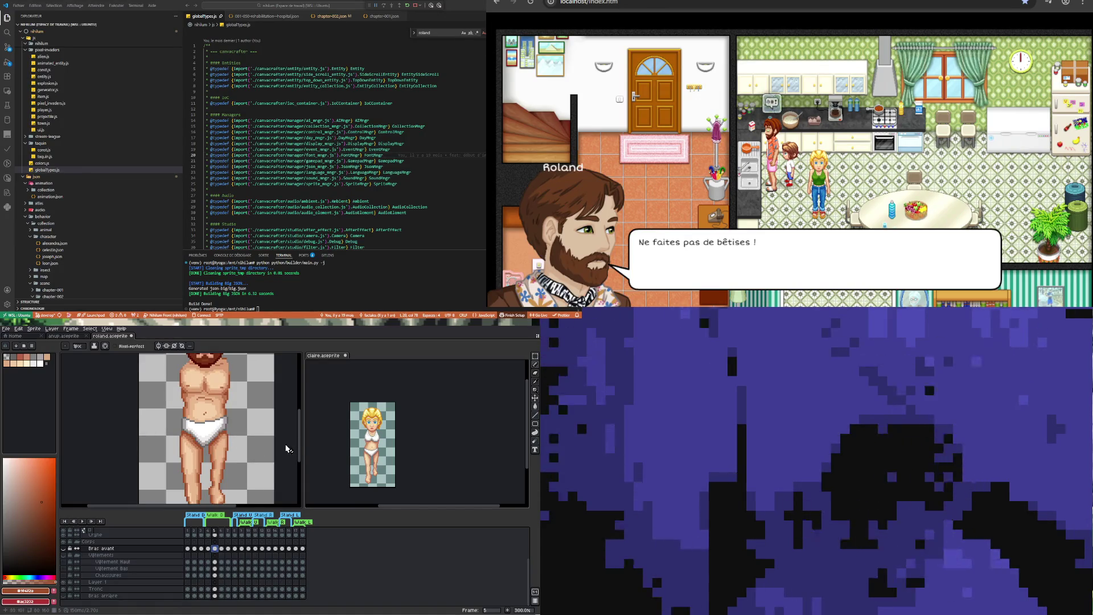
key(m)
key(shift+q)
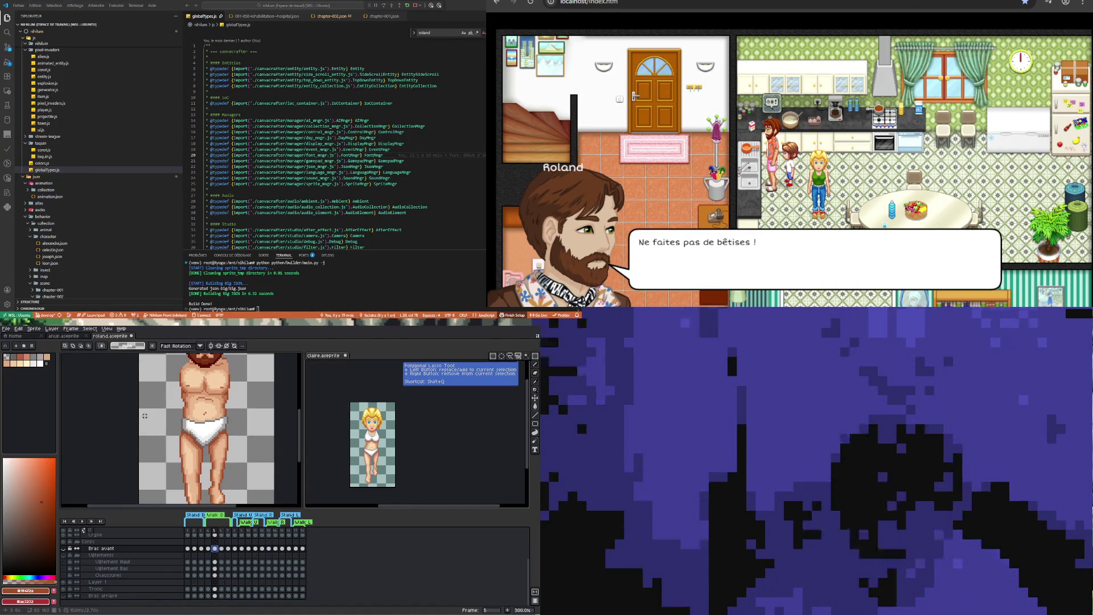
click(214, 589)
scroll(174, 413, up, 1)
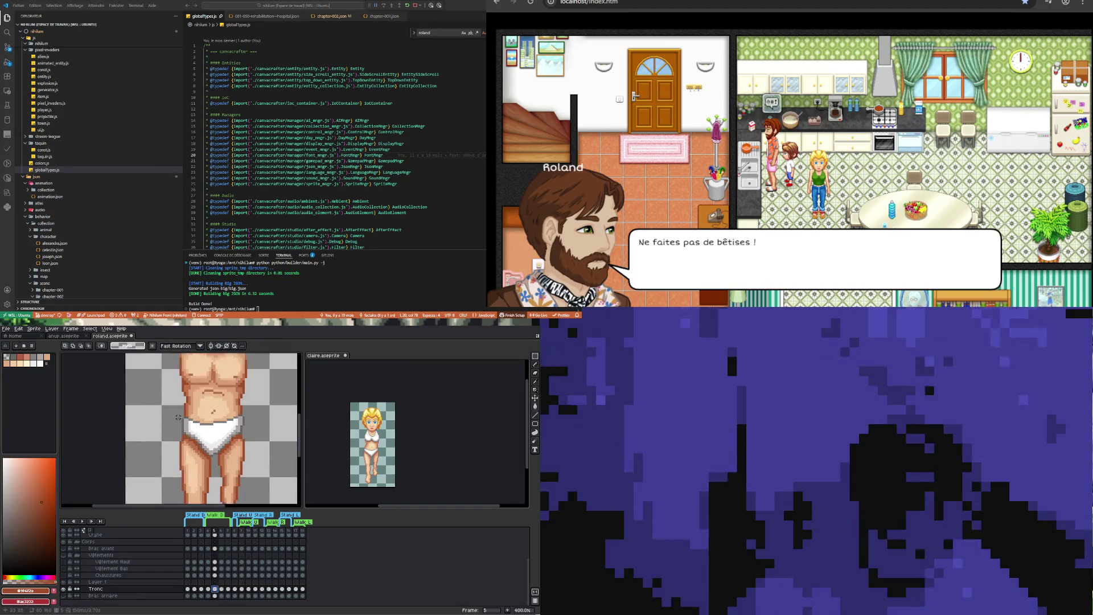
mouse_move(174, 404)
mouse_down()
mouse_move(221, 438)
mouse_move(253, 428)
mouse_up()
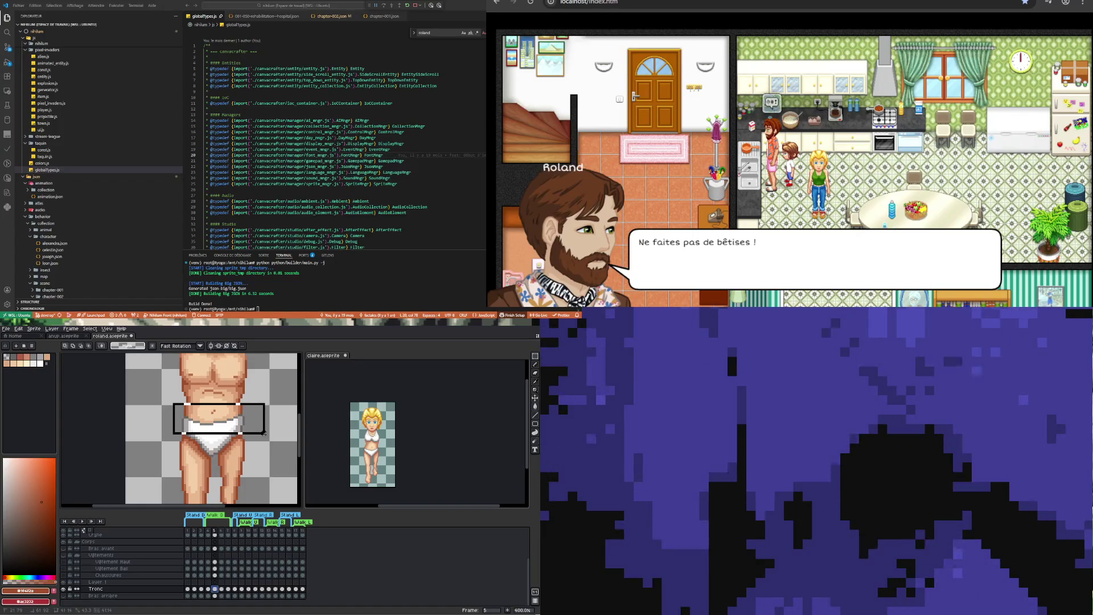
drag(263, 432, 265, 436)
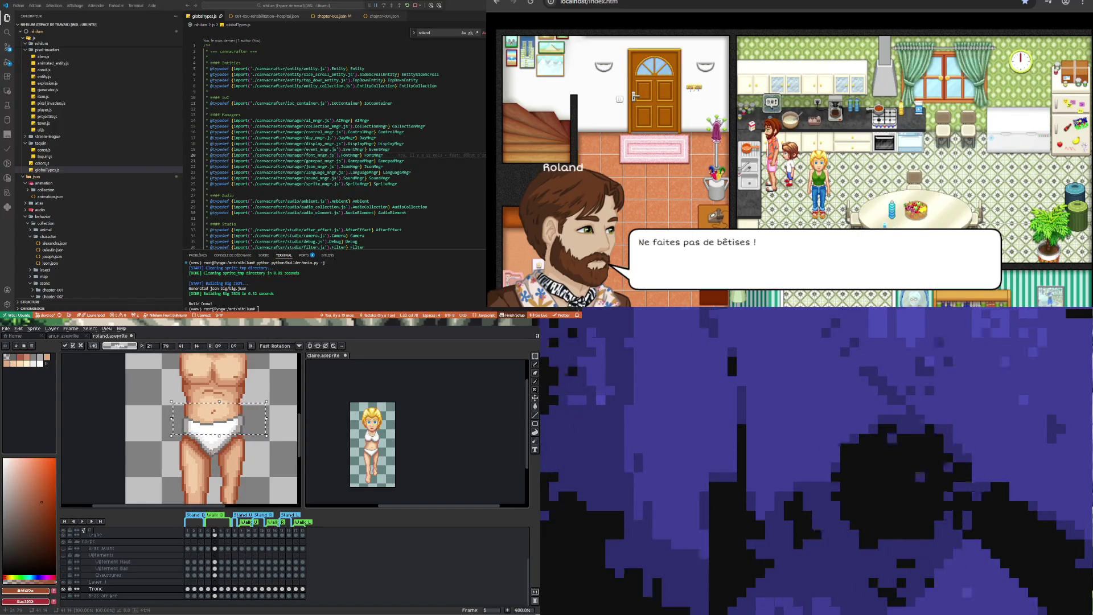
drag(169, 469, 212, 435)
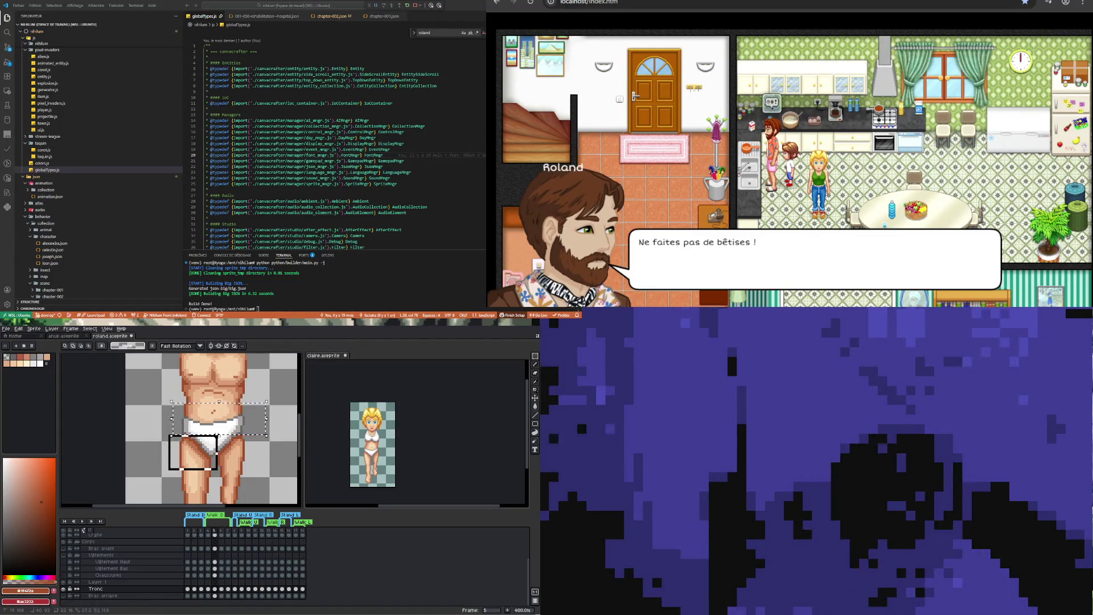
key(Left)
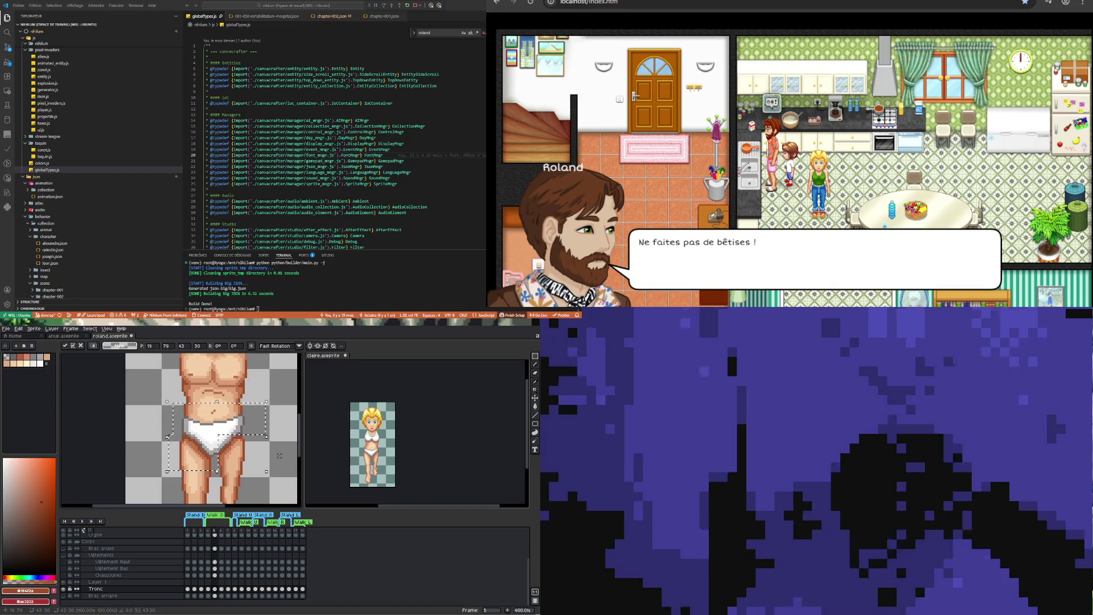
key(ctrl+d)
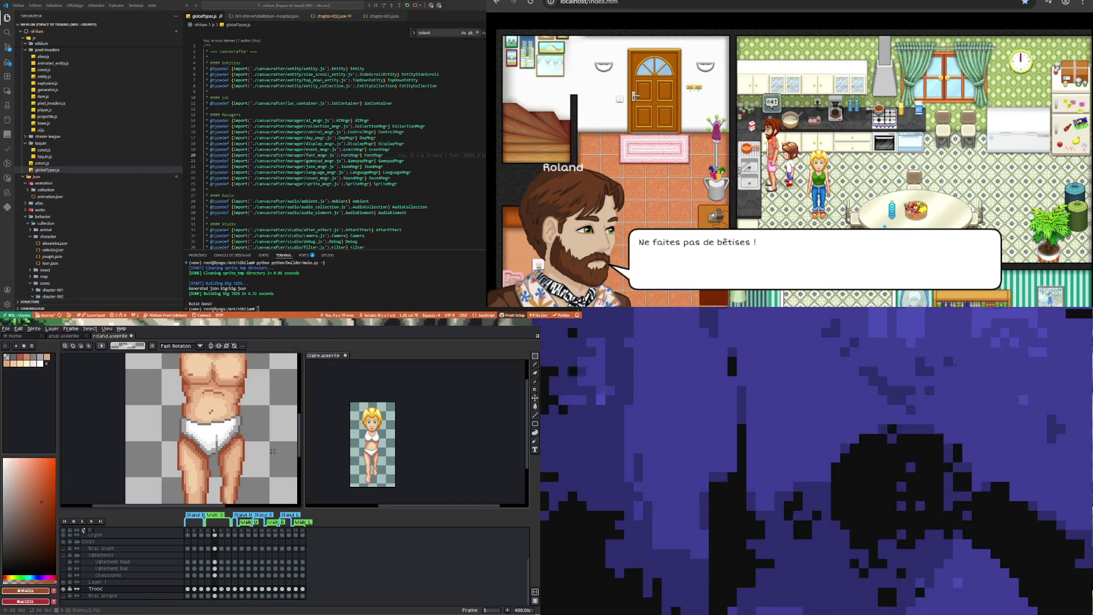
scroll(215, 463, down, 3)
scroll(215, 463, up, 1)
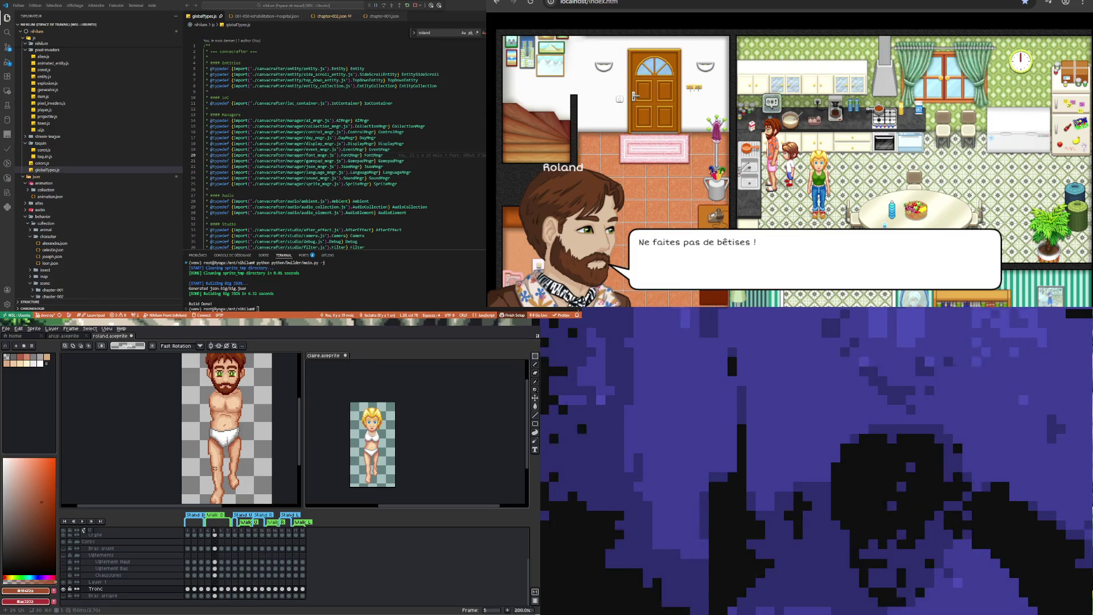
scroll(203, 424, up, 1)
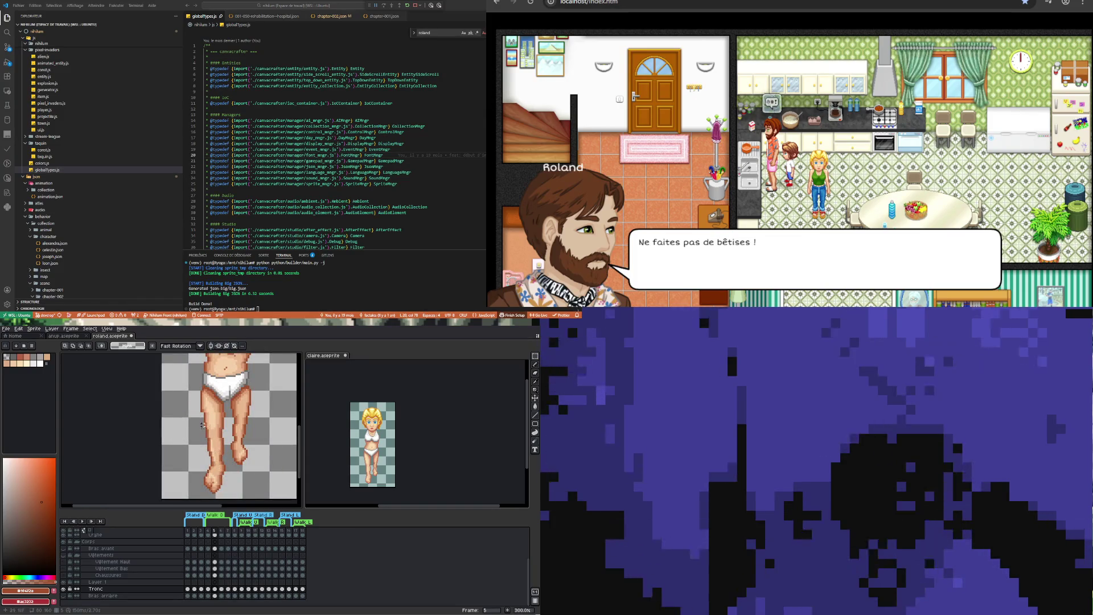
drag(194, 412, 227, 500)
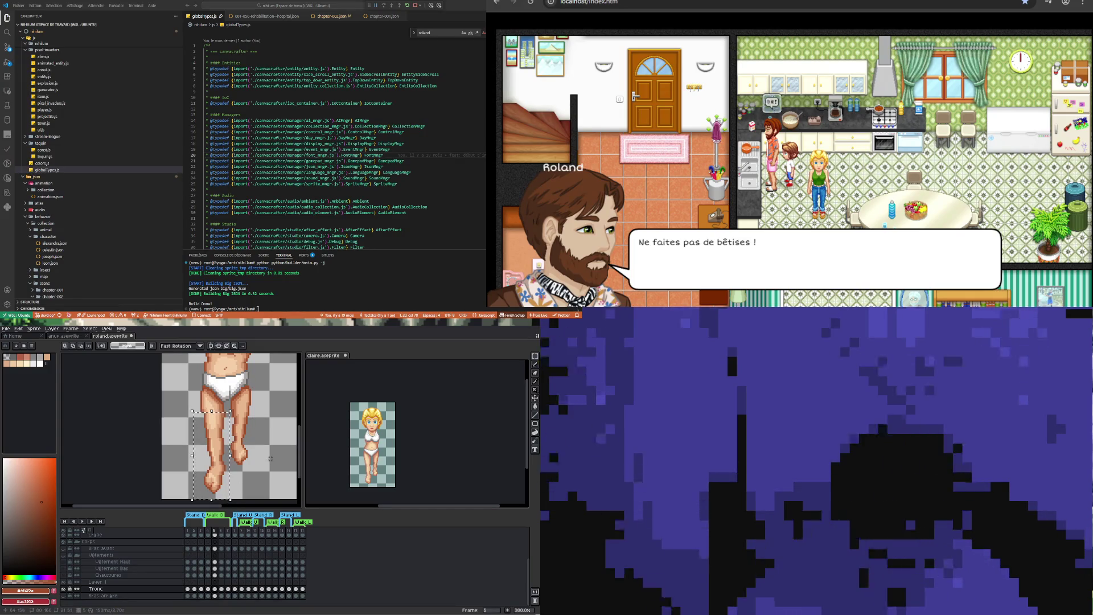
key(ctrl+d)
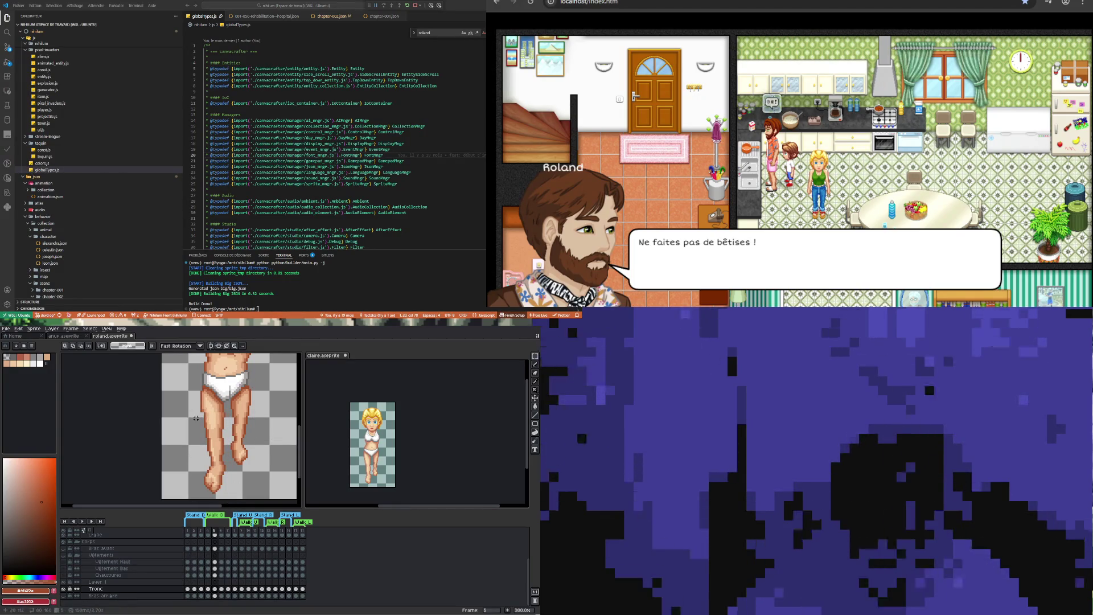
drag(191, 411, 227, 438)
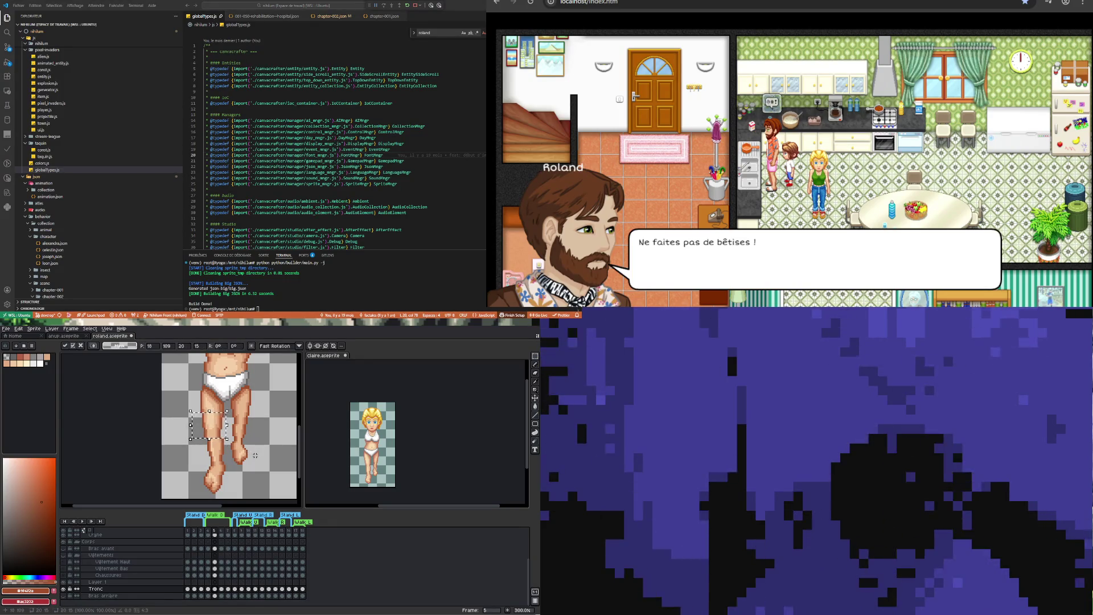
key(ctrl+d)
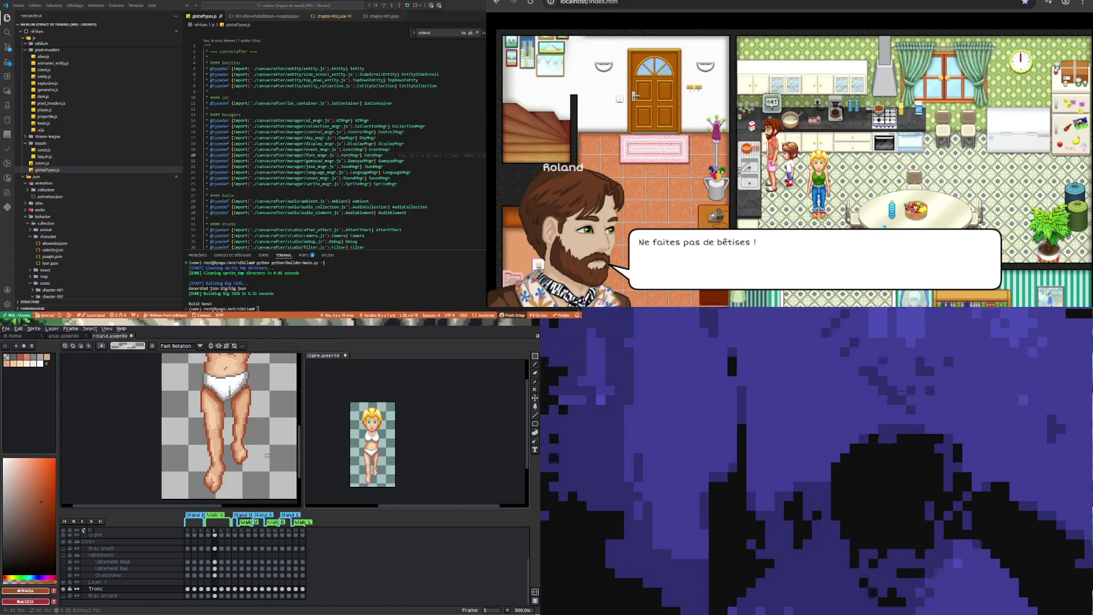
mouse_move(228, 384)
mouse_down()
mouse_move(269, 447)
mouse_move(267, 481)
mouse_up()
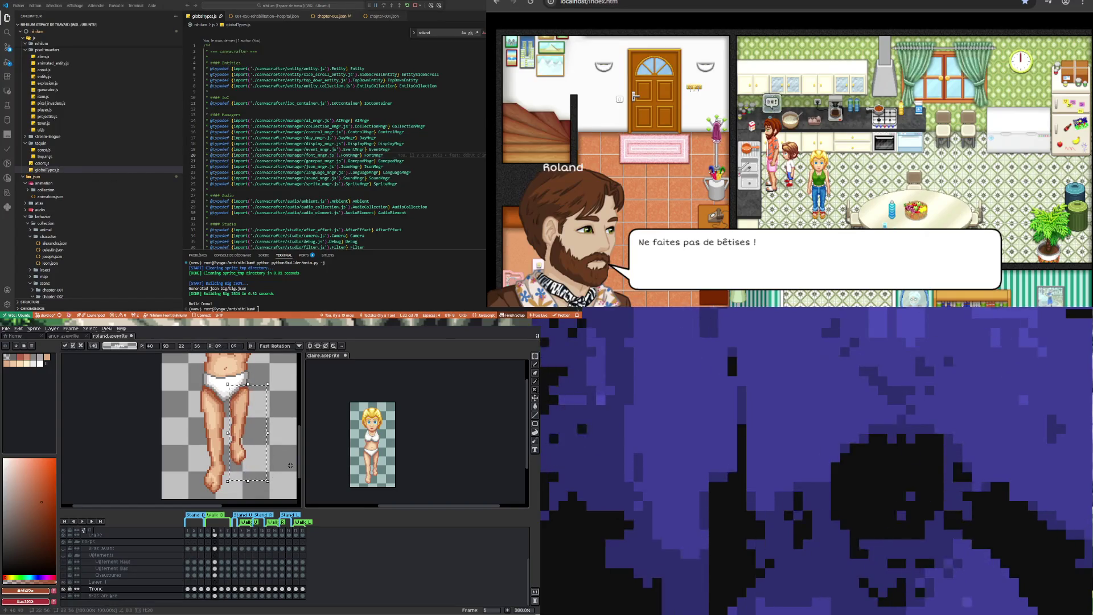
key(ctrl+d)
mouse_move(190, 414)
mouse_down()
mouse_move(218, 449)
mouse_move(227, 499)
mouse_up()
mouse_move(180, 410)
mouse_down()
mouse_move(227, 465)
mouse_move(228, 496)
mouse_up()
key(ctrl+d)
scroll(219, 451, down, 1)
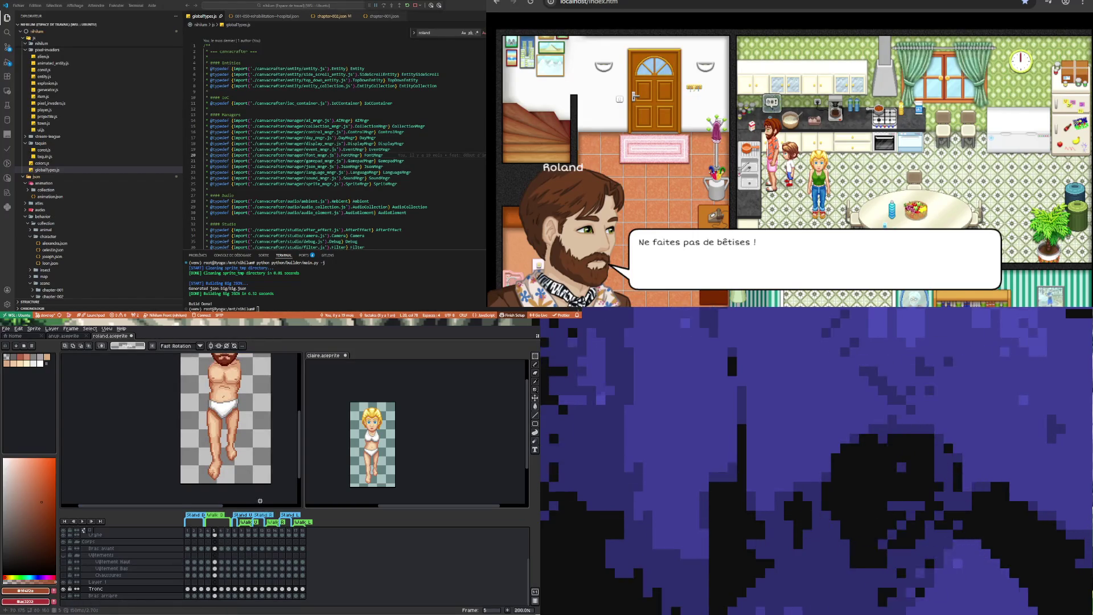
Check the Tronc cel across frames 4 to 6, zoom out, and play the animation
scroll(224, 397, up, 1)
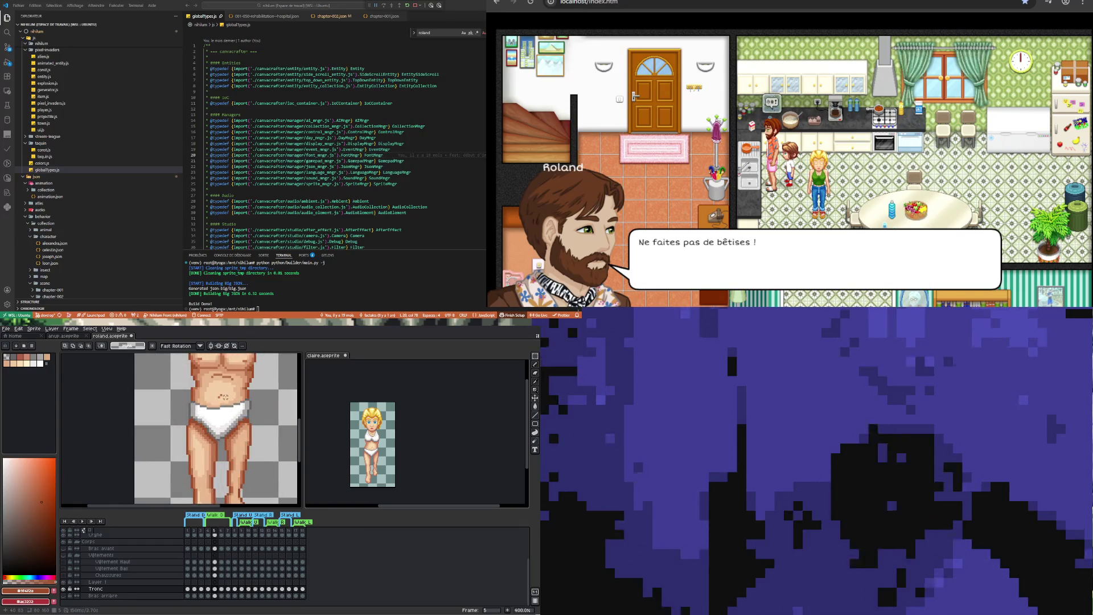
scroll(225, 398, down, 1)
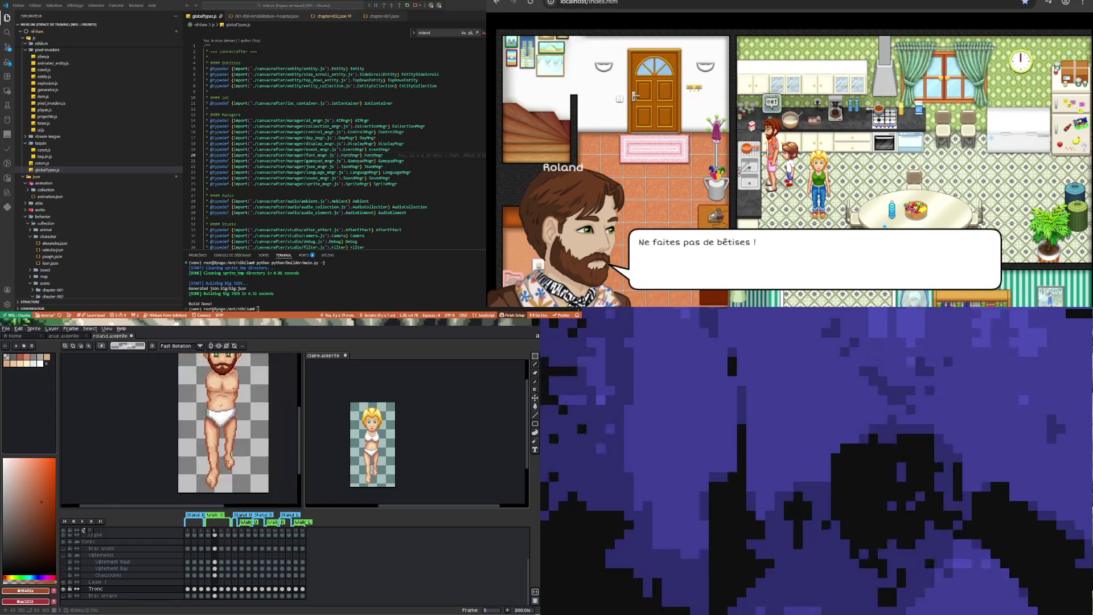
click(215, 588)
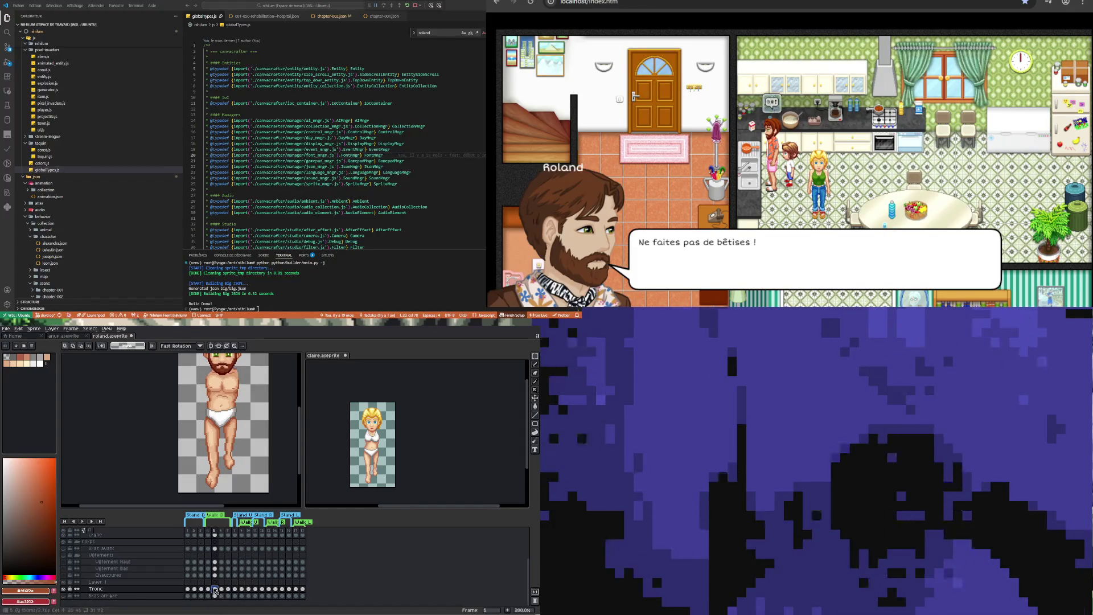
key(Left)
key(Right)
key(Right)
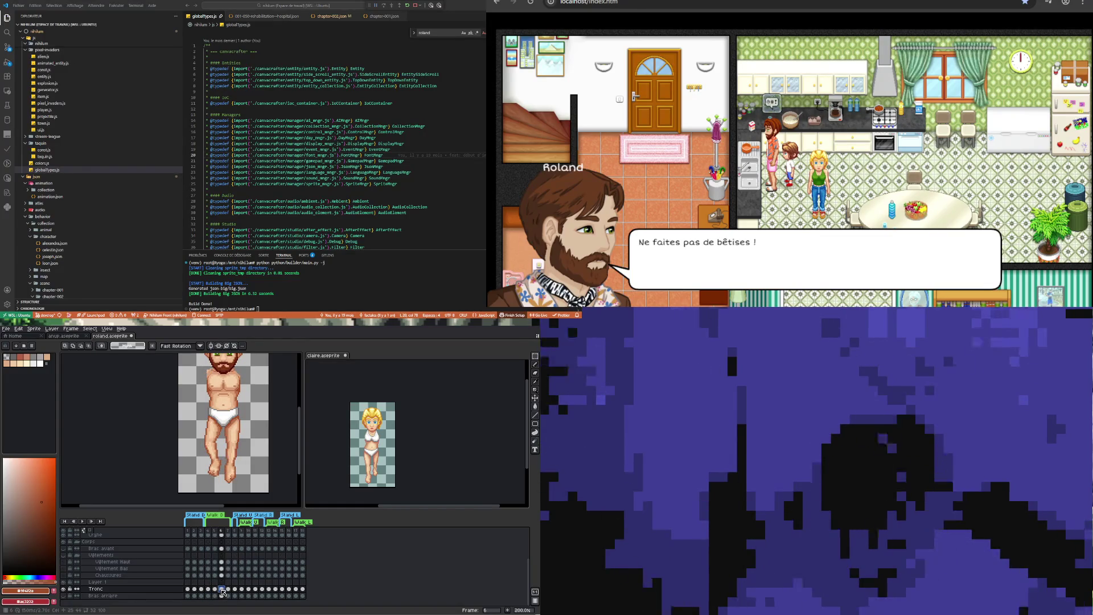
key(minus)
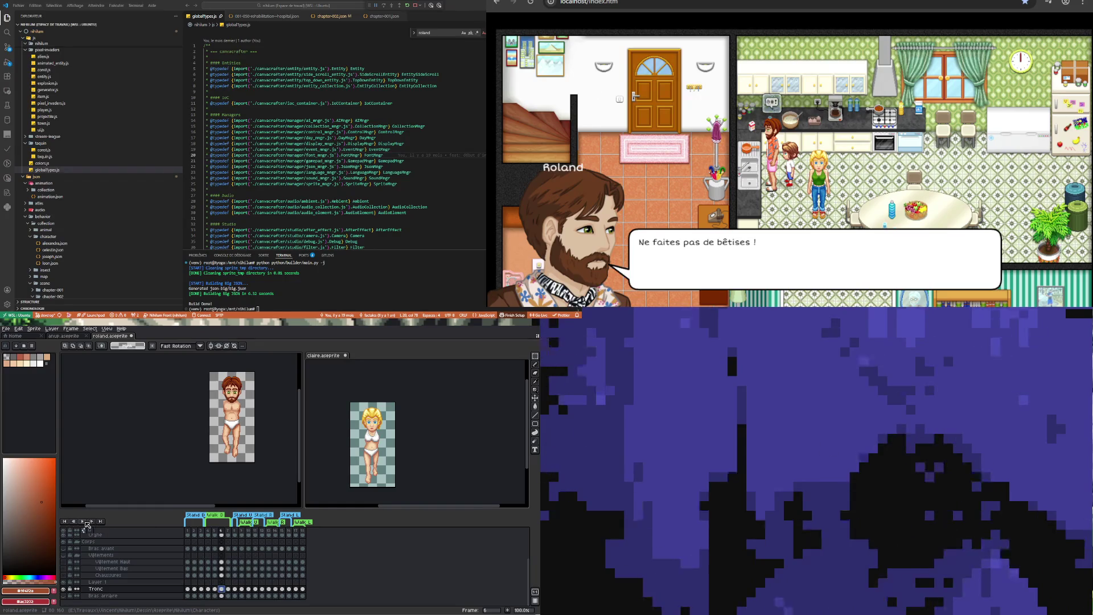
click(84, 521)
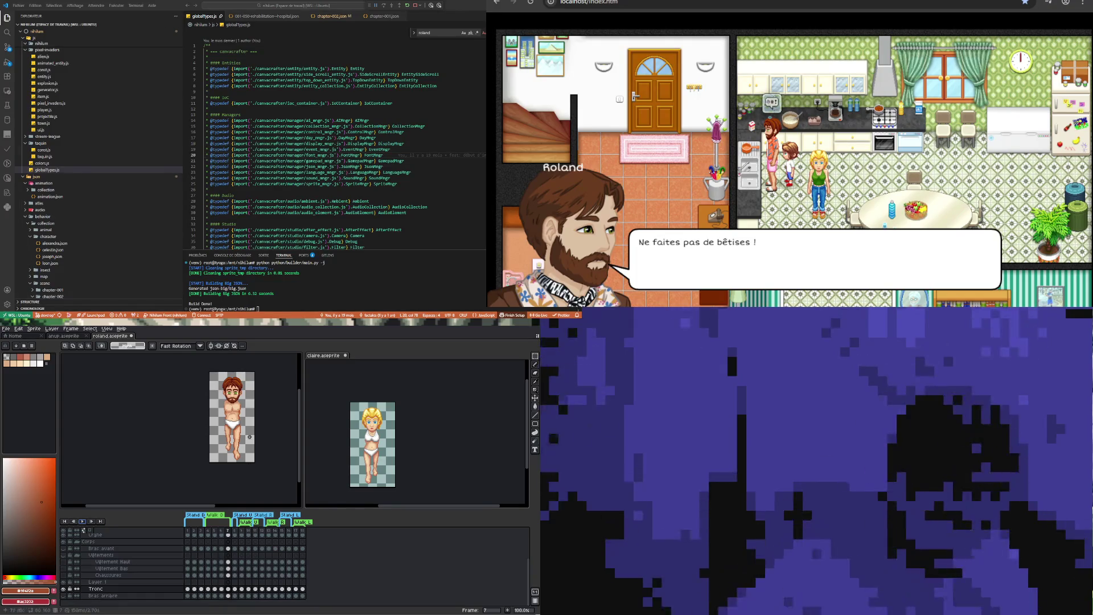
Zoom the canvas and restart playback of the roland.aseprite animation
scroll(233, 414, up, 1)
scroll(233, 413, down, 1)
scroll(233, 413, up, 1)
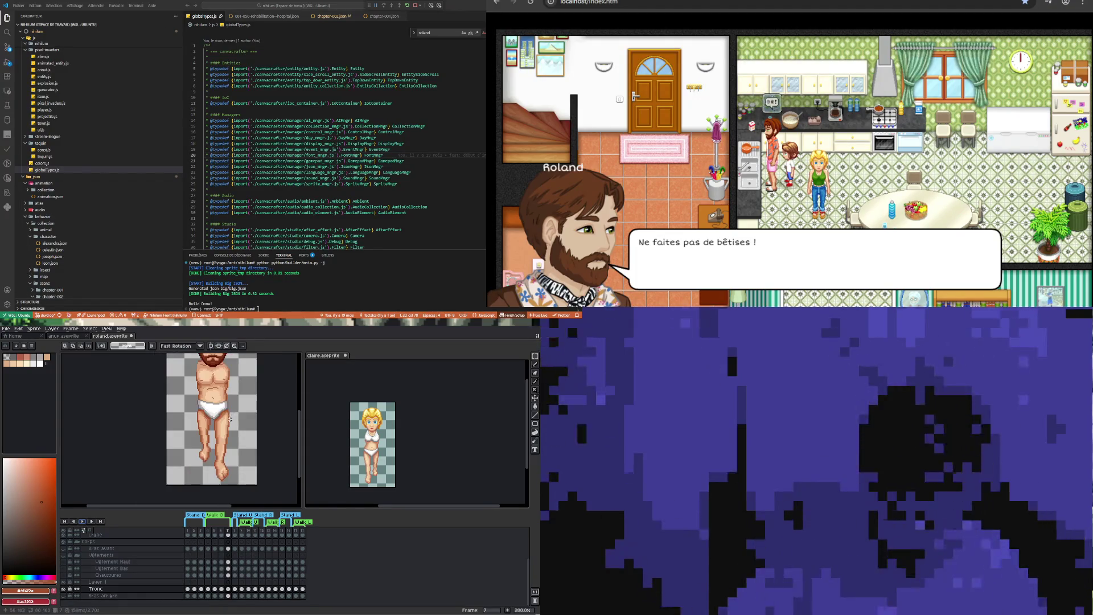
scroll(231, 416, down, 1)
scroll(201, 408, up, 1)
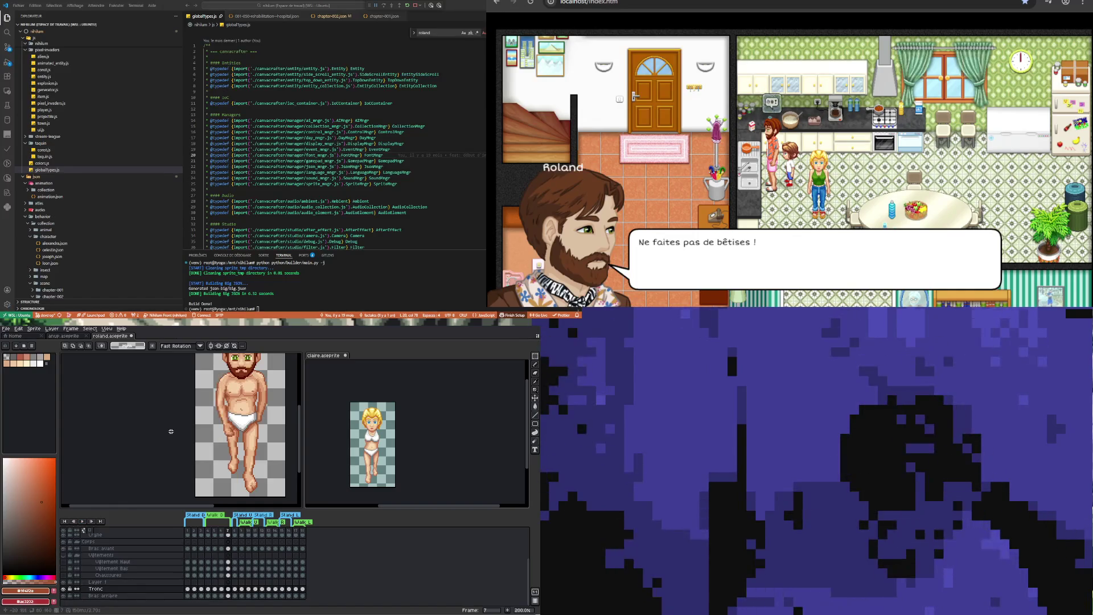
click(84, 522)
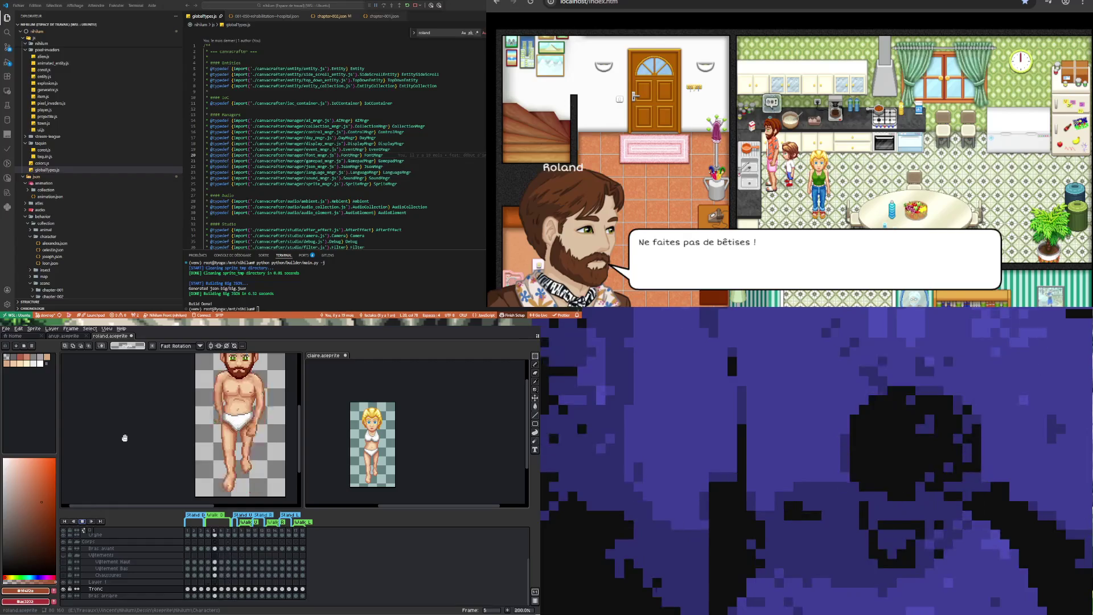
scroll(131, 442, down, 2)
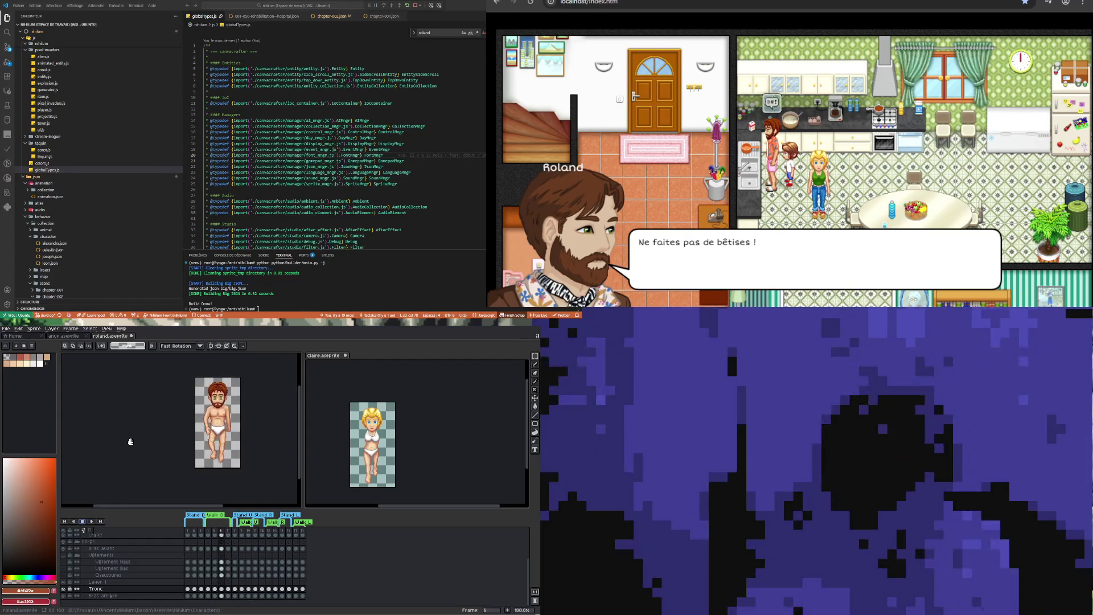